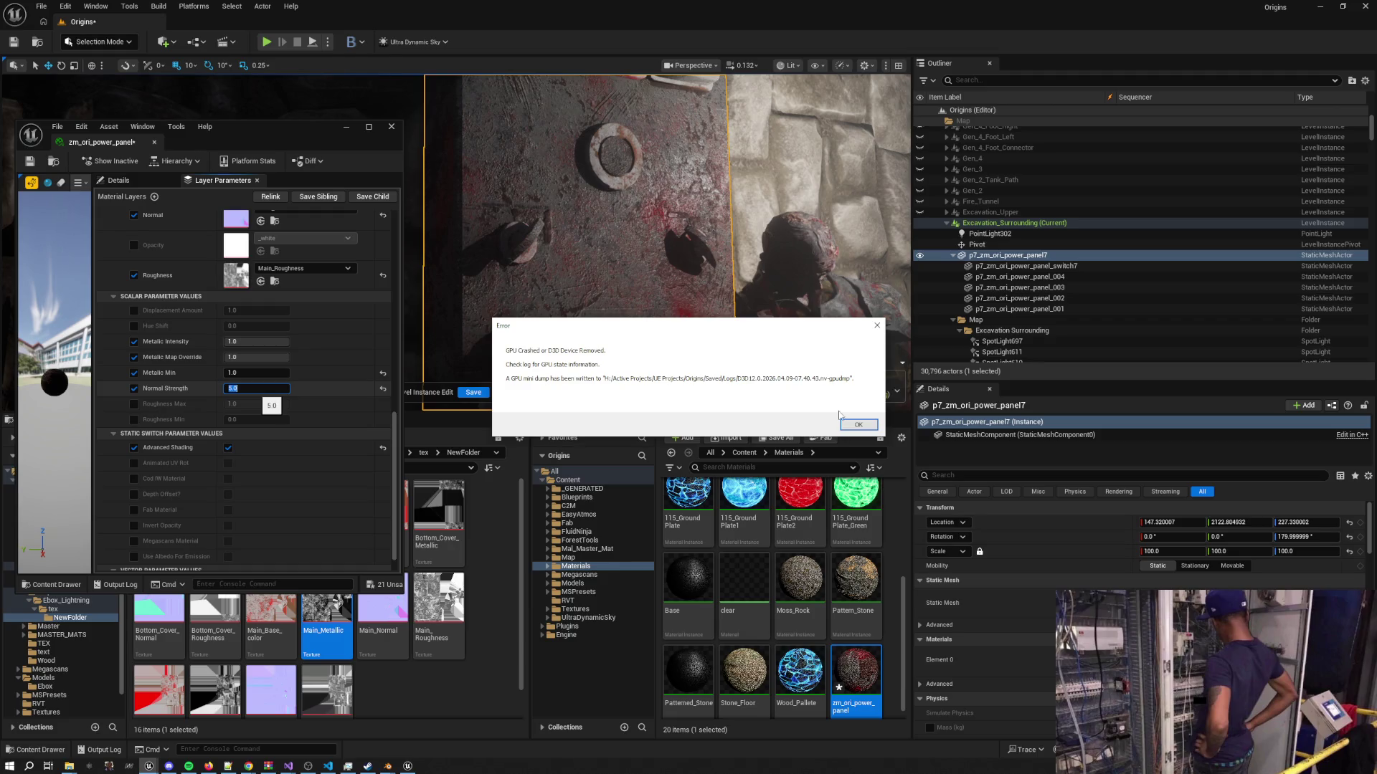
Dismiss the GPU Crashed error and the crash notice so Unreal Editor 5.7 closes
{"action": "left_click", "coordinate": [851, 425]}
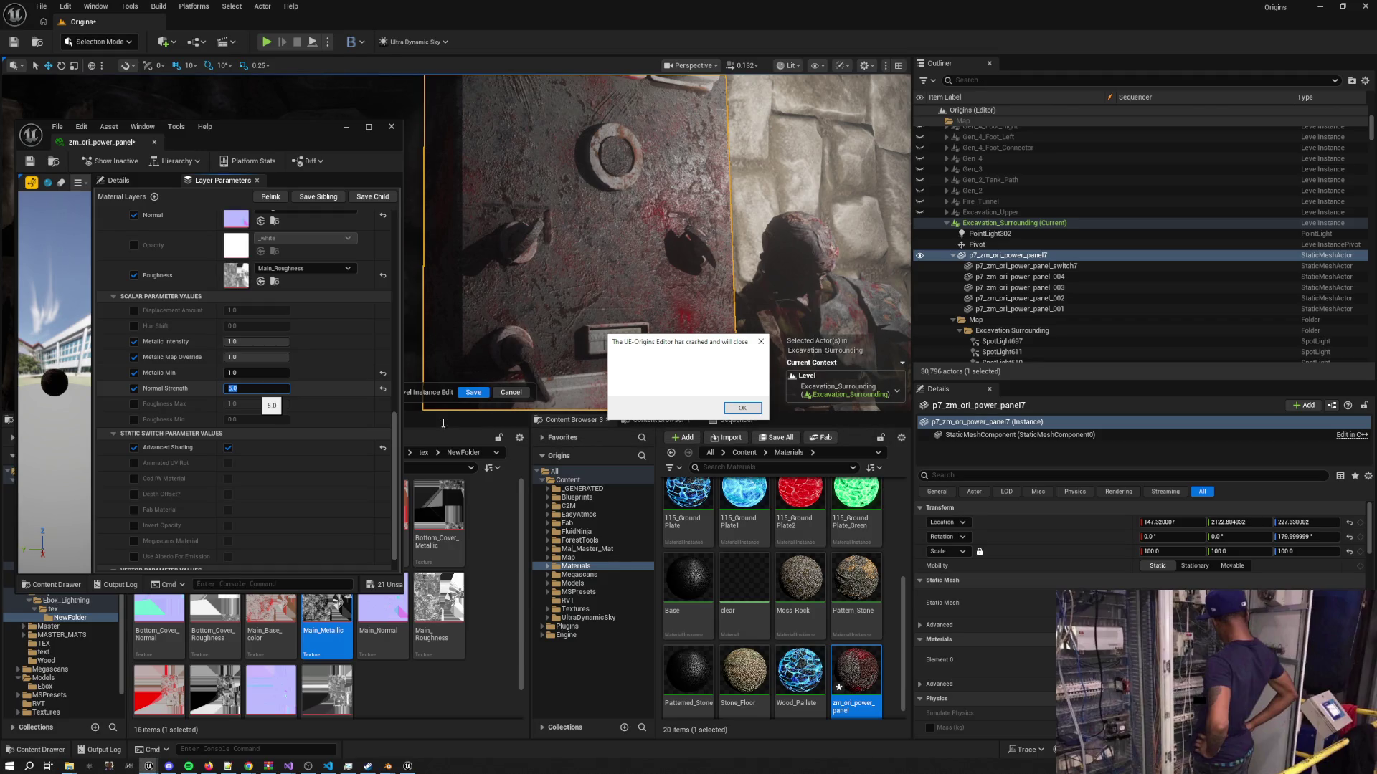
{"action": "left_click", "coordinate": [743, 409]}
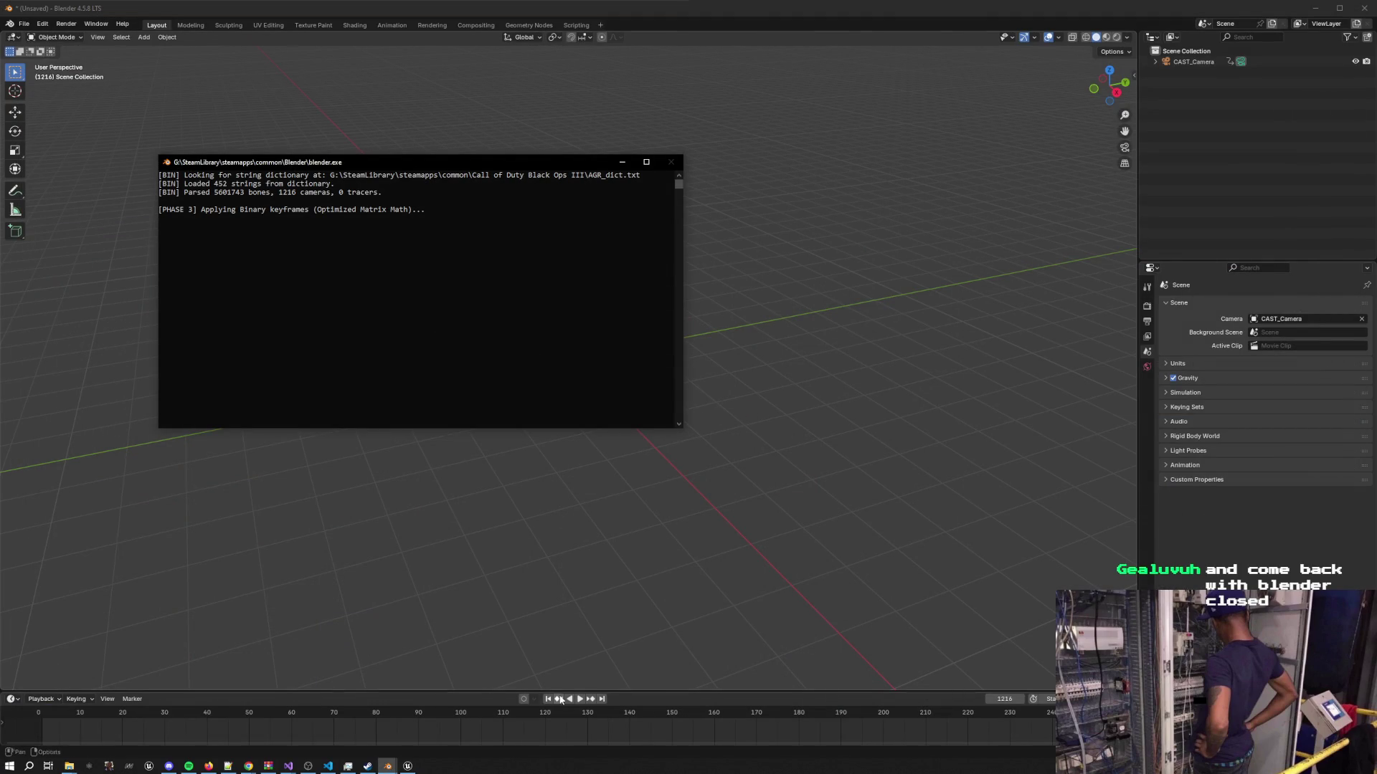
Open Task Manager from the taskbar, select the Blender (2) process, then bring Blender forward
{"action": "right_click", "coordinate": [455, 766]}
{"action": "left_click", "coordinate": [502, 710]}
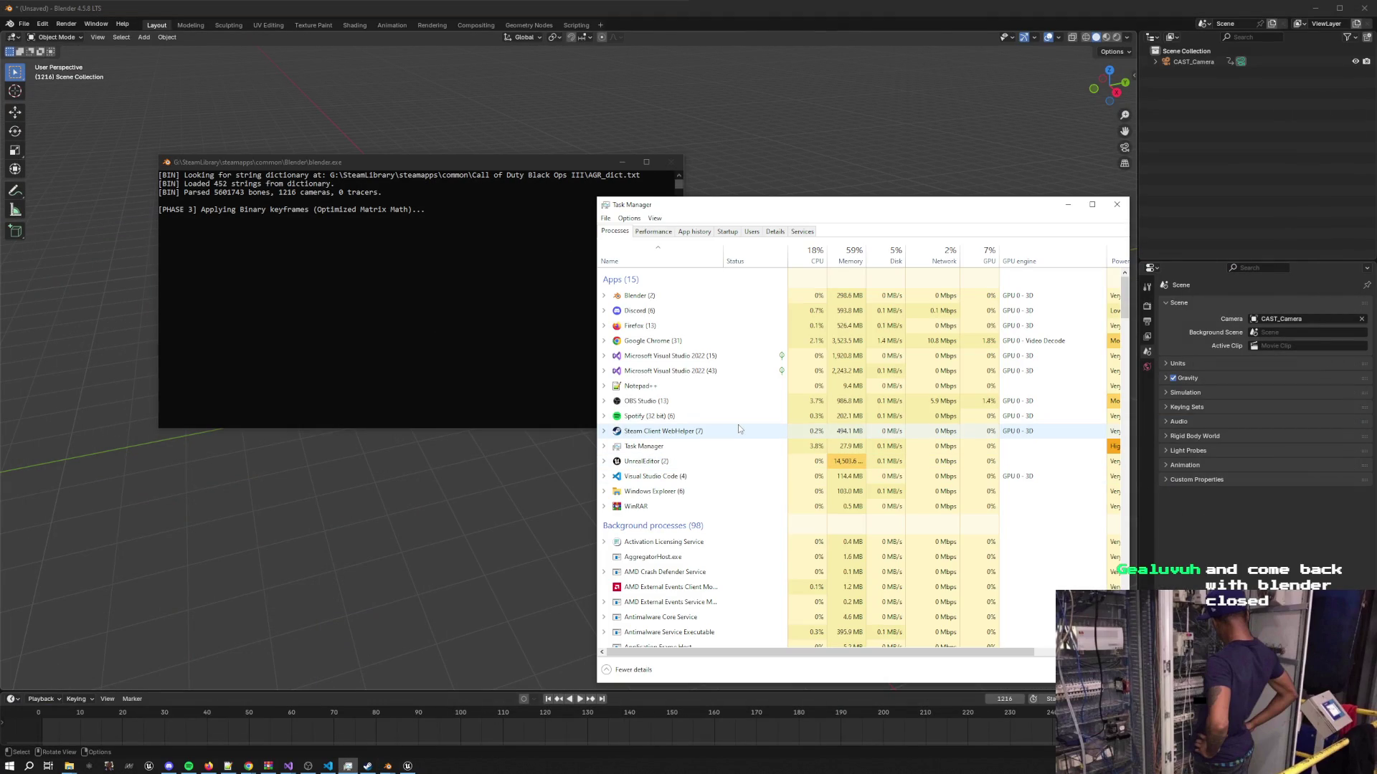
{"action": "left_click", "coordinate": [606, 297]}
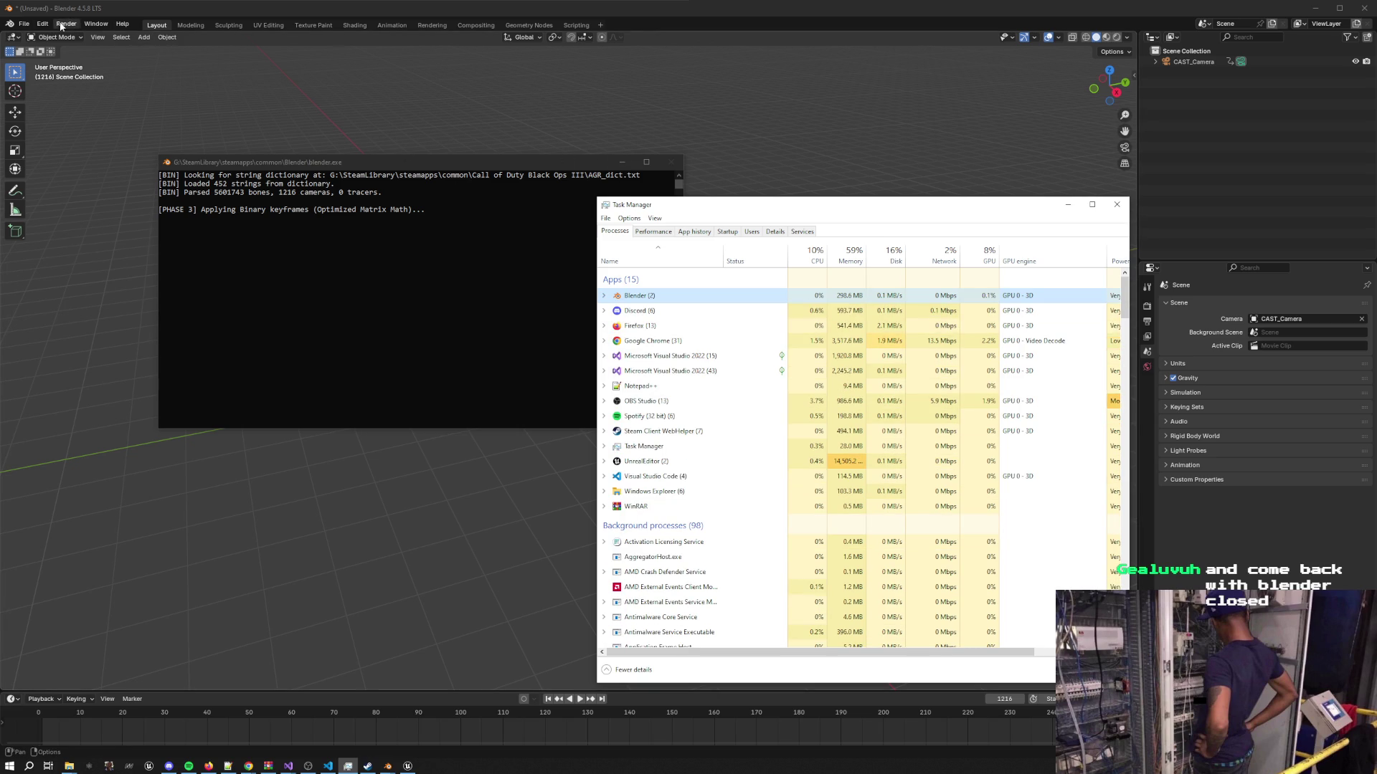
{"action": "left_click", "coordinate": [24, 24]}
Start a CAST Binary Animation import and clear the Camera CSV path field
{"action": "mouse_move", "coordinate": [56, 177]}
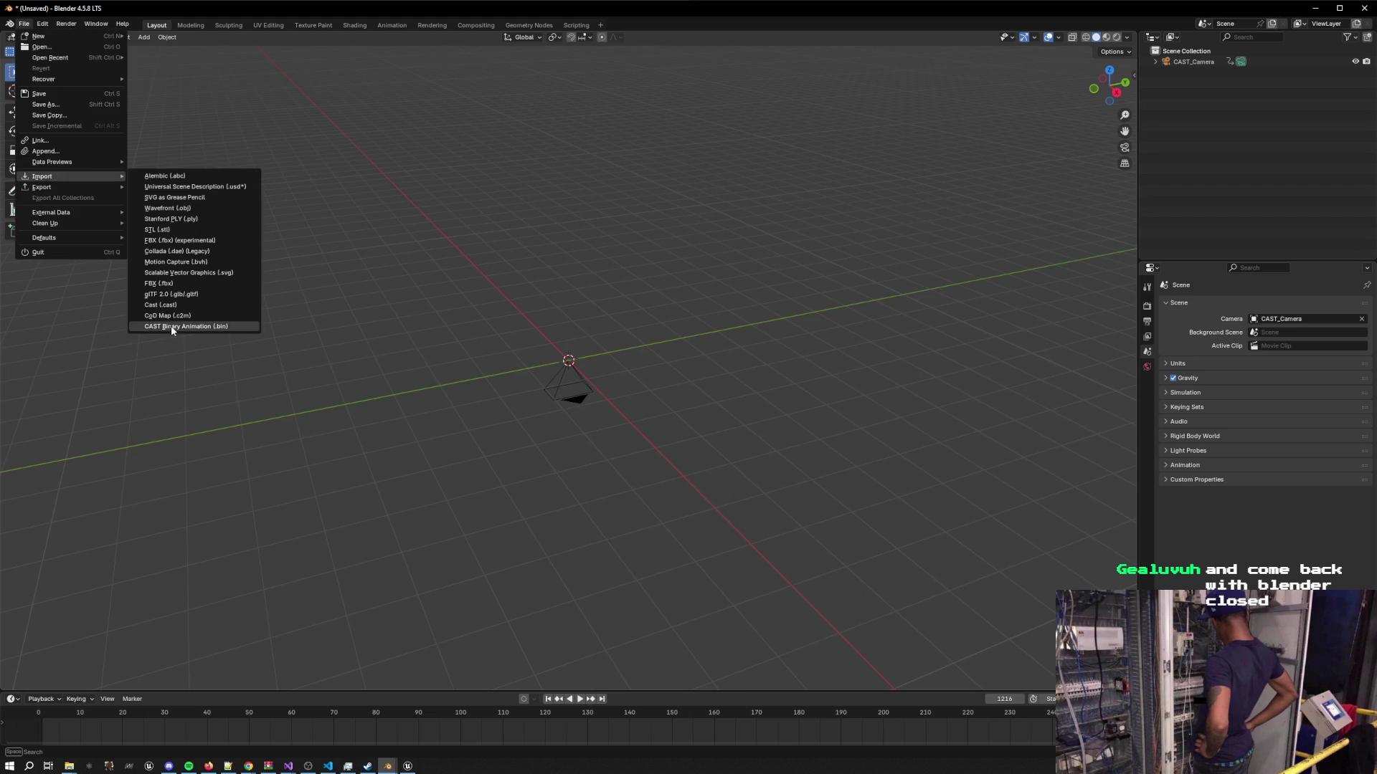
{"action": "left_click", "coordinate": [169, 326]}
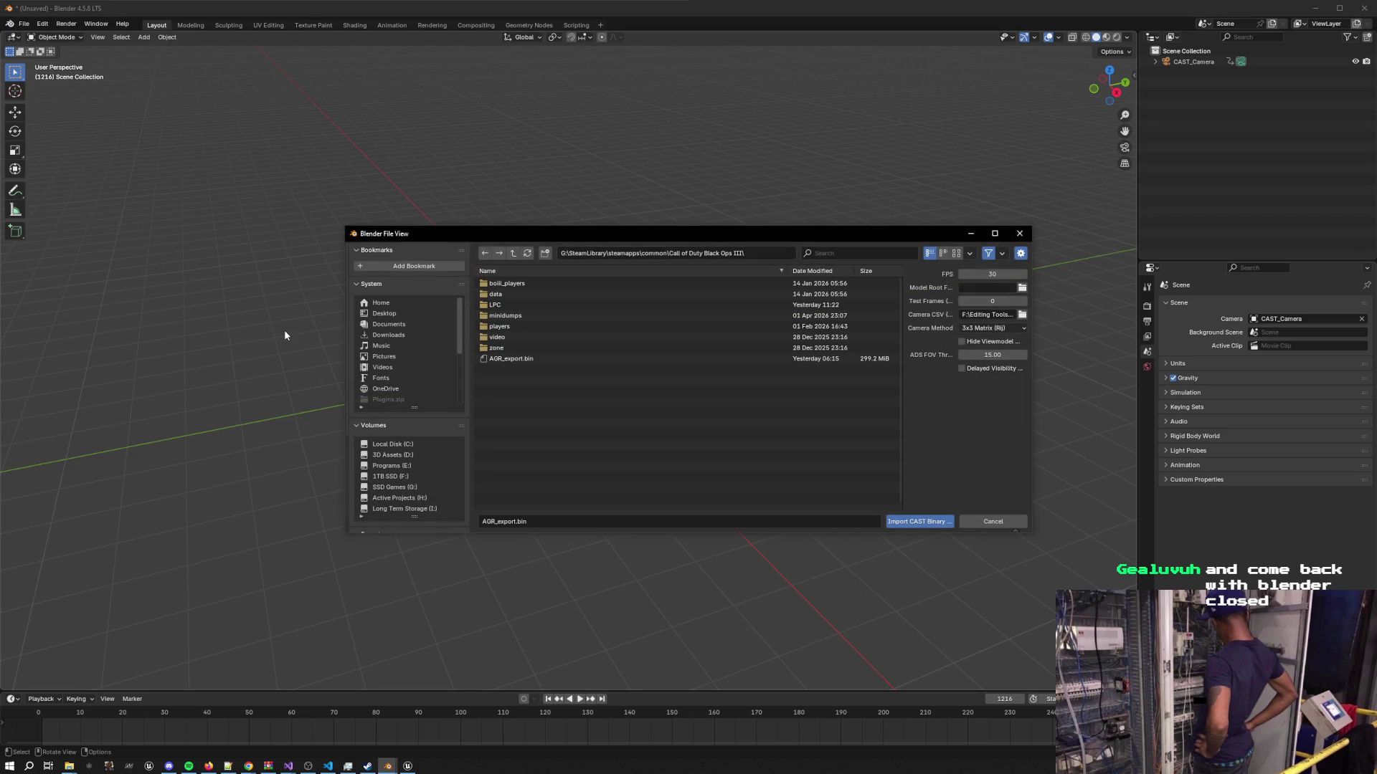
{"action": "left_click", "coordinate": [992, 314]}
{"action": "key", "text": "ctrl+a"}
{"action": "key", "text": "BackSpace"}
{"action": "key", "text": "Escape"}
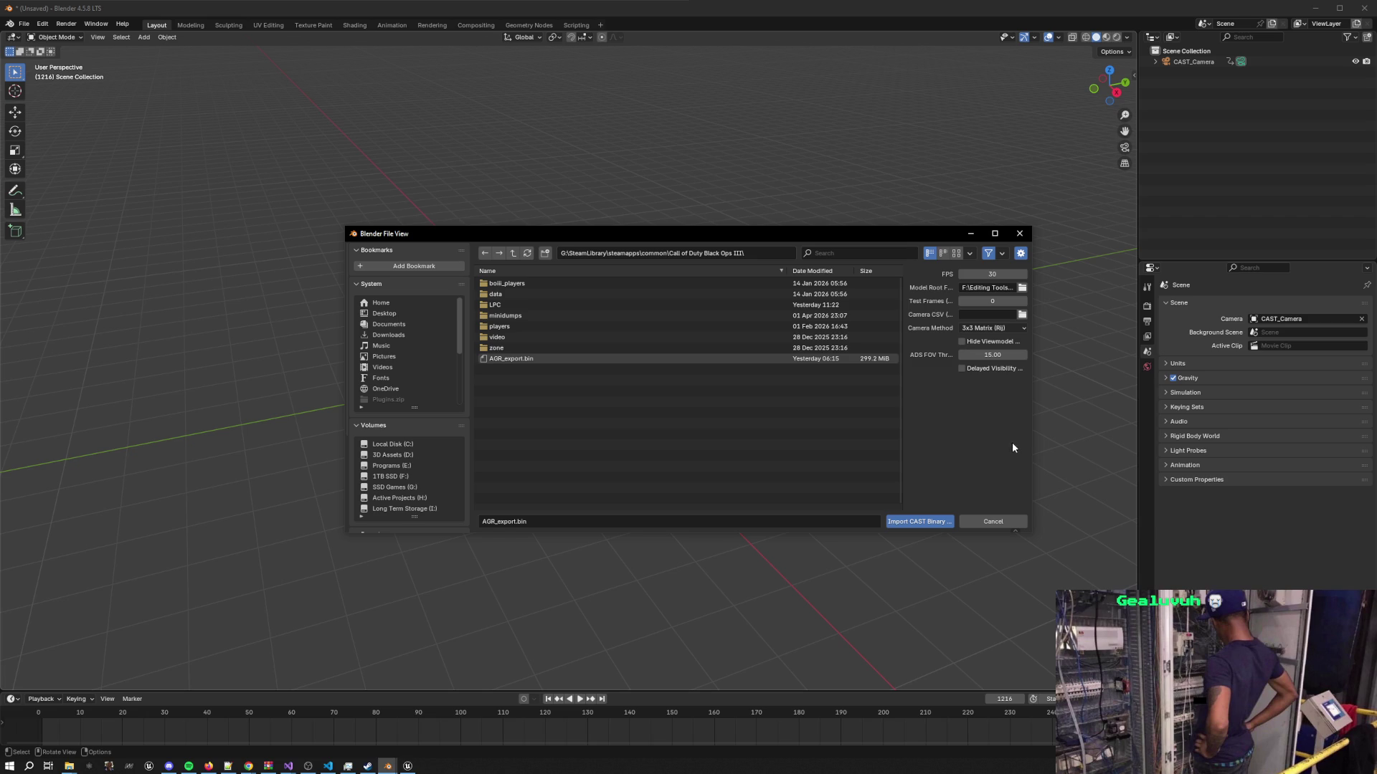
Import AGR_export.bin and bring the Blender console forward to watch it load
{"action": "left_click", "coordinate": [920, 521]}
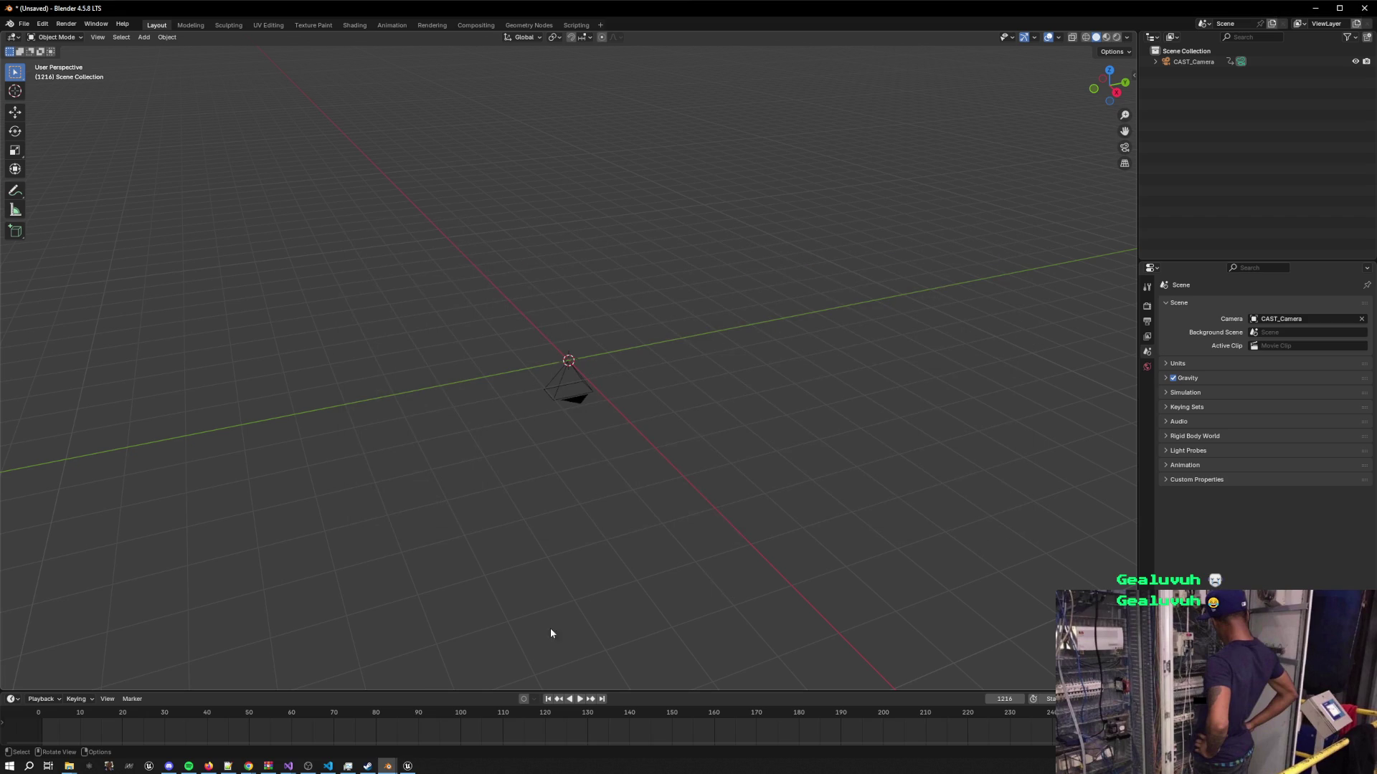
{"action": "mouse_move", "coordinate": [392, 762]}
{"action": "left_click", "coordinate": [448, 717]}
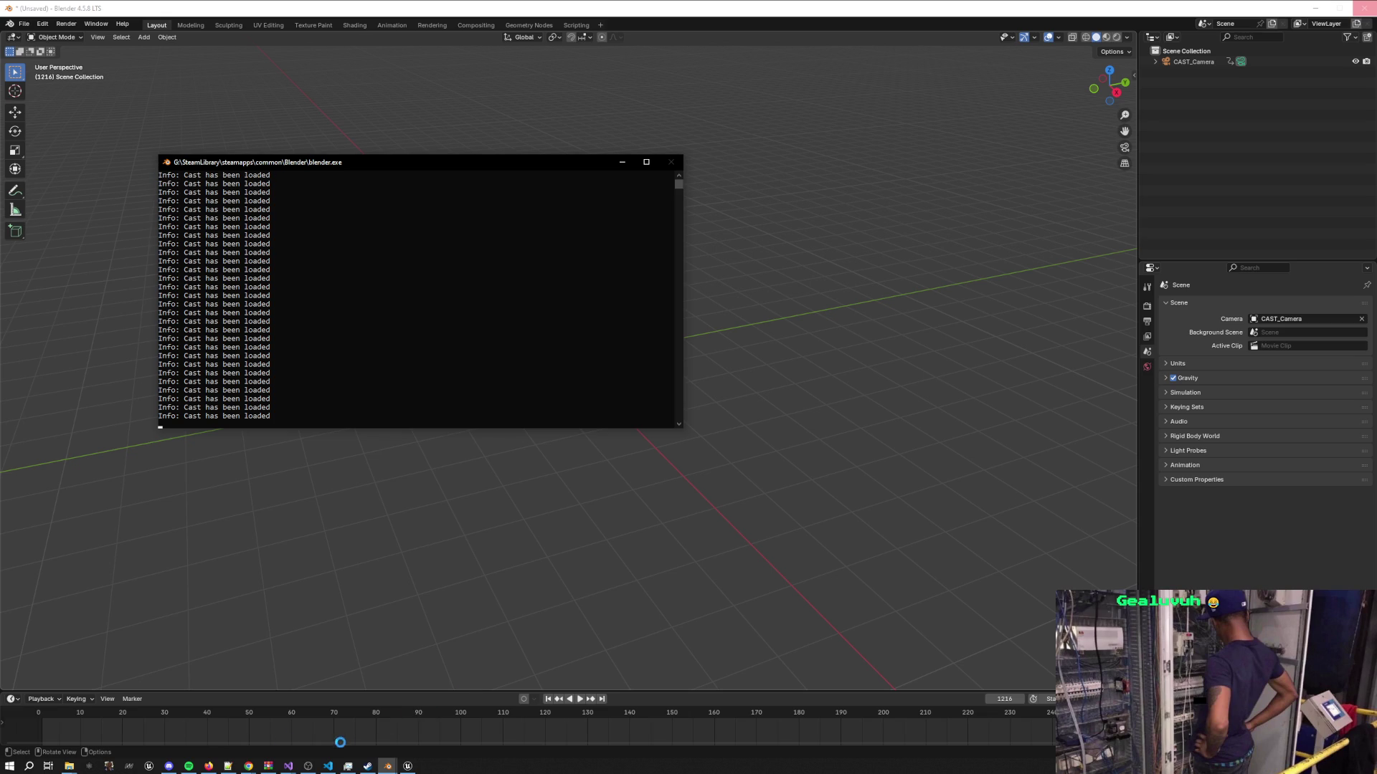
Close the old Unreal Editor past the Save Content prompt, relaunch Unreal Engine, and raise Spotify
{"action": "left_click", "coordinate": [408, 766]}
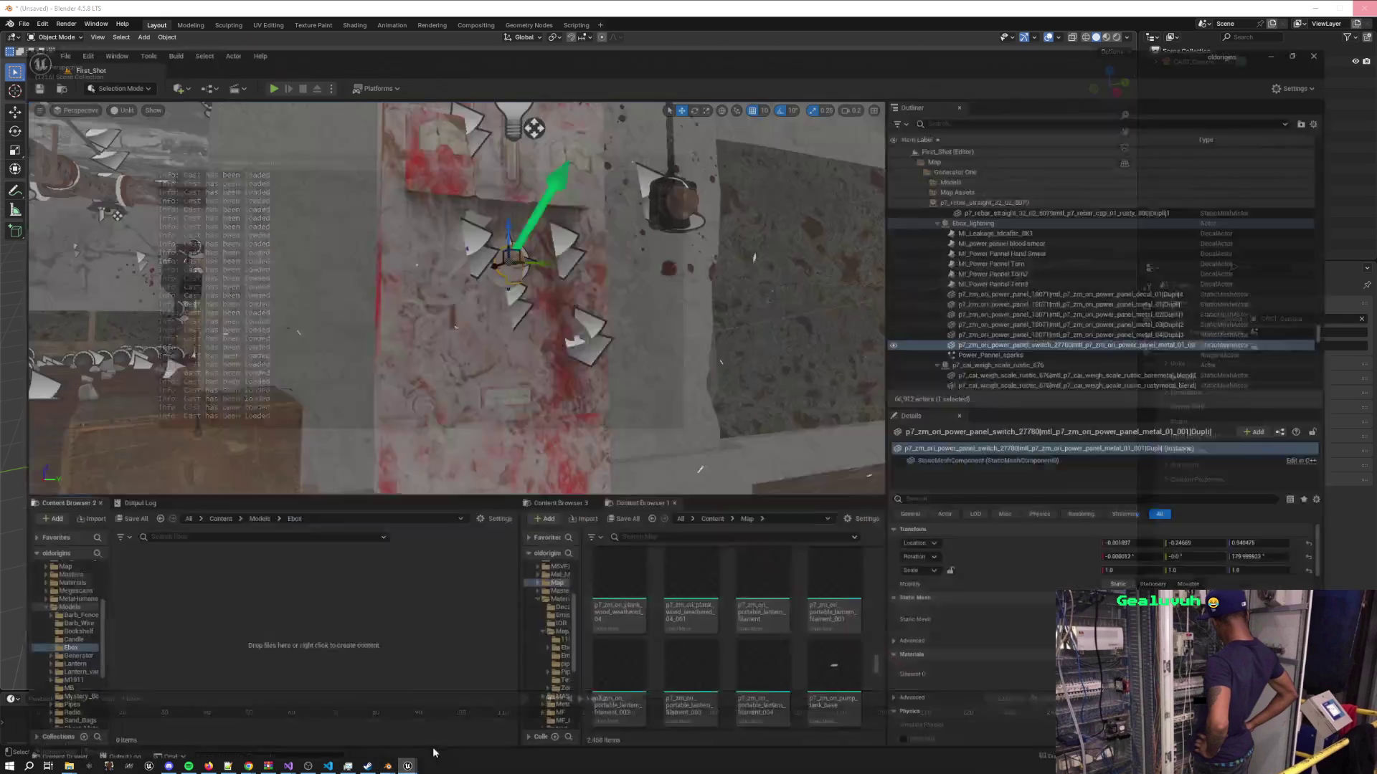
{"action": "left_click", "coordinate": [1364, 6]}
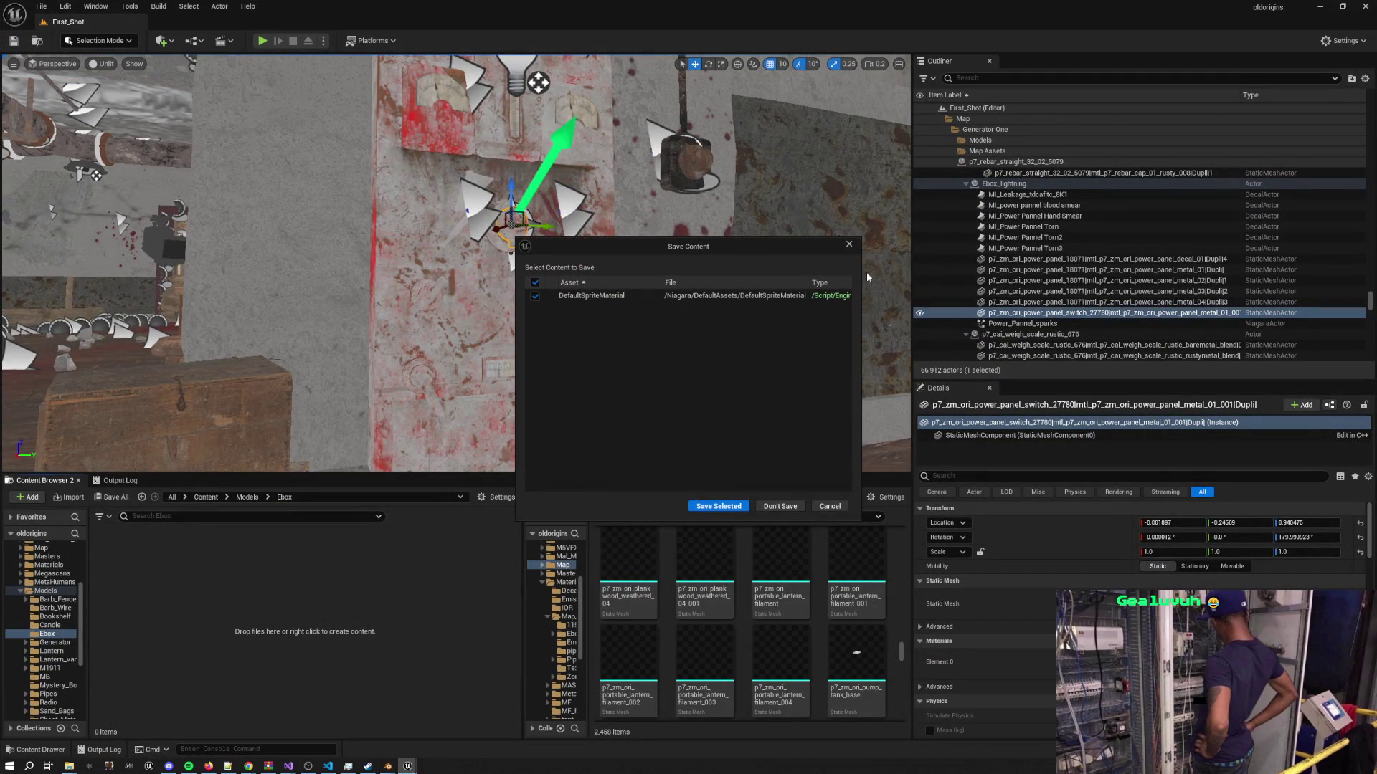
{"action": "left_click", "coordinate": [773, 507]}
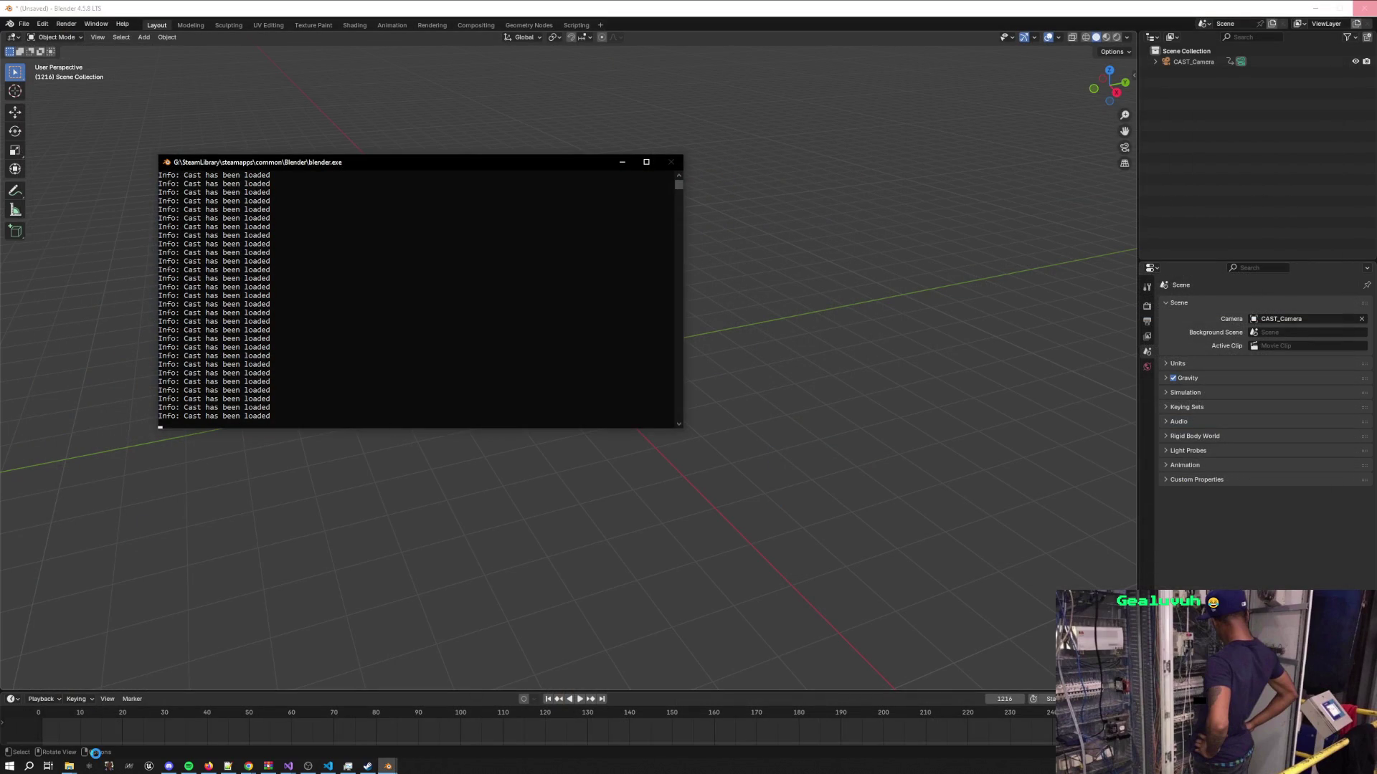
{"action": "left_click", "coordinate": [149, 766]}
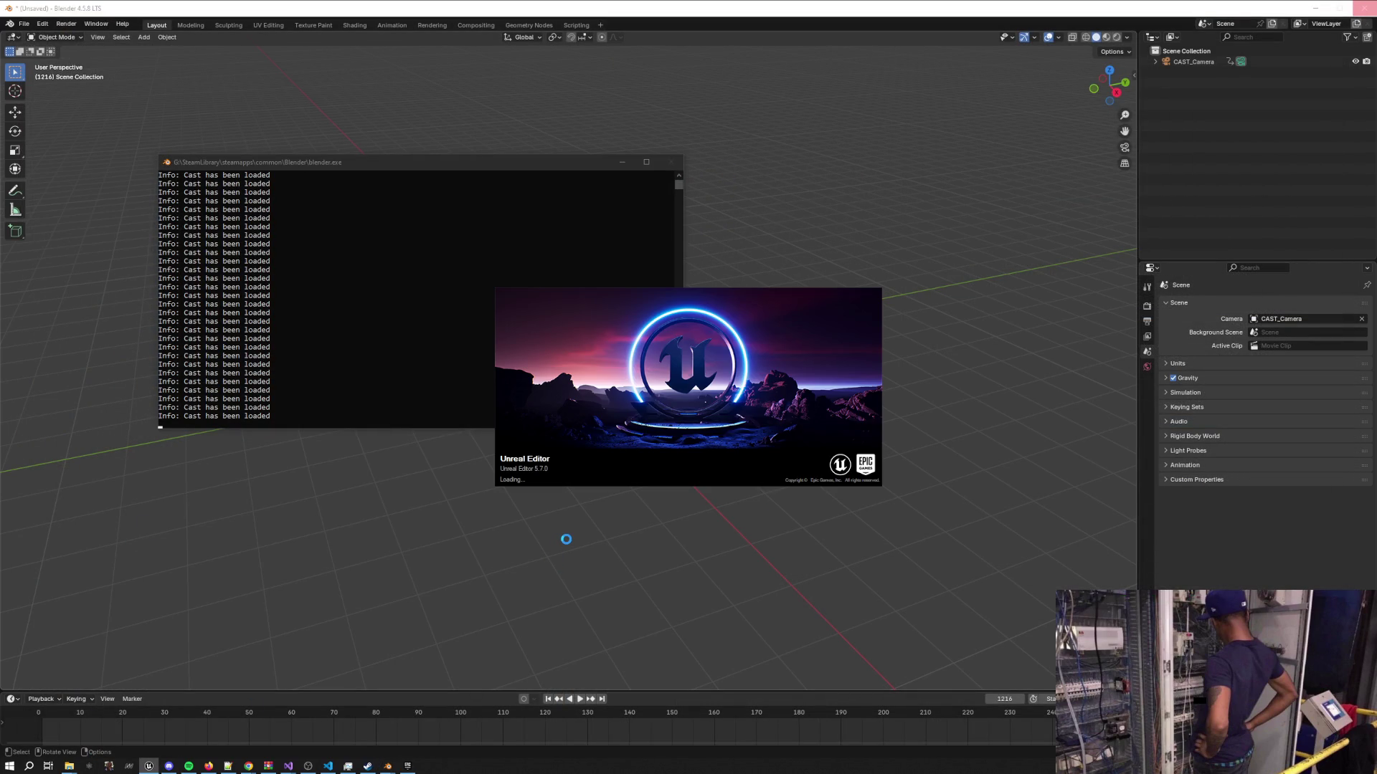
{"action": "left_click", "coordinate": [189, 766]}
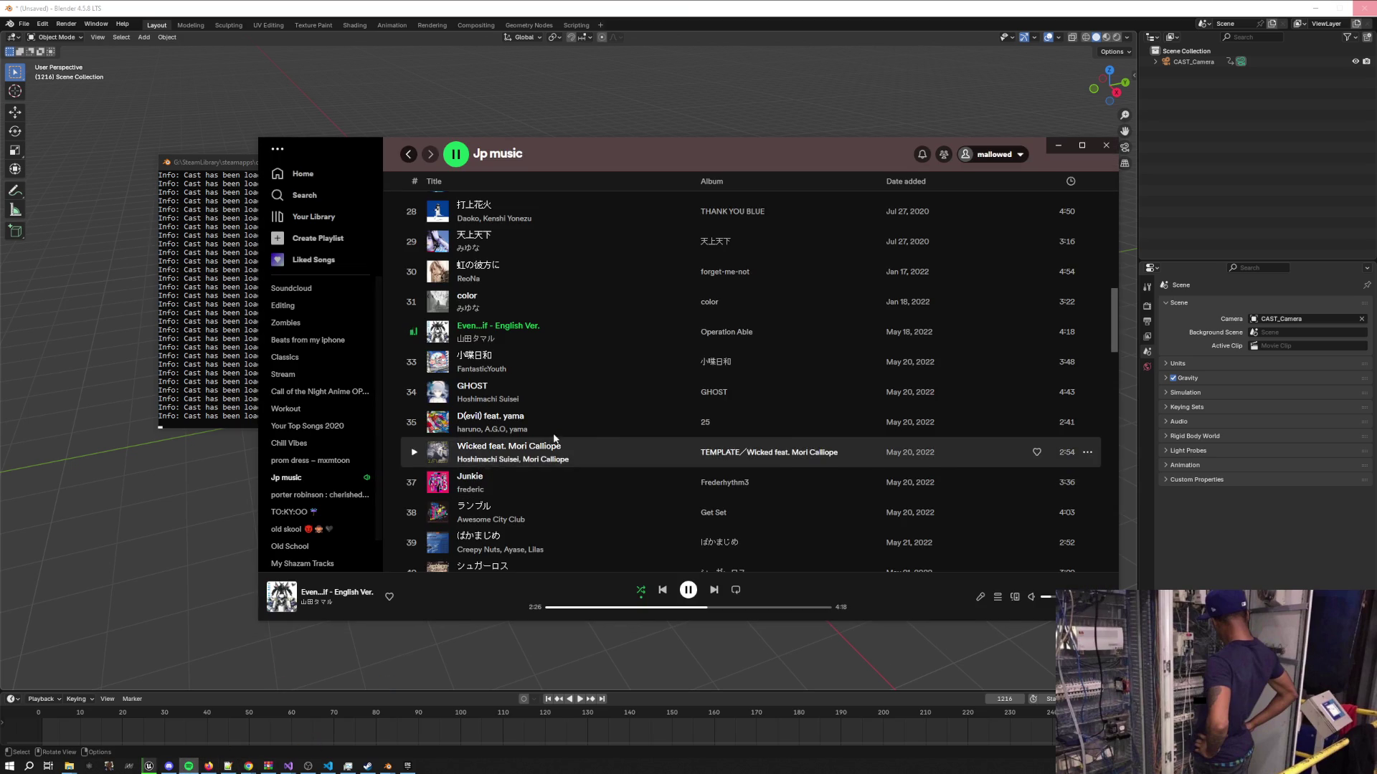
Play Till the End from the Jp music playlist, then minimize Spotify
{"action": "scroll", "coordinate": [567, 417], "scroll_direction": "down", "scroll_amount": 2}
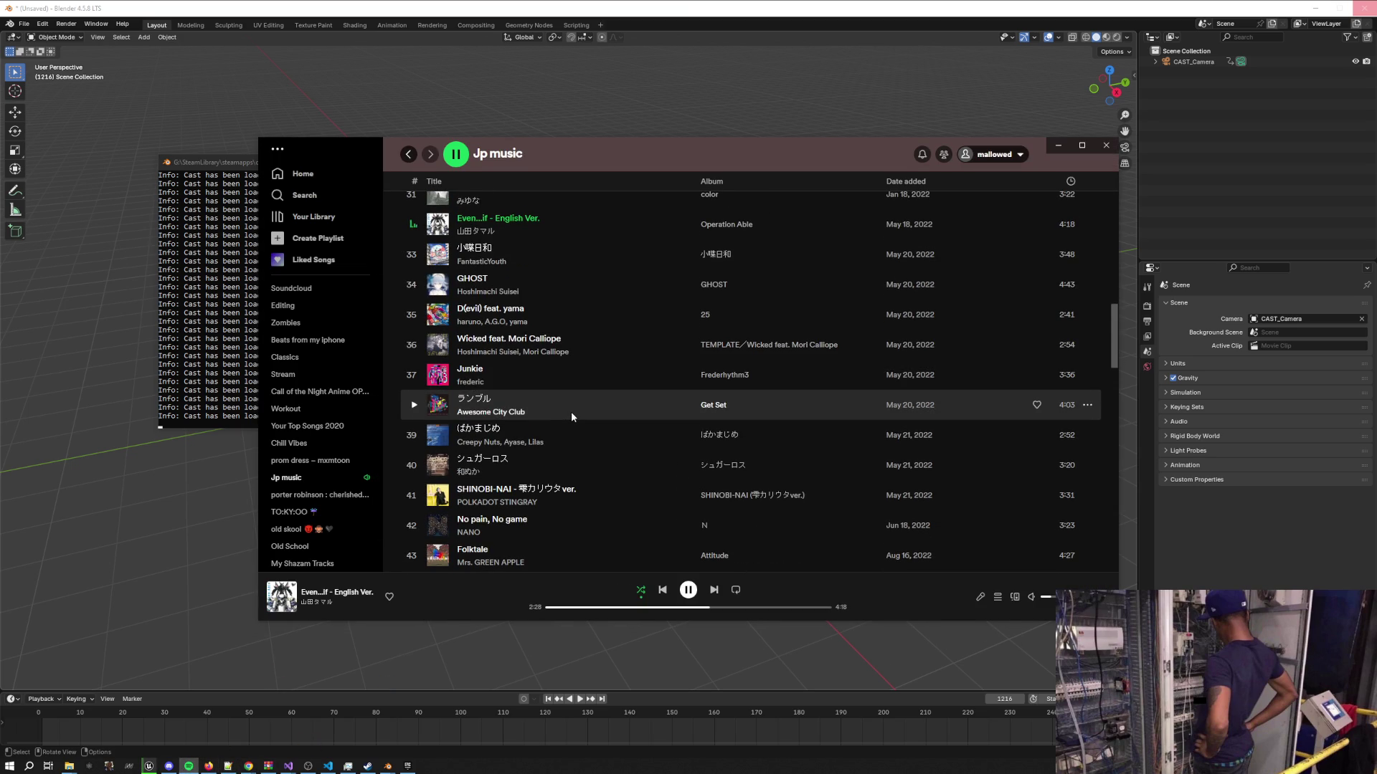
{"action": "scroll", "coordinate": [571, 411], "scroll_direction": "down", "scroll_amount": 5}
{"action": "scroll", "coordinate": [572, 413], "scroll_direction": "down", "scroll_amount": 12}
{"action": "scroll", "coordinate": [572, 411], "scroll_direction": "down", "scroll_amount": 1}
{"action": "left_click", "coordinate": [415, 466]}
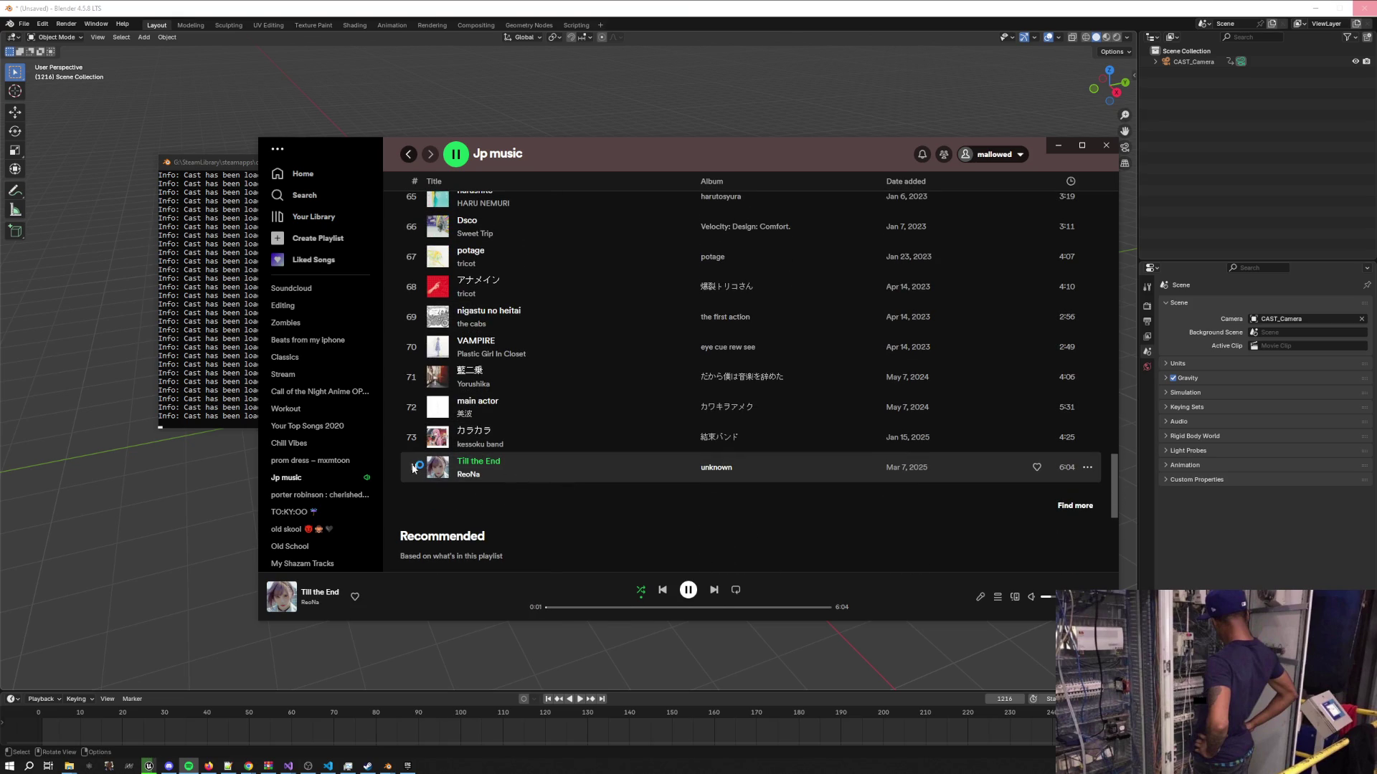
{"action": "scroll", "coordinate": [1013, 203], "scroll_direction": "up", "scroll_amount": 3}
{"action": "left_click", "coordinate": [1061, 147]}
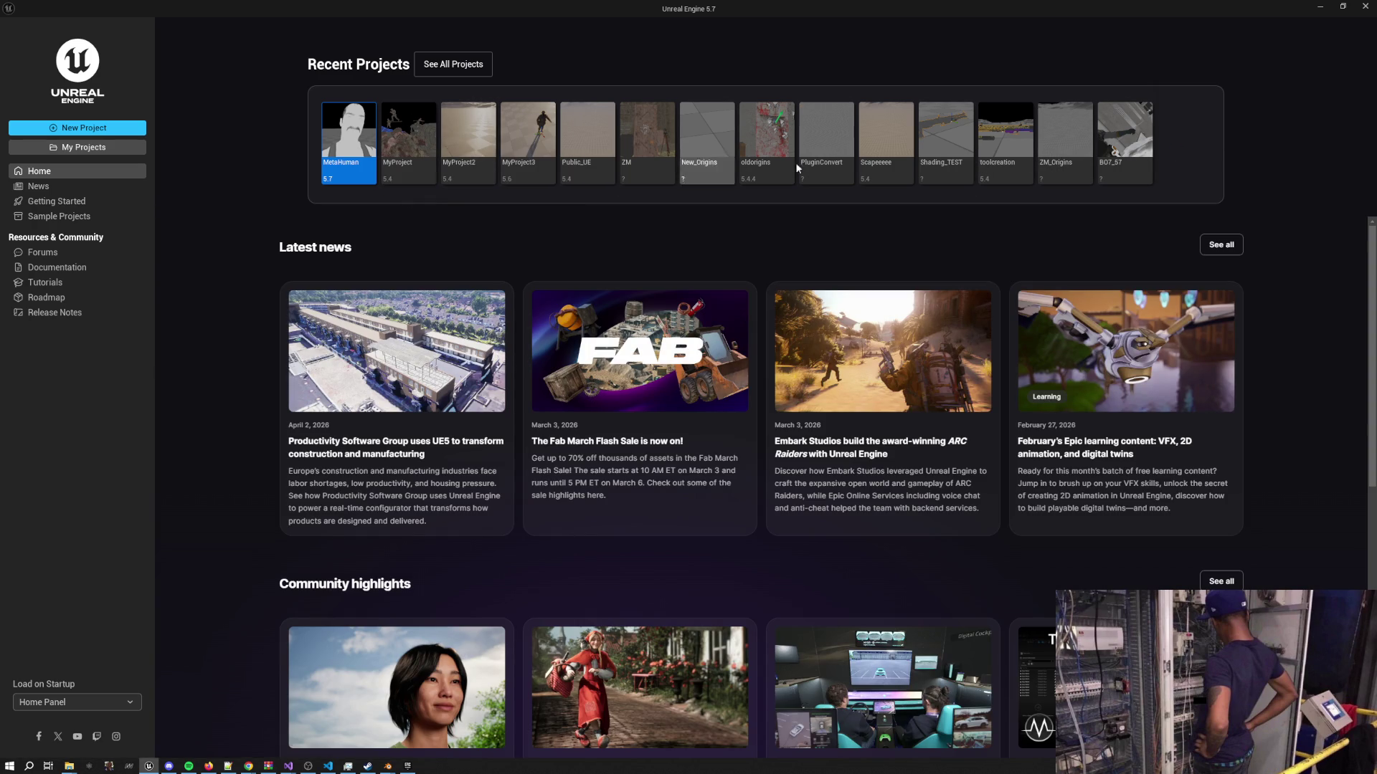
Open Origins.uproject via My Projects > Browse and answer Yes to the MeshBlend prompt
{"action": "left_click", "coordinate": [92, 147]}
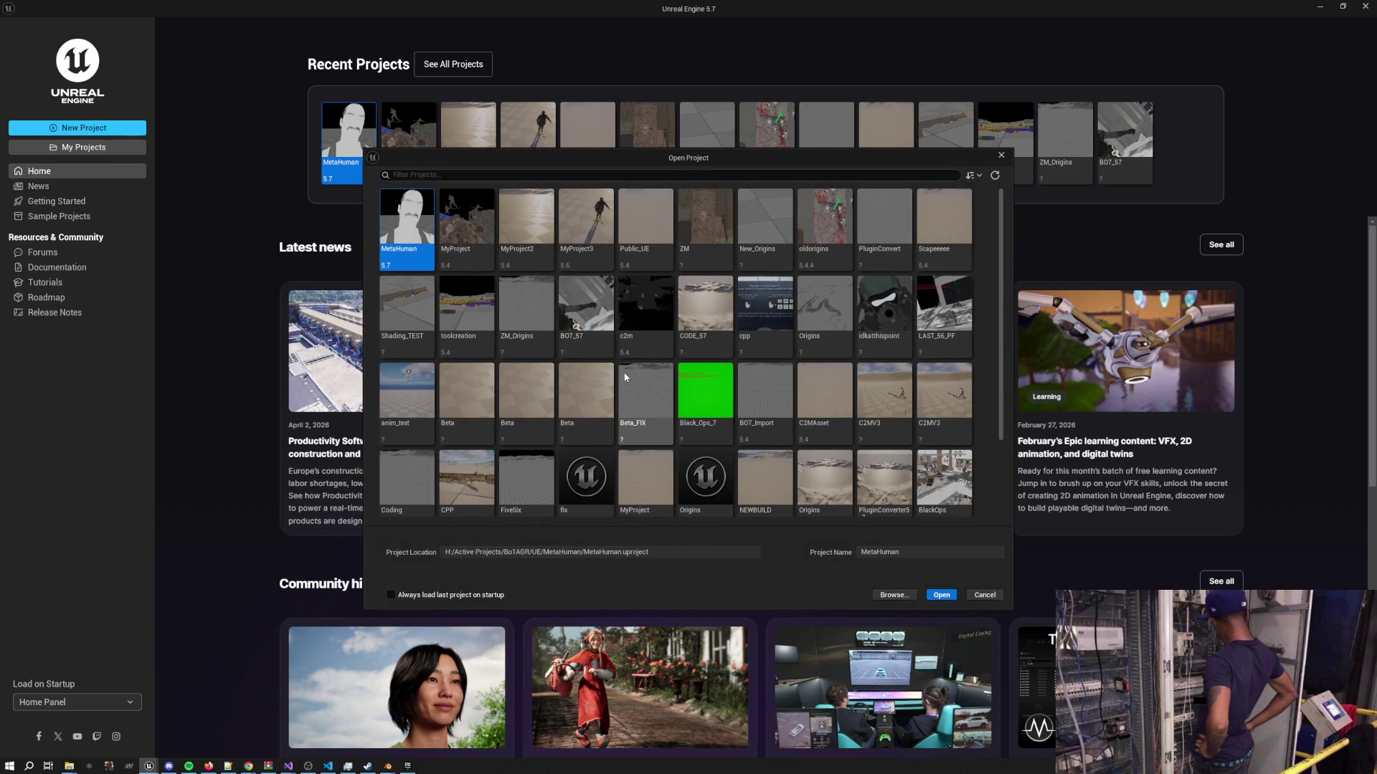
{"action": "left_click", "coordinate": [892, 595]}
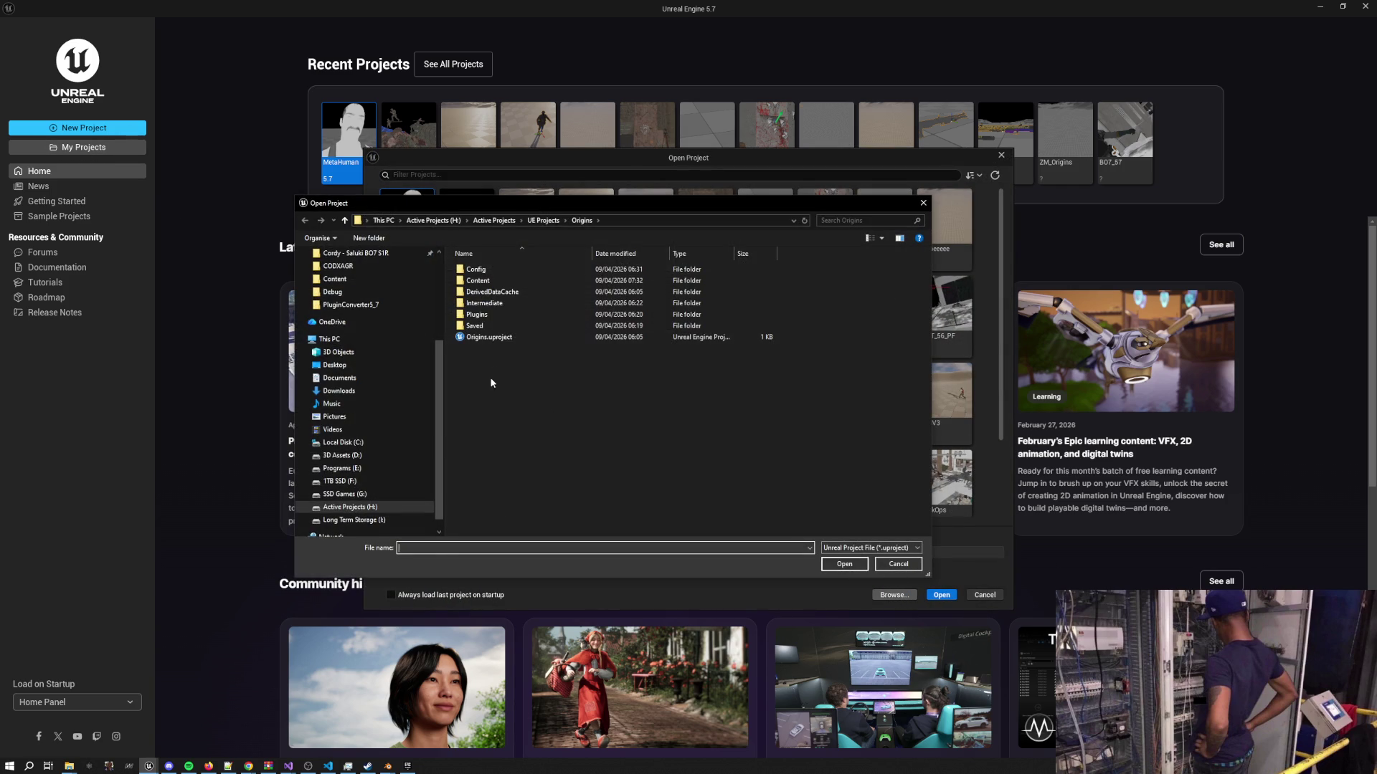
{"action": "left_click", "coordinate": [489, 337]}
{"action": "left_click", "coordinate": [844, 564]}
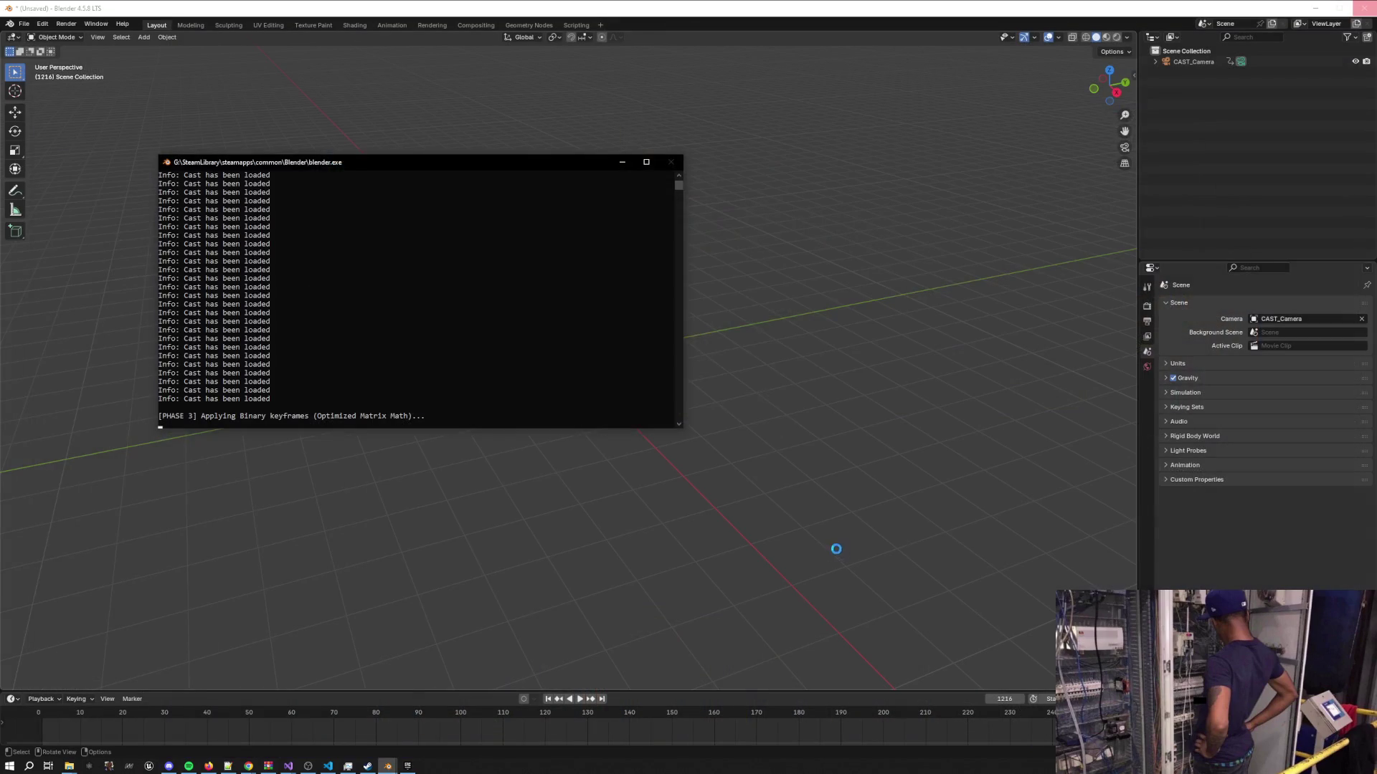
{"action": "left_click", "coordinate": [746, 409]}
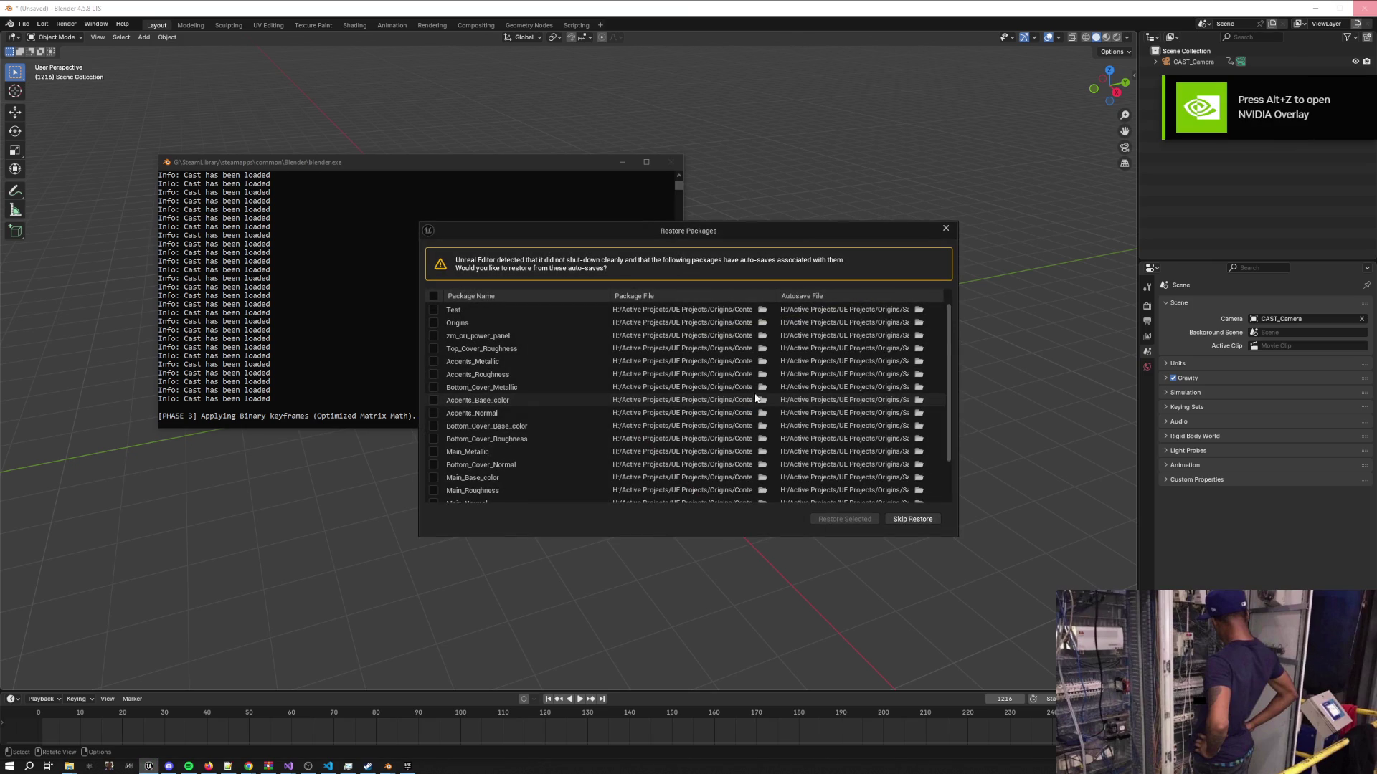
Widen the Package File column in Restore Packages to show full package paths
{"action": "scroll", "coordinate": [756, 397], "scroll_direction": "down", "scroll_amount": 3}
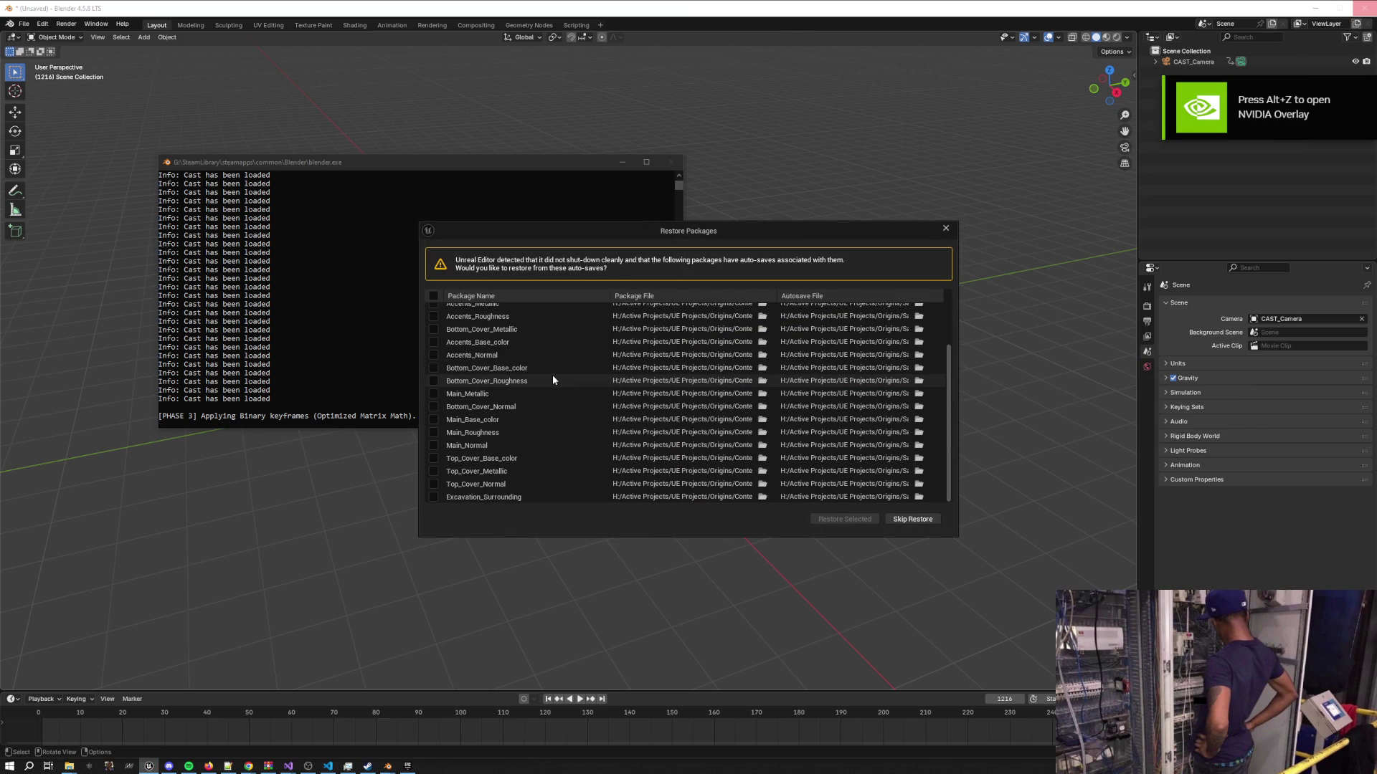
{"action": "scroll", "coordinate": [553, 376], "scroll_direction": "up", "scroll_amount": 3}
{"action": "left_click_drag", "start_coordinate": [776, 293], "coordinate": [914, 300]}
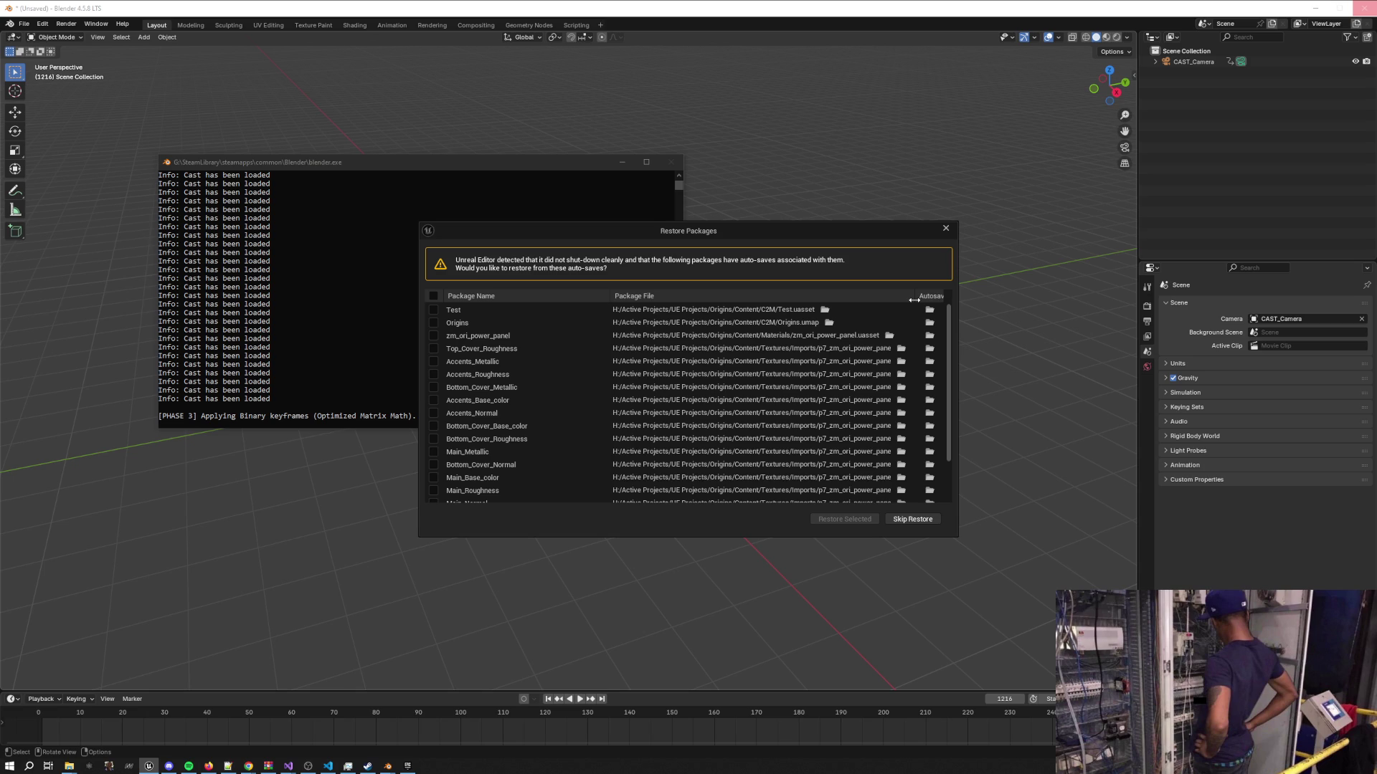
{"action": "left_click_drag", "start_coordinate": [913, 300], "coordinate": [934, 321]}
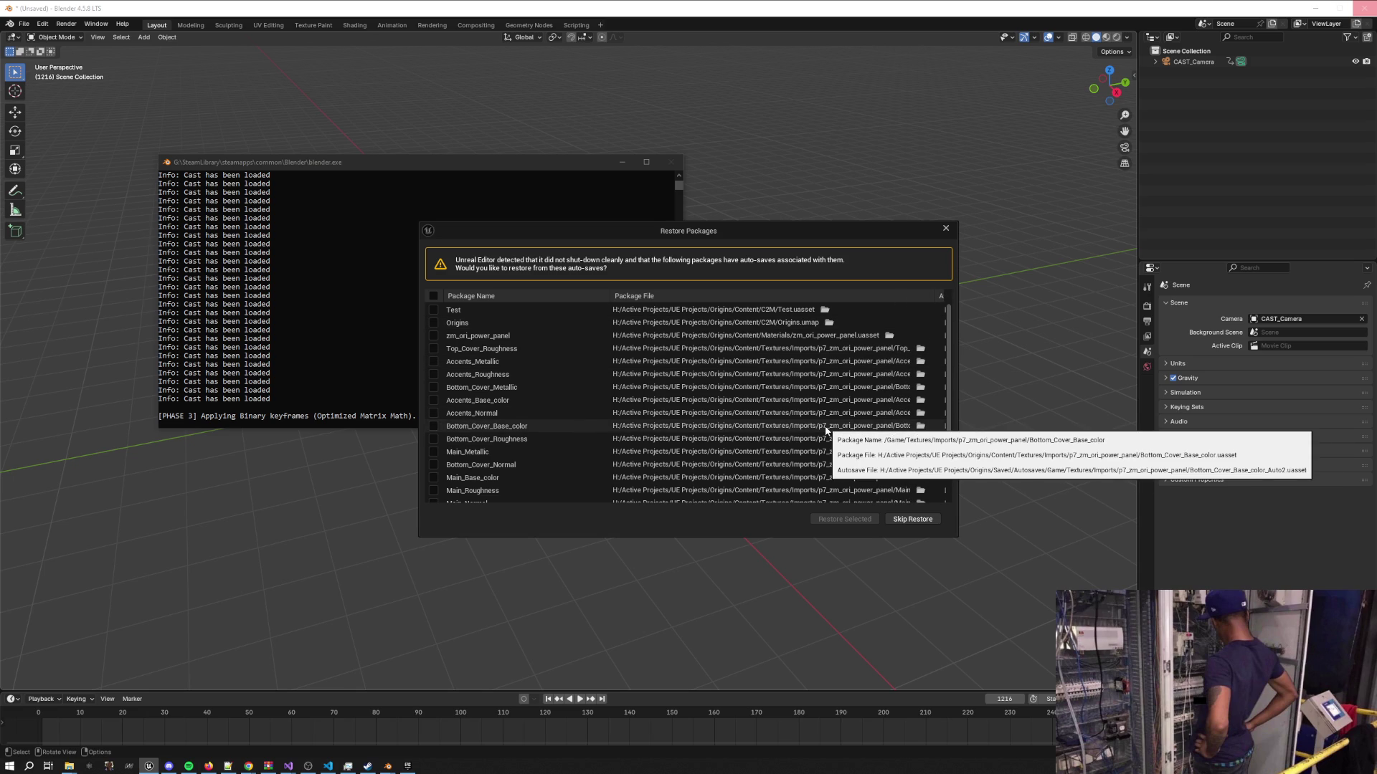
Tick all auto-saved packages, restore them, and dismiss the revision-control checkout warning
{"action": "scroll", "coordinate": [932, 430], "scroll_direction": "down", "scroll_amount": 3}
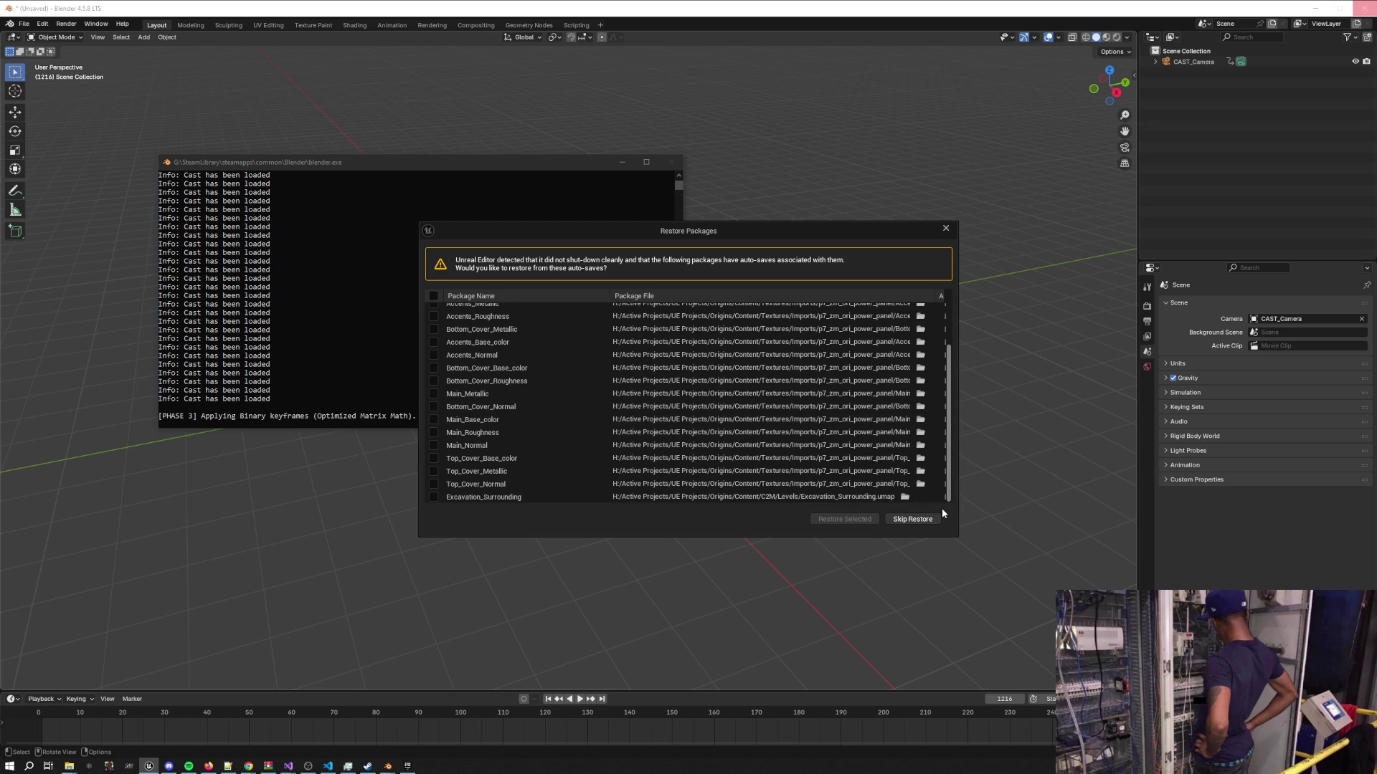
{"action": "scroll", "coordinate": [932, 467], "scroll_direction": "up", "scroll_amount": 3}
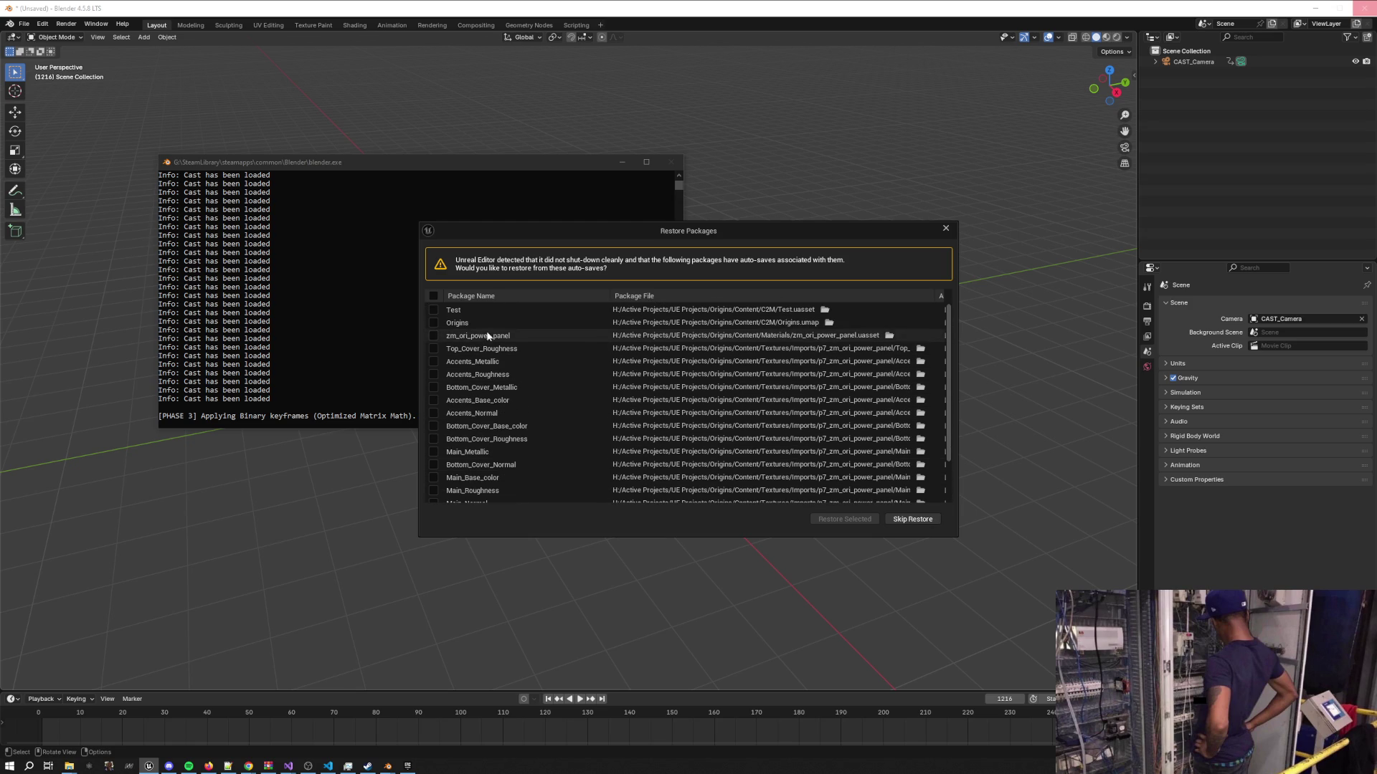
{"action": "left_click", "coordinate": [433, 295]}
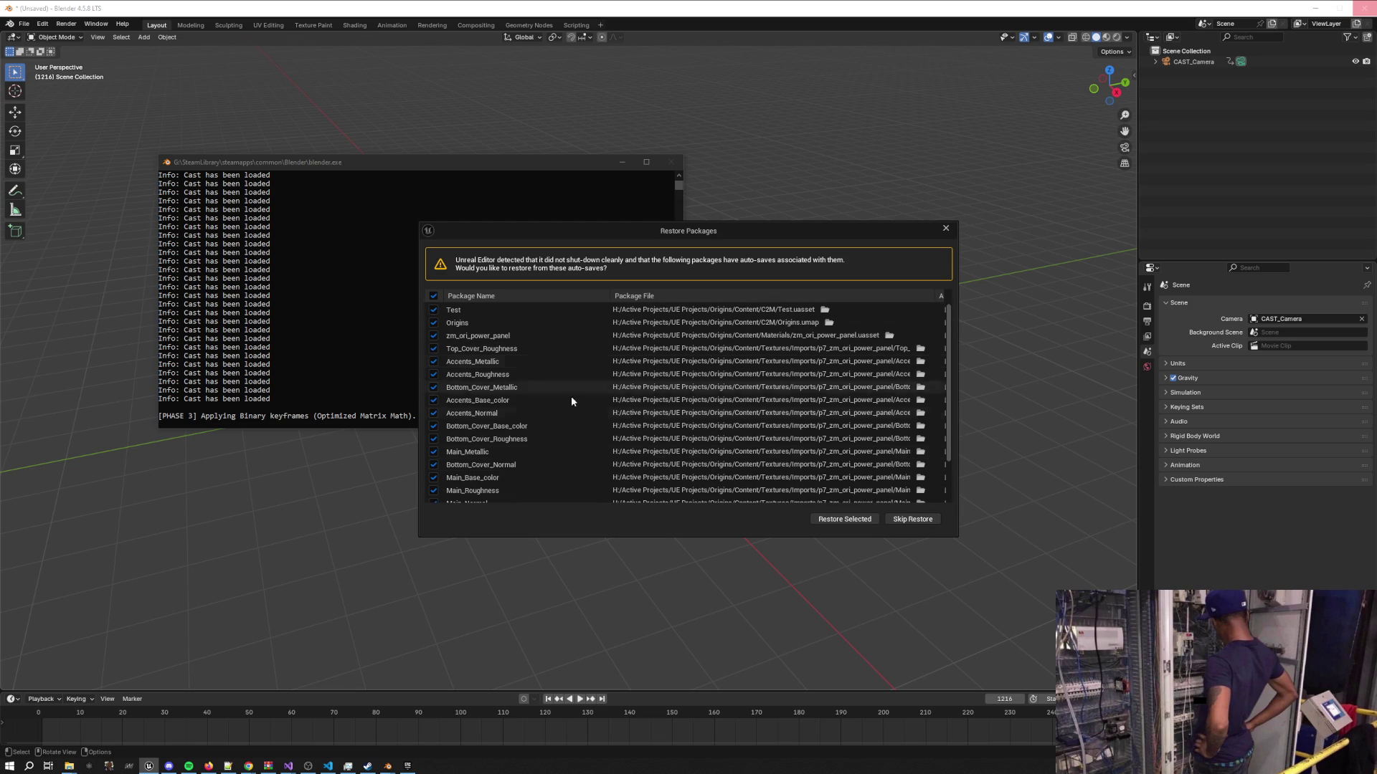
{"action": "left_click", "coordinate": [847, 519]}
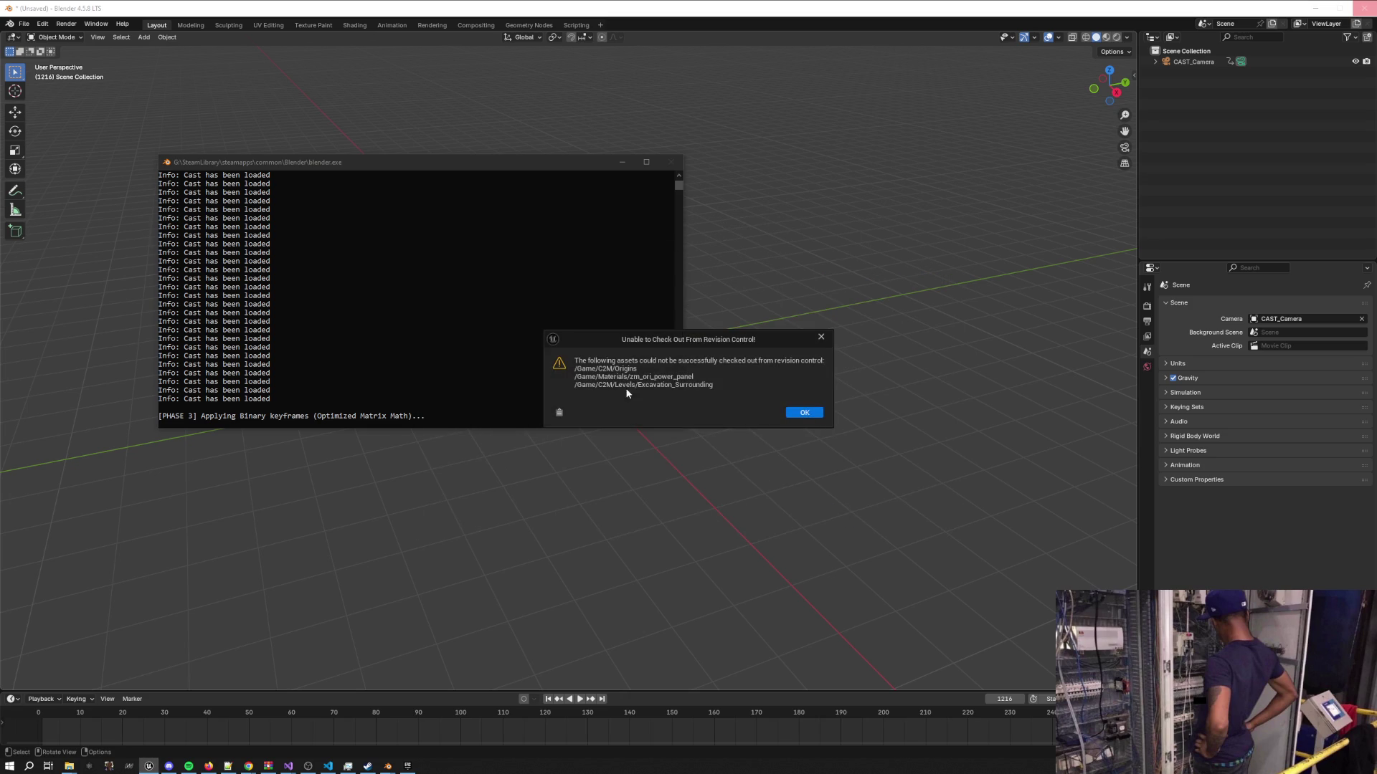
{"action": "left_click", "coordinate": [797, 413]}
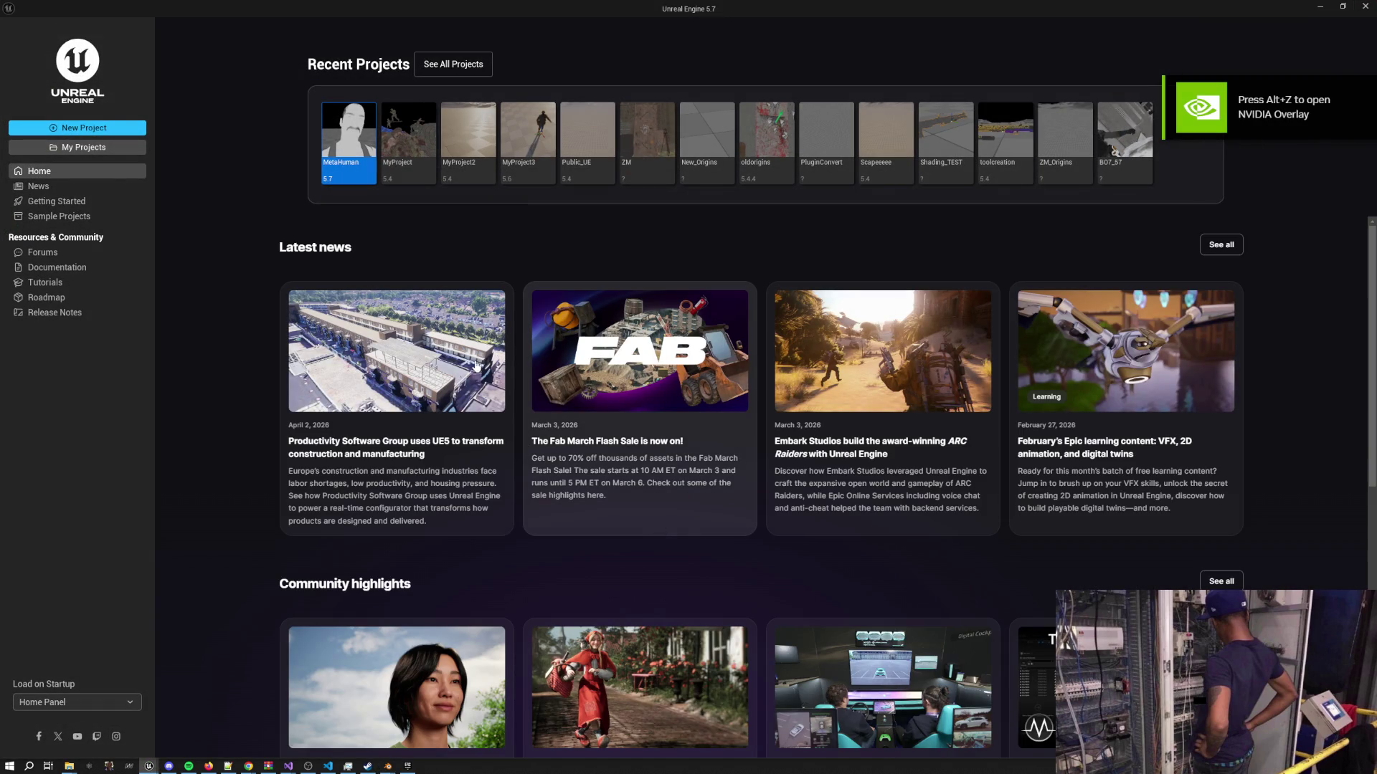
Reopen Origins.uproject via My Projects > Browse, accept the MeshBlend prompt, and dismiss the error
{"action": "left_click", "coordinate": [63, 148]}
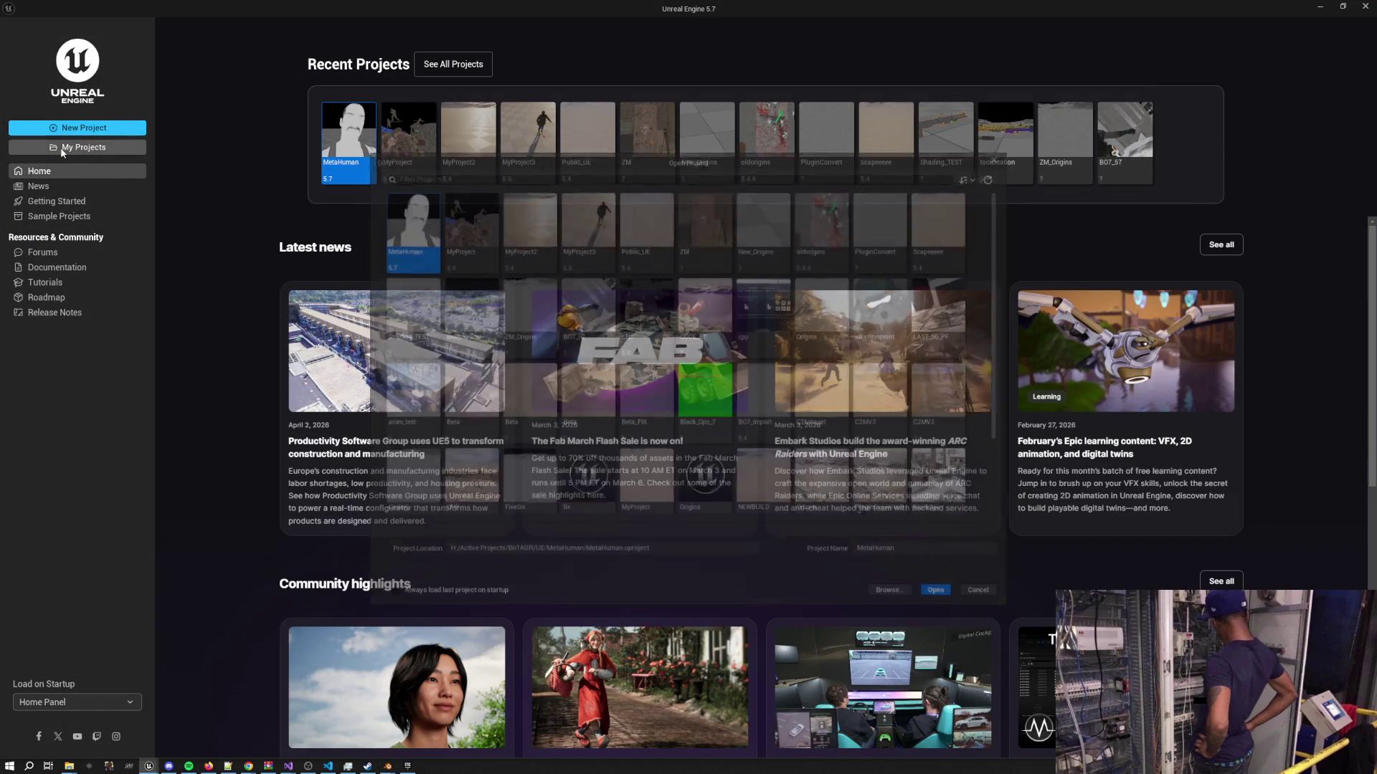
{"action": "left_click", "coordinate": [894, 595]}
{"action": "left_click", "coordinate": [545, 337]}
{"action": "left_click", "coordinate": [844, 565]}
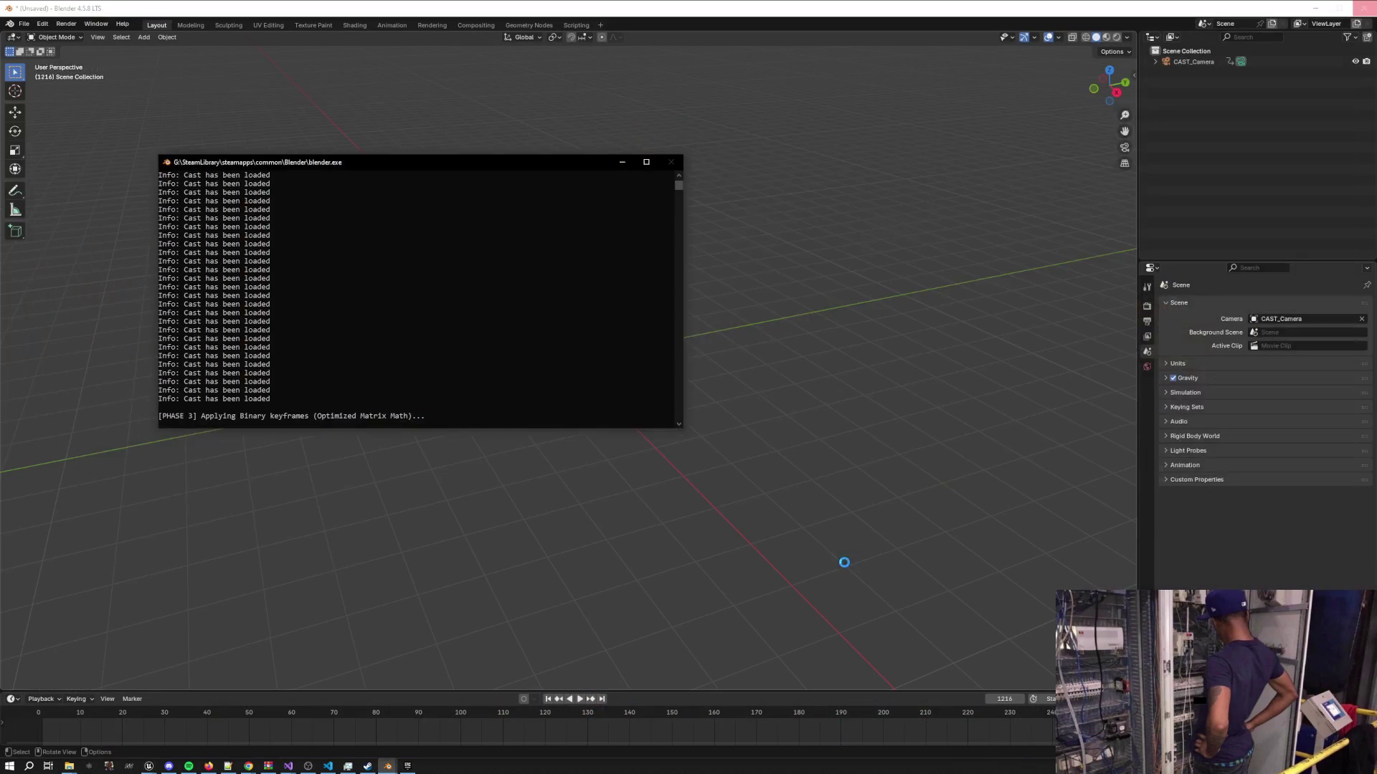
{"action": "left_click", "coordinate": [742, 410]}
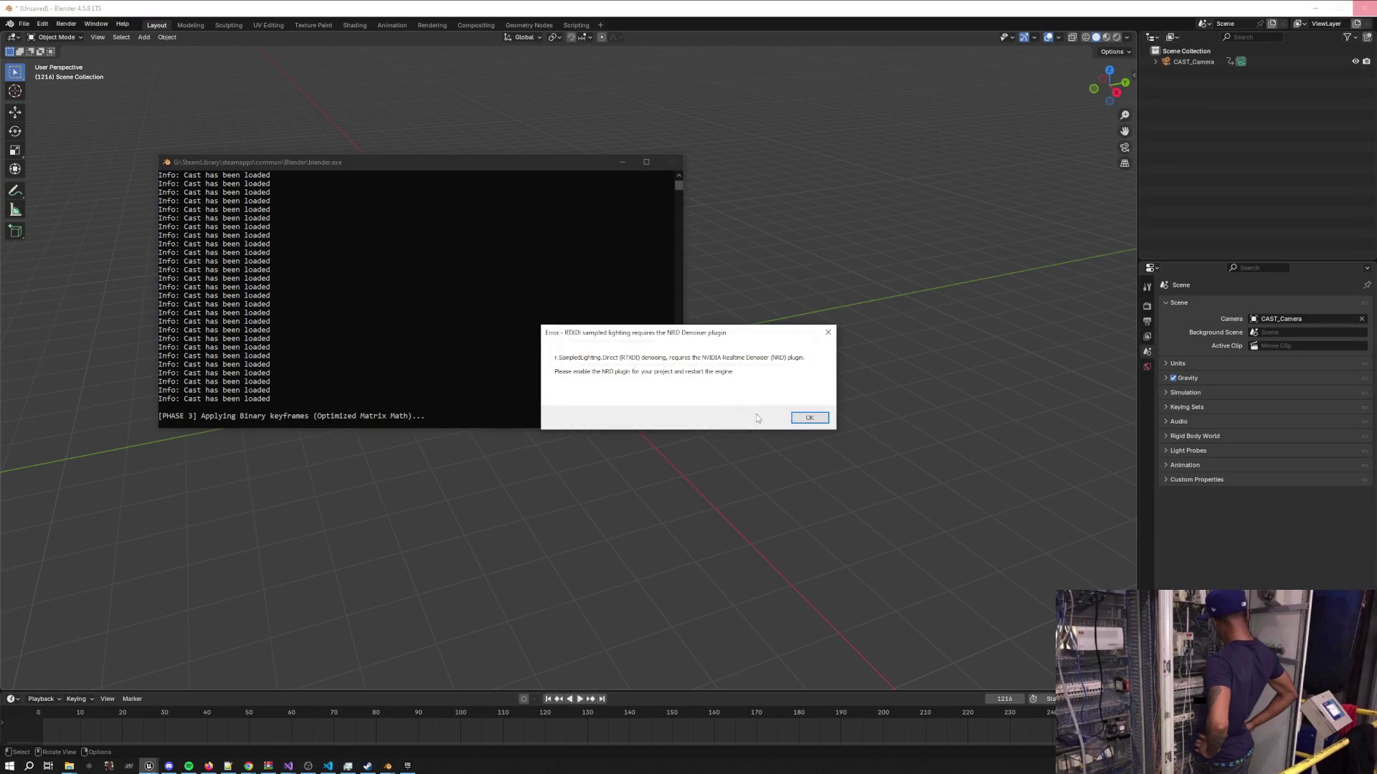
{"action": "left_click", "coordinate": [810, 417]}
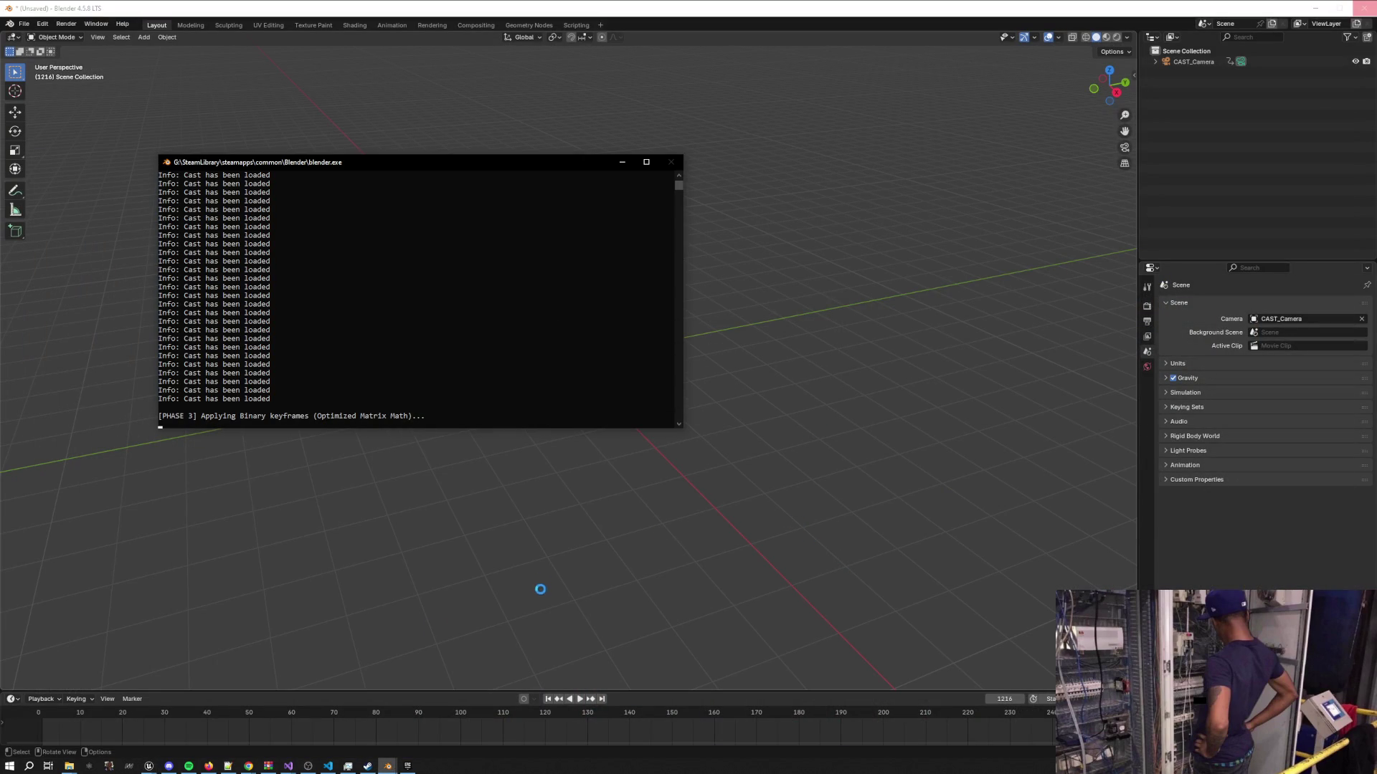
Bring the Origins editor window to the front from the taskbar
{"action": "mouse_move", "coordinate": [154, 771]}
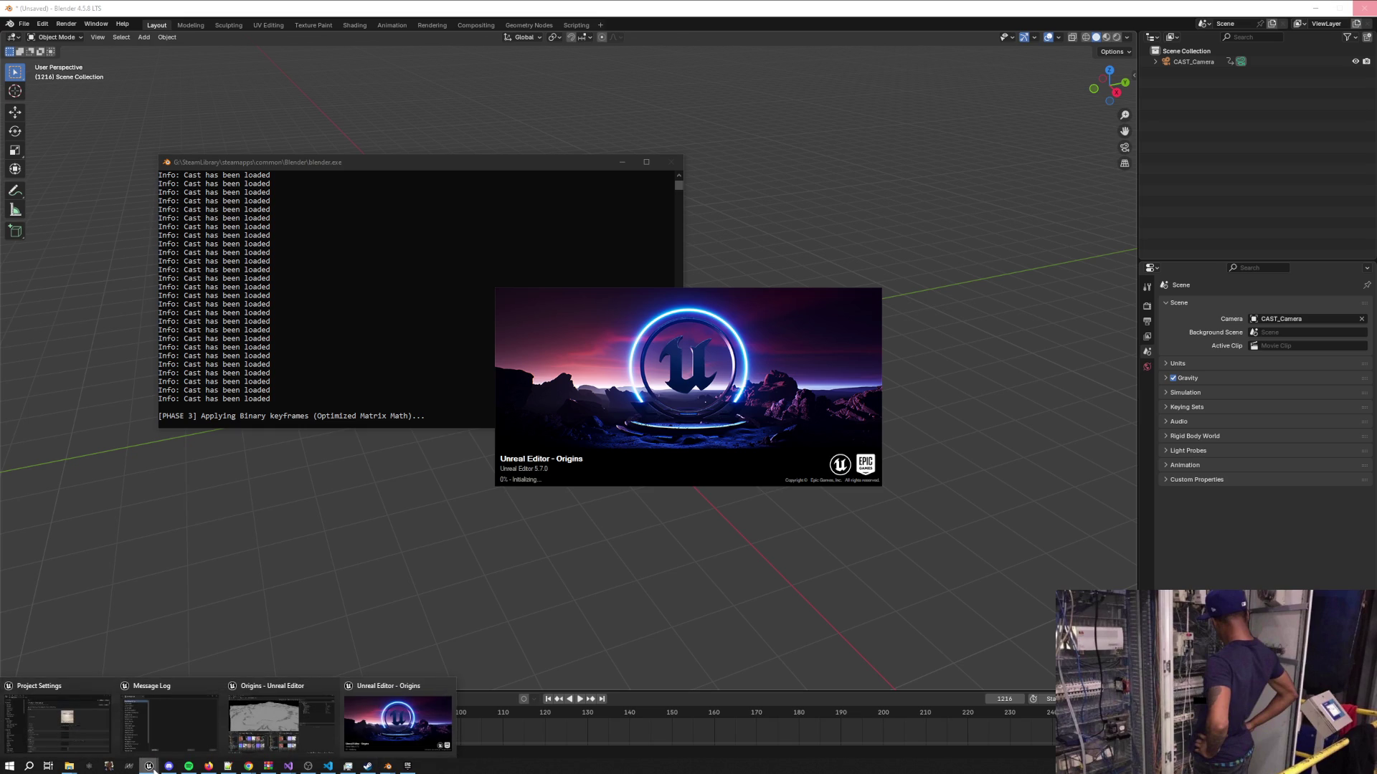
{"action": "left_click", "coordinate": [445, 687]}
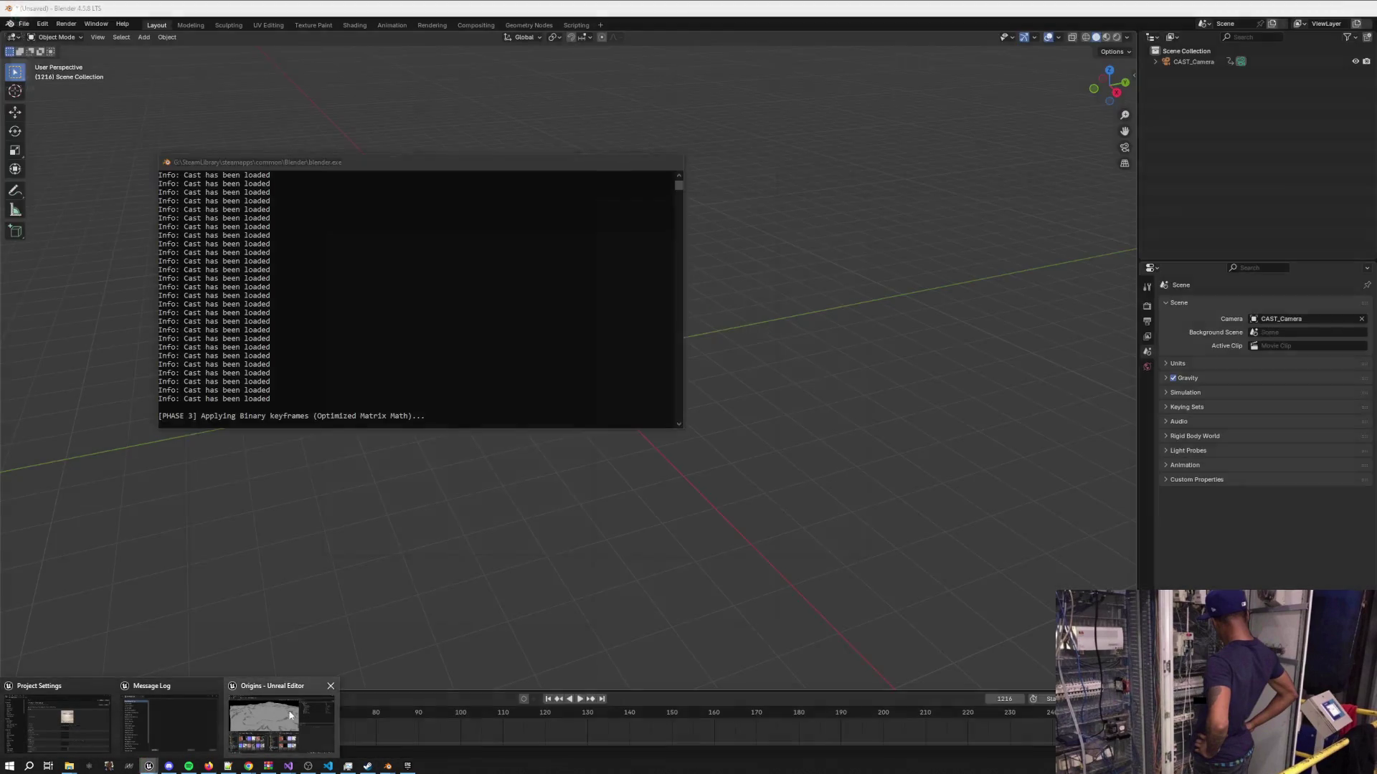
{"action": "left_click", "coordinate": [306, 712]}
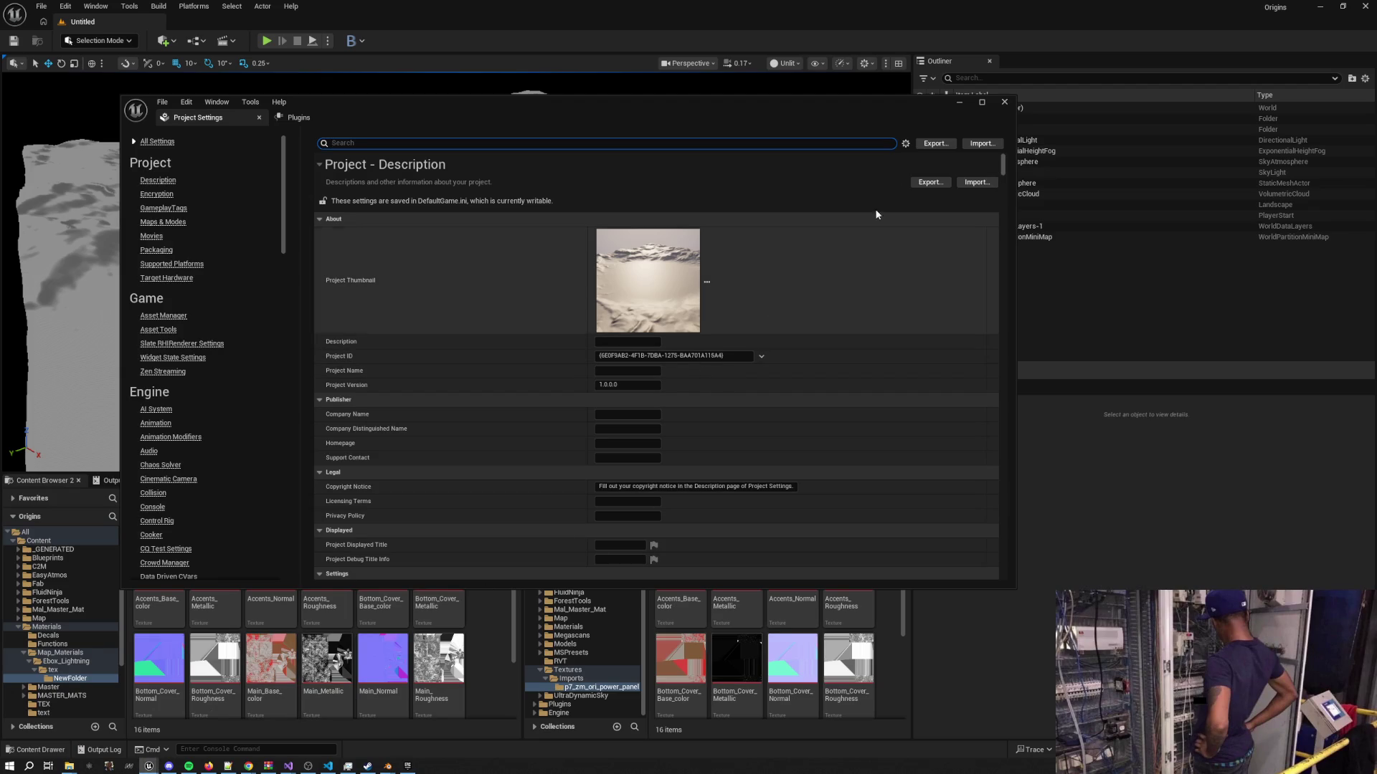
Close Project Settings and check the Blender console from the taskbar
{"action": "left_click", "coordinate": [1004, 101]}
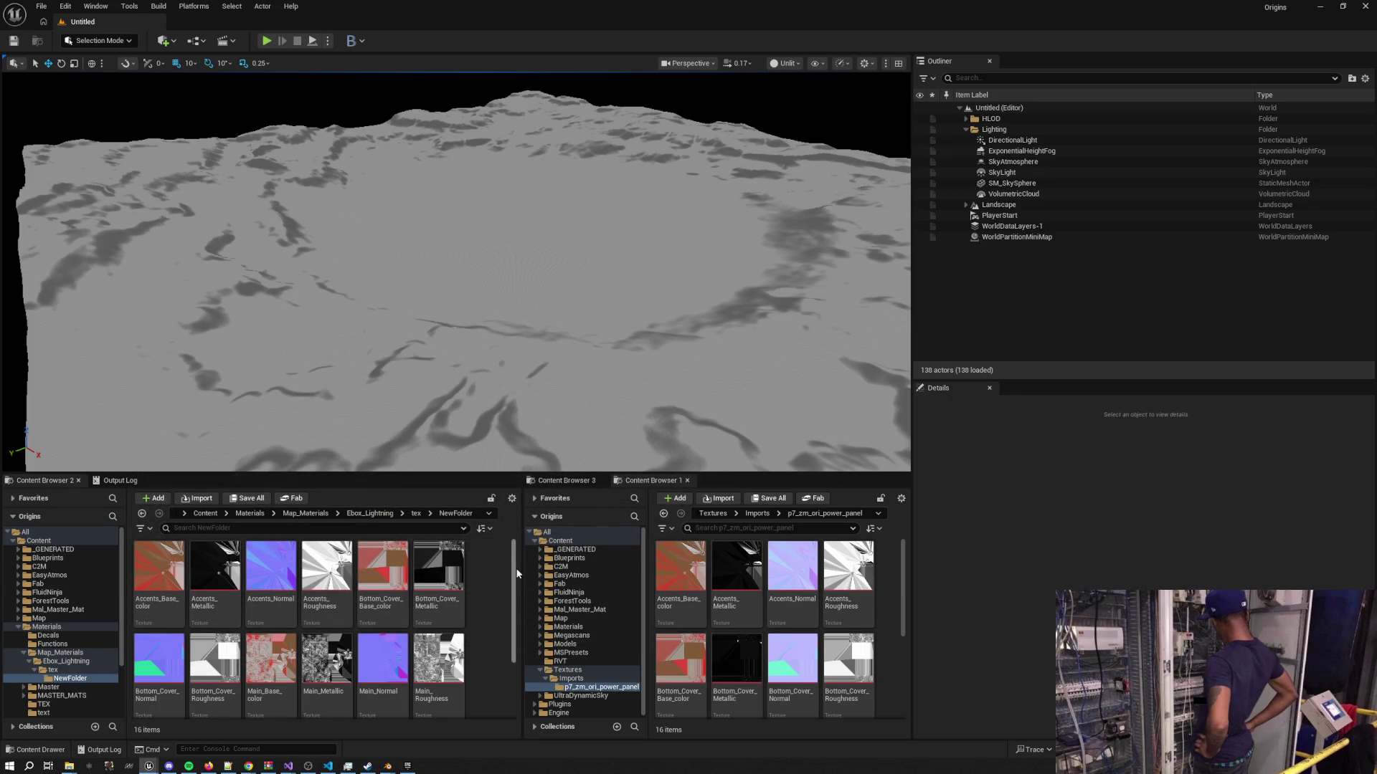
{"action": "scroll", "coordinate": [514, 576], "scroll_direction": "down", "scroll_amount": 2}
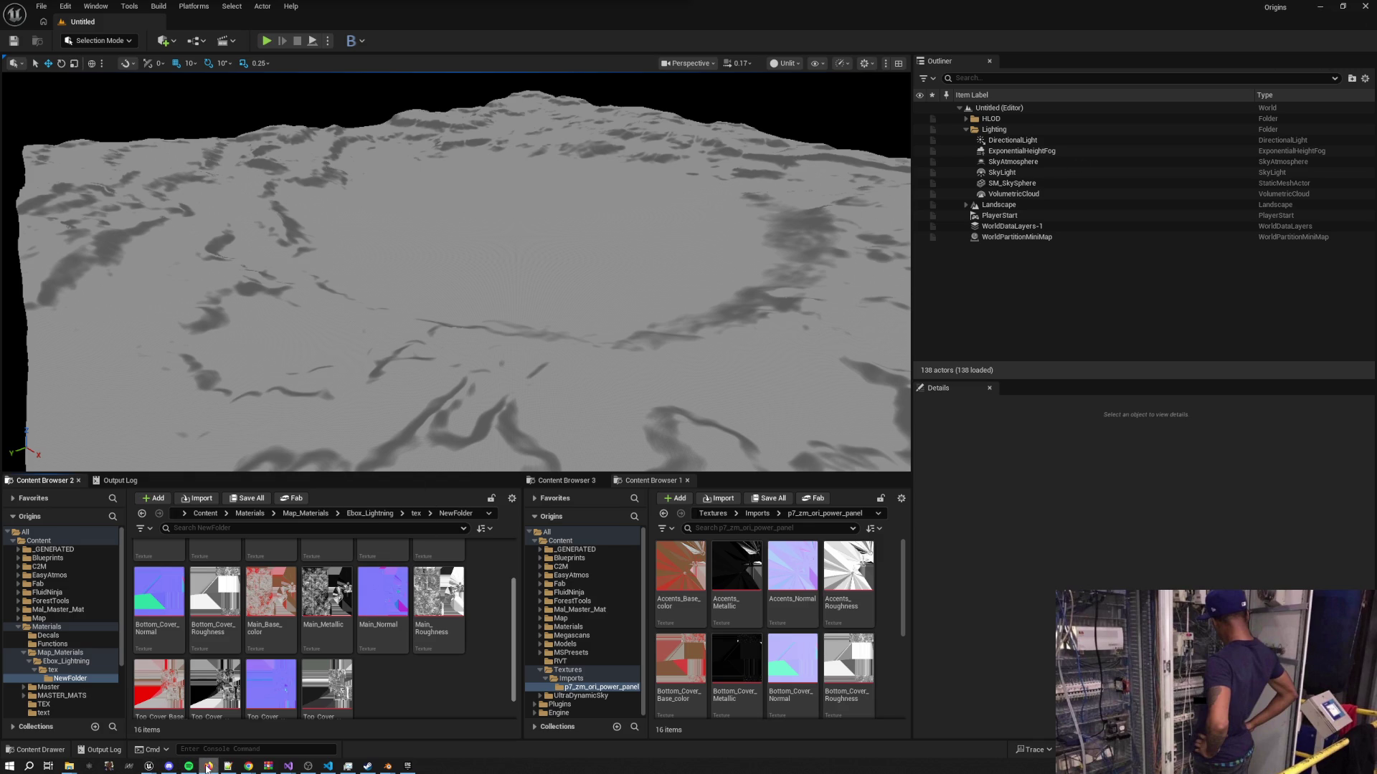
{"action": "mouse_move", "coordinate": [387, 765]}
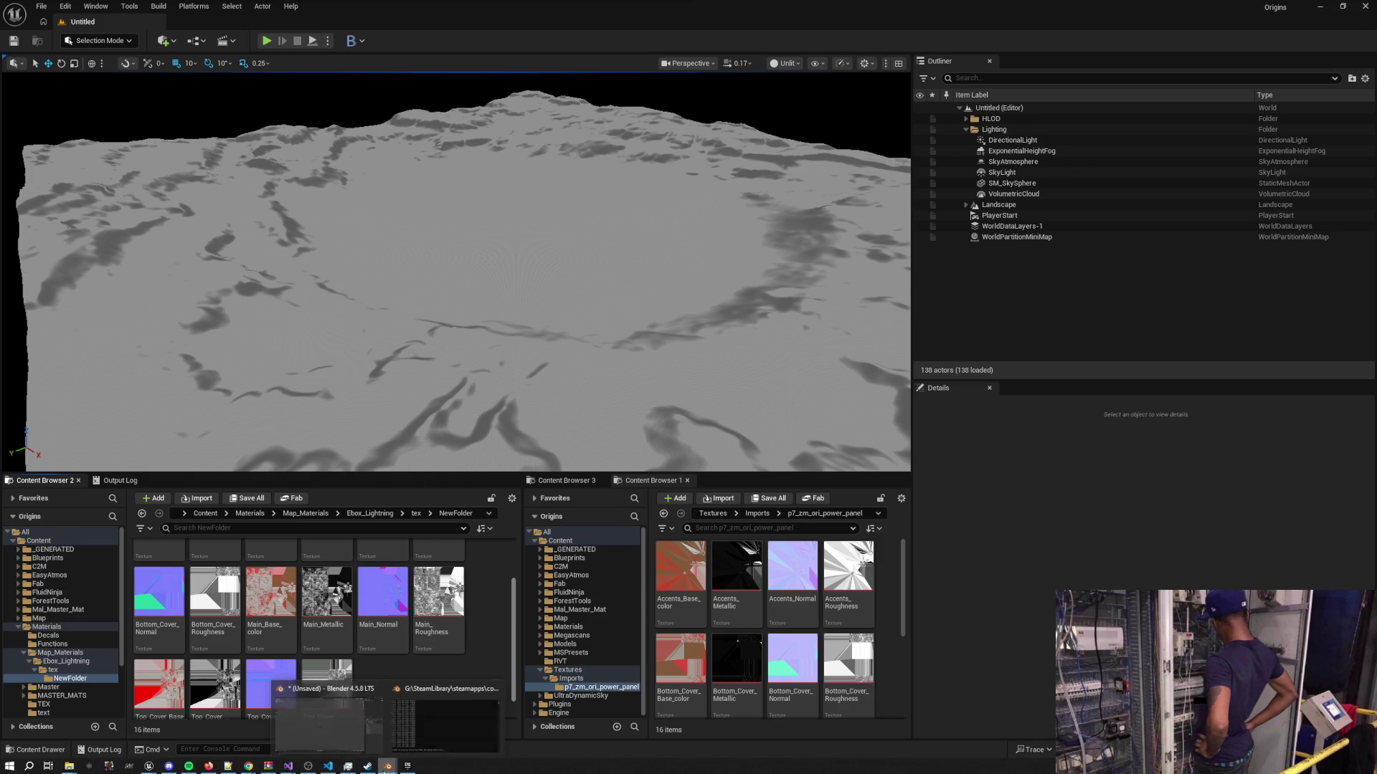
{"action": "left_click", "coordinate": [443, 729]}
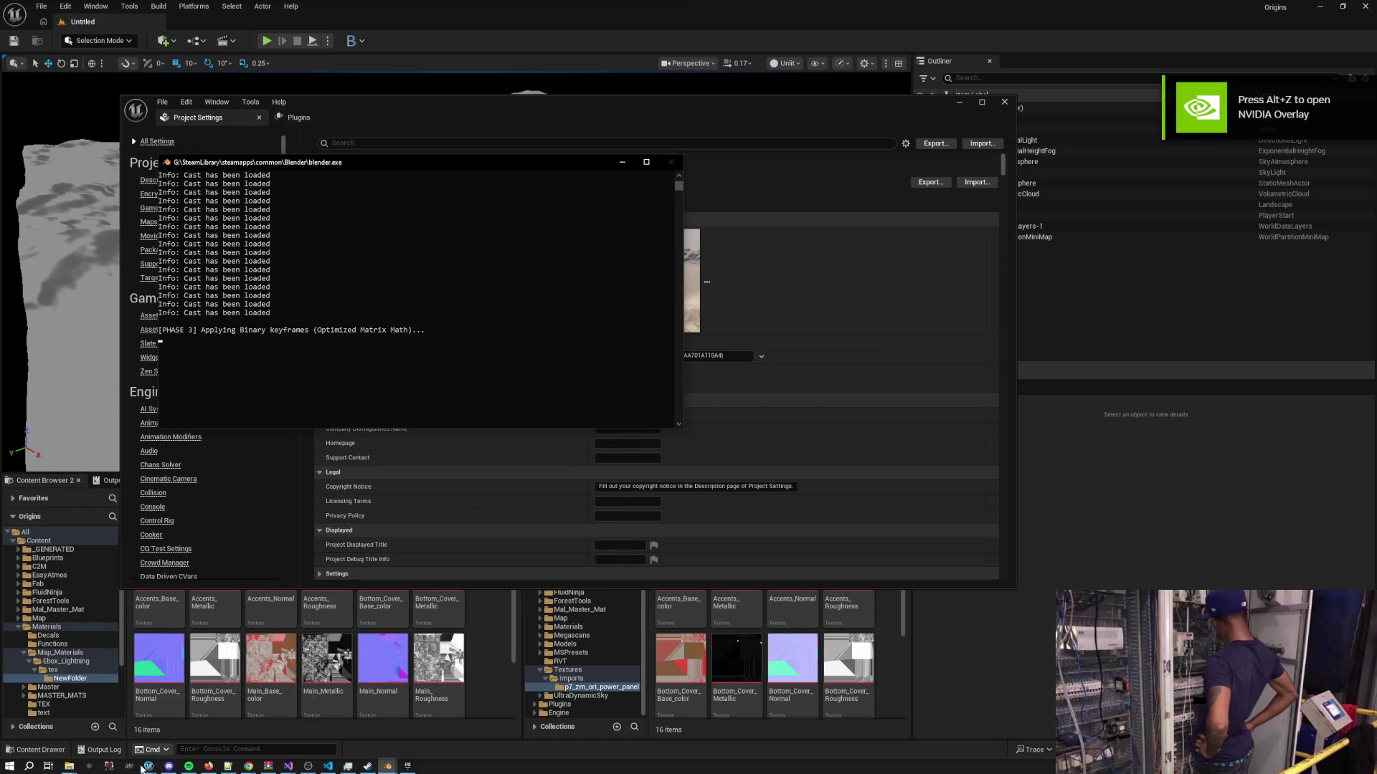
Return to the Unreal editor and dismiss the RTXDI error message
{"action": "mouse_move", "coordinate": [149, 765]}
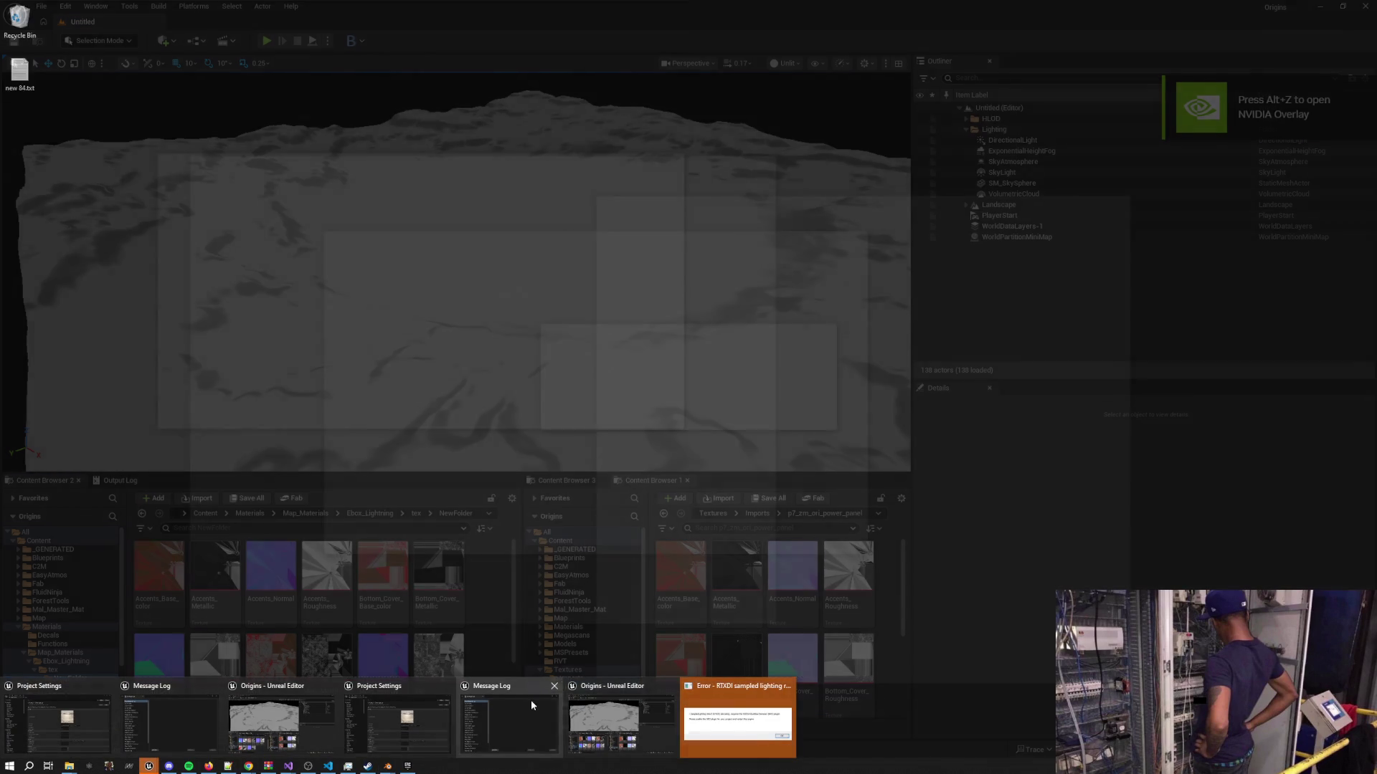
{"action": "left_click", "coordinate": [621, 721]}
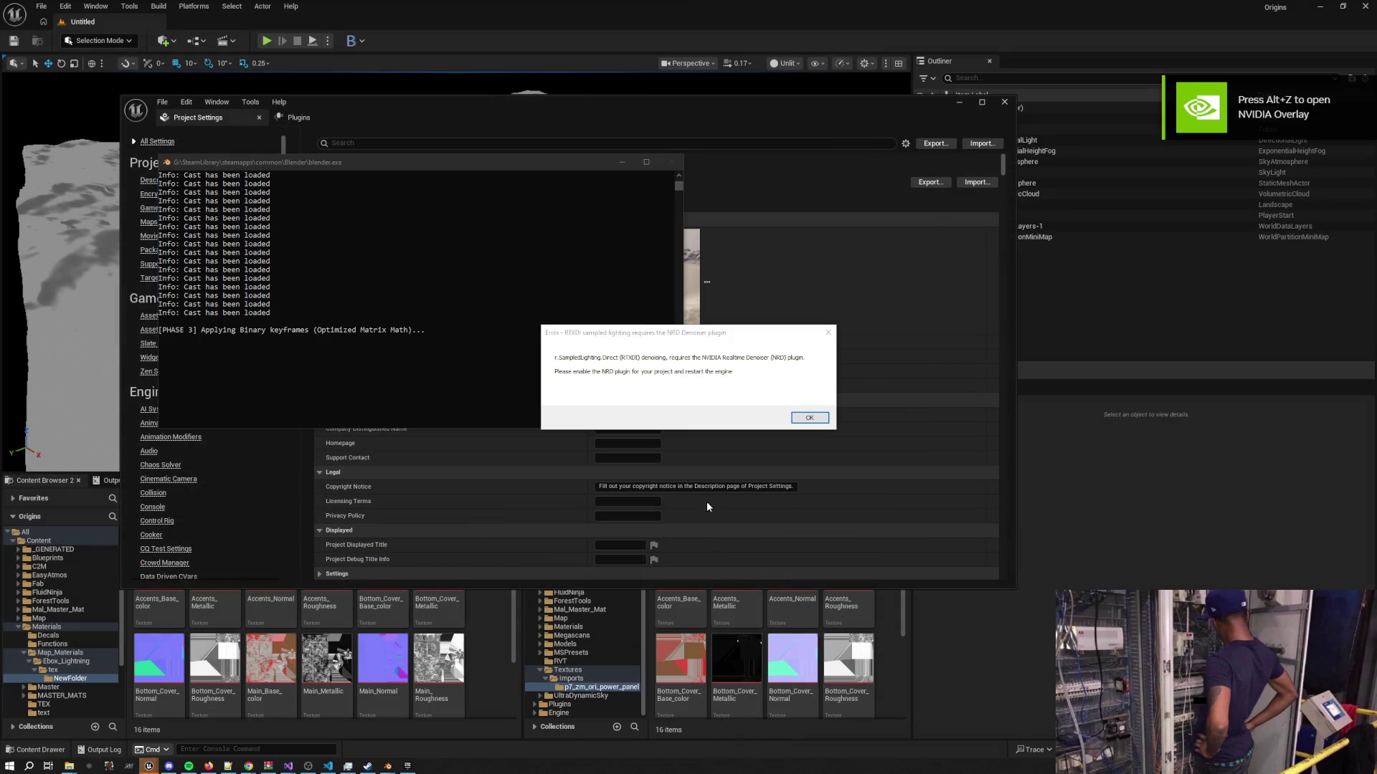
{"action": "left_click", "coordinate": [794, 431]}
{"action": "mouse_move", "coordinate": [148, 765]}
{"action": "left_click", "coordinate": [281, 717]}
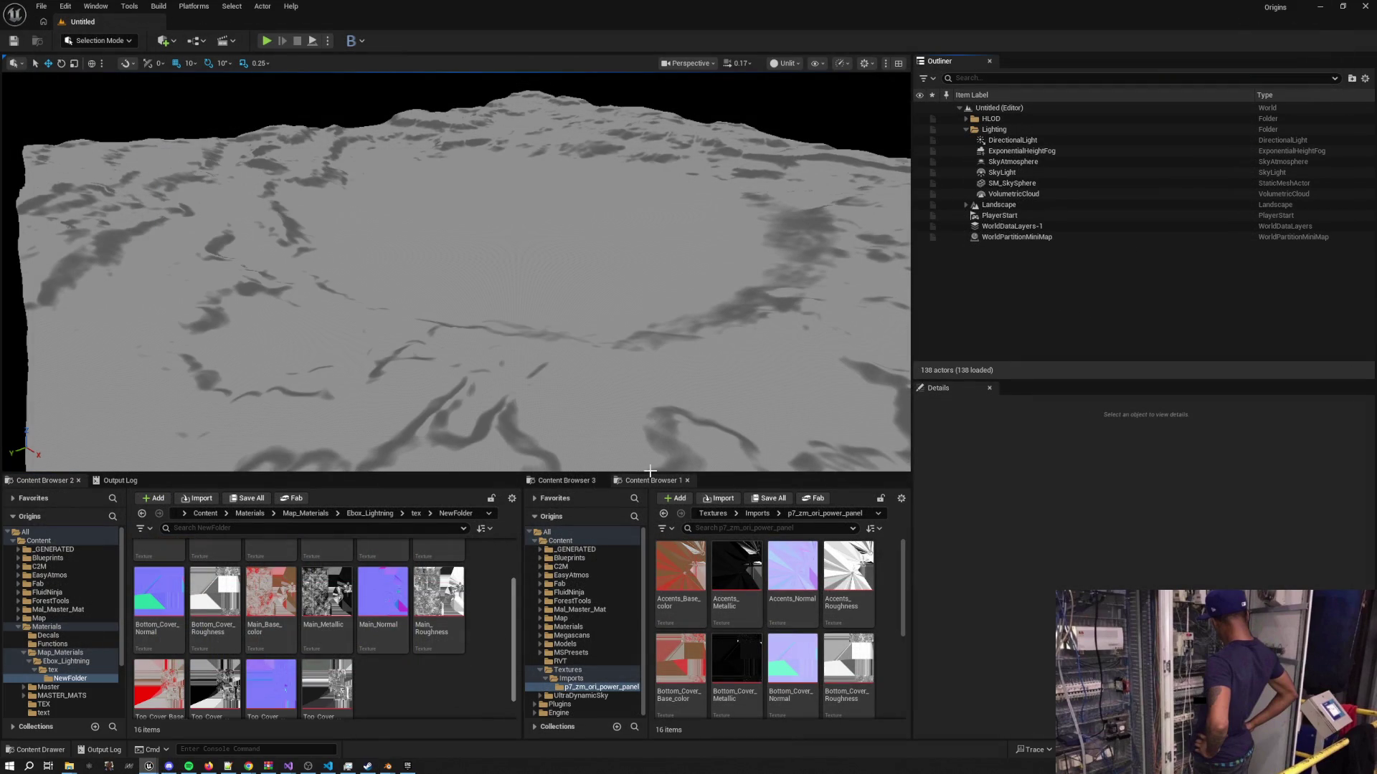
Show the C2M folder in the Content Browser and open the Origins level
{"action": "left_click", "coordinate": [560, 568]}
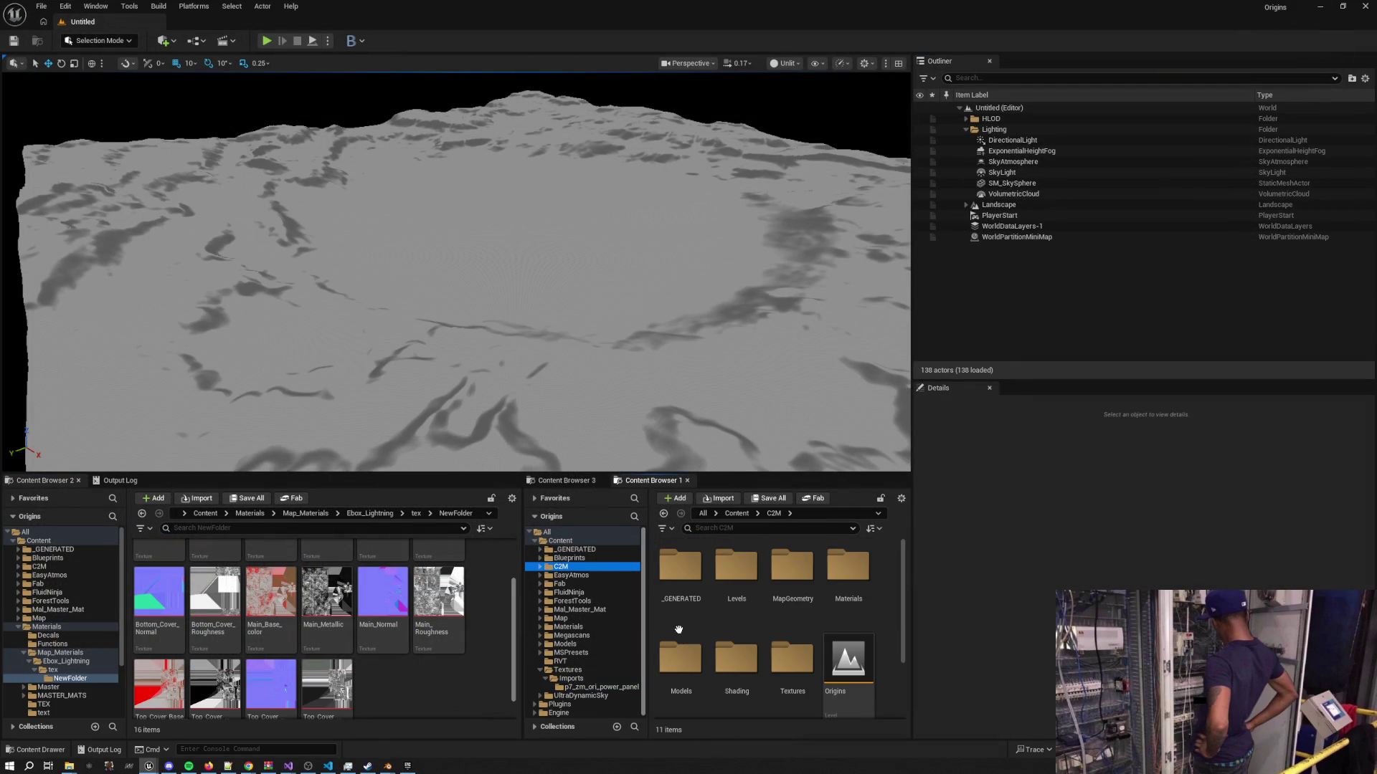
{"action": "scroll", "coordinate": [753, 645], "scroll_direction": "down", "scroll_amount": 2}
{"action": "scroll", "coordinate": [862, 691], "scroll_direction": "up", "scroll_amount": 1}
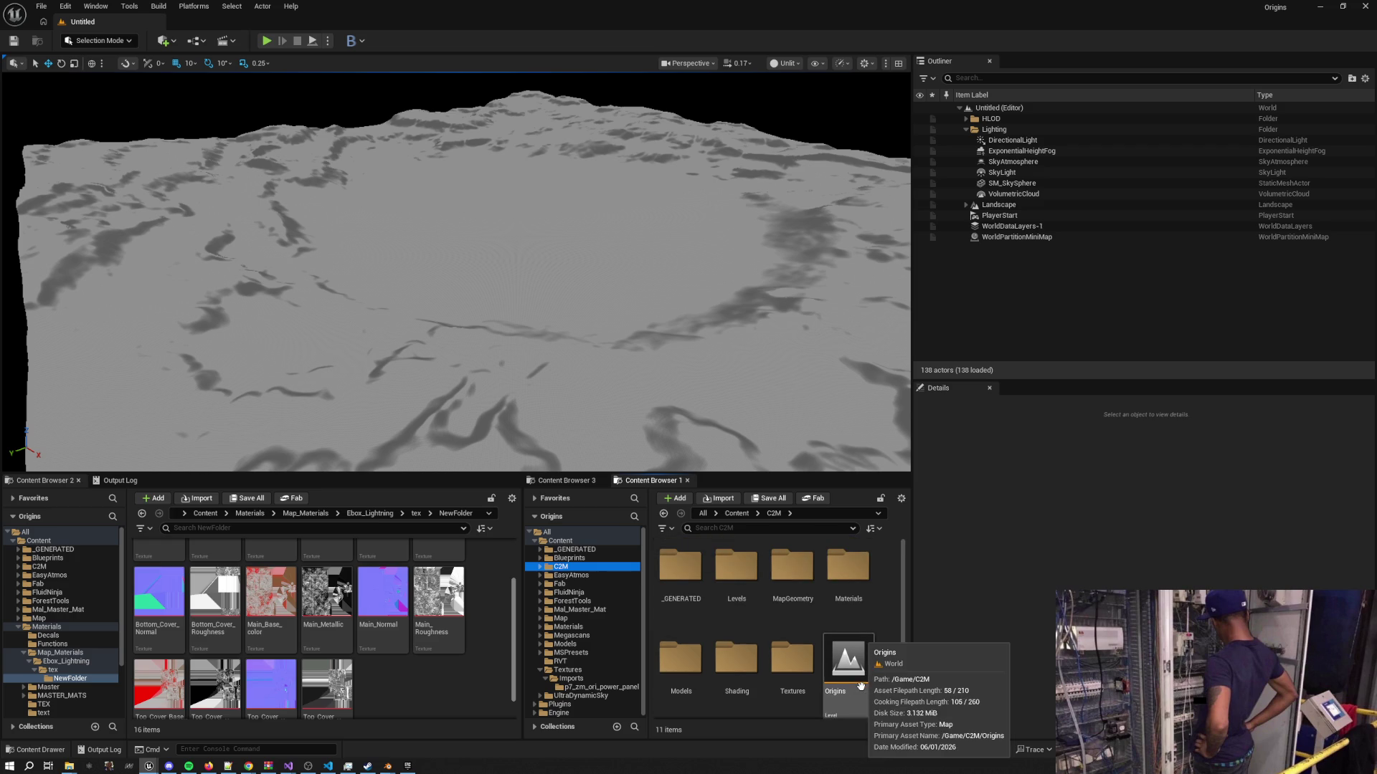
{"action": "left_click", "coordinate": [852, 631]}
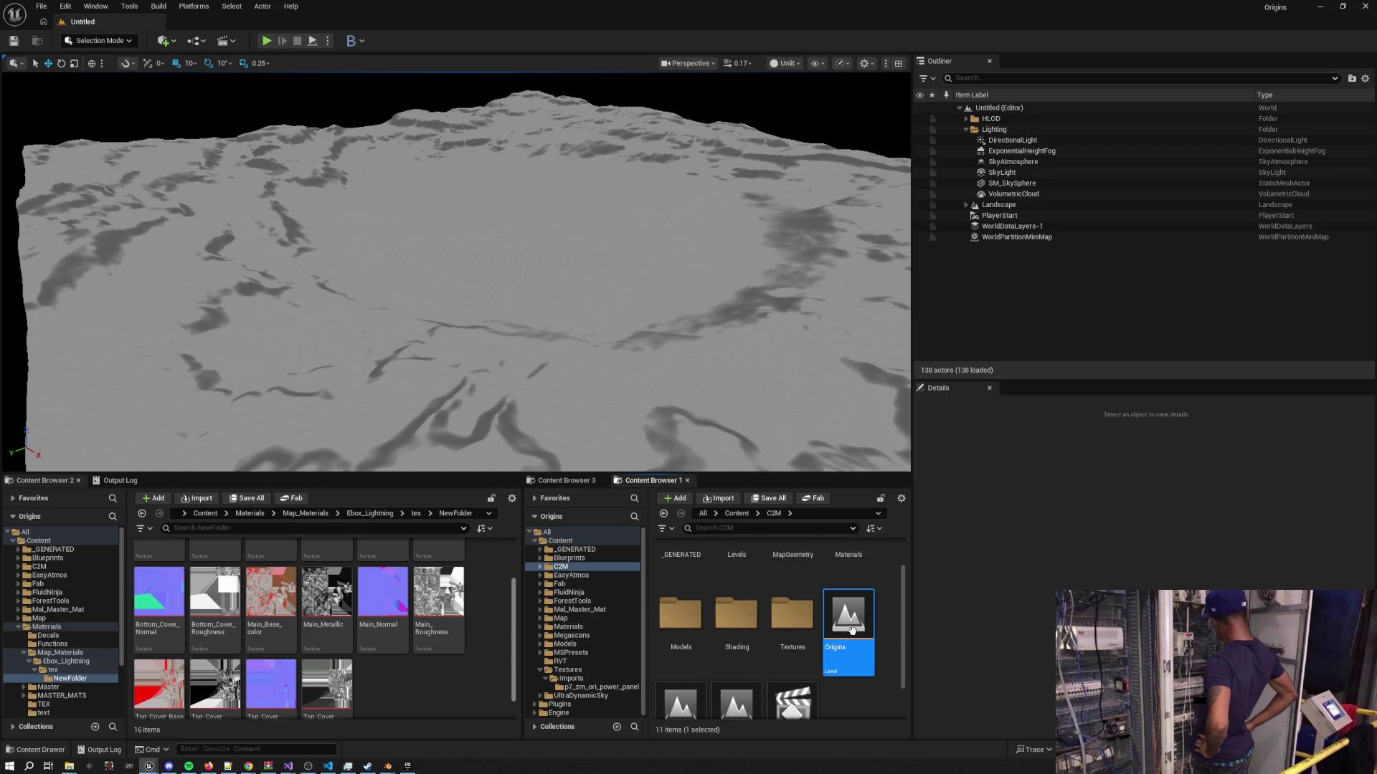
{"action": "double_click", "coordinate": [853, 631]}
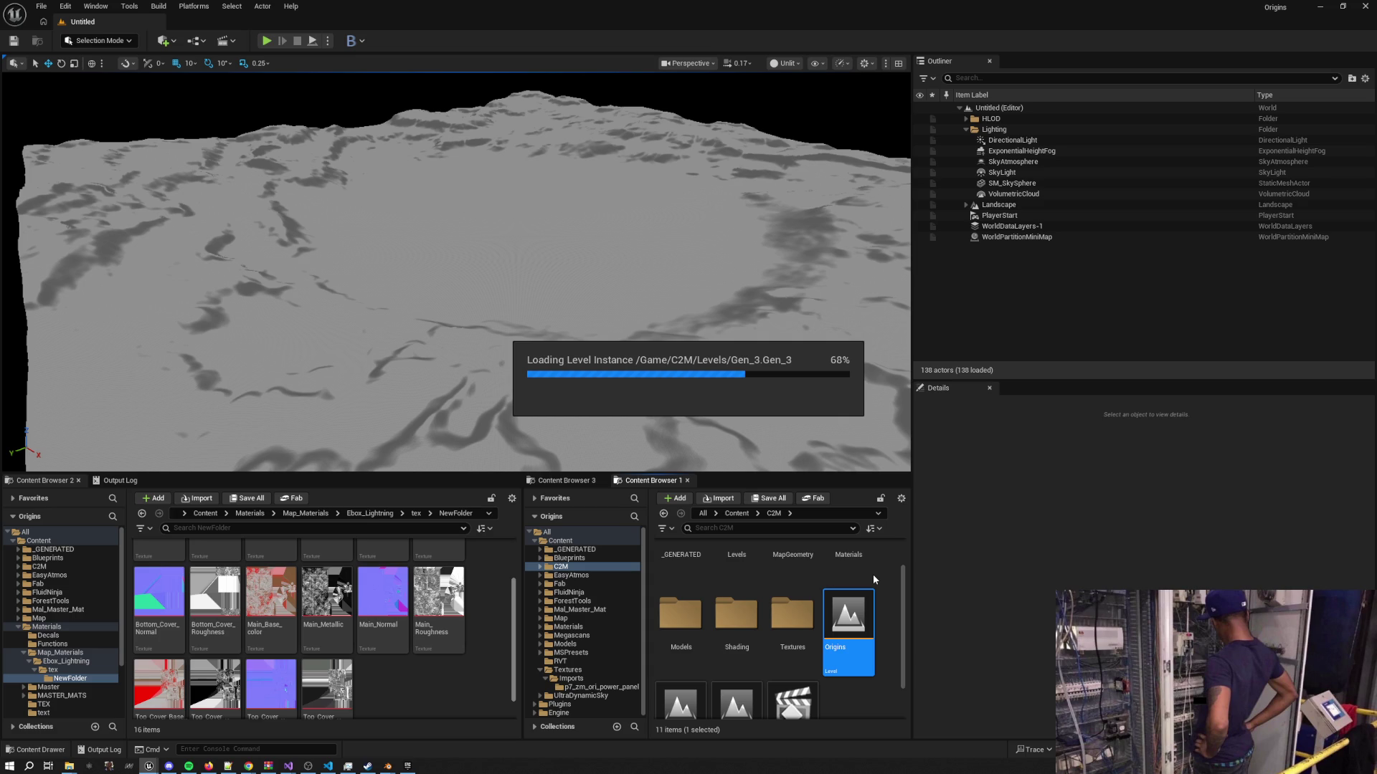
Bring Blender up from its taskbar preview, then minimize it to reveal the loaded Origins level
{"action": "mouse_move", "coordinate": [387, 765]}
{"action": "left_click", "coordinate": [327, 725]}
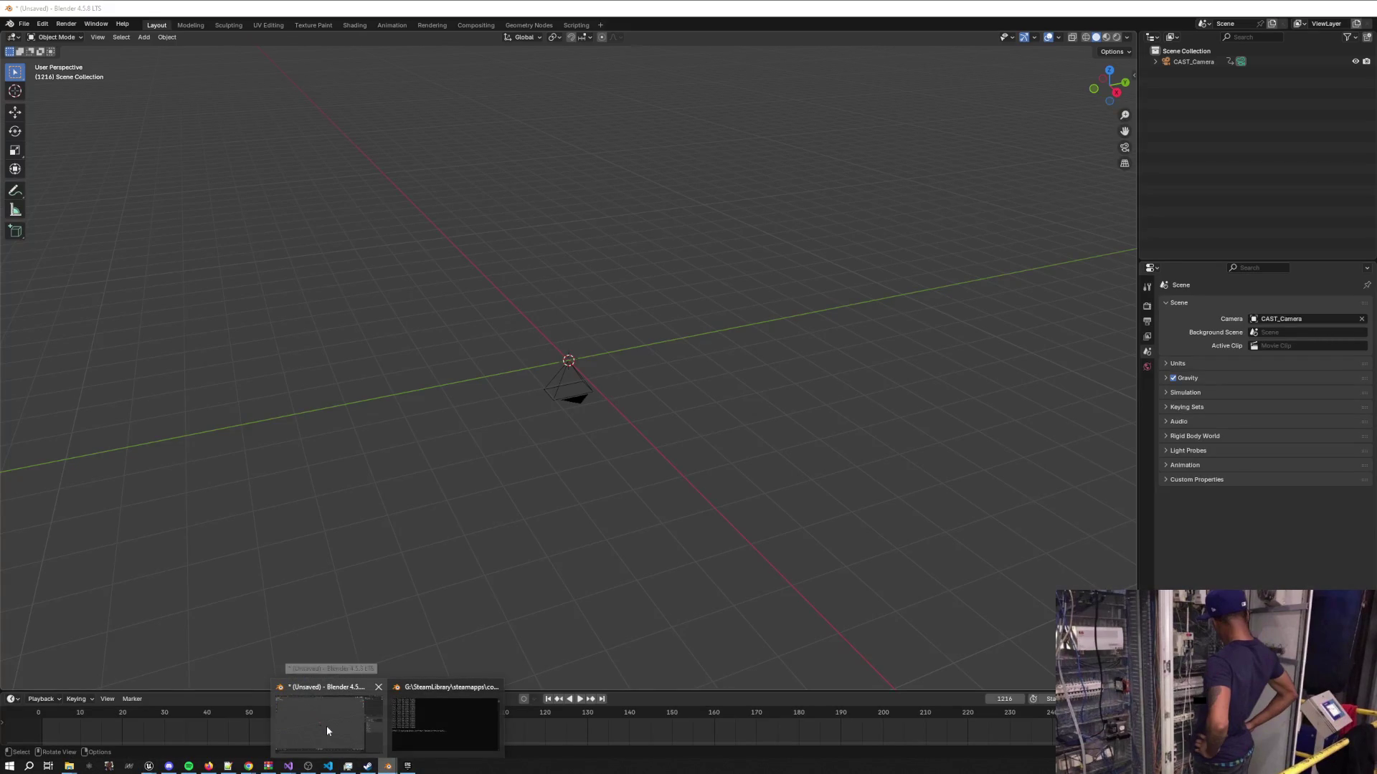
{"action": "left_click", "coordinate": [325, 726]}
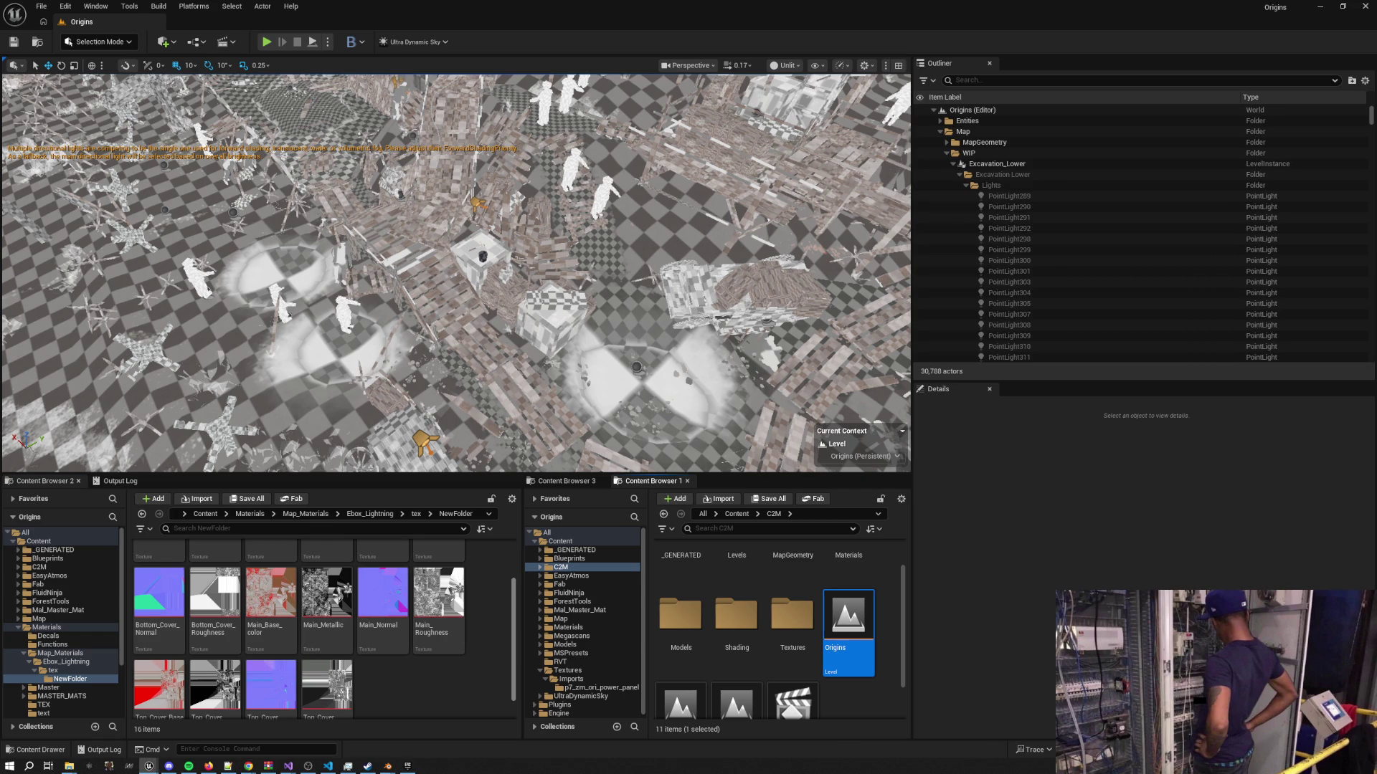
Fly toward the red vending machine and hide all the Map folder's level instances
{"action": "scroll", "coordinate": [456, 272], "scroll_direction": "up", "scroll_amount": 5}
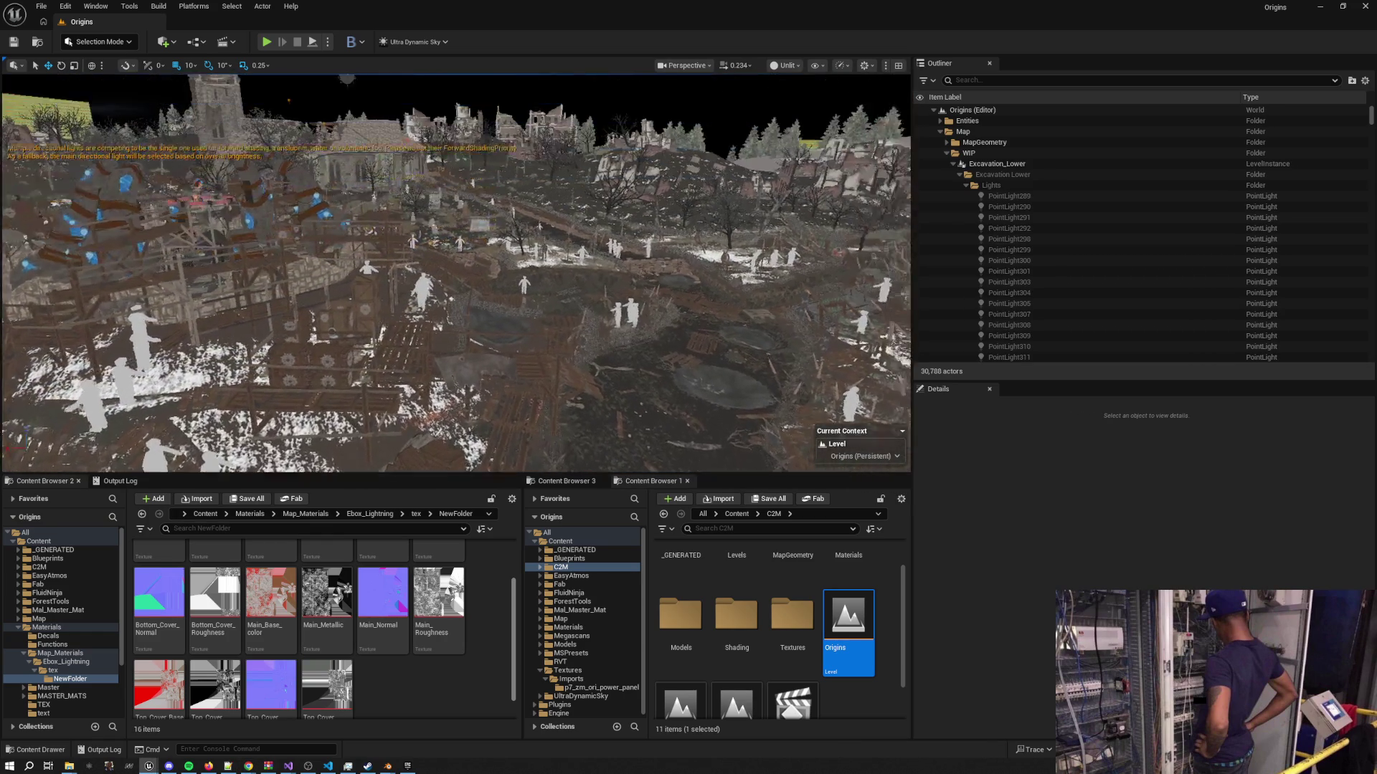
{"action": "scroll", "coordinate": [456, 272], "scroll_direction": "up", "scroll_amount": 2}
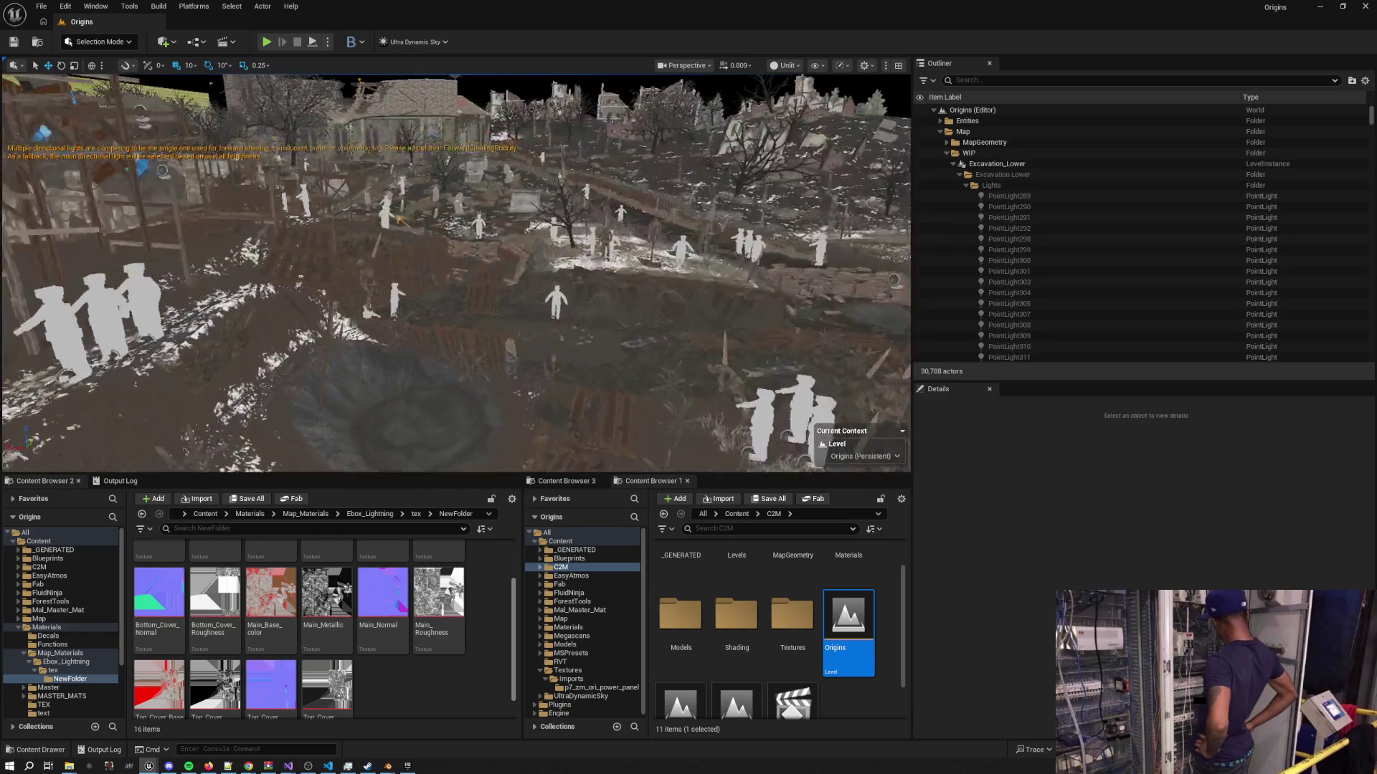
{"action": "scroll", "coordinate": [456, 273], "scroll_direction": "down", "scroll_amount": 2}
{"action": "key", "text": "w"}
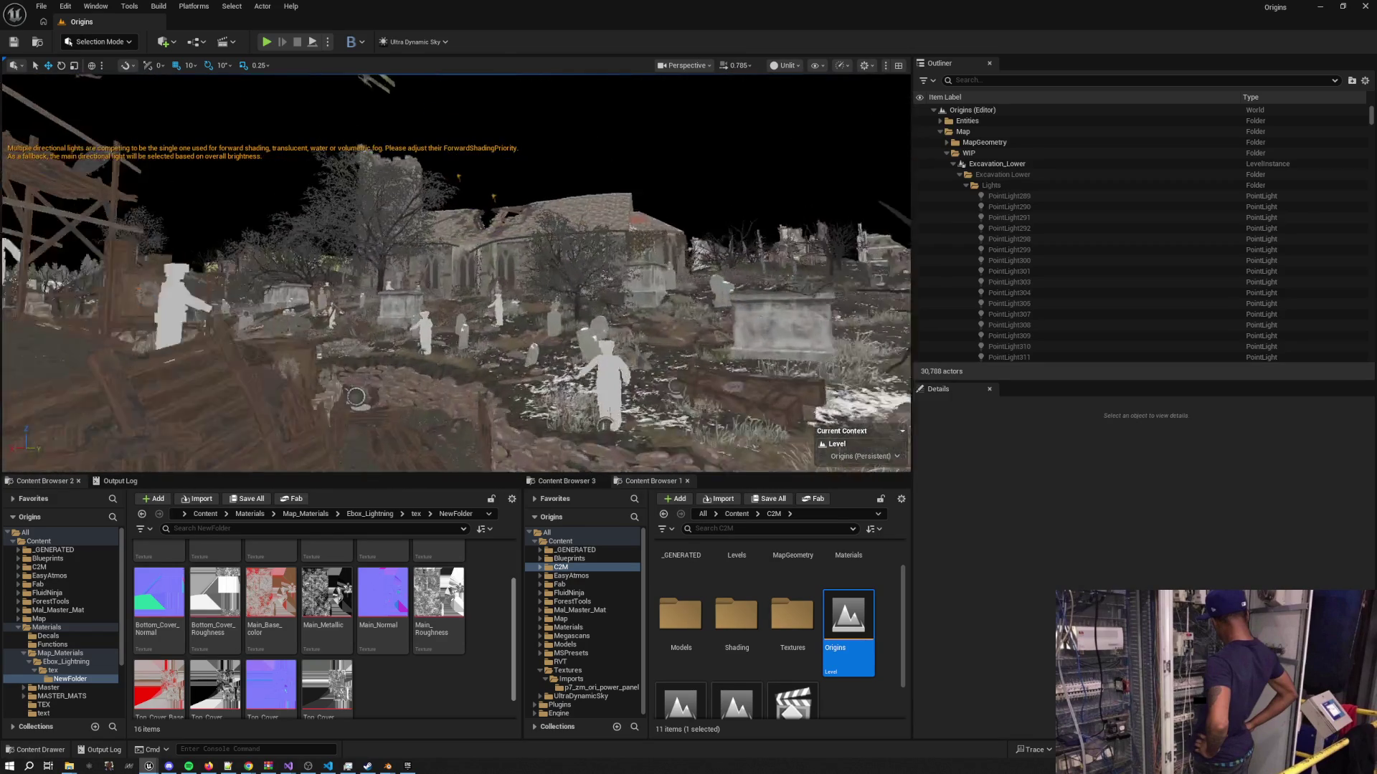
{"action": "key", "text": "w"}
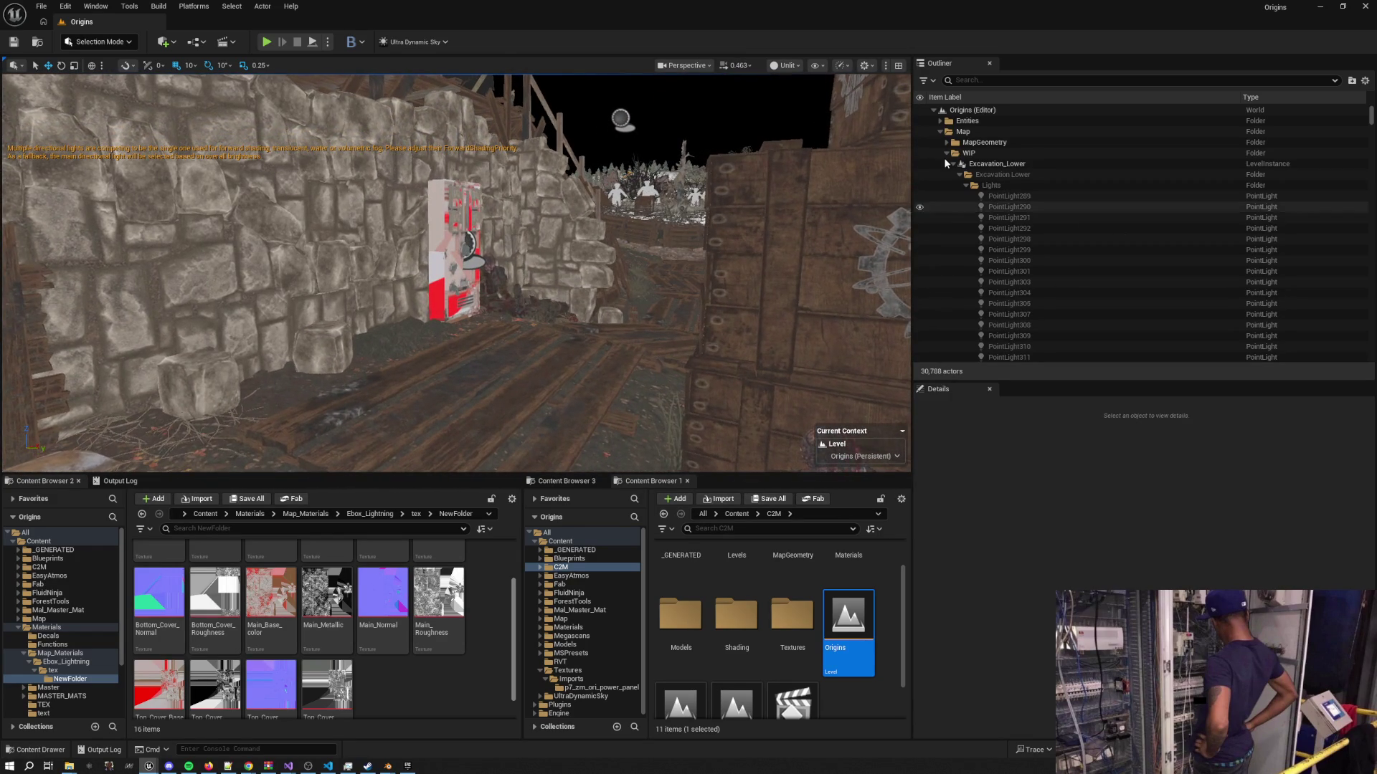
{"action": "left_click", "coordinate": [940, 131]}
{"action": "left_click", "coordinate": [939, 131]}
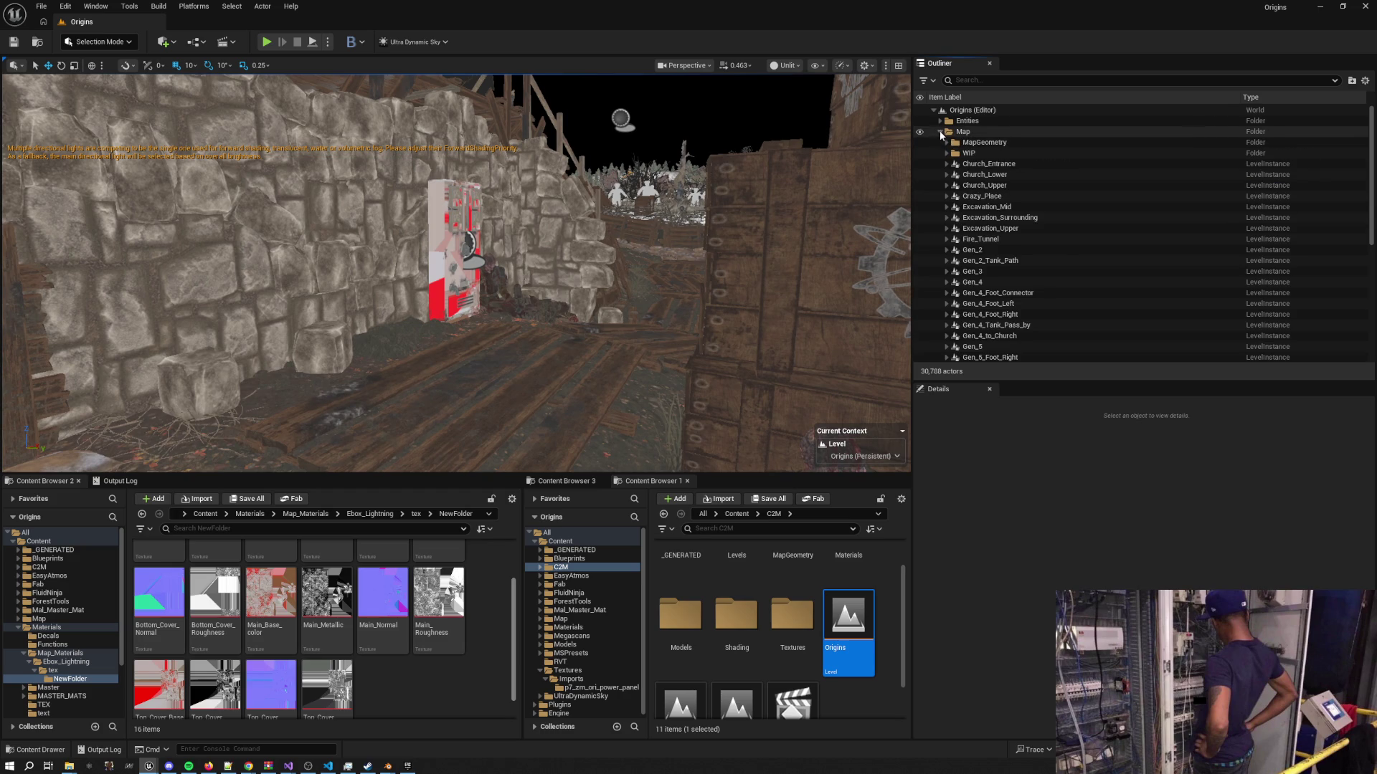
{"action": "left_click", "coordinate": [919, 134]}
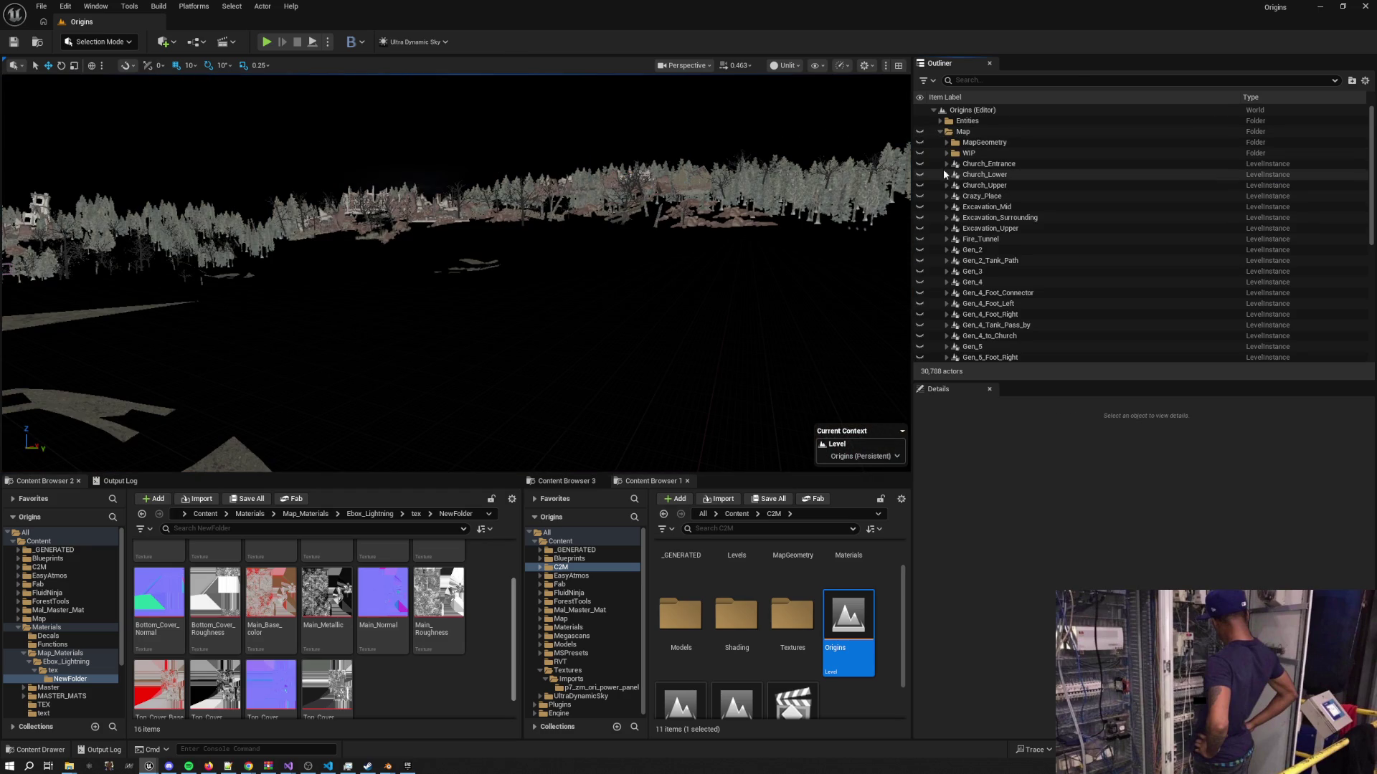
Make the Excavation_Surrounding level instance visible again
{"action": "scroll", "coordinate": [1038, 314], "scroll_direction": "down", "scroll_amount": 2}
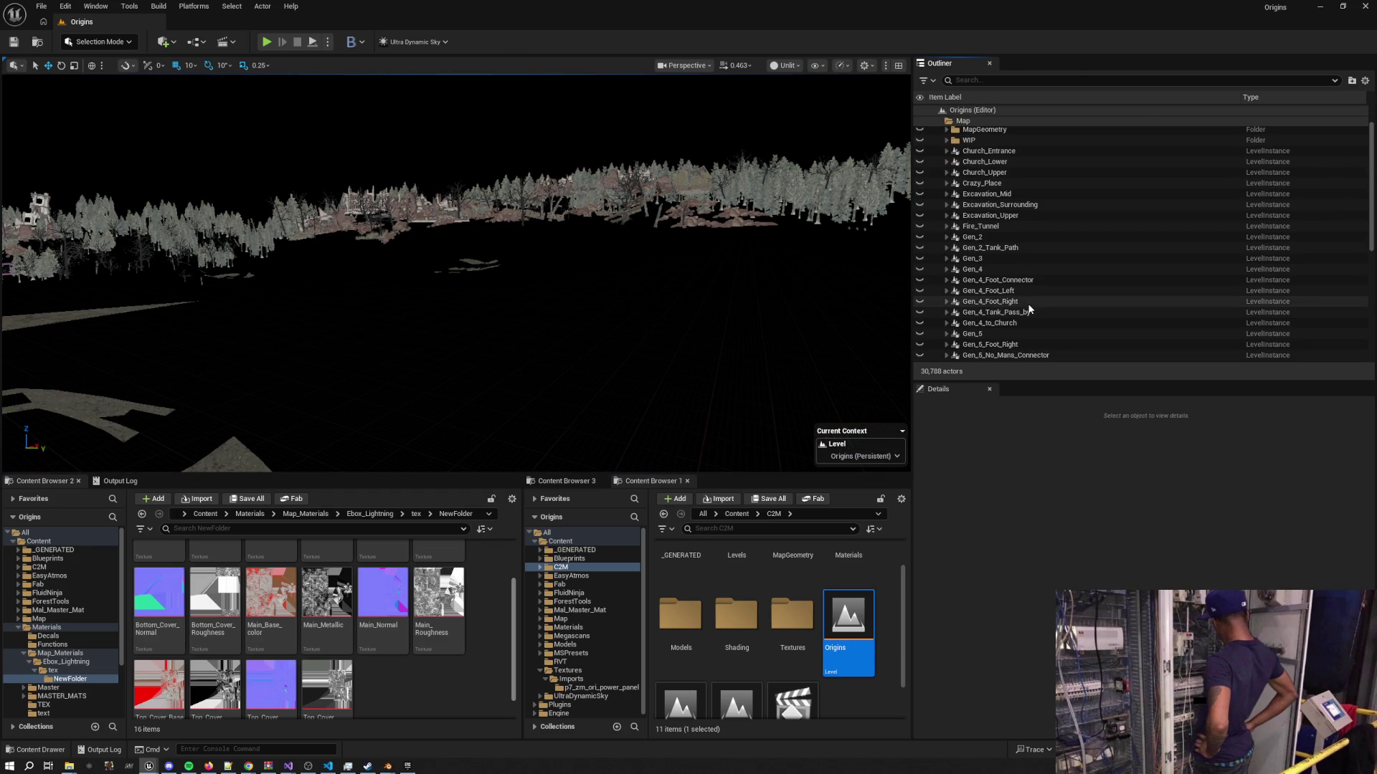
{"action": "scroll", "coordinate": [1005, 246], "scroll_direction": "down", "scroll_amount": 5}
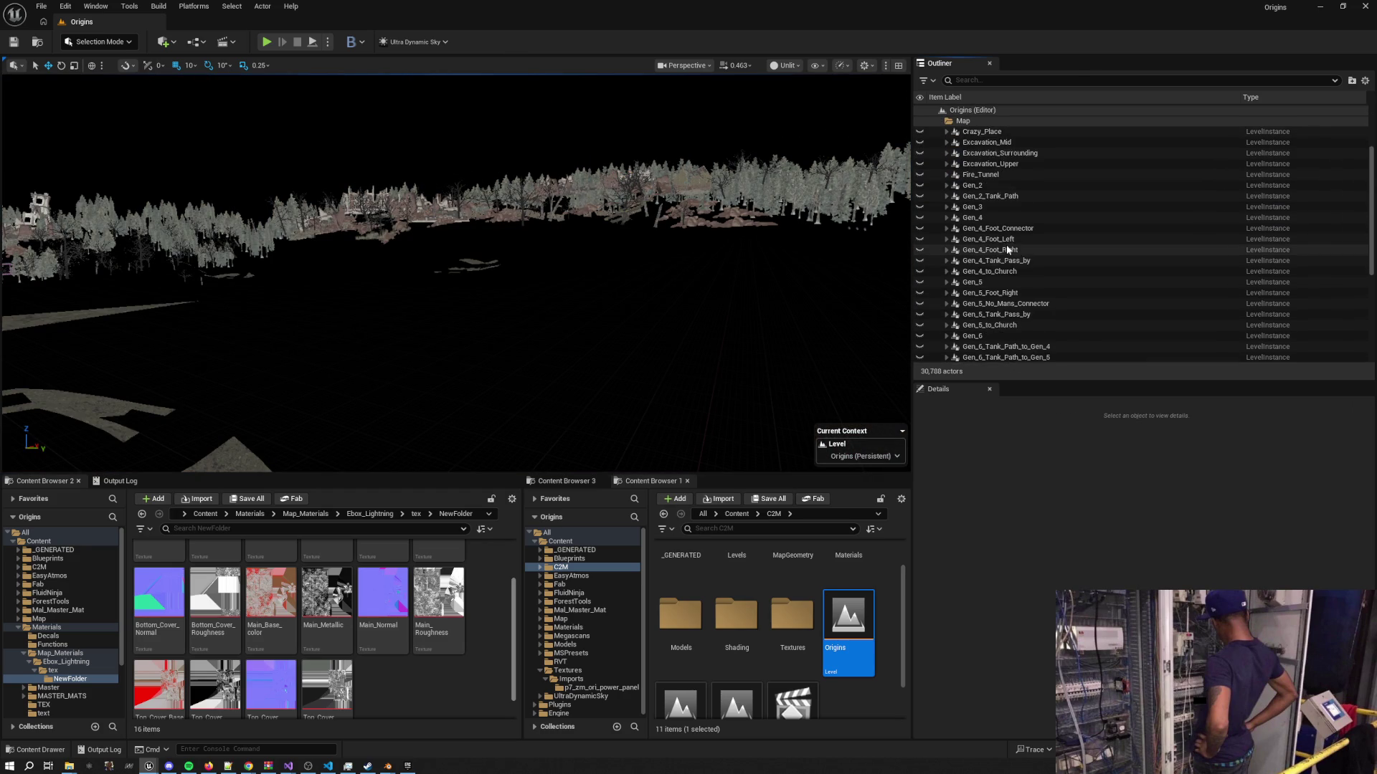
{"action": "scroll", "coordinate": [1050, 253], "scroll_direction": "down", "scroll_amount": 3}
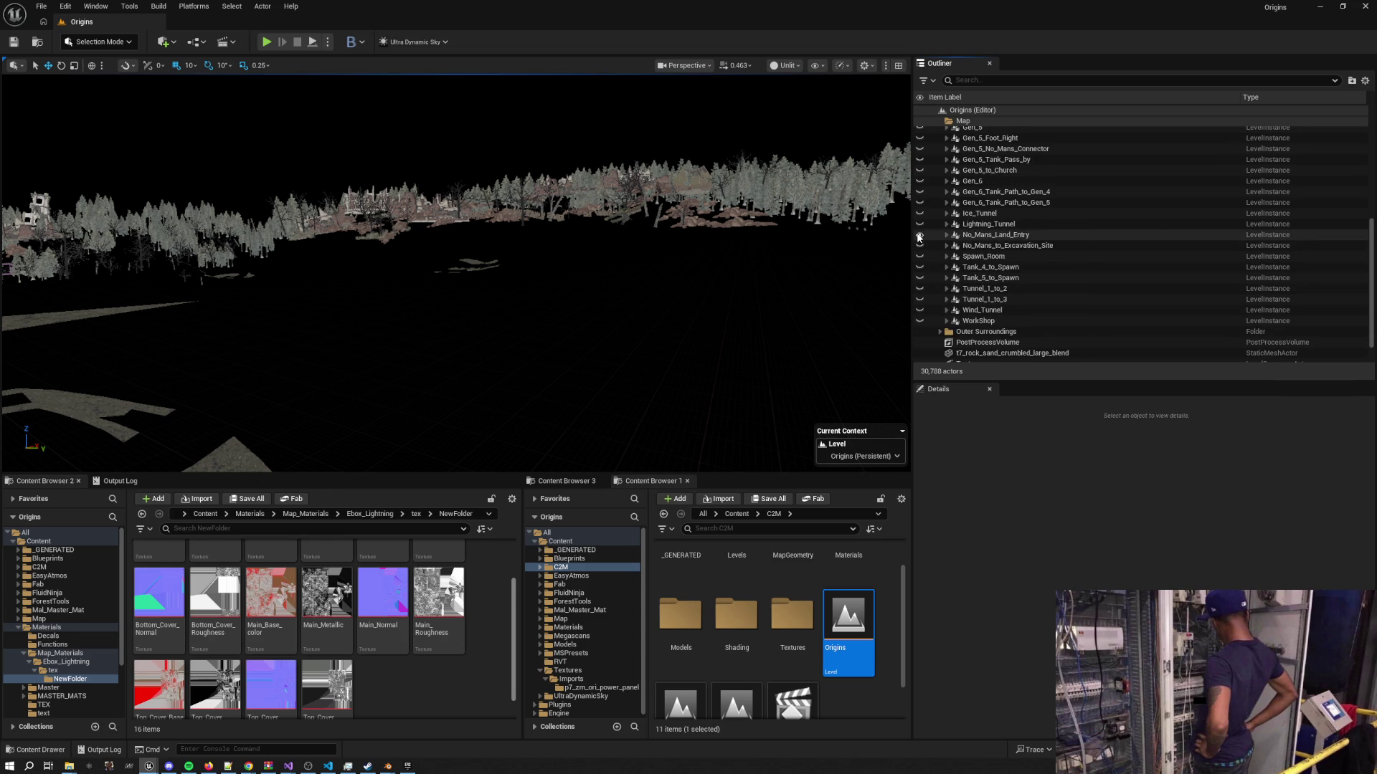
{"action": "scroll", "coordinate": [921, 233], "scroll_direction": "up", "scroll_amount": 6}
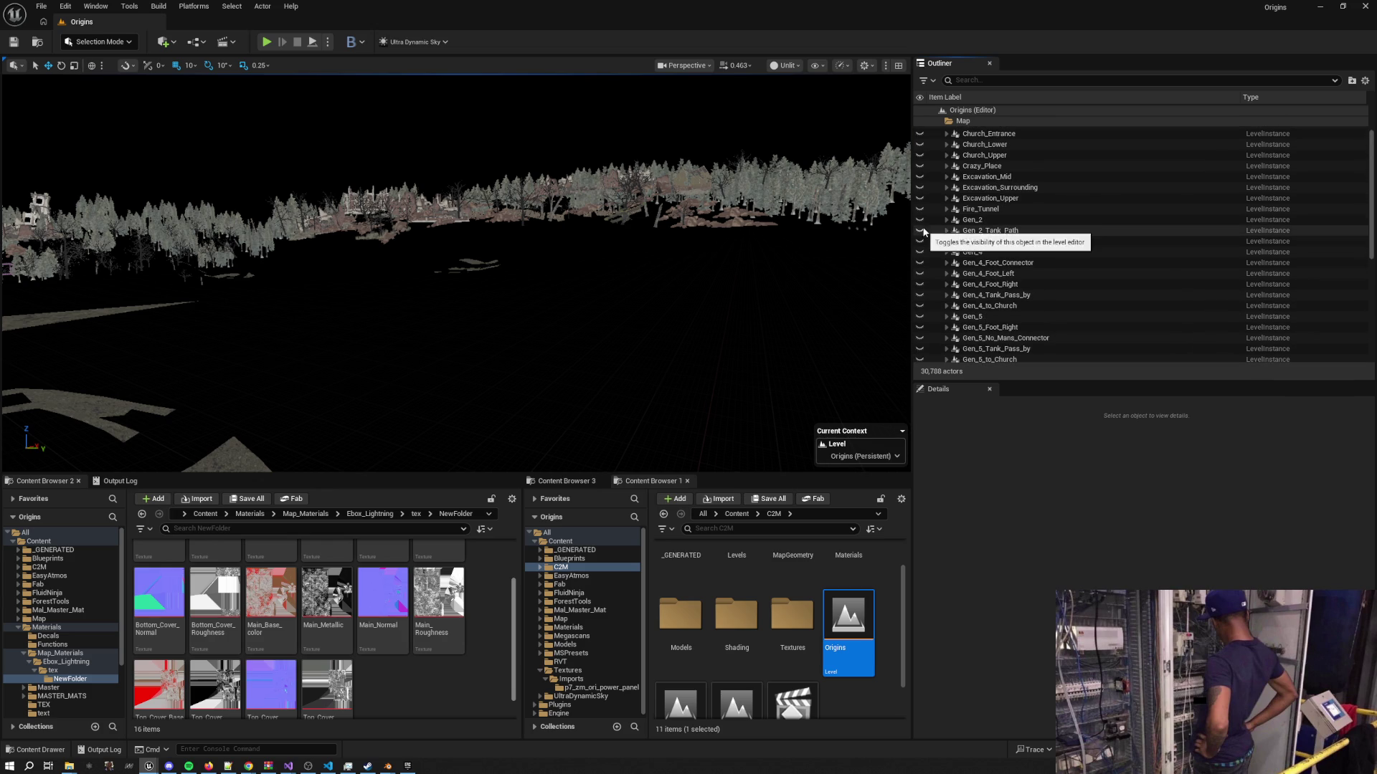
{"action": "left_click", "coordinate": [920, 189]}
Enlarge the actor list, show the Gen_4_to_Church level, and fly toward the red panel
{"action": "left_click_drag", "start_coordinate": [528, 229], "coordinate": [840, 273]}
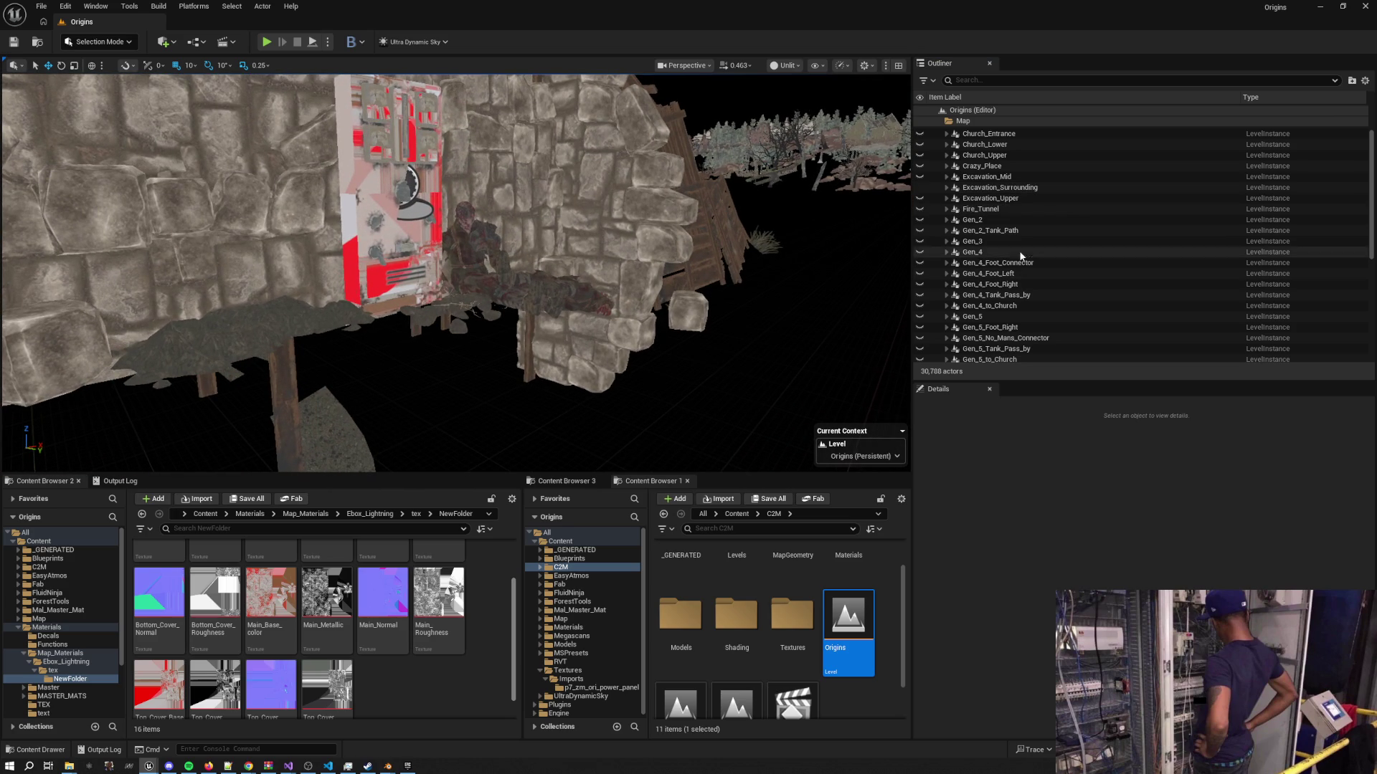
{"action": "left_click_drag", "start_coordinate": [990, 382], "coordinate": [984, 700]}
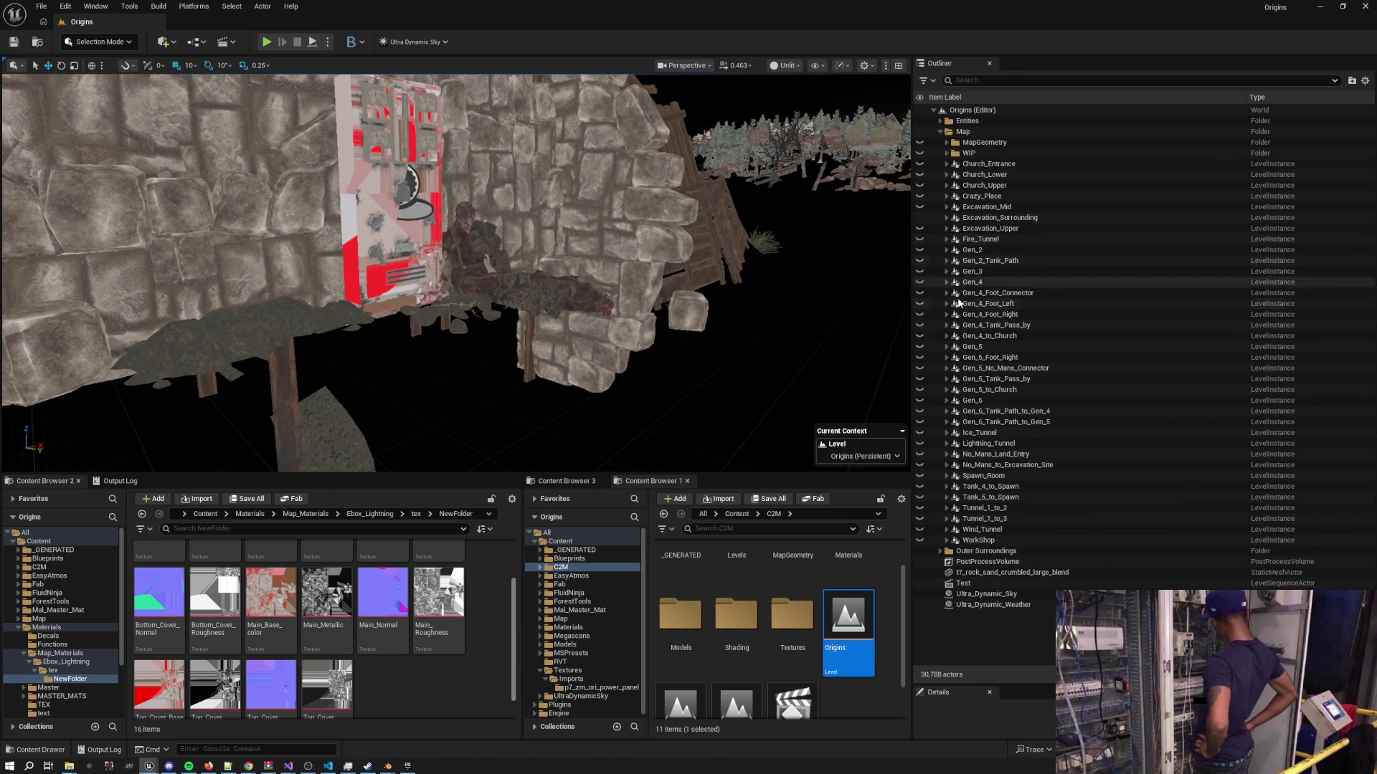
{"action": "left_click", "coordinate": [921, 337]}
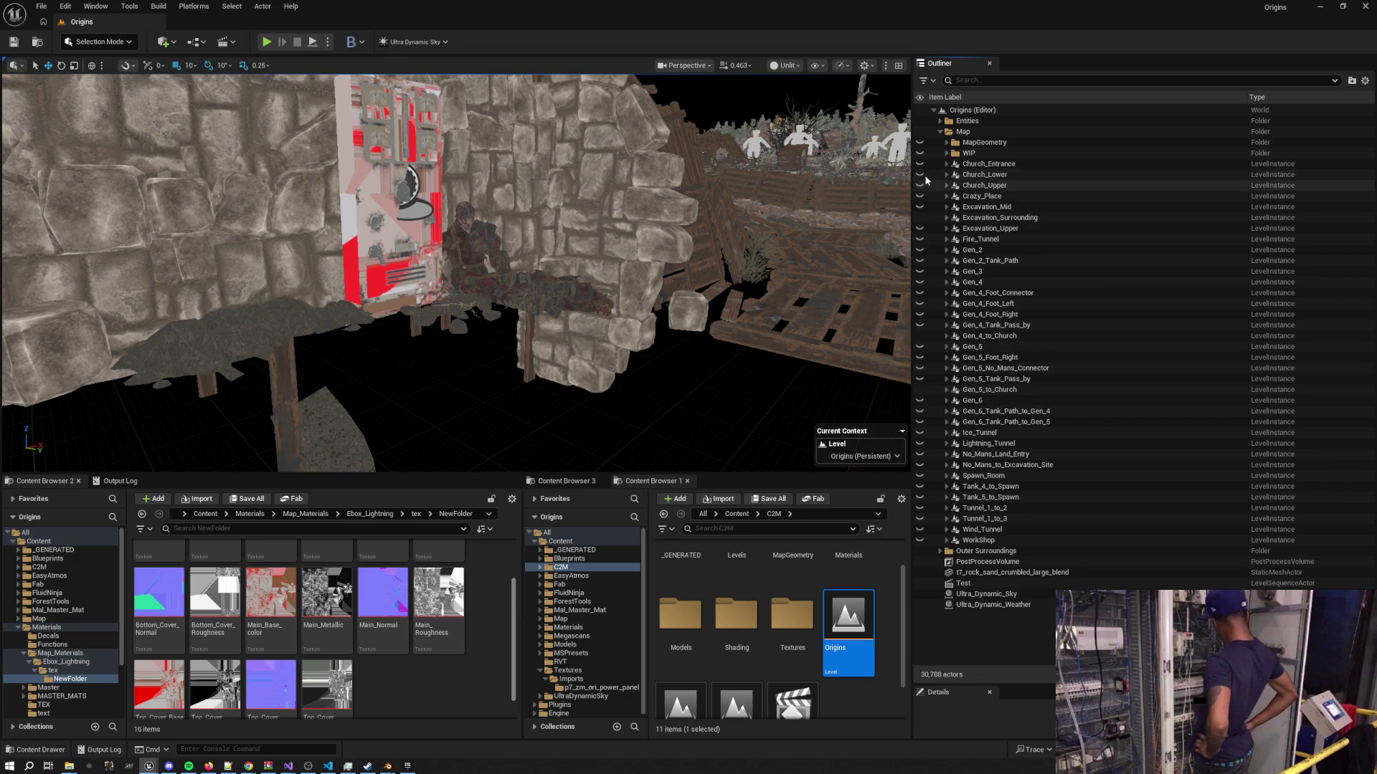
{"action": "double_click", "coordinate": [989, 163]}
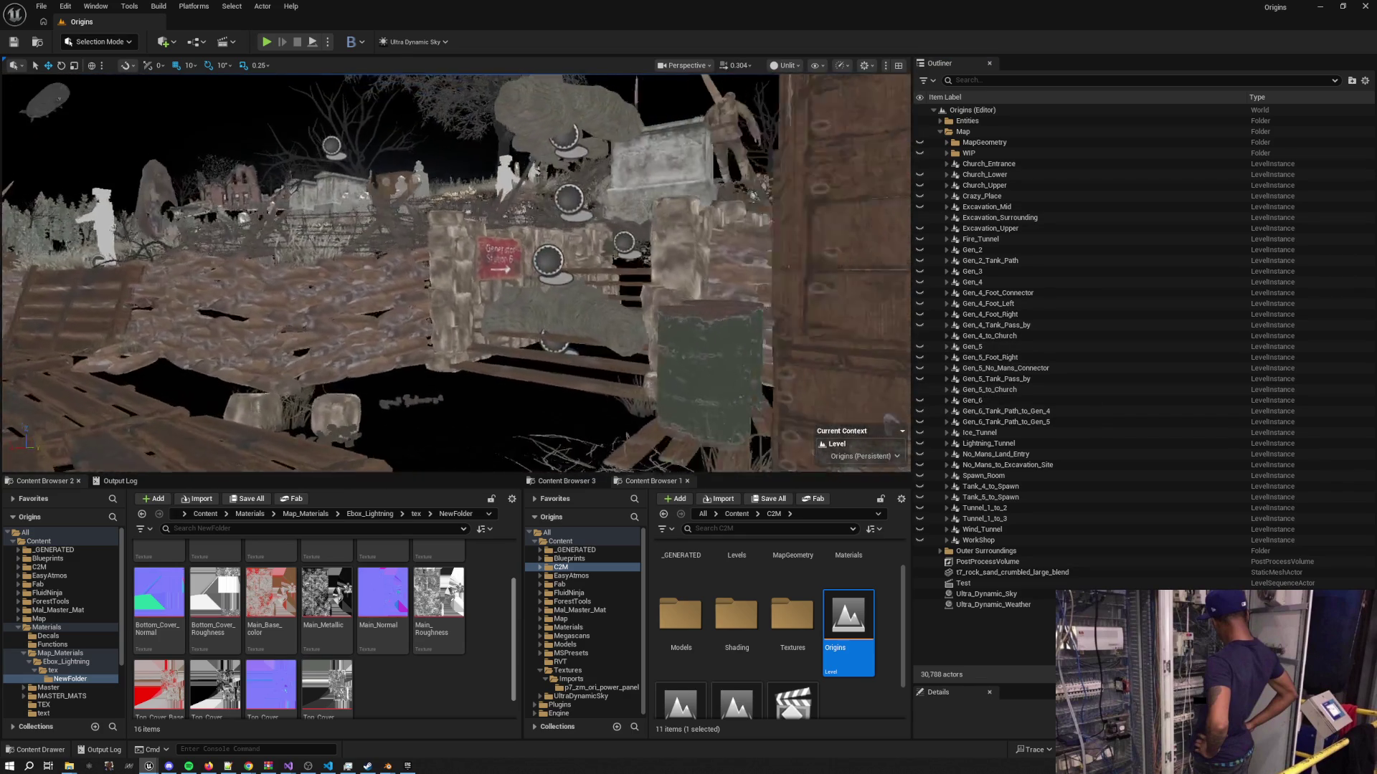
{"action": "scroll", "coordinate": [456, 273], "scroll_direction": "down", "scroll_amount": 2}
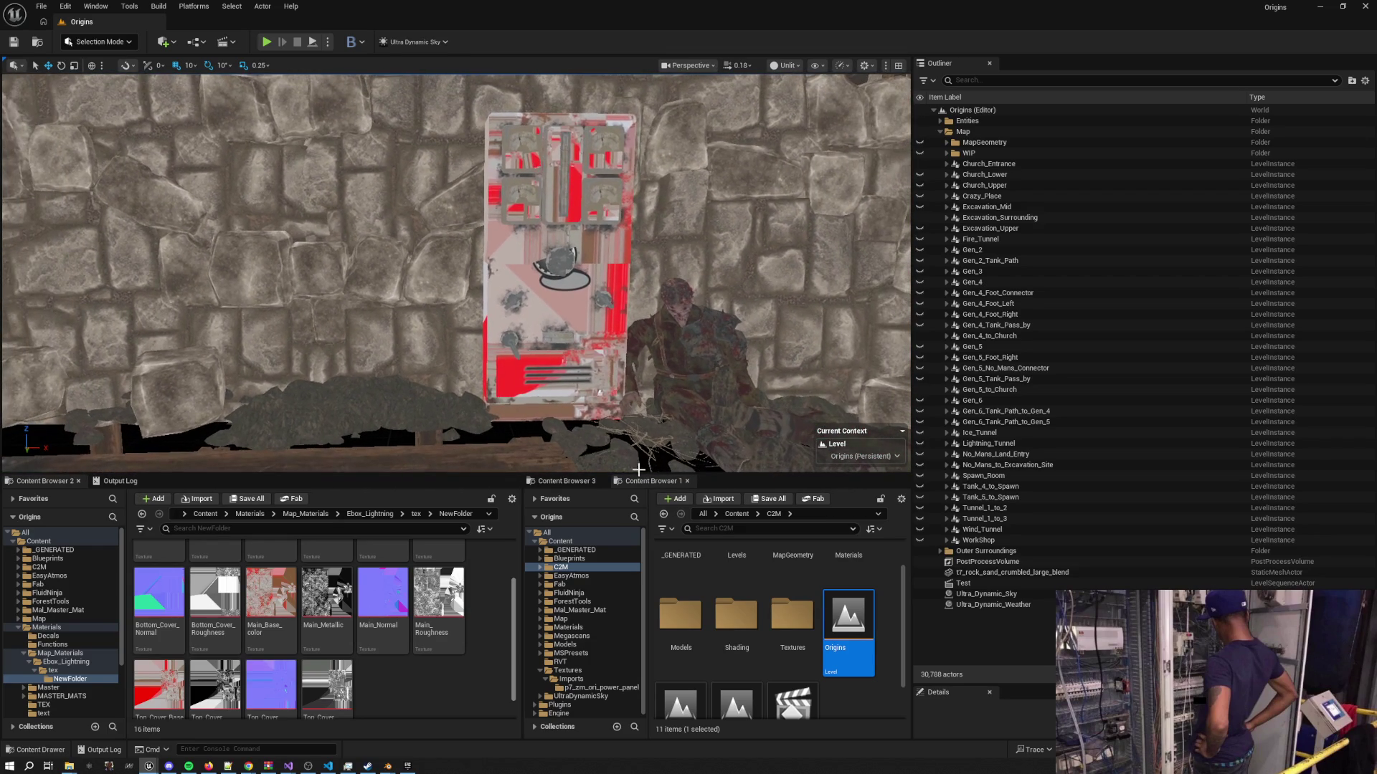
Switch Spotify to カラカラ by kesokou band and return to the editor
{"action": "left_click", "coordinate": [189, 766]}
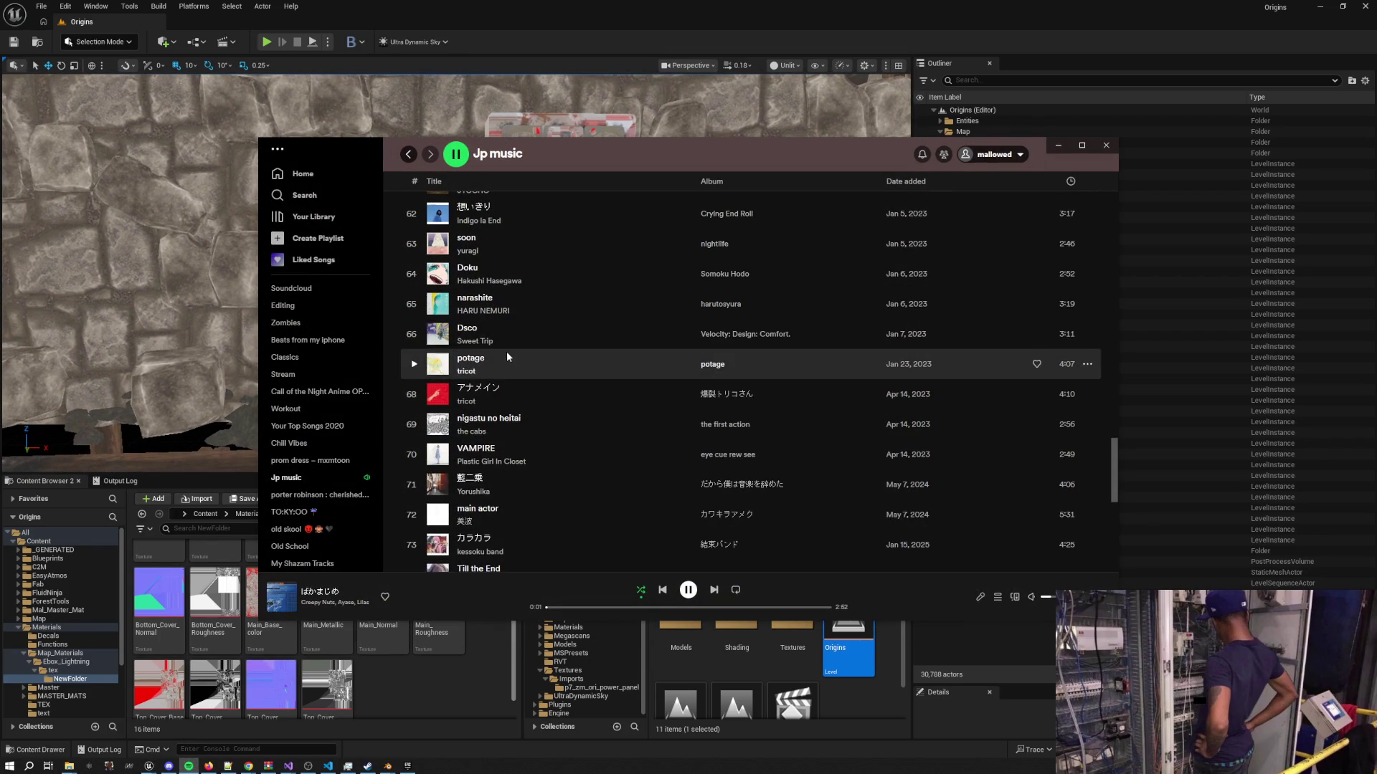
{"action": "scroll", "coordinate": [506, 356], "scroll_direction": "down", "scroll_amount": 3}
{"action": "scroll", "coordinate": [507, 356], "scroll_direction": "down", "scroll_amount": 1}
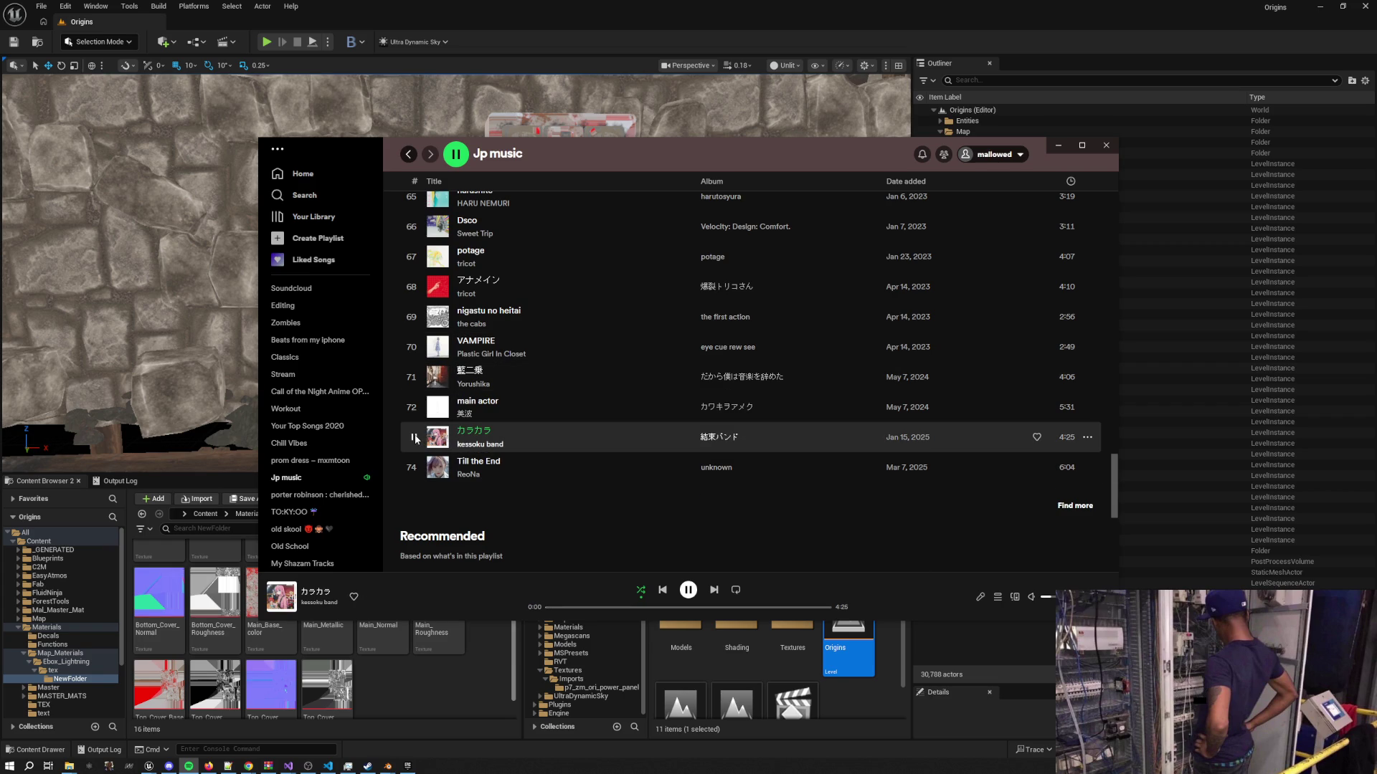
{"action": "left_click", "coordinate": [1056, 147]}
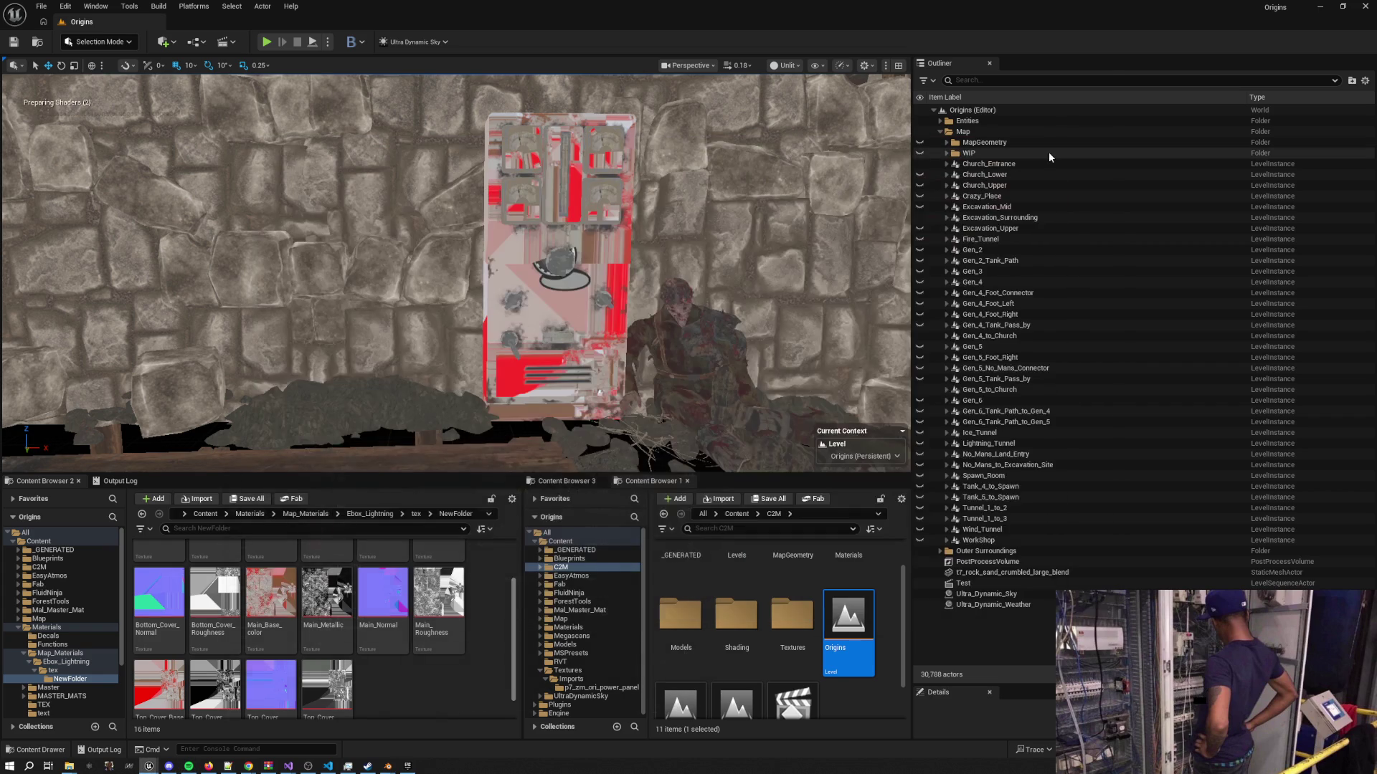
Place all six power panel meshes from Content > Models > Ebox into the level
{"action": "key", "text": "d"}
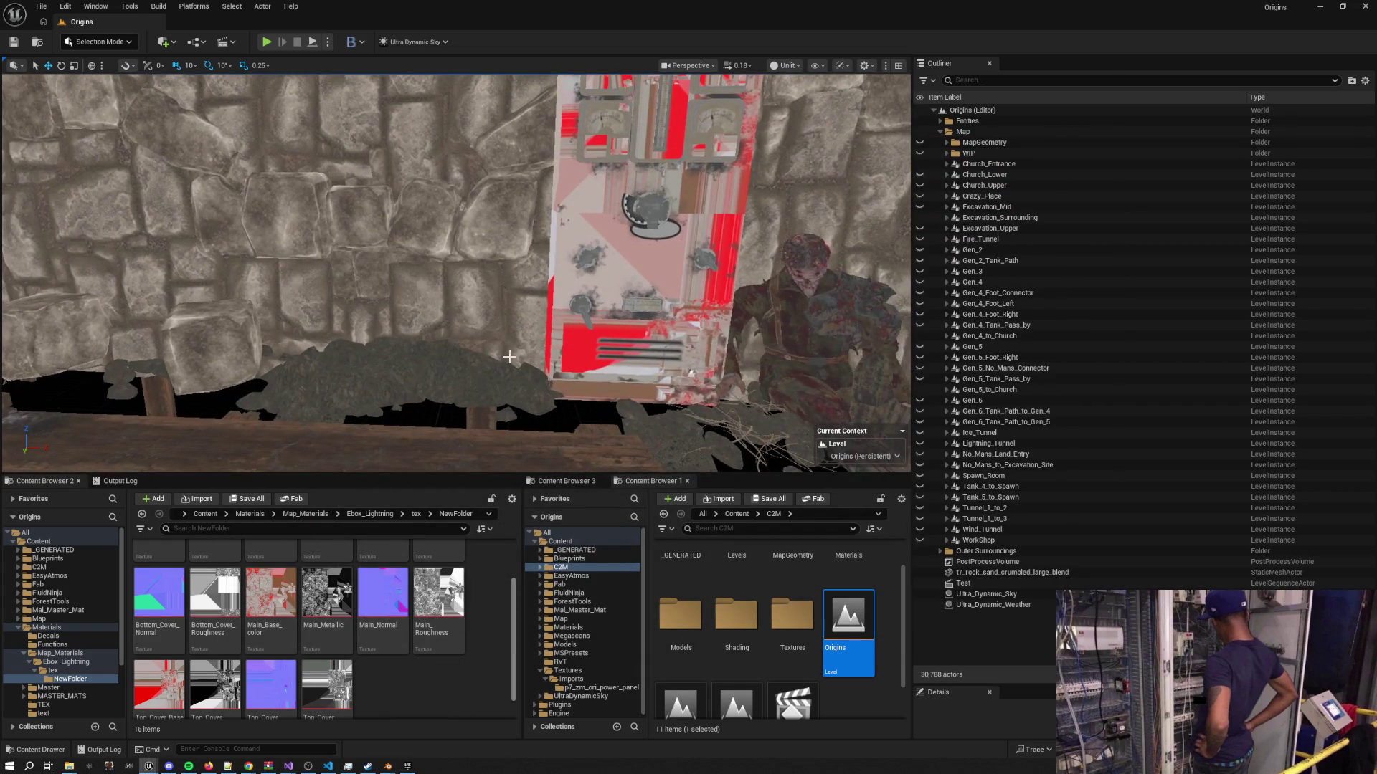
{"action": "left_click", "coordinate": [369, 514]}
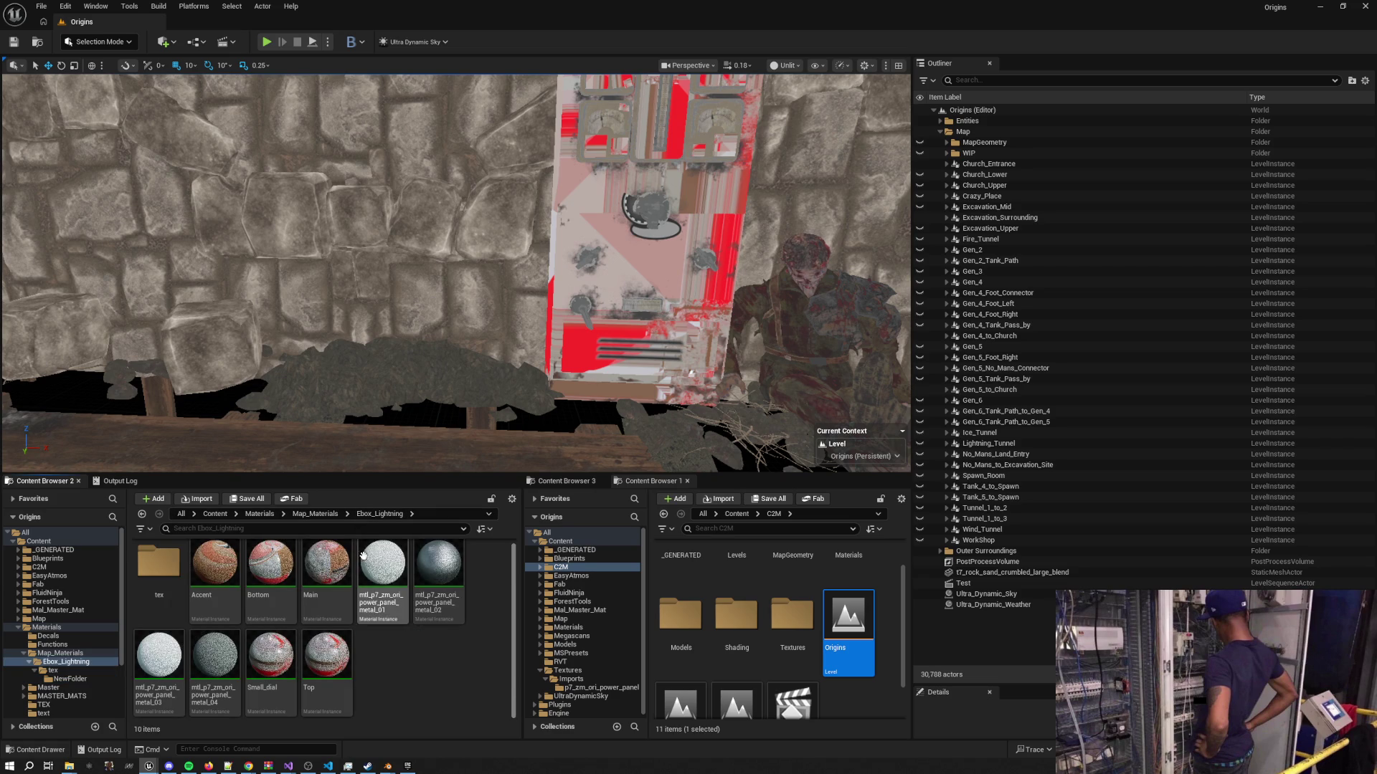
{"action": "left_click", "coordinate": [215, 514]}
{"action": "double_click", "coordinate": [441, 649]}
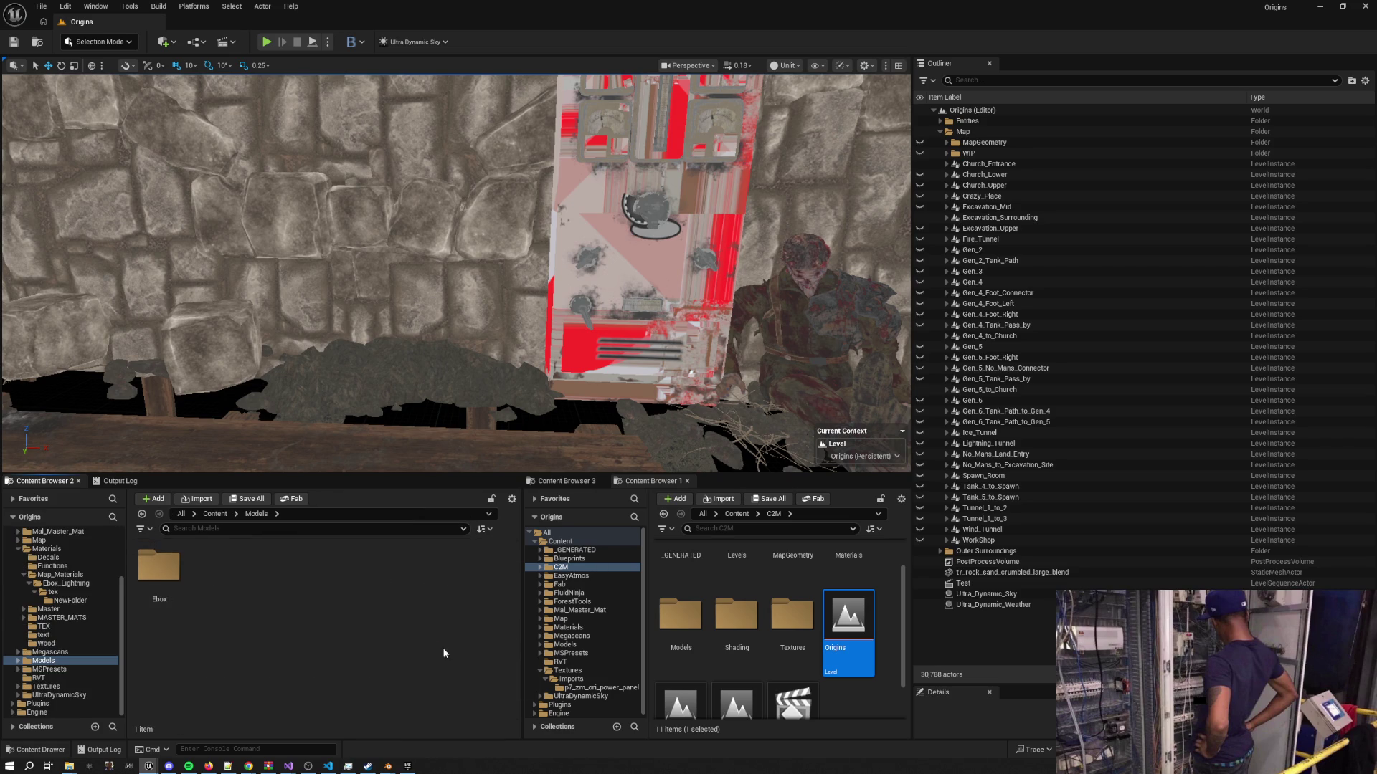
{"action": "double_click", "coordinate": [162, 566]}
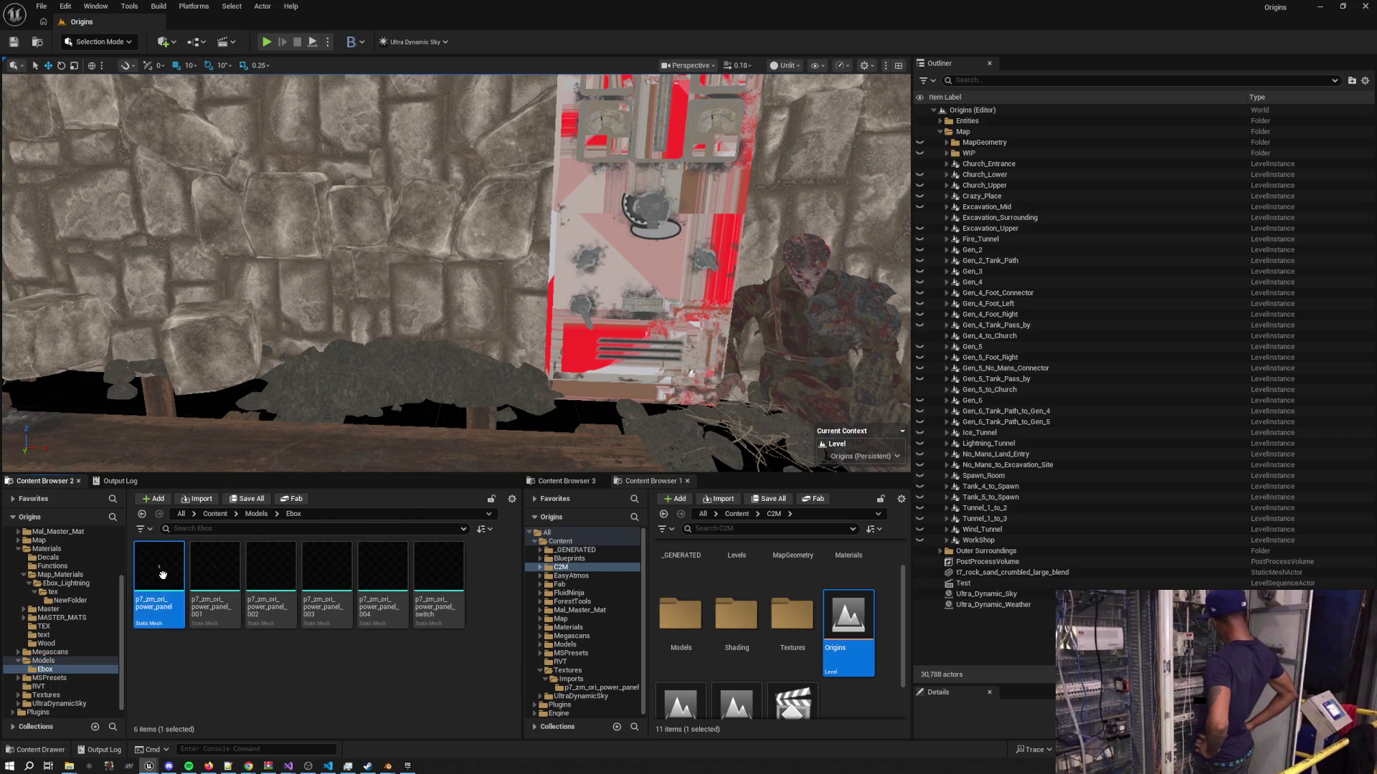
{"action": "key", "text": "ctrl+a"}
{"action": "left_click_drag", "start_coordinate": [366, 401], "coordinate": [392, 372]}
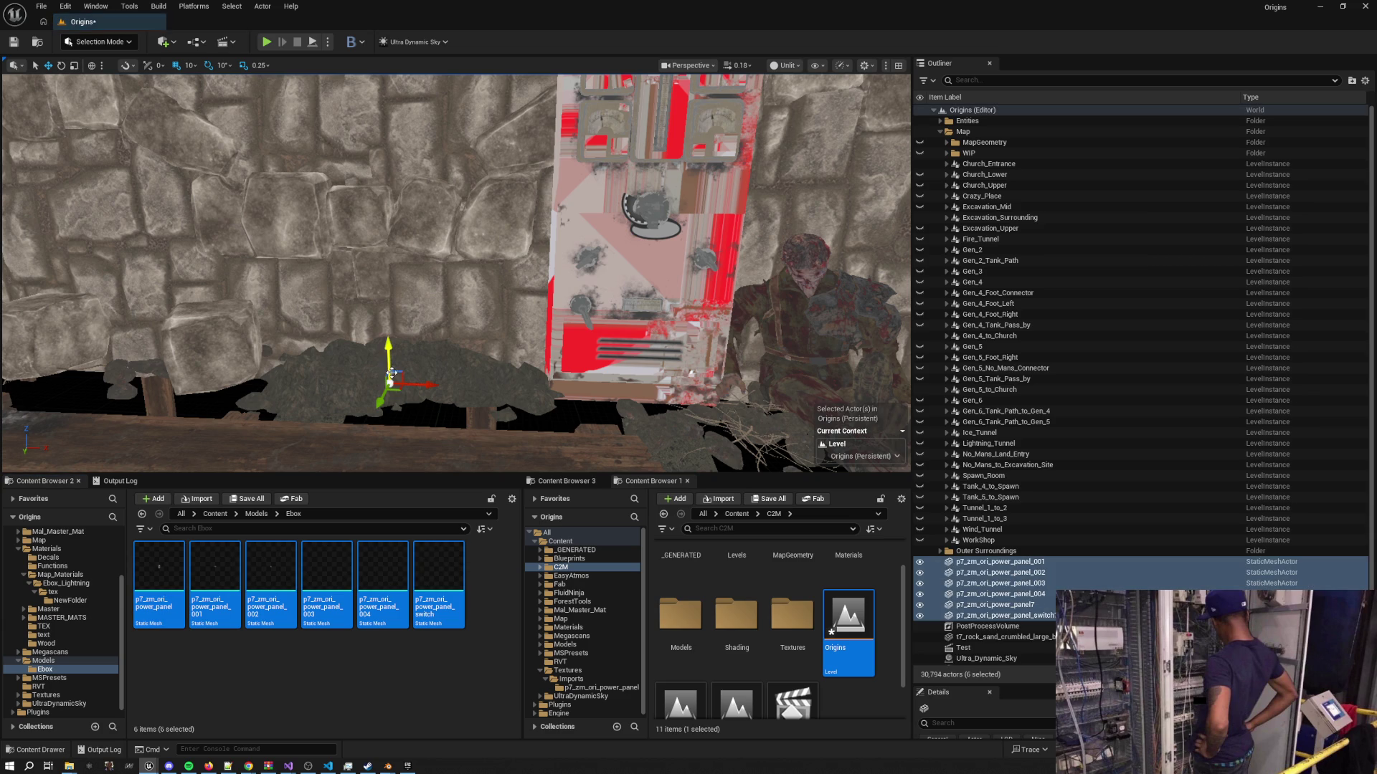
Parent the power panel parts under p7_zm_ori_power_panel7 in the Outliner
{"action": "left_click", "coordinate": [1019, 563]}
{"action": "key", "text": "f"}
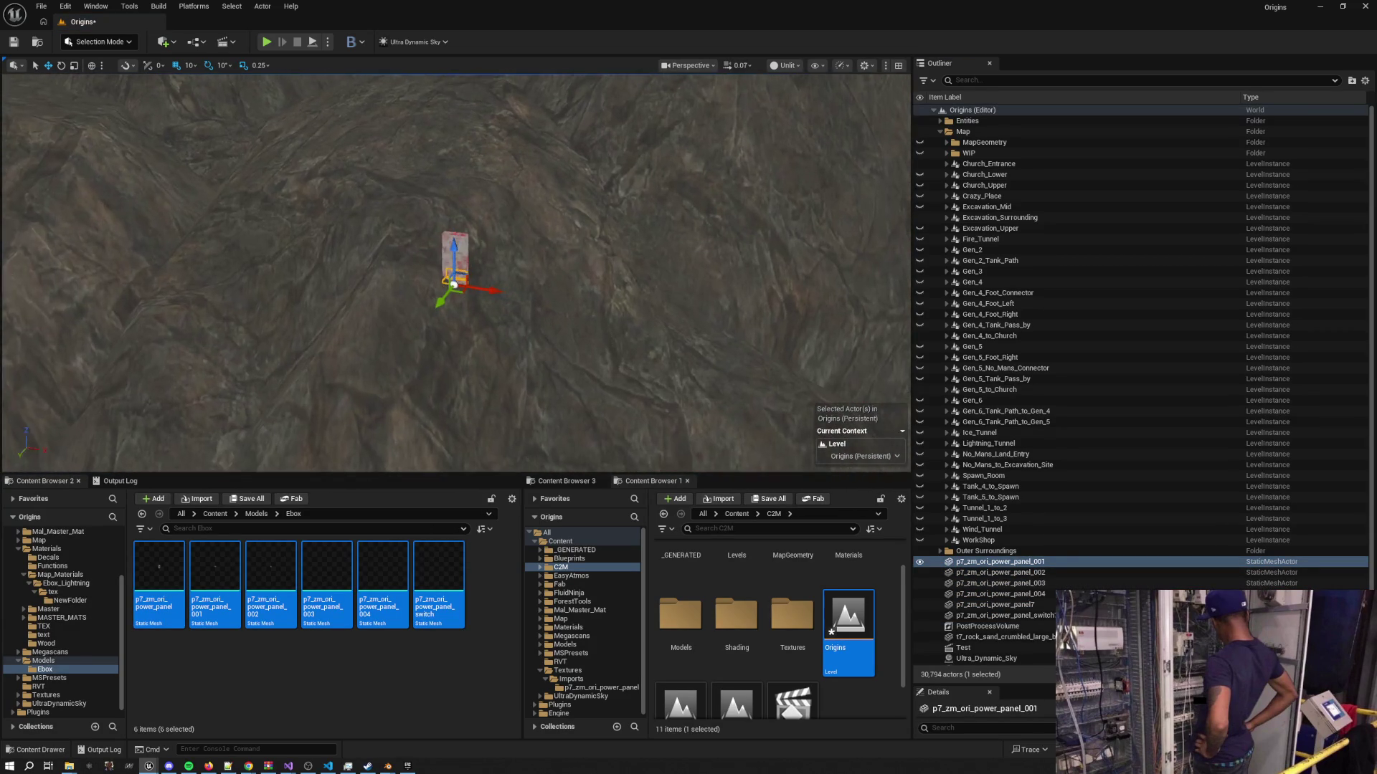
{"action": "left_click", "coordinate": [1021, 572]}
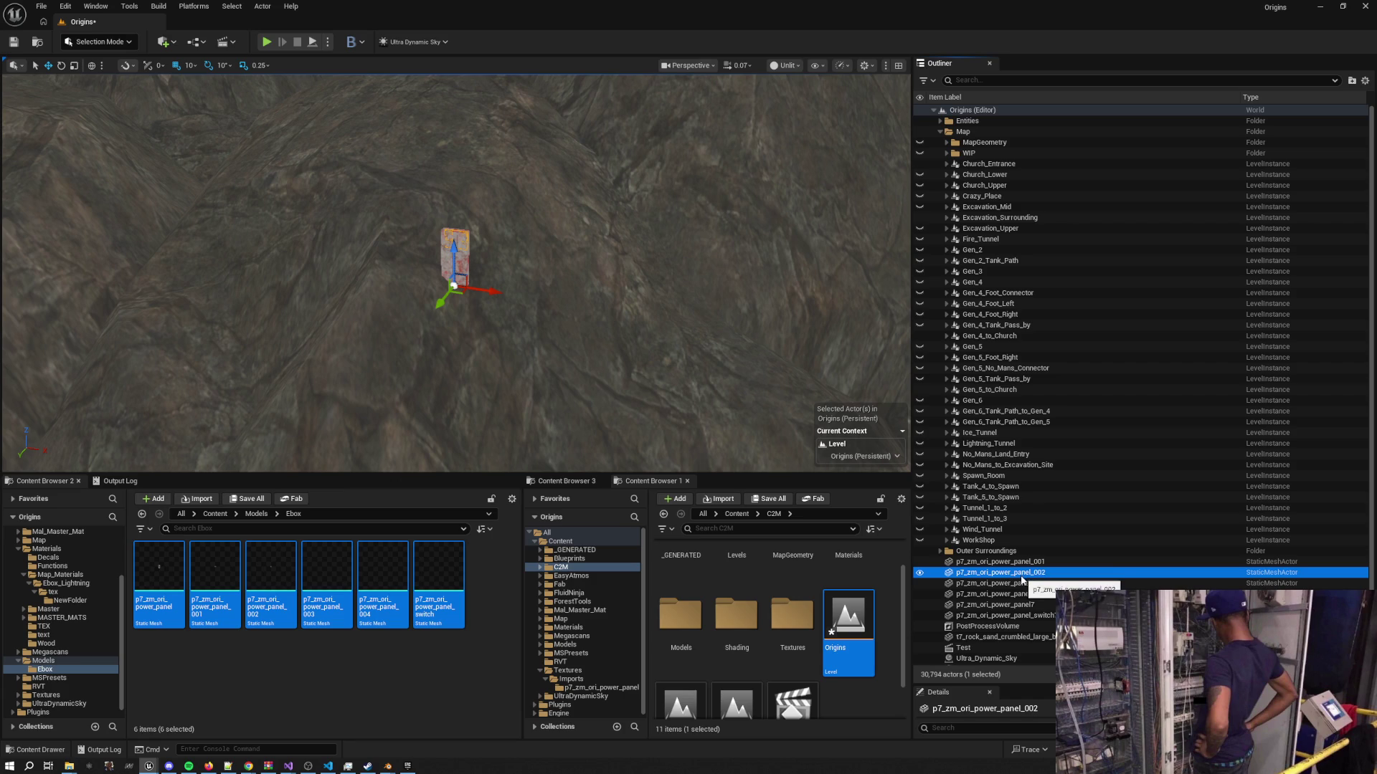
{"action": "left_click", "coordinate": [1027, 606]}
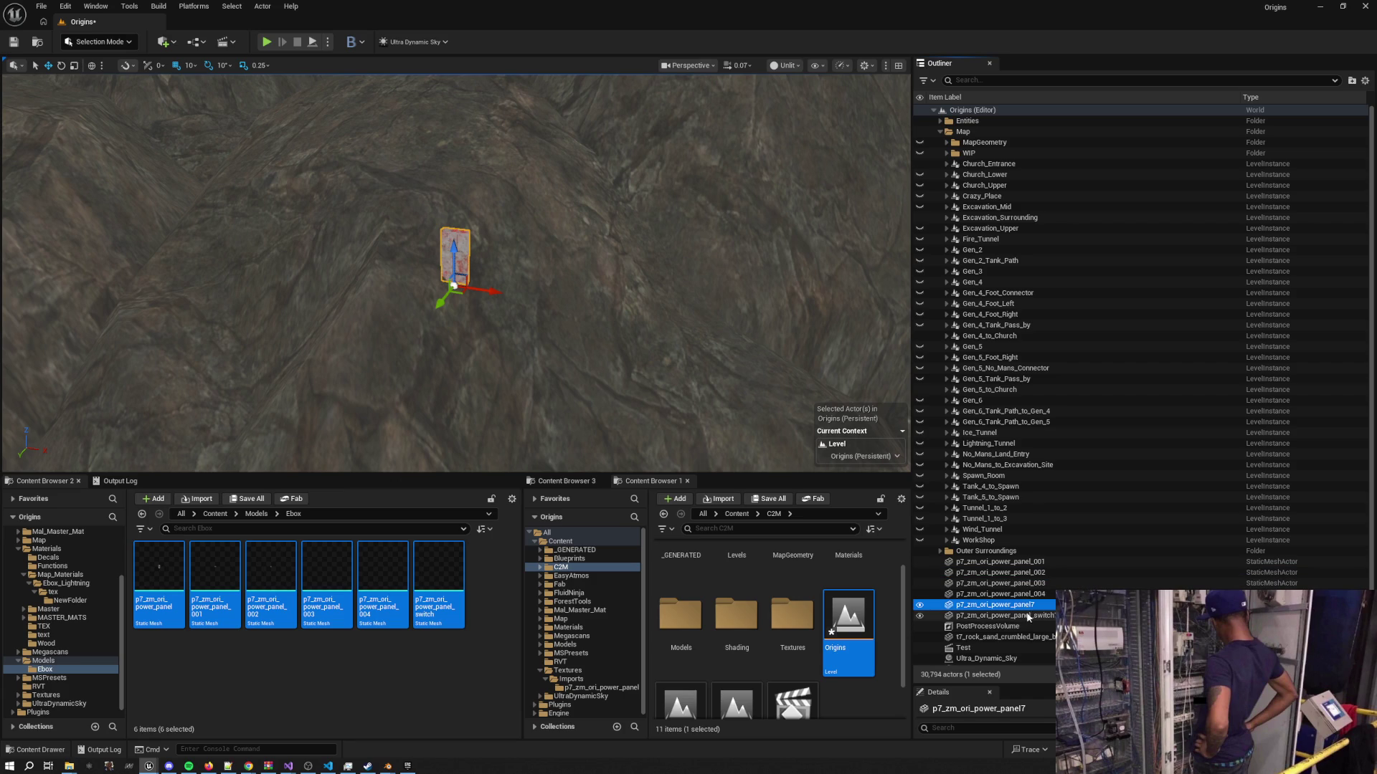
{"action": "mouse_move", "coordinate": [1027, 616]}
{"action": "left_mouse_down"}
{"action": "mouse_move", "coordinate": [1004, 606]}
{"action": "mouse_move", "coordinate": [1015, 592]}
{"action": "mouse_move", "coordinate": [1004, 606]}
{"action": "left_mouse_up"}
{"action": "left_click", "coordinate": [1035, 562]}
{"action": "left_click", "coordinate": [1035, 594], "text": "shift"}
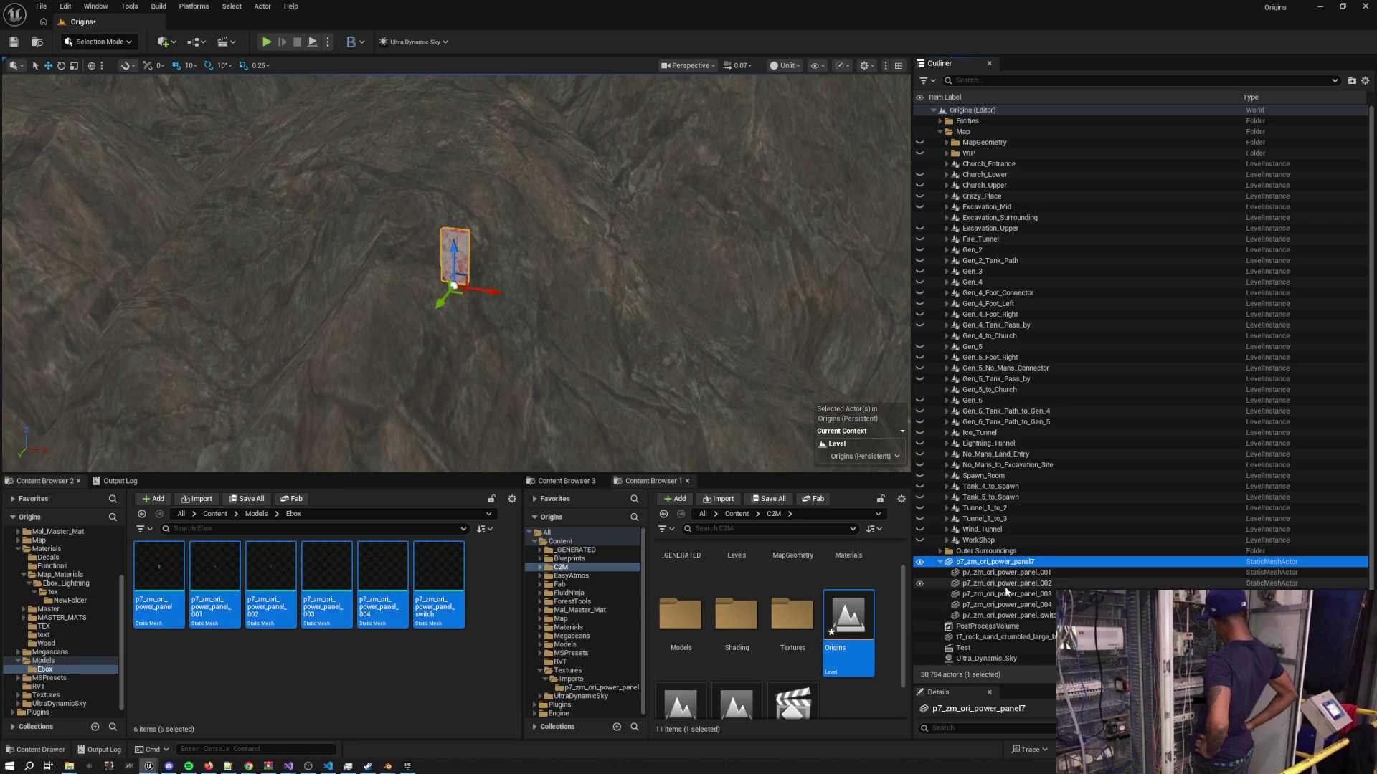
Set the power panel group's scale to 100
{"action": "scroll", "coordinate": [1006, 590], "scroll_direction": "down", "scroll_amount": 1}
{"action": "key", "text": "f"}
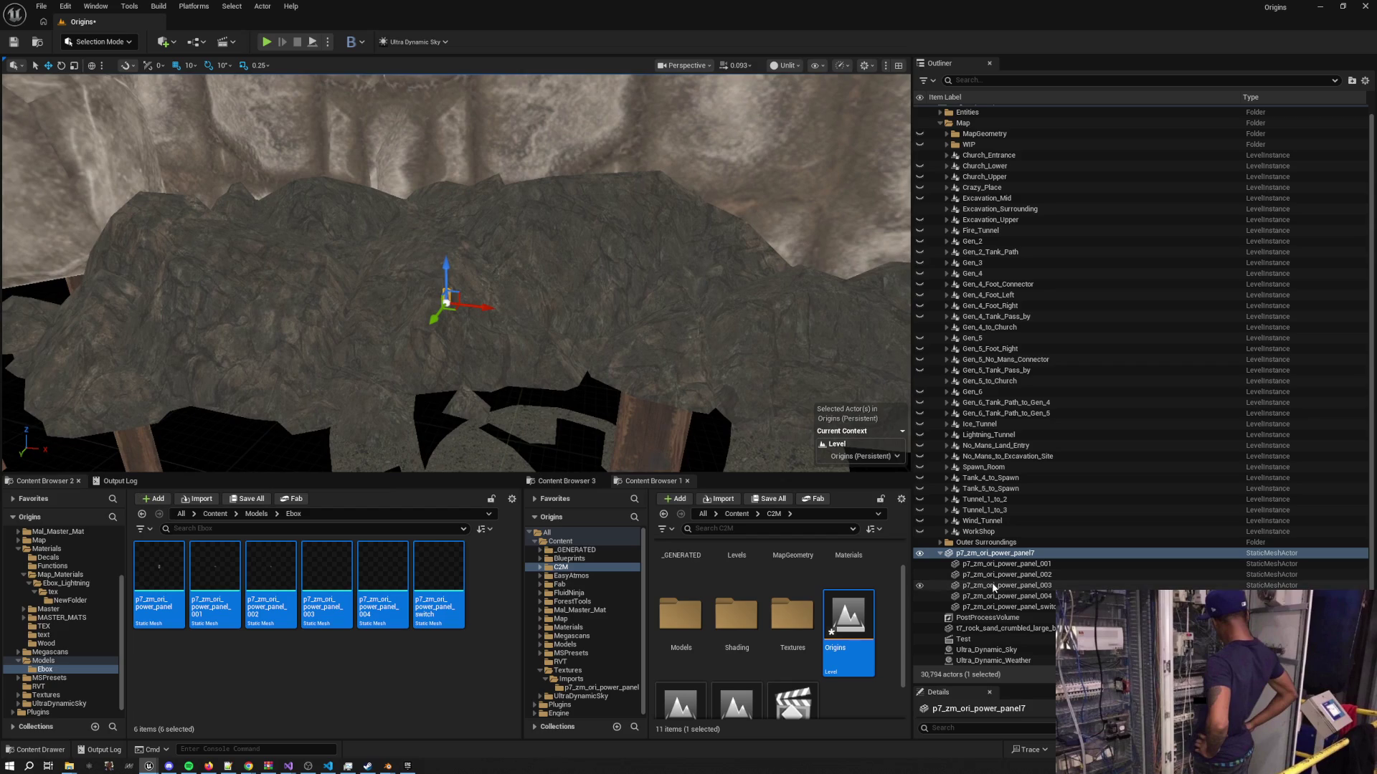
{"action": "left_click_drag", "start_coordinate": [1004, 686], "coordinate": [1004, 372]}
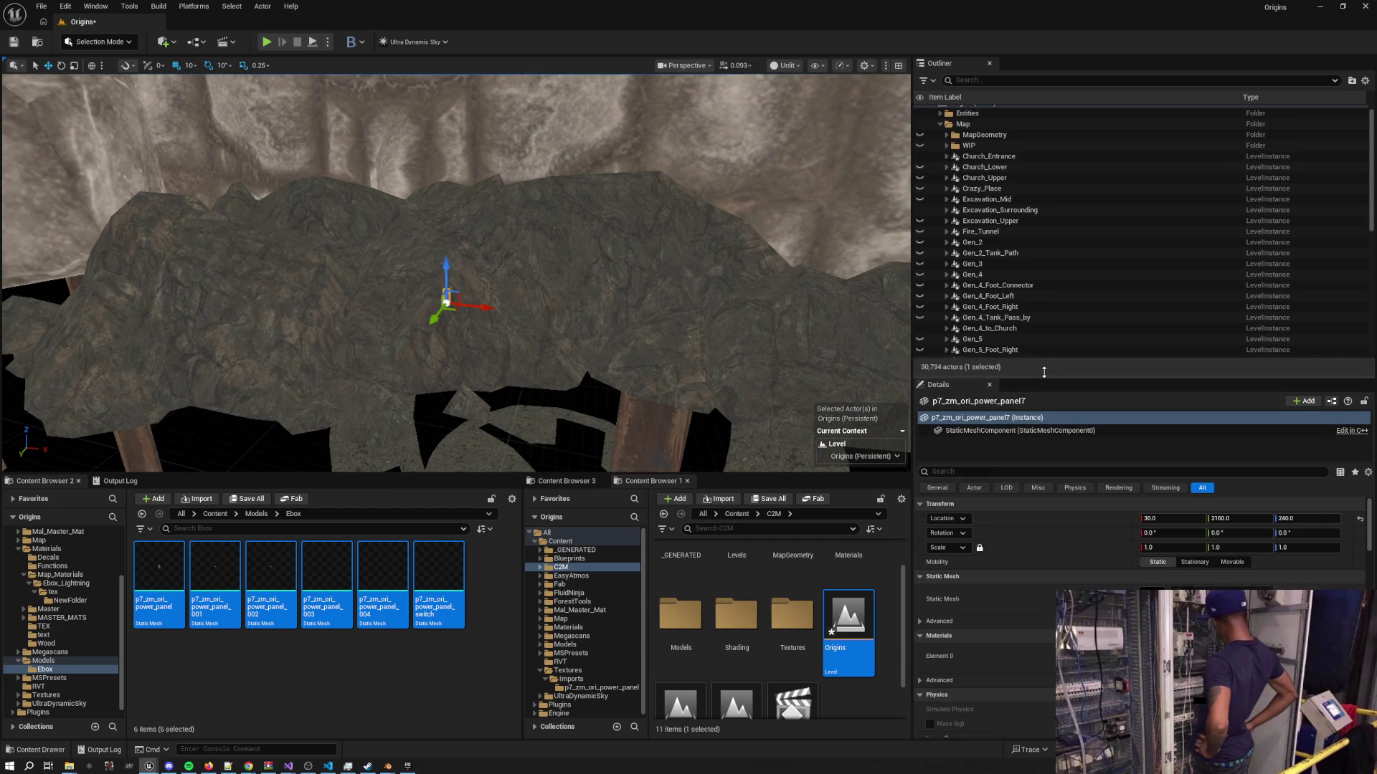
{"action": "left_click", "coordinate": [1163, 545]}
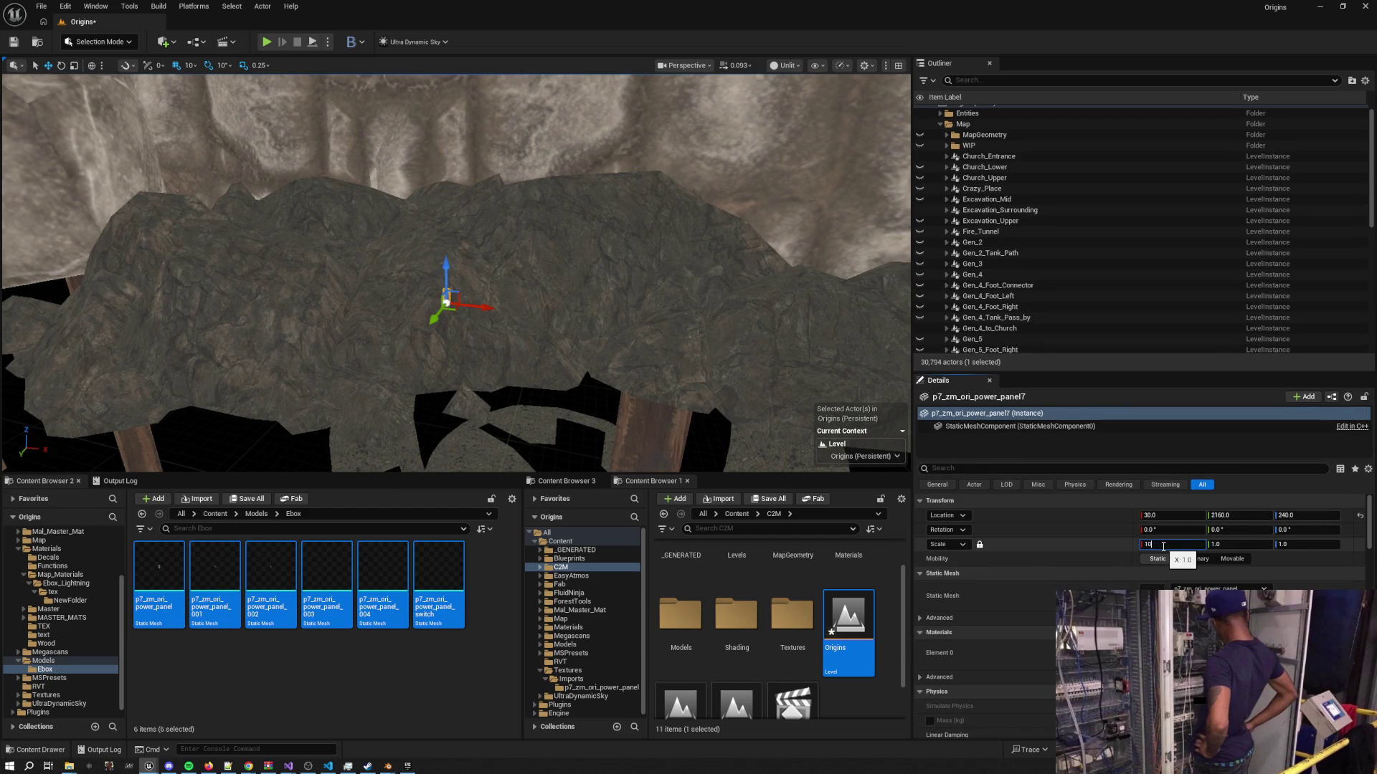
{"action": "type", "text": "00"}
{"action": "key", "text": "Return"}
Inspect the scaled panel and switch, then select the Excavation_Surrounding level instance
{"action": "left_click_drag", "start_coordinate": [647, 283], "coordinate": [647, 283]}
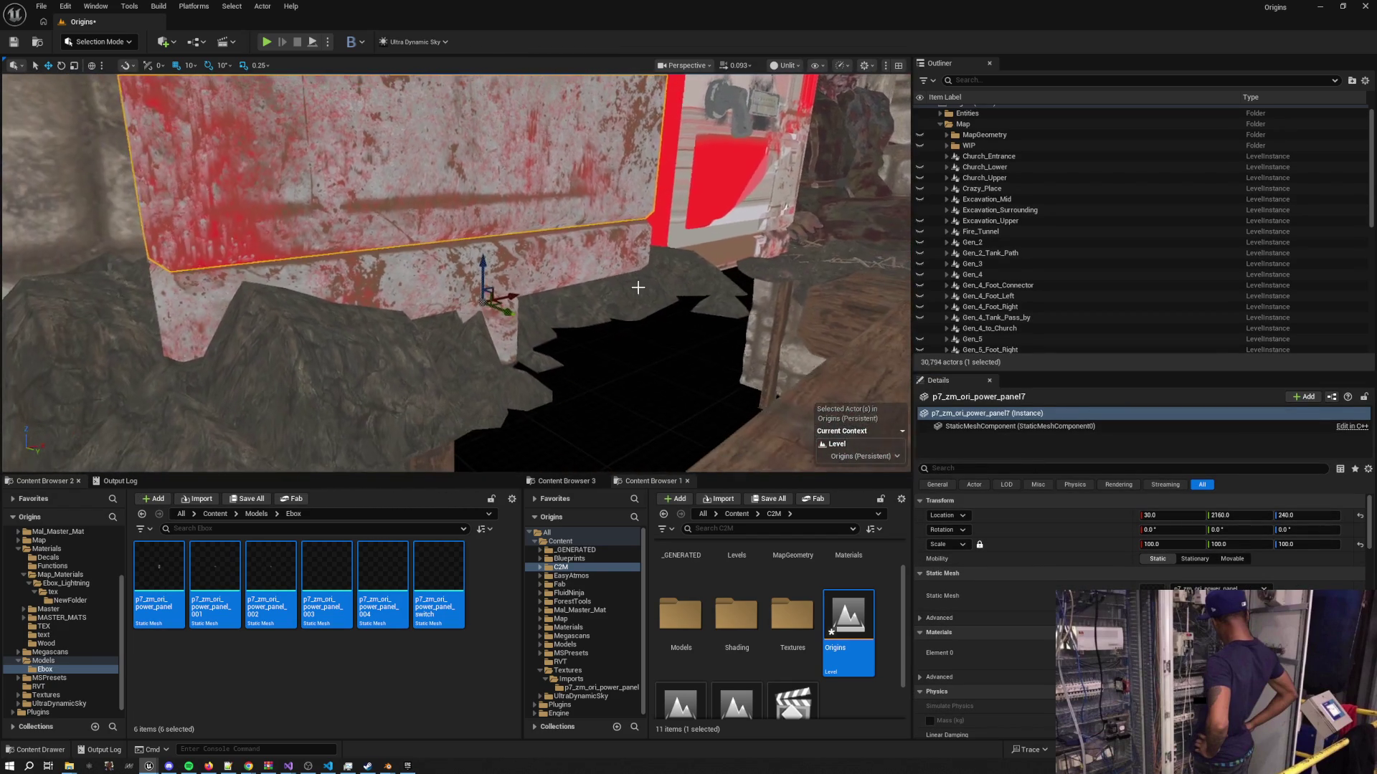
{"action": "left_click", "coordinate": [493, 303]}
{"action": "left_click_drag", "start_coordinate": [493, 303], "coordinate": [494, 302]}
{"action": "left_click_drag", "start_coordinate": [827, 330], "coordinate": [827, 331]}
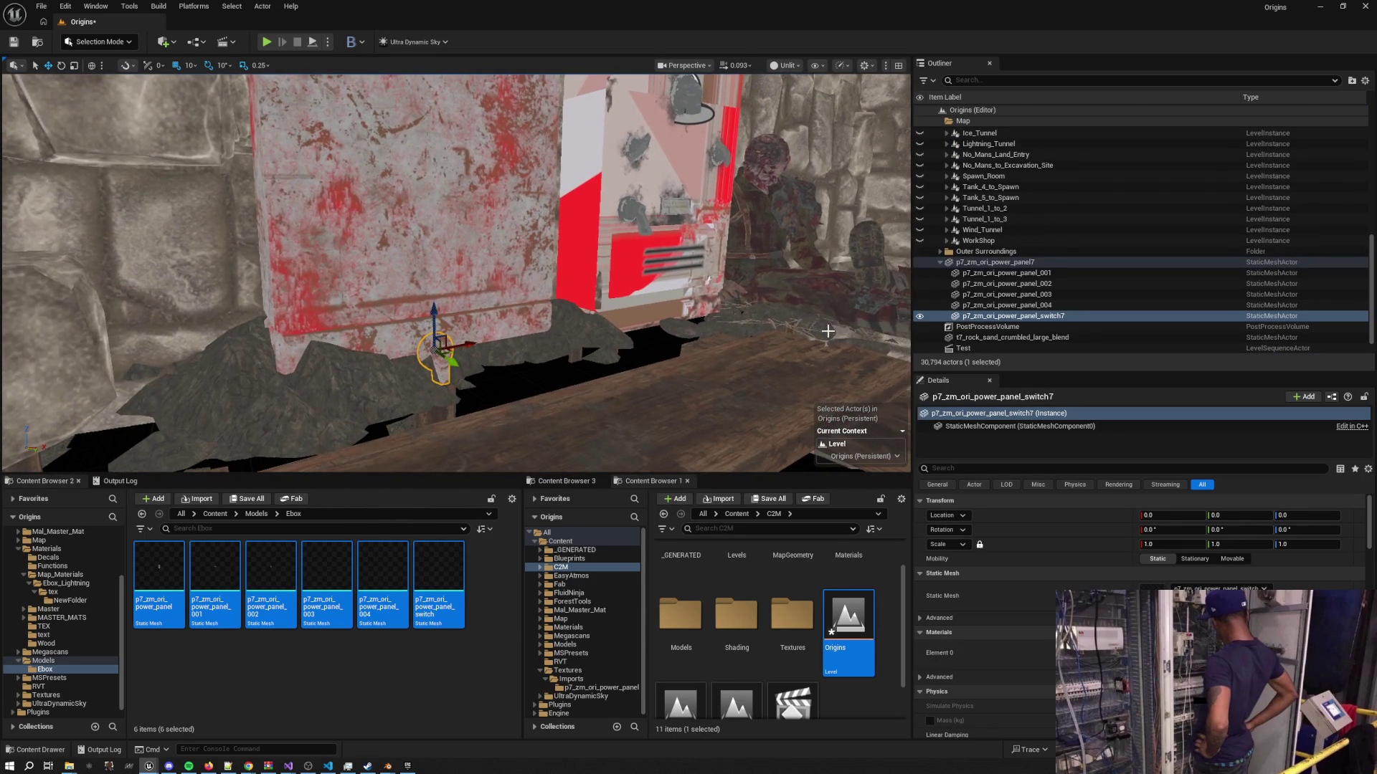
{"action": "left_click", "coordinate": [1004, 262]}
{"action": "key", "text": "f"}
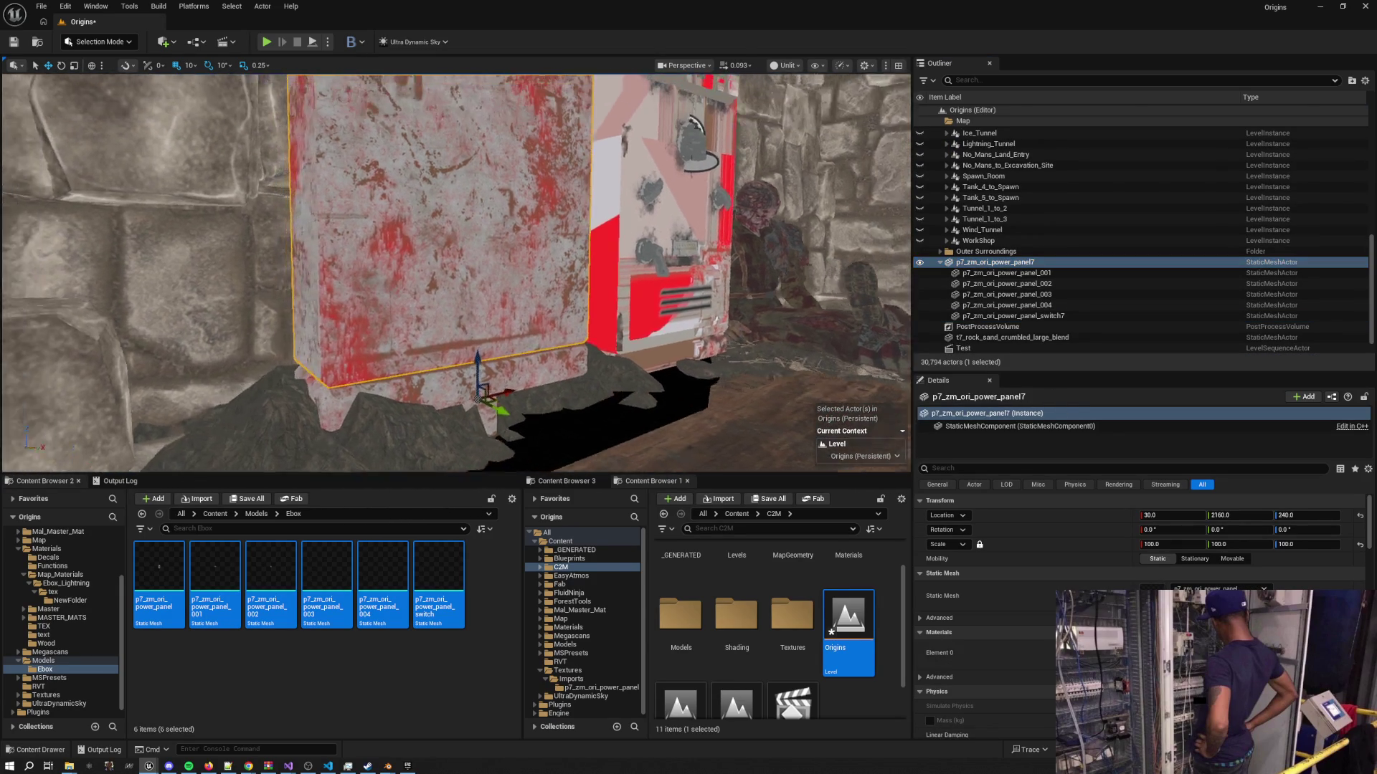
{"action": "left_click", "coordinate": [1004, 274]}
{"action": "left_click", "coordinate": [988, 284]}
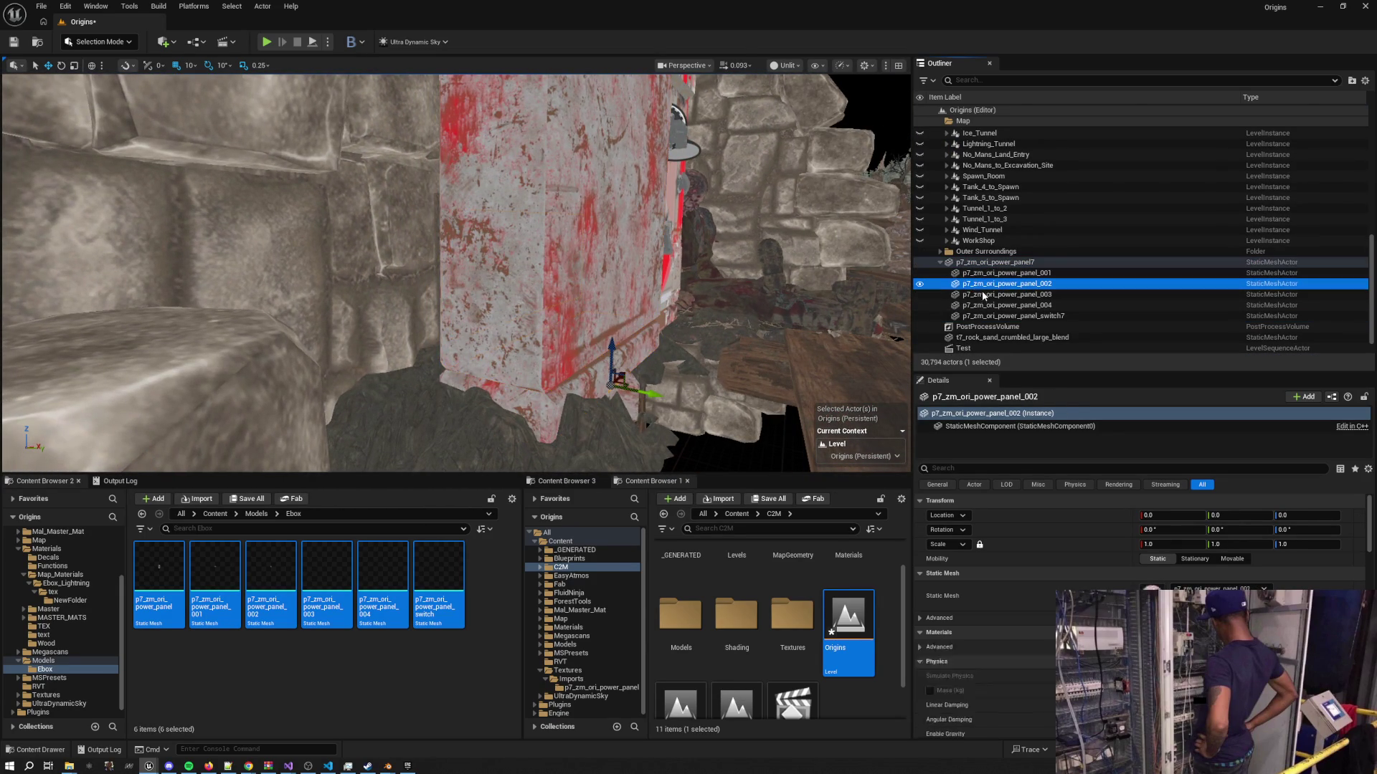
{"action": "key", "text": "Down"}
{"action": "key", "text": "Down"}
{"action": "key", "text": "Down"}
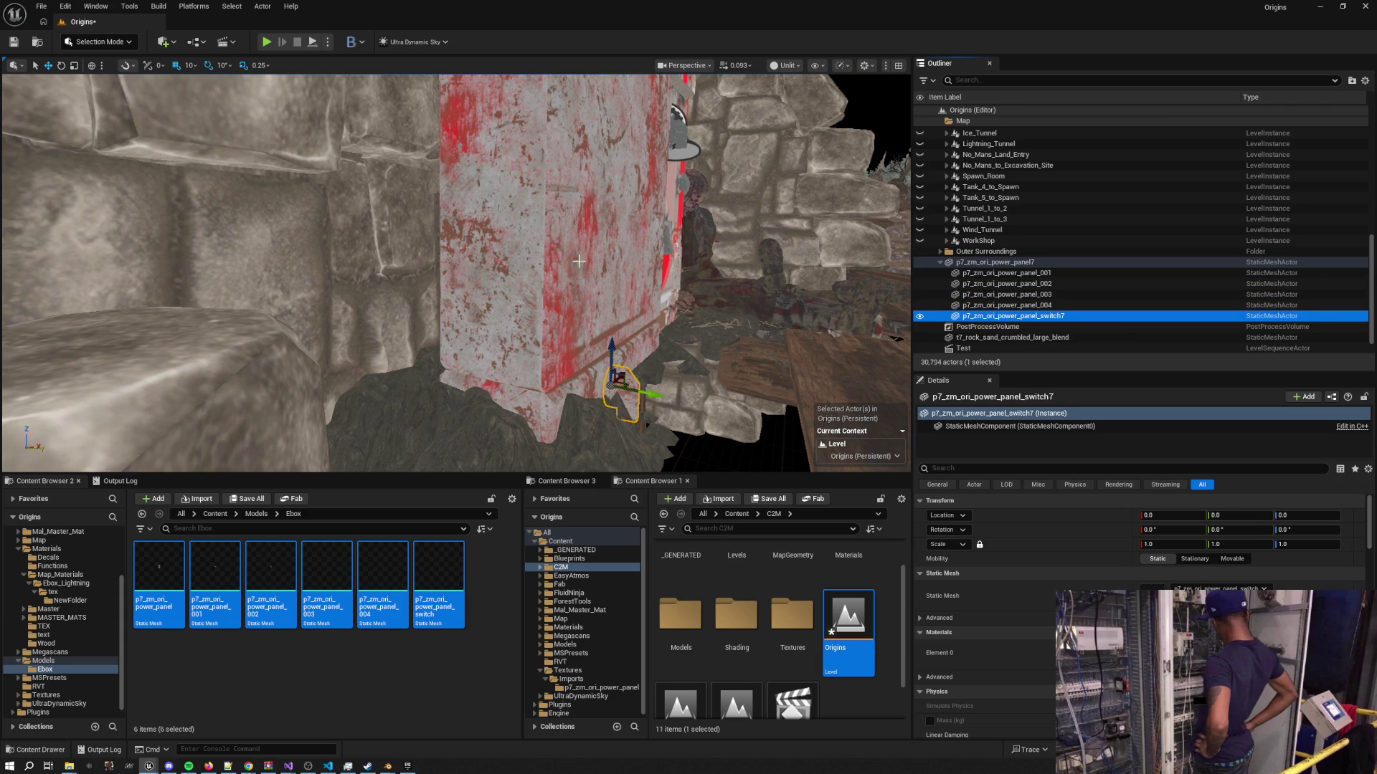
{"action": "key", "text": "f"}
{"action": "left_click", "coordinate": [997, 262]}
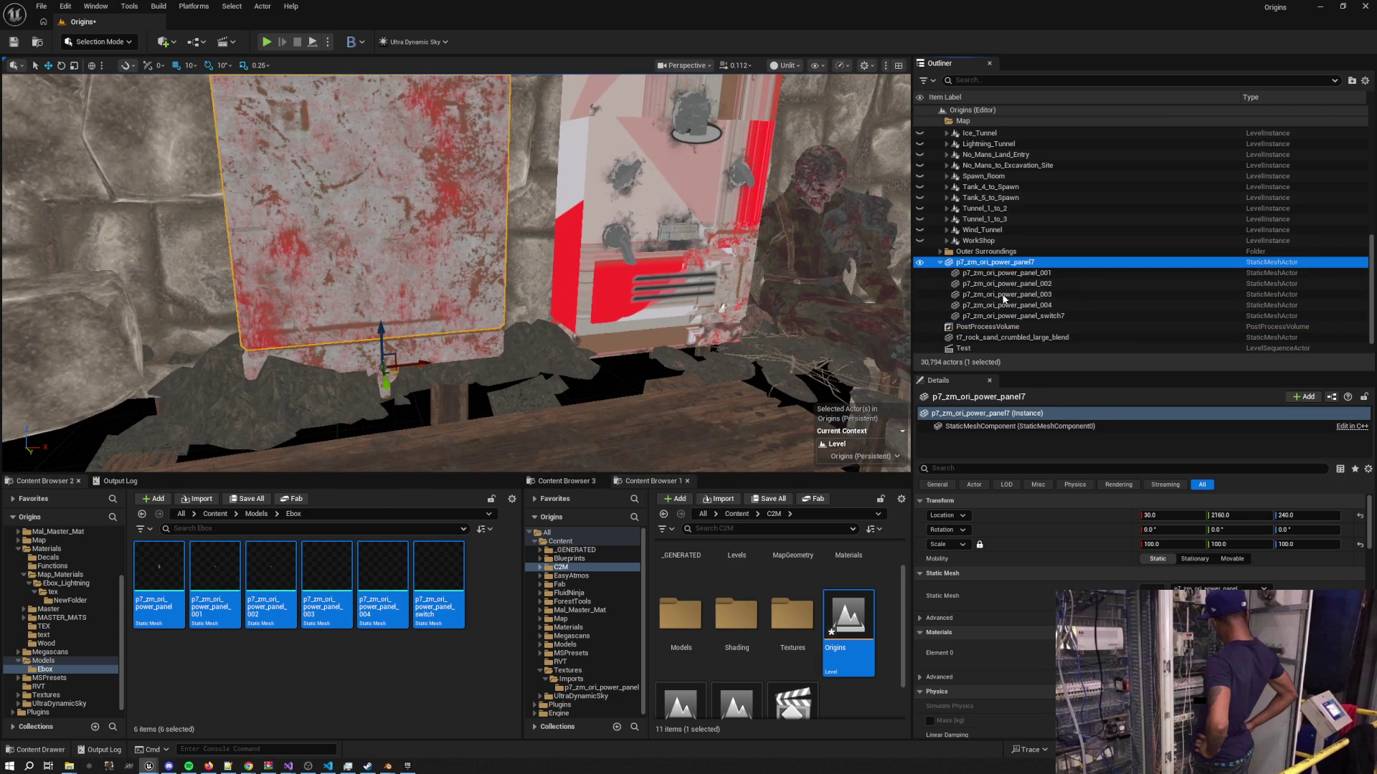
{"action": "left_click", "coordinate": [796, 265]}
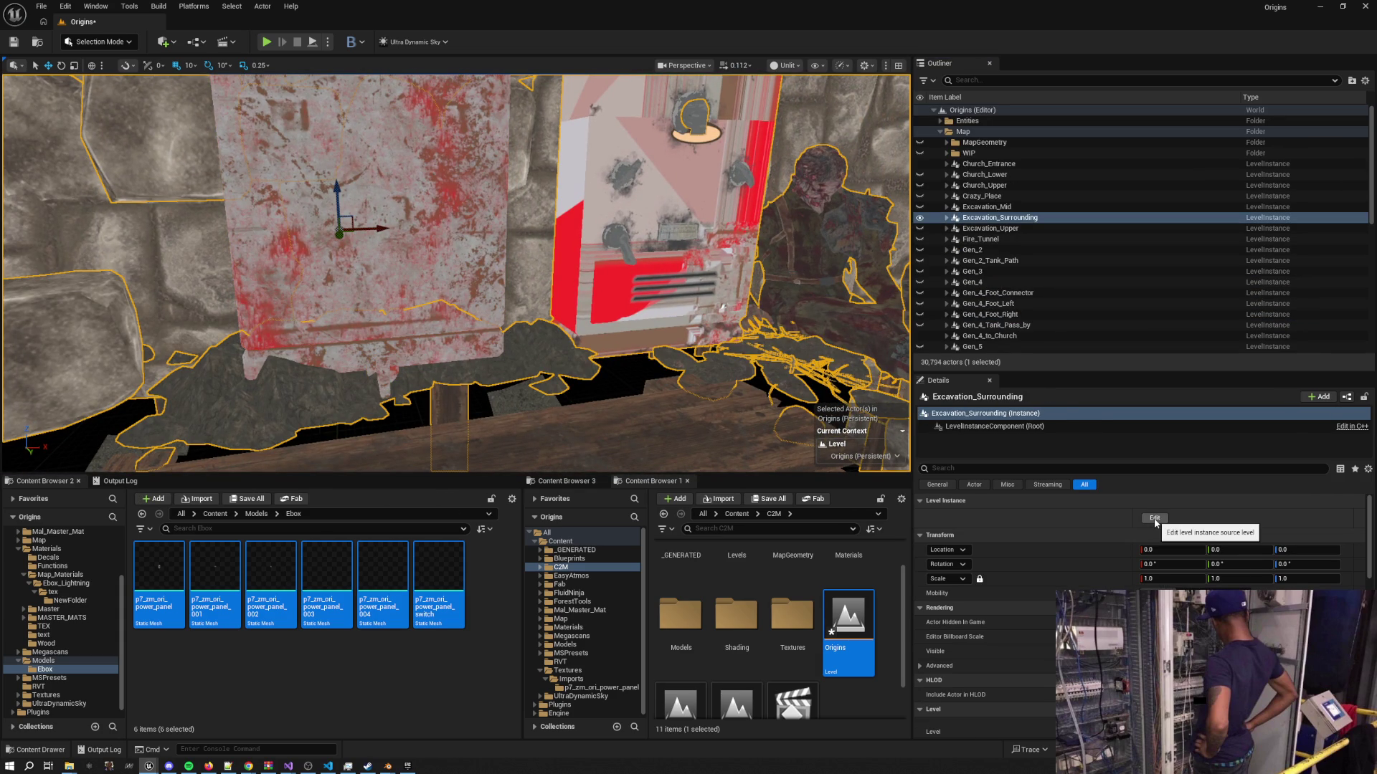
Delete the six power panel actors, from p7_zm_ori_power_panel7 through the switch
{"action": "scroll", "coordinate": [1017, 307], "scroll_direction": "down", "scroll_amount": 10}
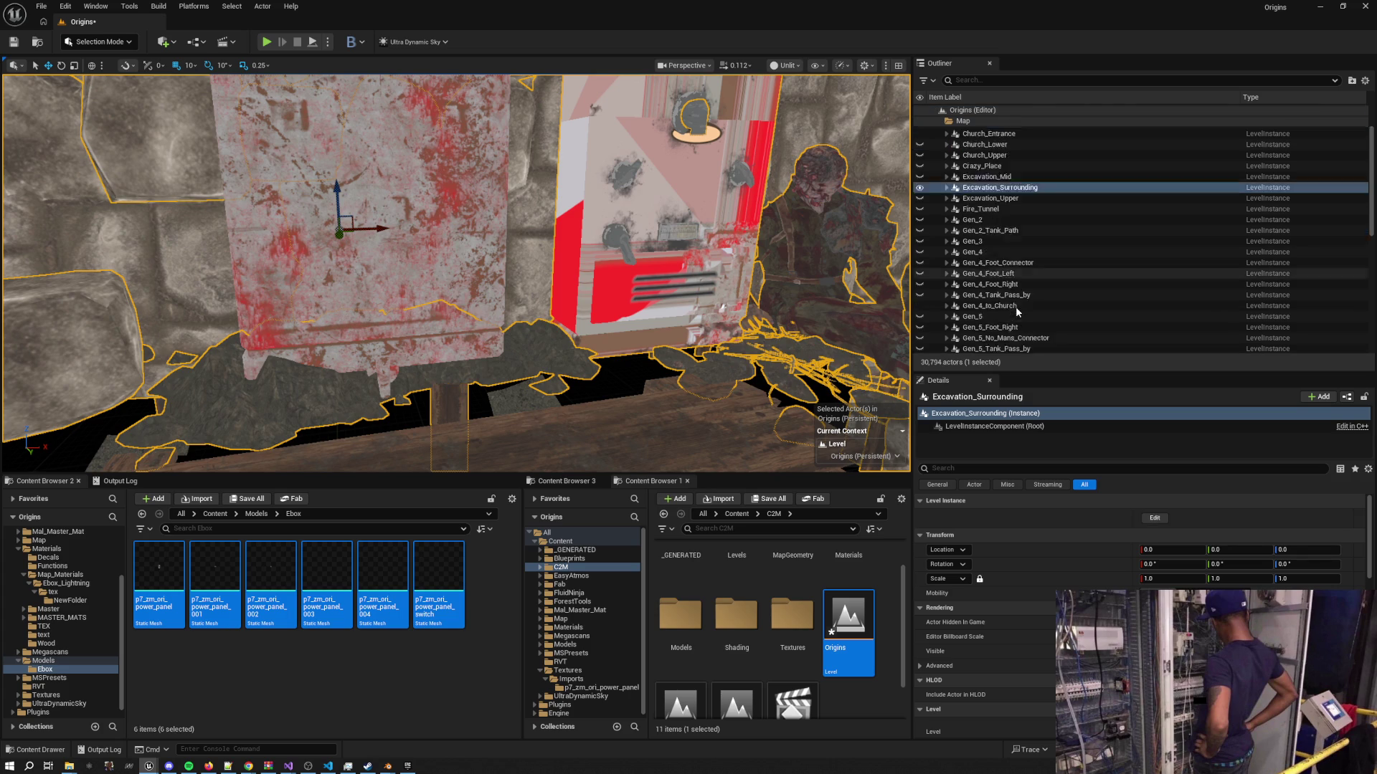
{"action": "left_click", "coordinate": [996, 240]}
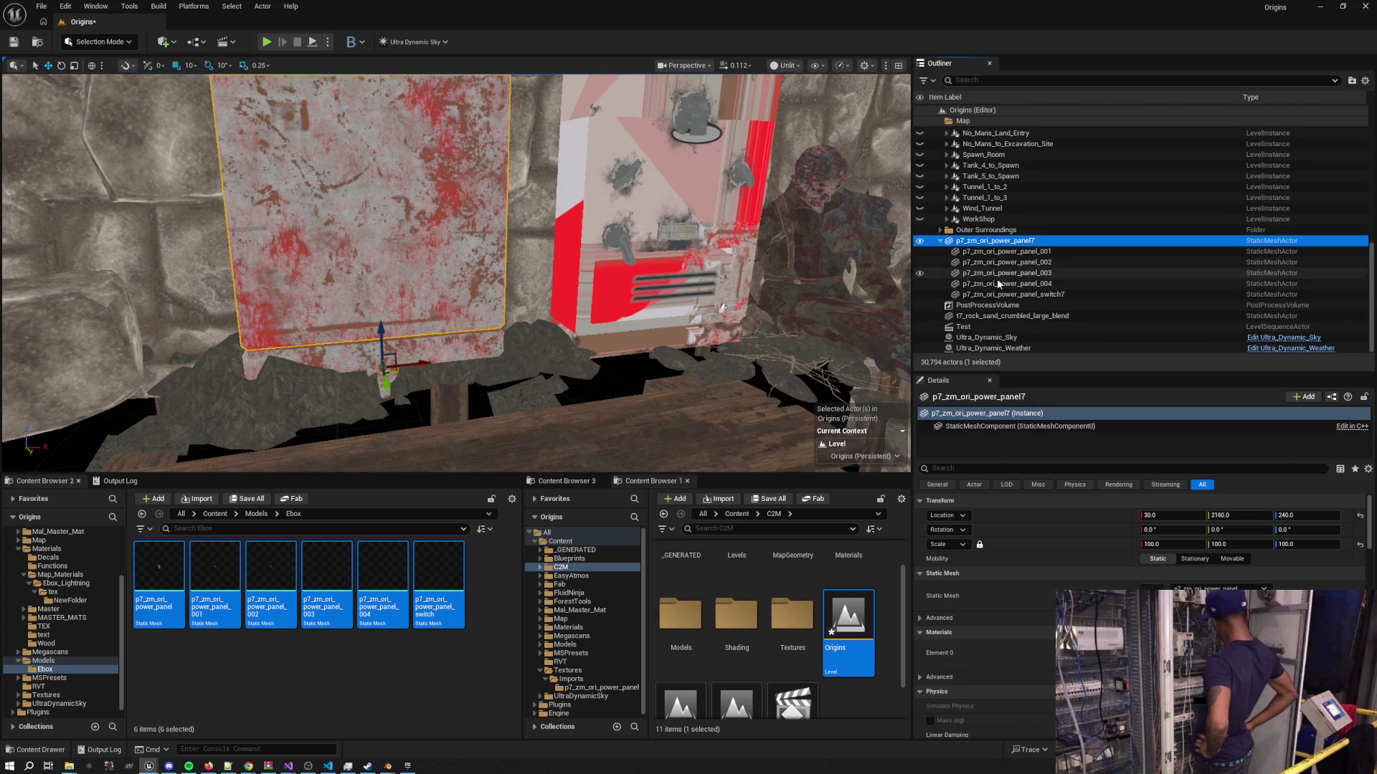
{"action": "left_click", "coordinate": [997, 295], "text": "shift"}
{"action": "key", "text": "Delete"}
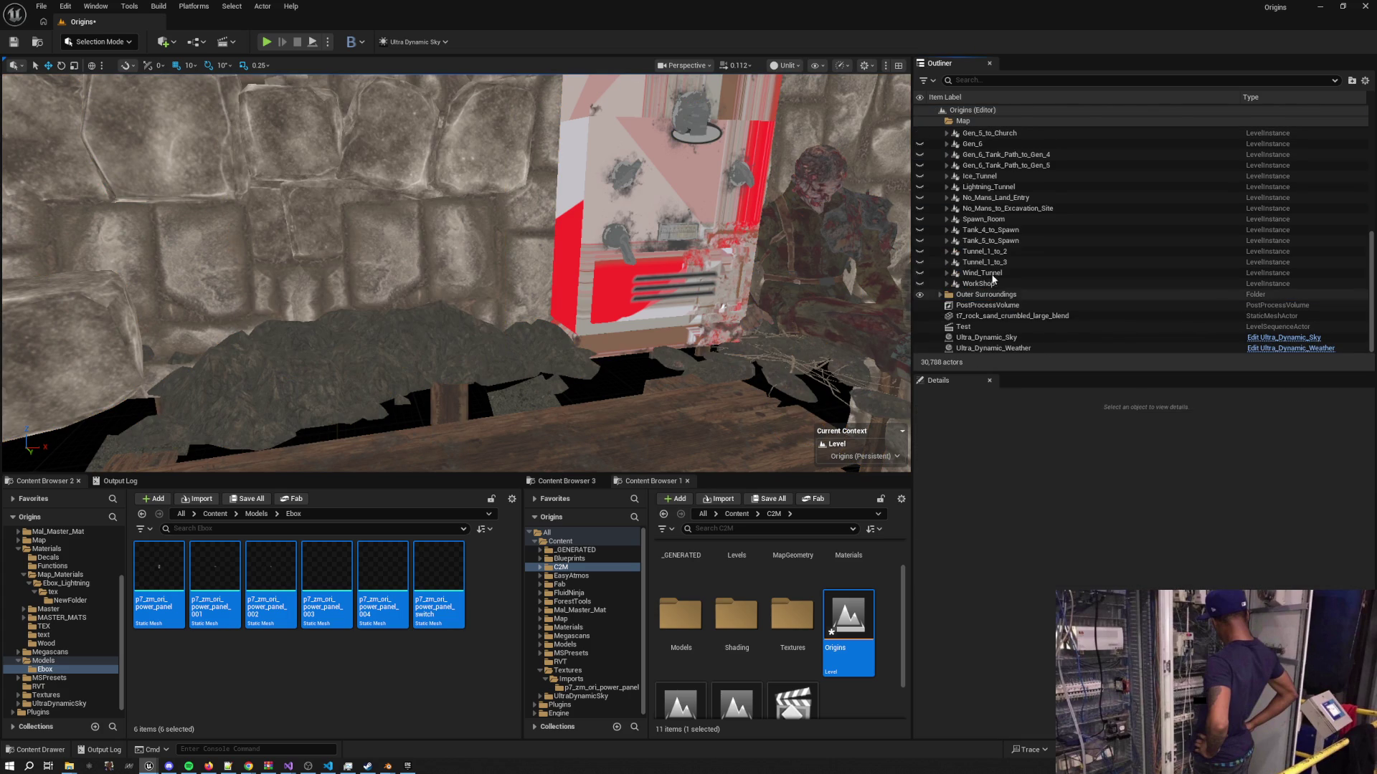
Edit the Excavation_Surrounding level instance and expand its Map and Excavation Surrounding folders
{"action": "left_click", "coordinate": [402, 215]}
{"action": "left_click", "coordinate": [1150, 519]}
{"action": "left_click", "coordinate": [946, 217]}
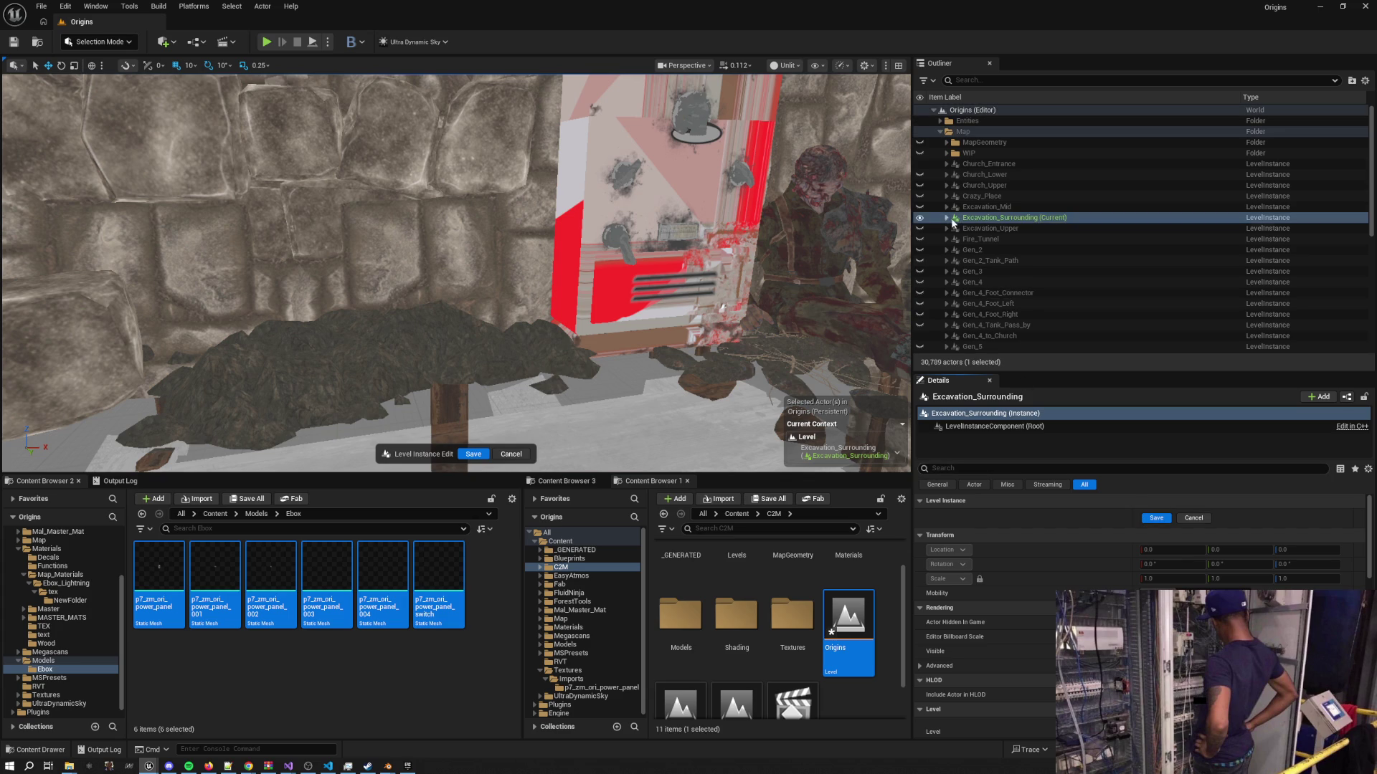
{"action": "left_click", "coordinate": [953, 228]}
{"action": "left_click", "coordinate": [960, 239]}
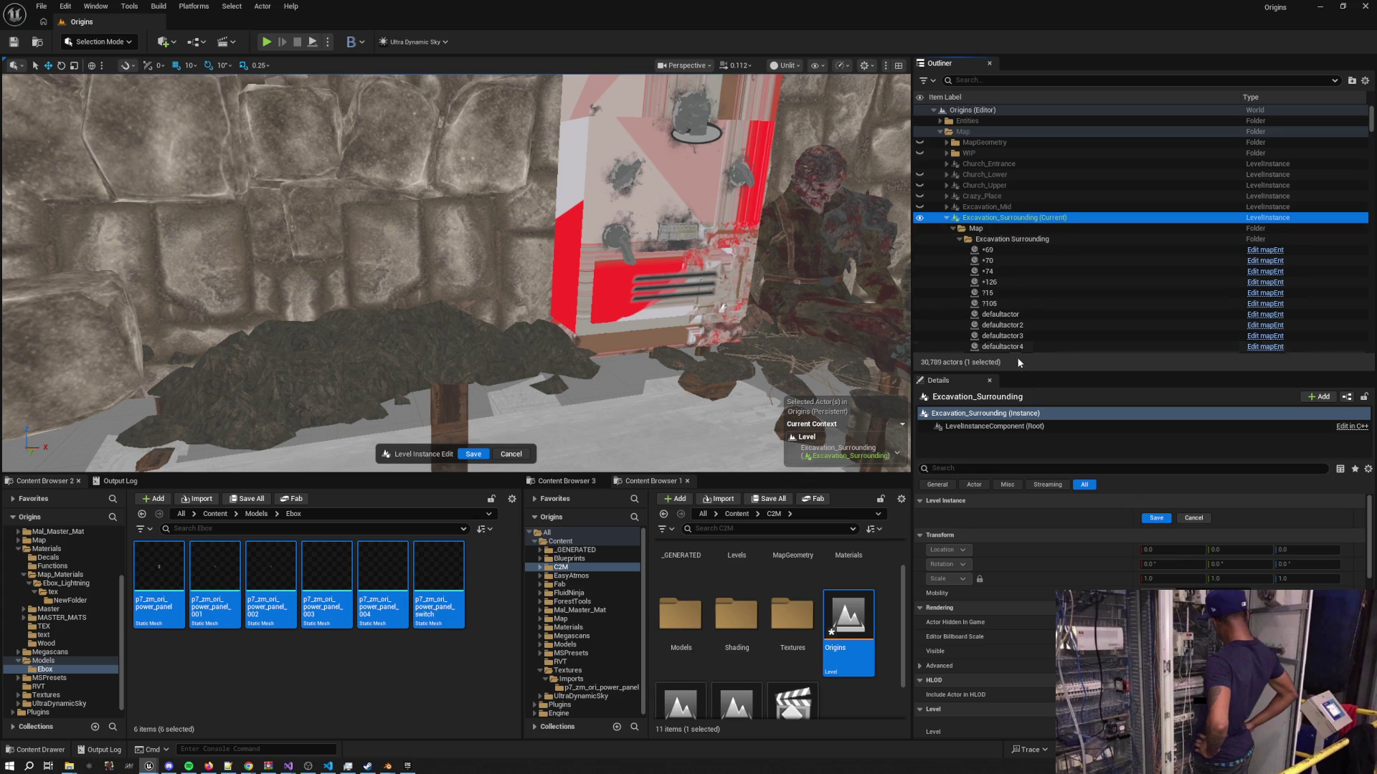
Create 'New Assets' and 'To remove' subfolders under the Map folder
{"action": "left_click_drag", "start_coordinate": [1018, 373], "coordinate": [1018, 641]}
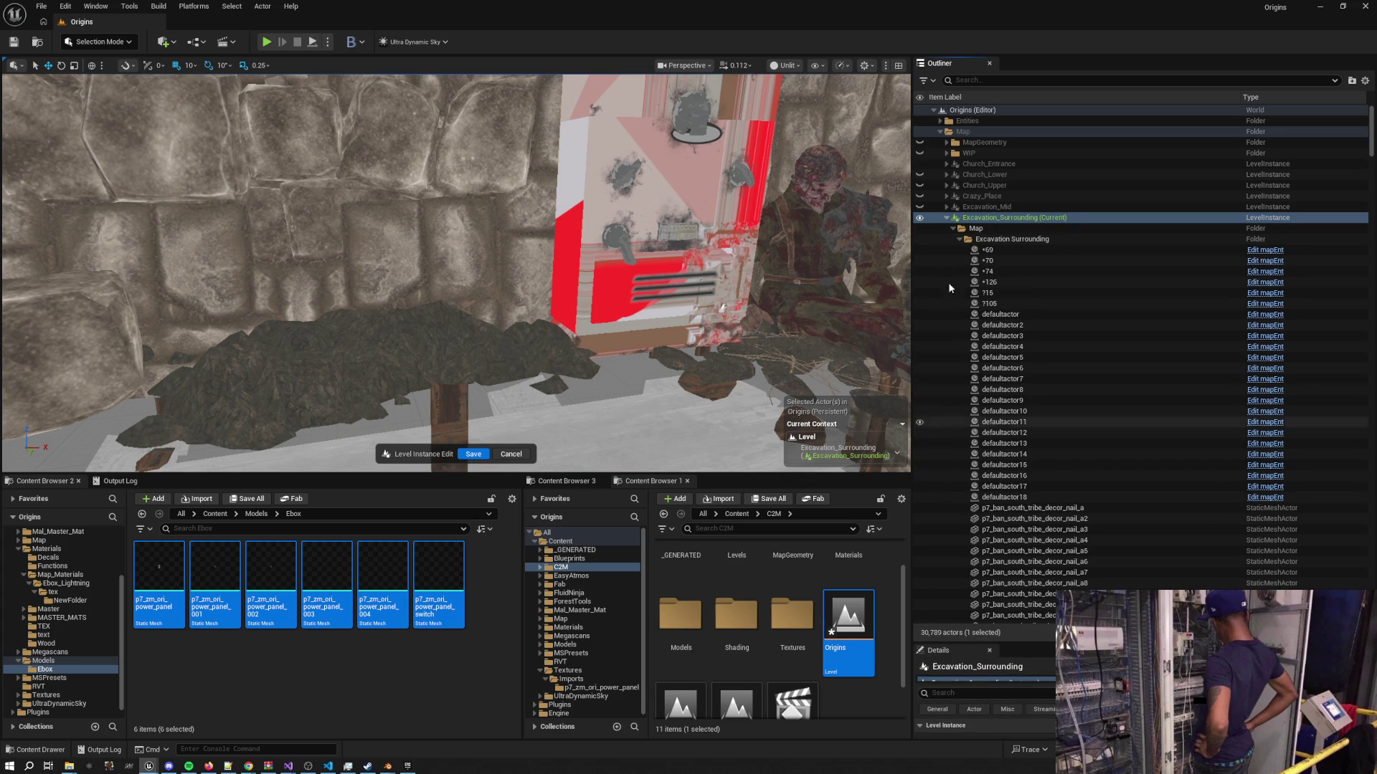
{"action": "left_click", "coordinate": [959, 239]}
{"action": "right_click", "coordinate": [973, 230]}
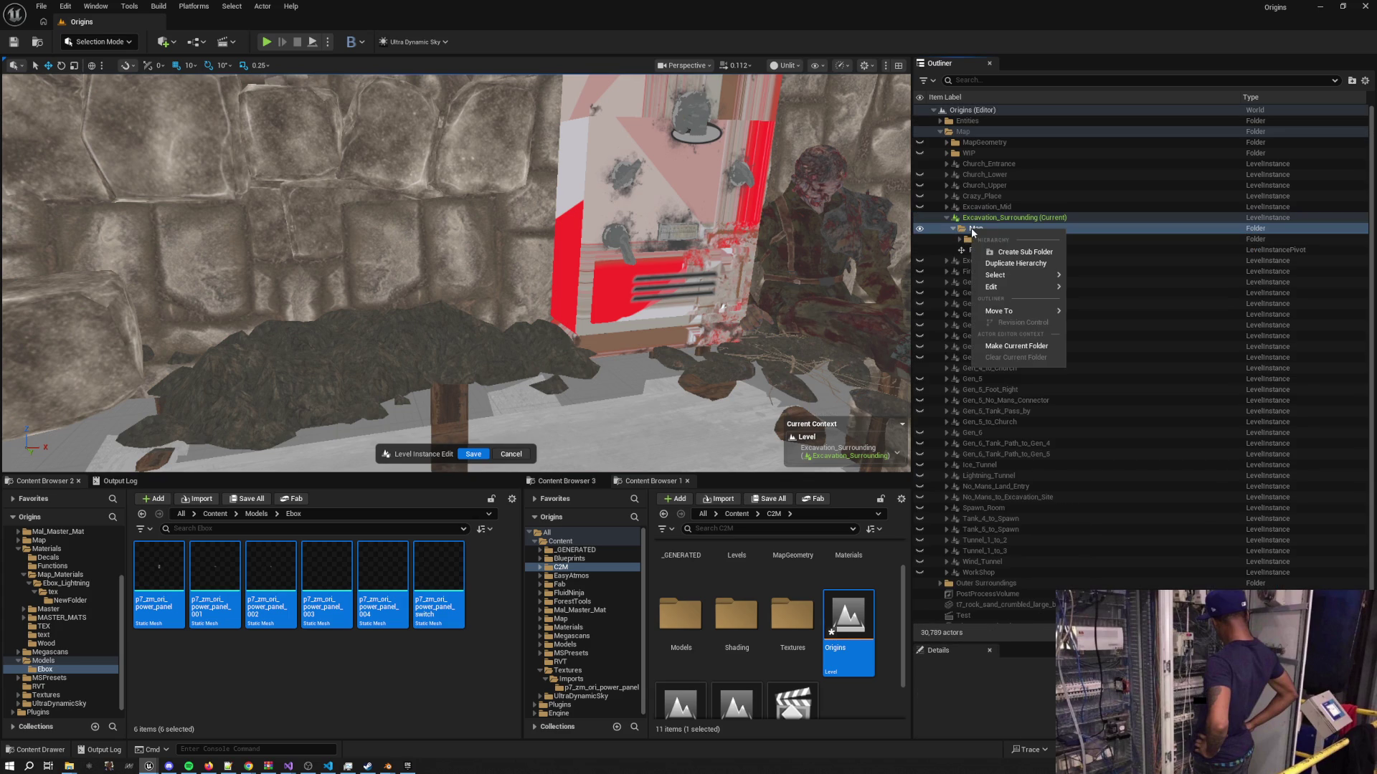
{"action": "left_click", "coordinate": [1008, 253]}
{"action": "type", "text": "New Asse"}
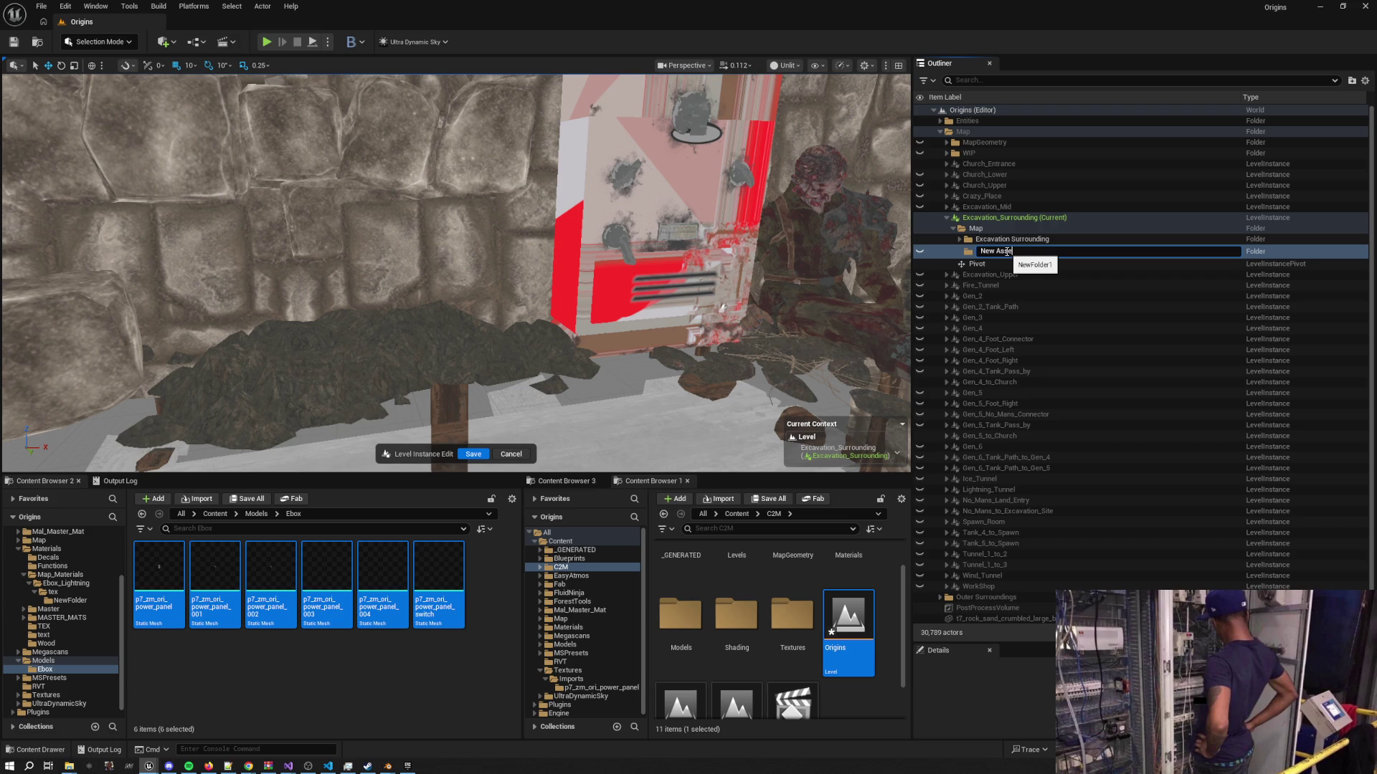
{"action": "type", "text": "ts"}
{"action": "key", "text": "Return"}
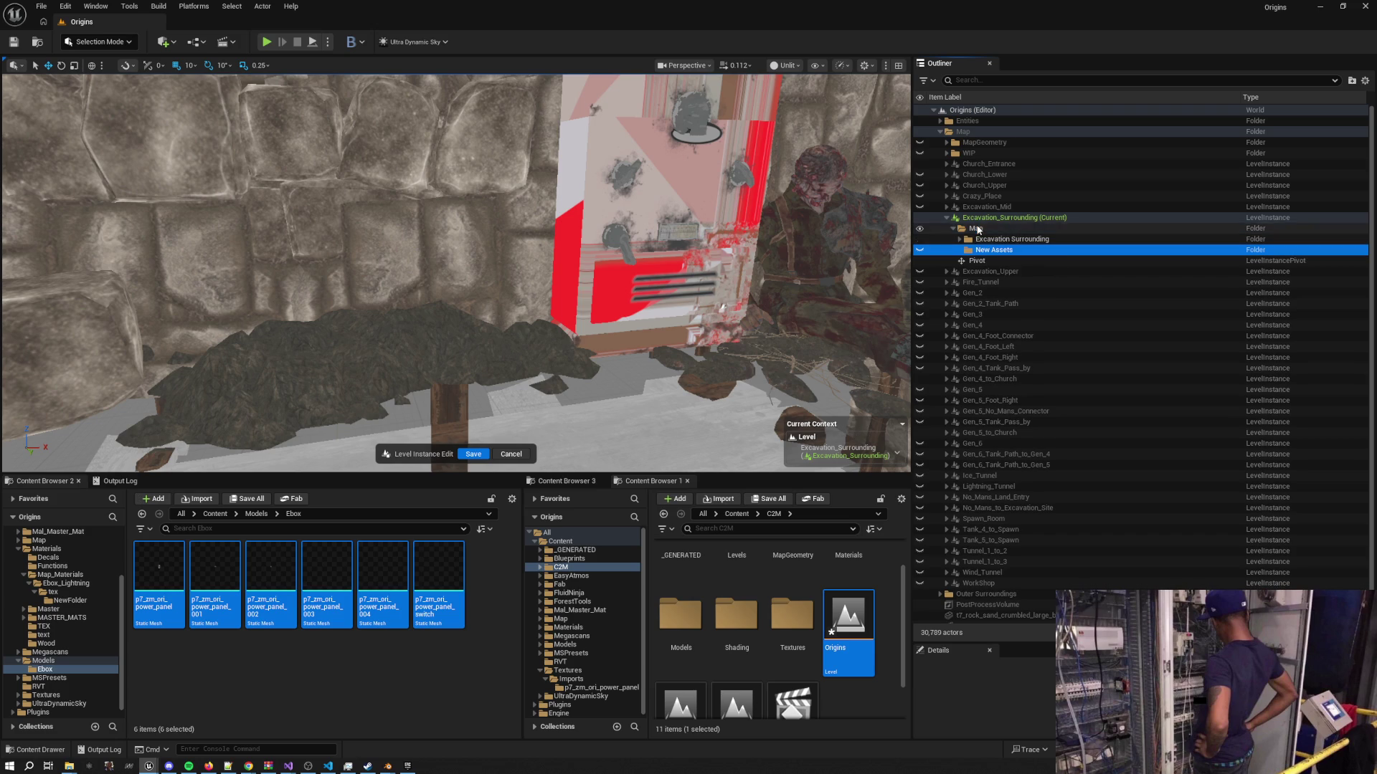
{"action": "right_click", "coordinate": [976, 229]}
{"action": "left_click", "coordinate": [1015, 249]}
{"action": "type", "text": "Toremove"}
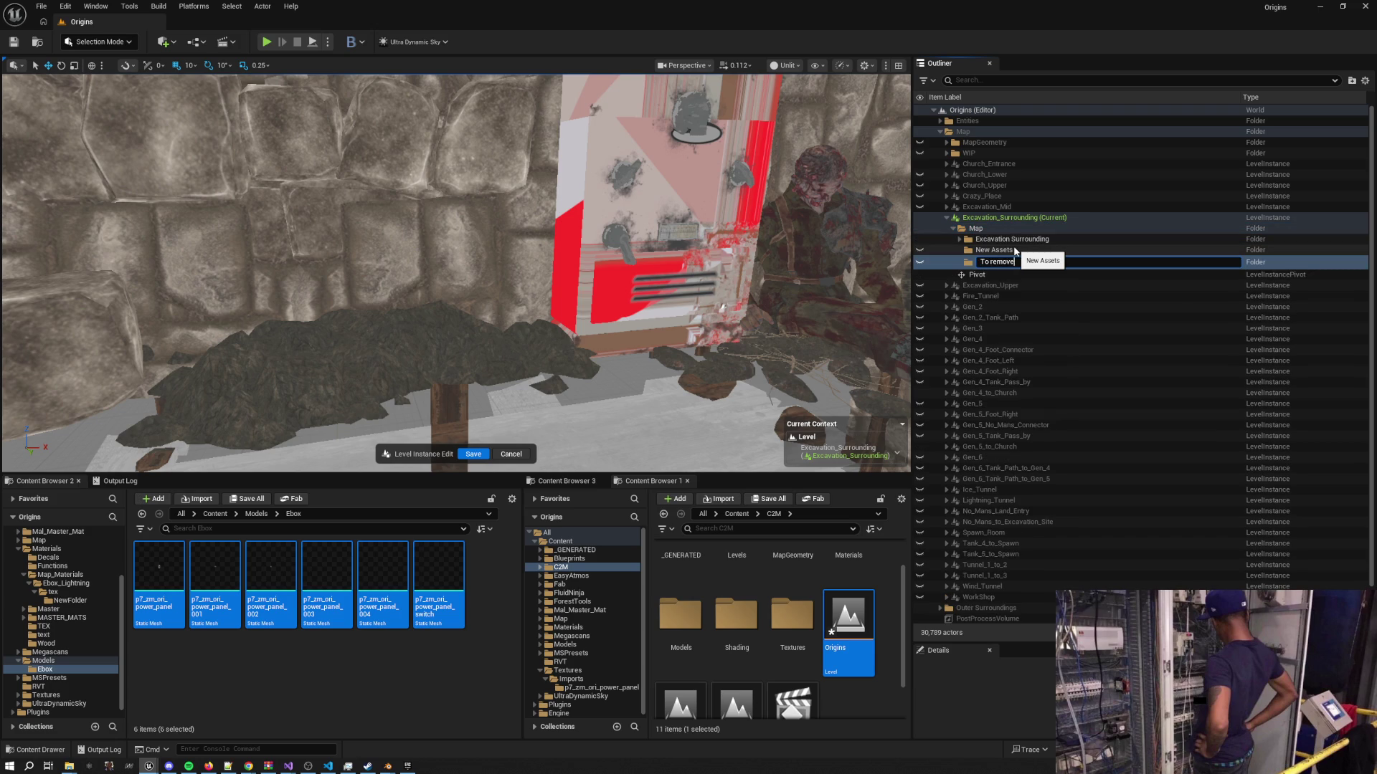
{"action": "key", "text": "Return"}
Place the six imported power-panel meshes and move them into New Assets
{"action": "left_click_drag", "start_coordinate": [1015, 251], "coordinate": [1015, 254]}
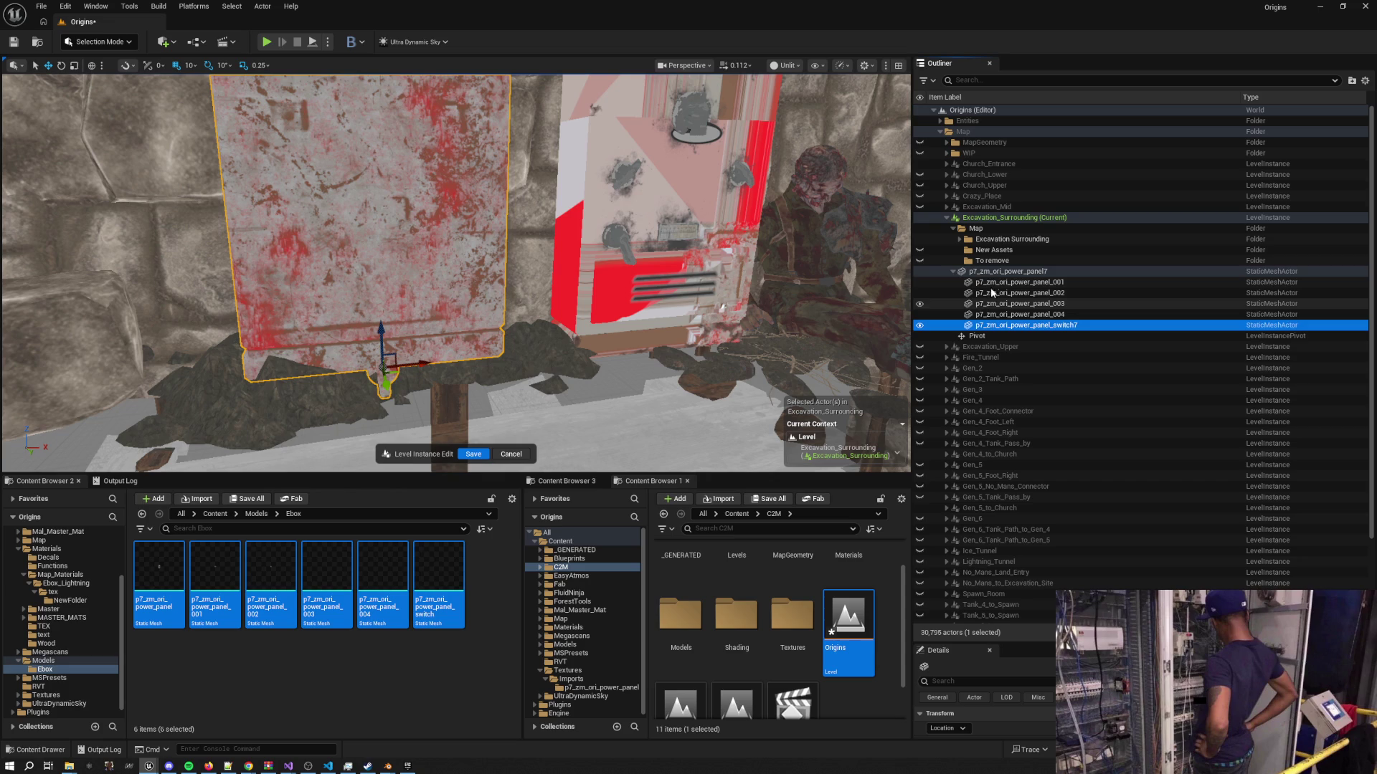
{"action": "left_click", "coordinate": [981, 272]}
{"action": "left_click", "coordinate": [990, 324], "text": "shift"}
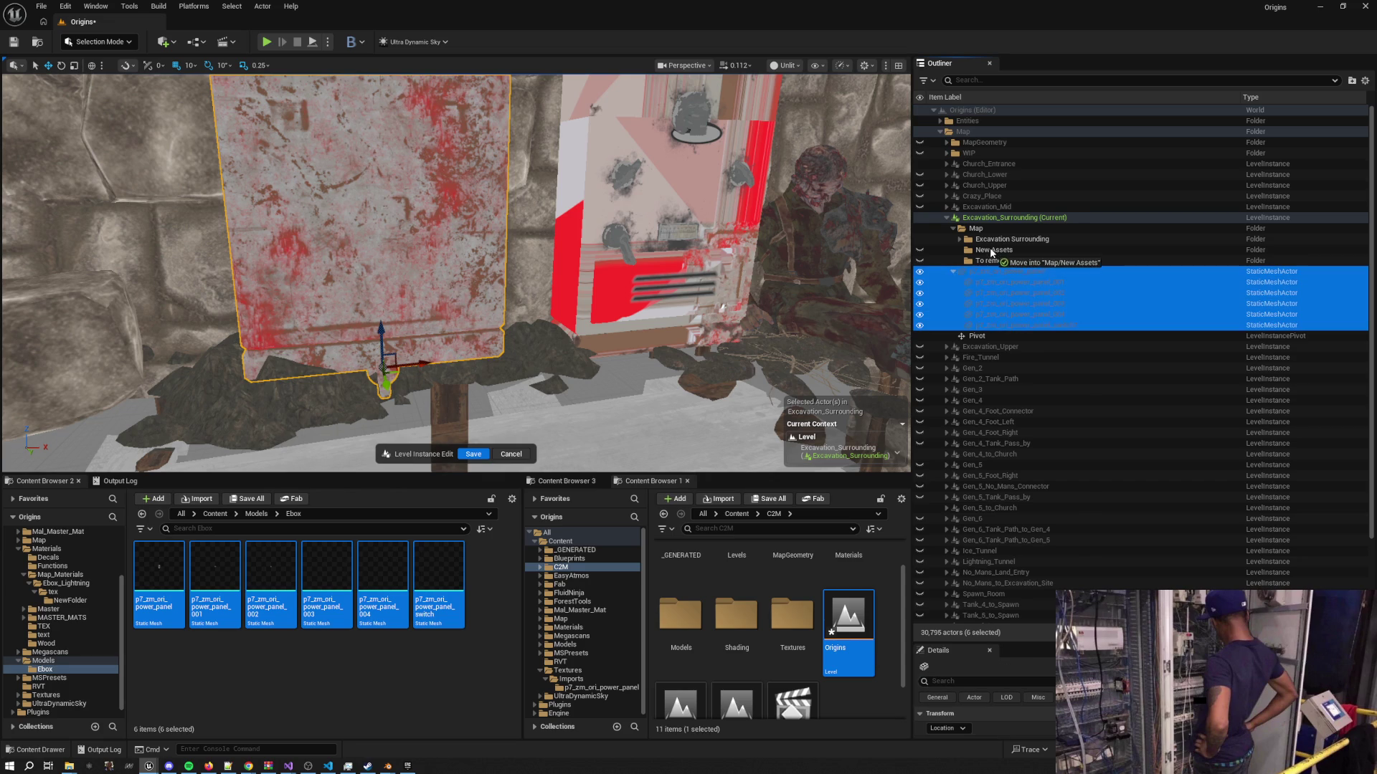
{"action": "left_click_drag", "start_coordinate": [992, 251], "coordinate": [992, 251]}
Move the old p7_zm_ori_power_panel and its switch into To remove
{"action": "left_click", "coordinate": [681, 256]}
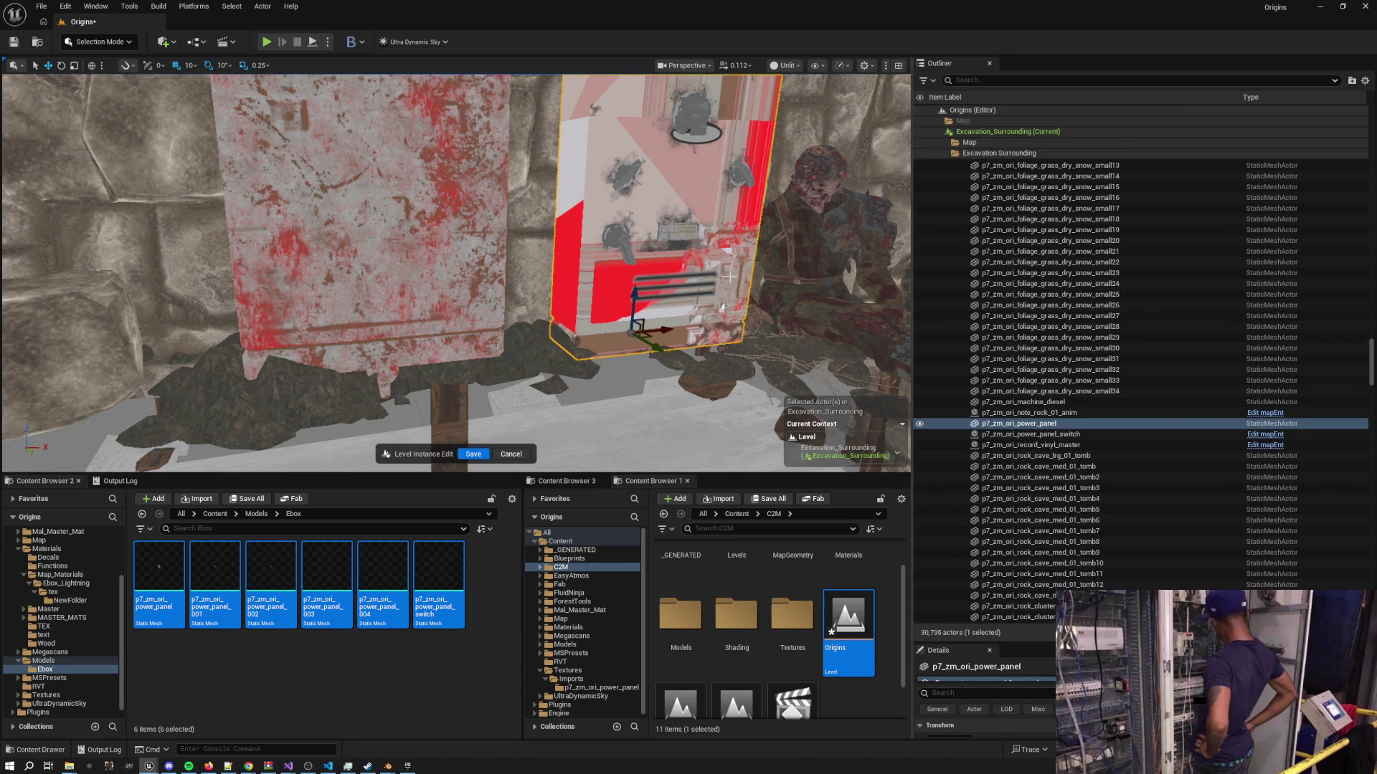
{"action": "right_click", "coordinate": [1031, 425]}
{"action": "mouse_move", "coordinate": [1081, 370]}
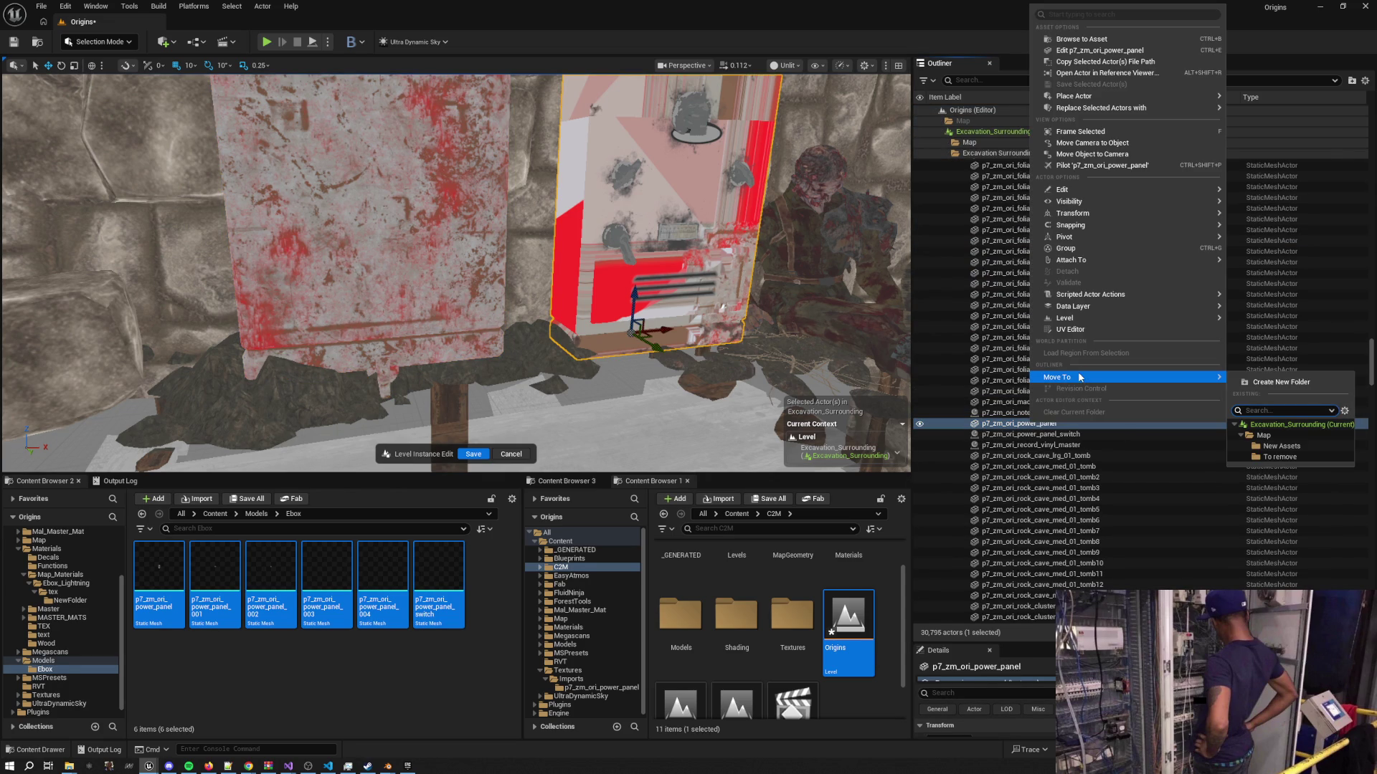
{"action": "left_click", "coordinate": [1284, 459]}
{"action": "left_click", "coordinate": [692, 118]}
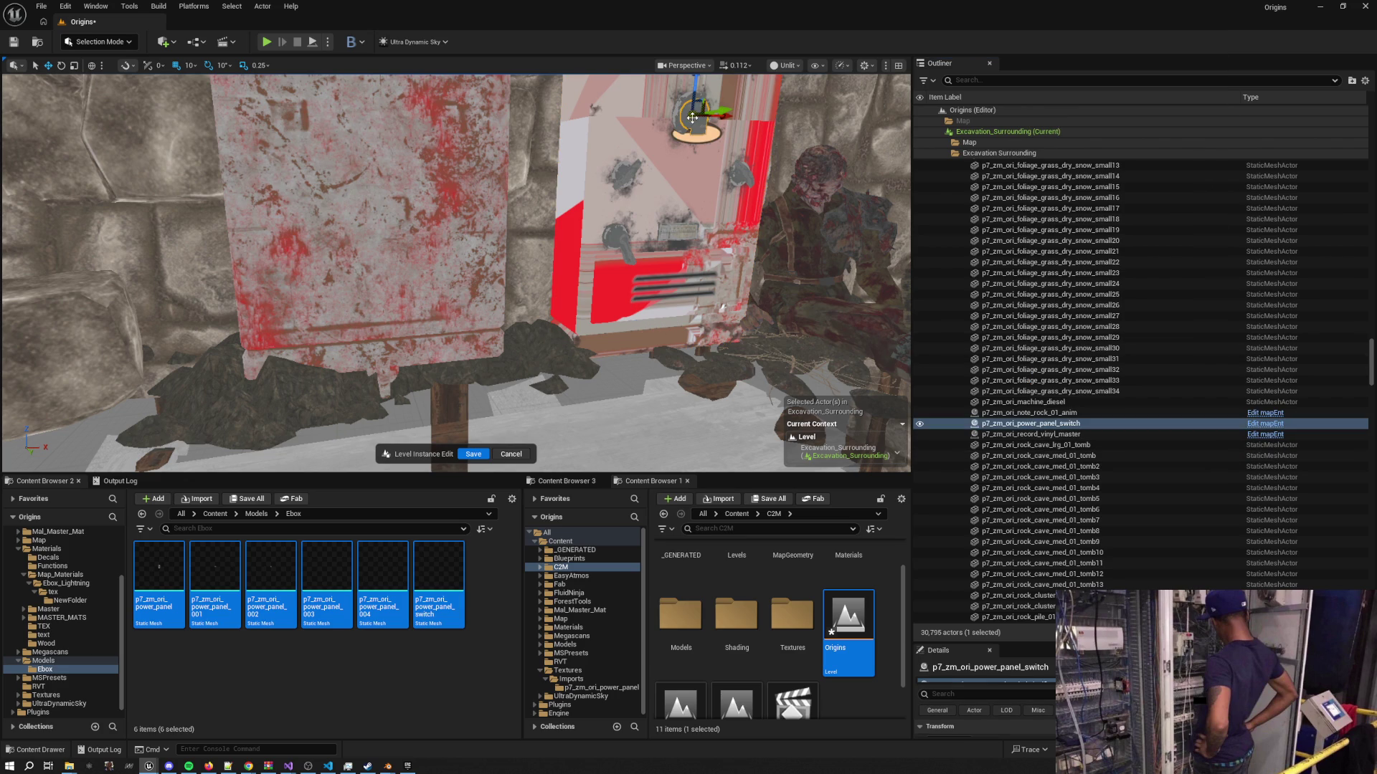
{"action": "right_click", "coordinate": [1012, 428]}
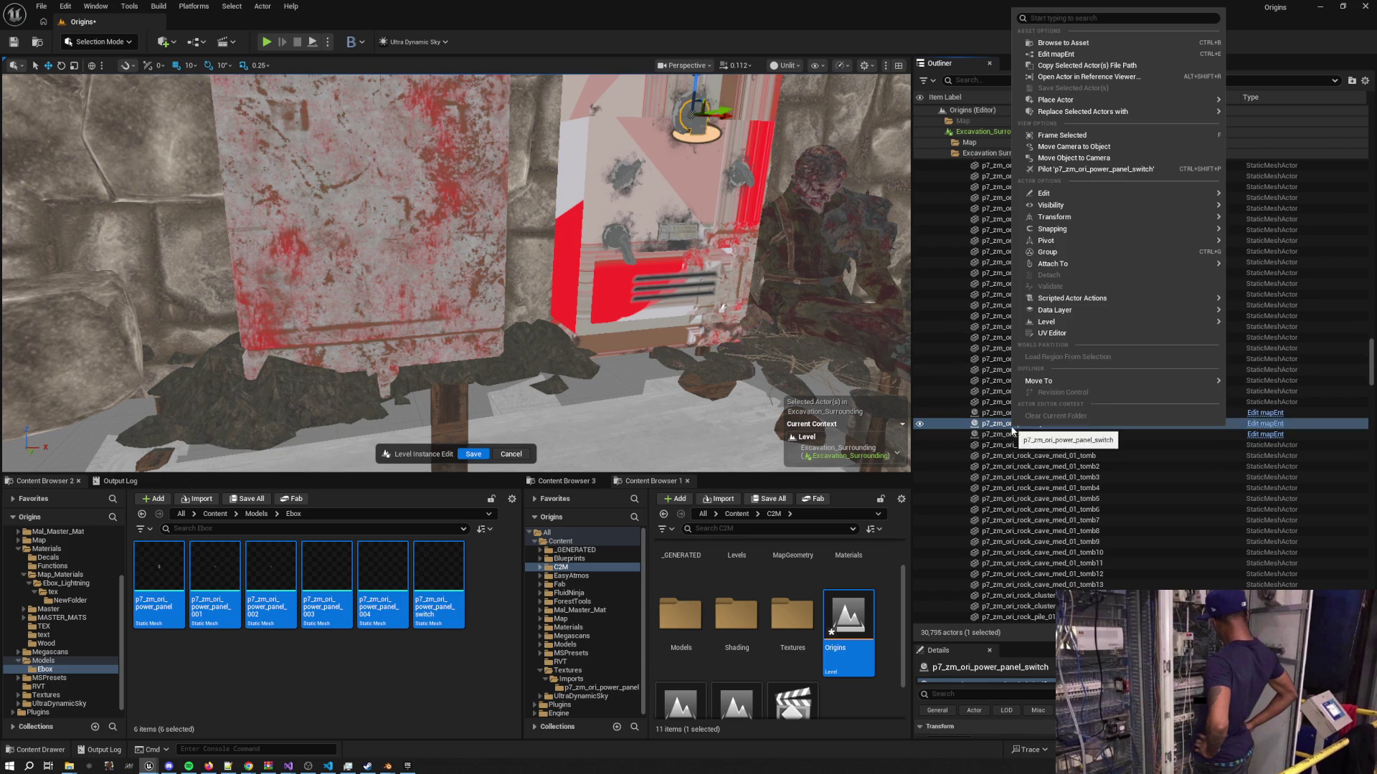
{"action": "mouse_move", "coordinate": [1043, 382]}
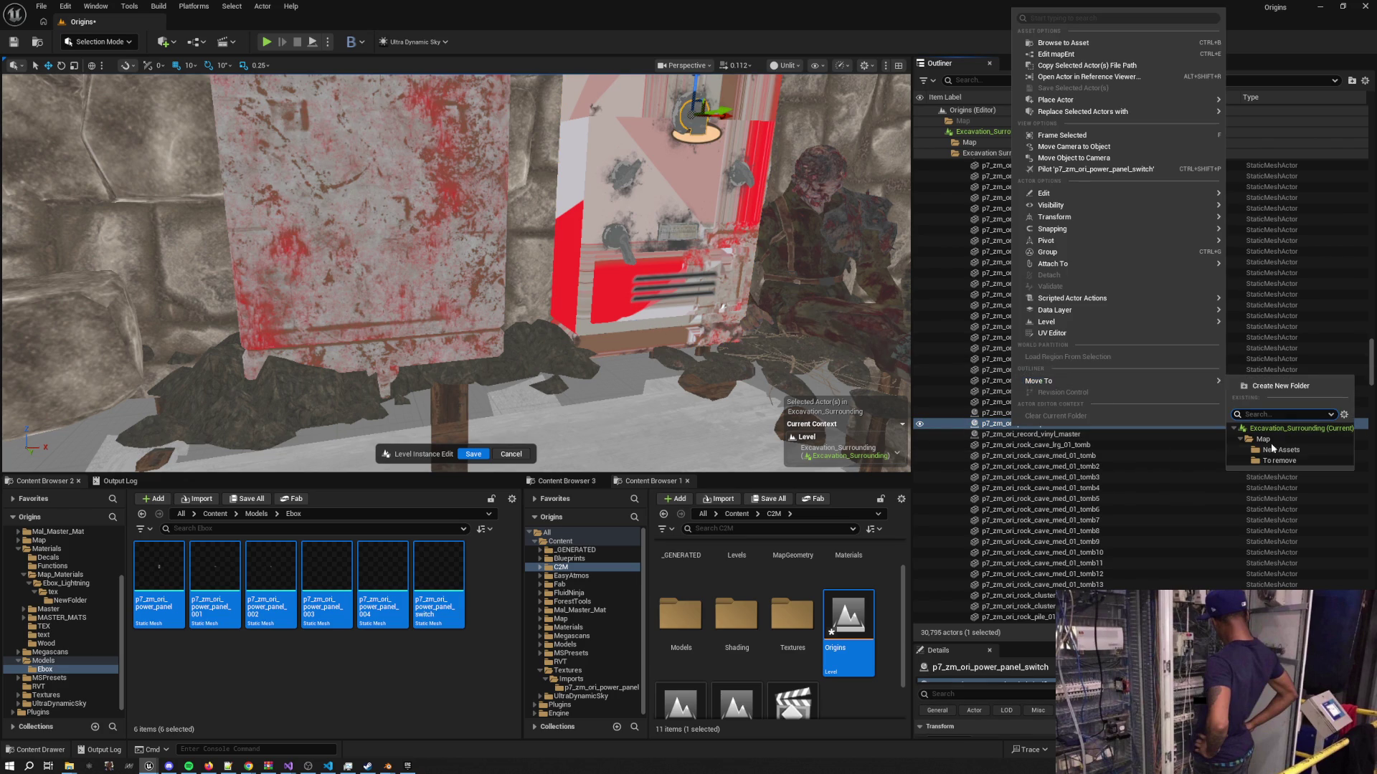
{"action": "left_click", "coordinate": [1279, 461]}
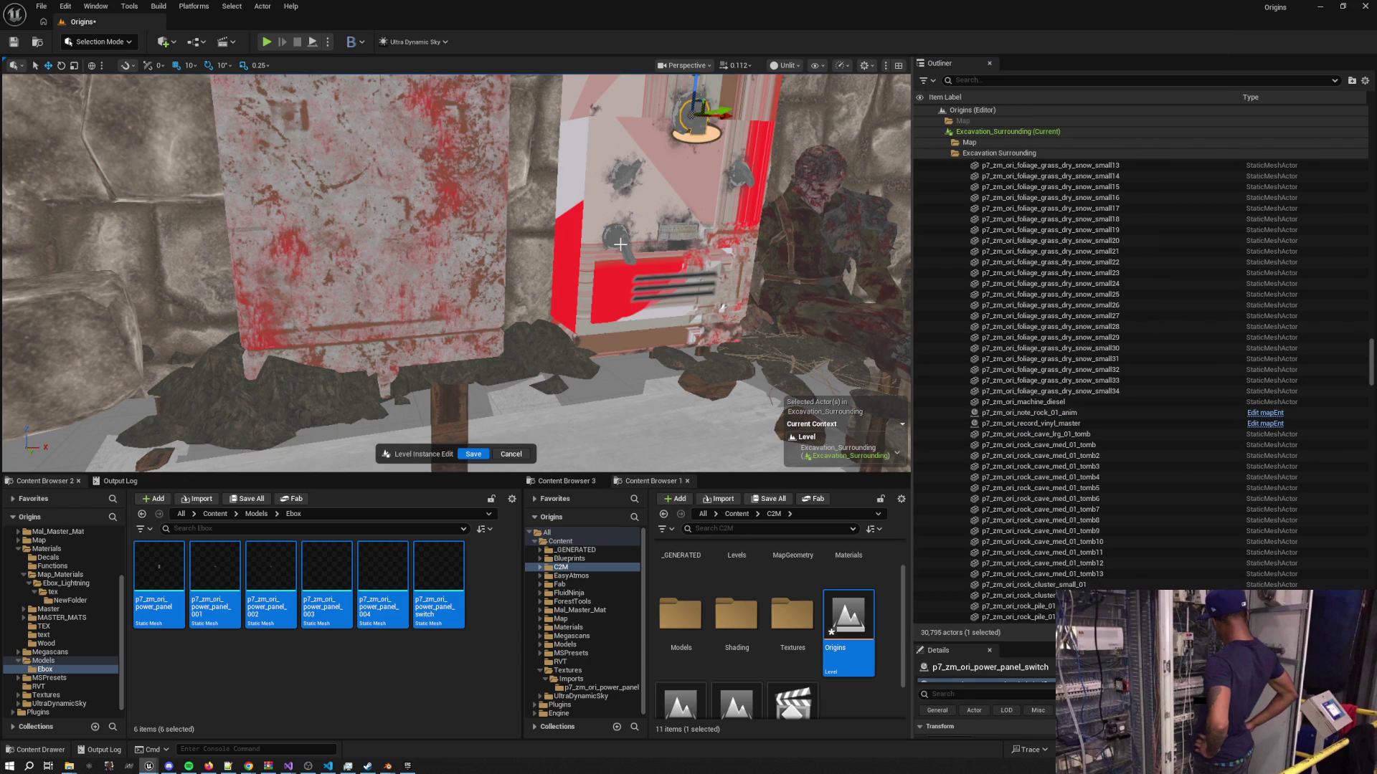
Hide the old power panel in the To remove folder
{"action": "left_click", "coordinate": [994, 397]}
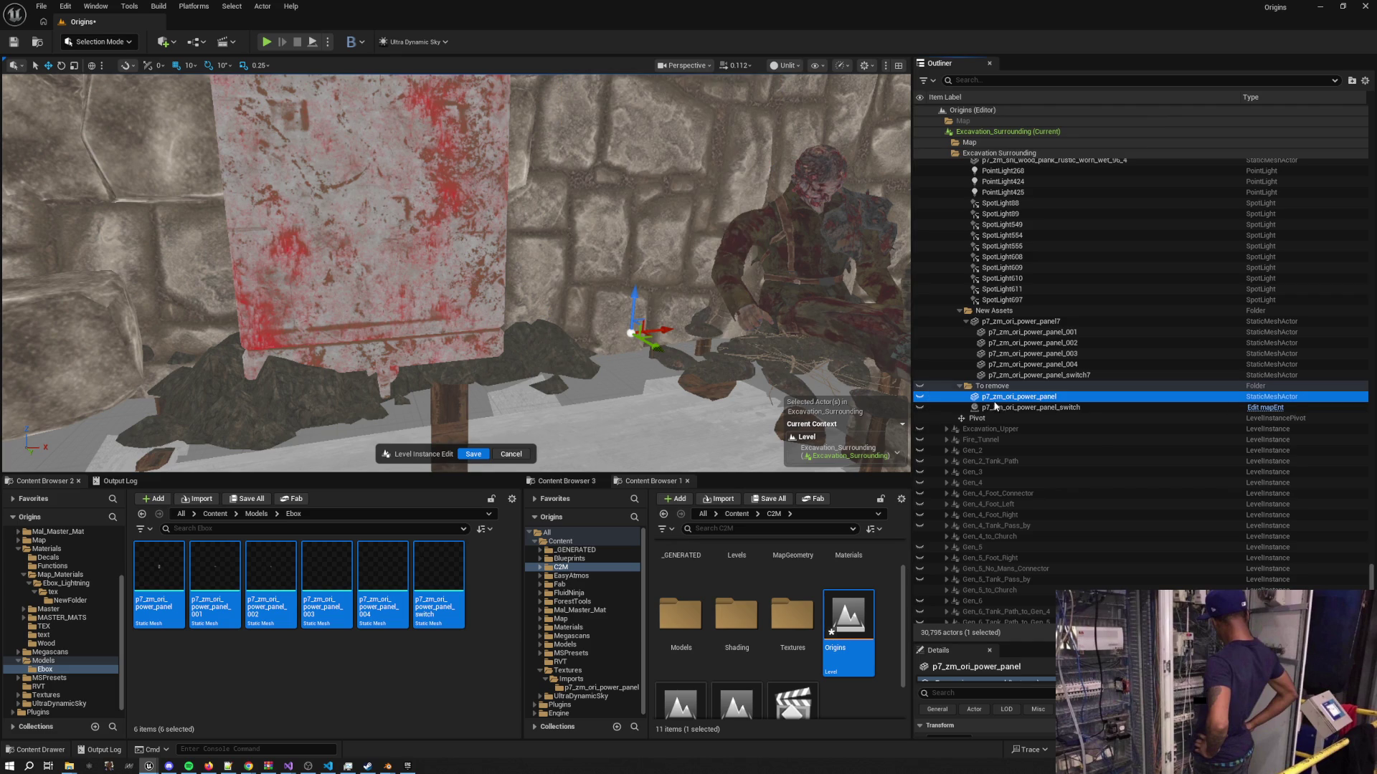
{"action": "left_click", "coordinate": [913, 400]}
{"action": "left_click", "coordinate": [919, 396]}
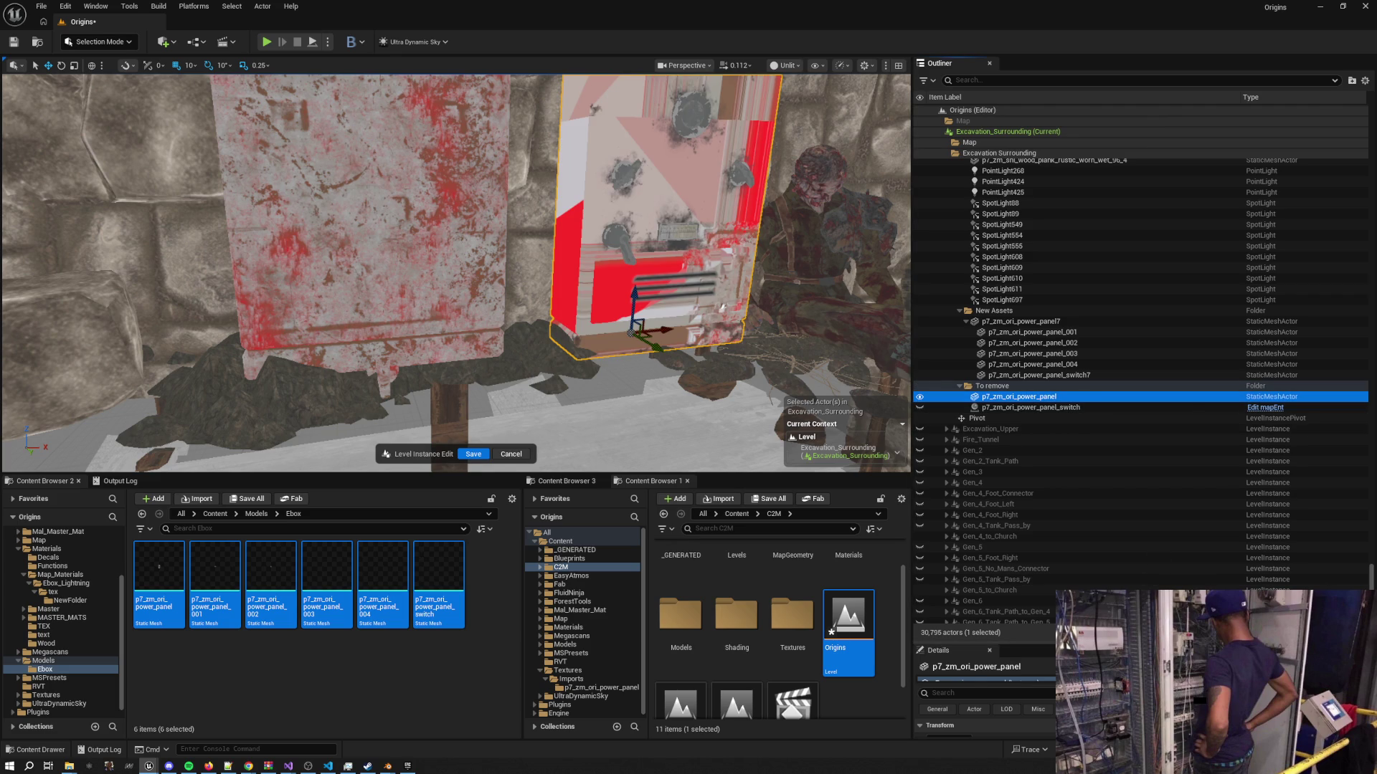
{"action": "left_click_drag", "start_coordinate": [990, 642], "coordinate": [989, 436]}
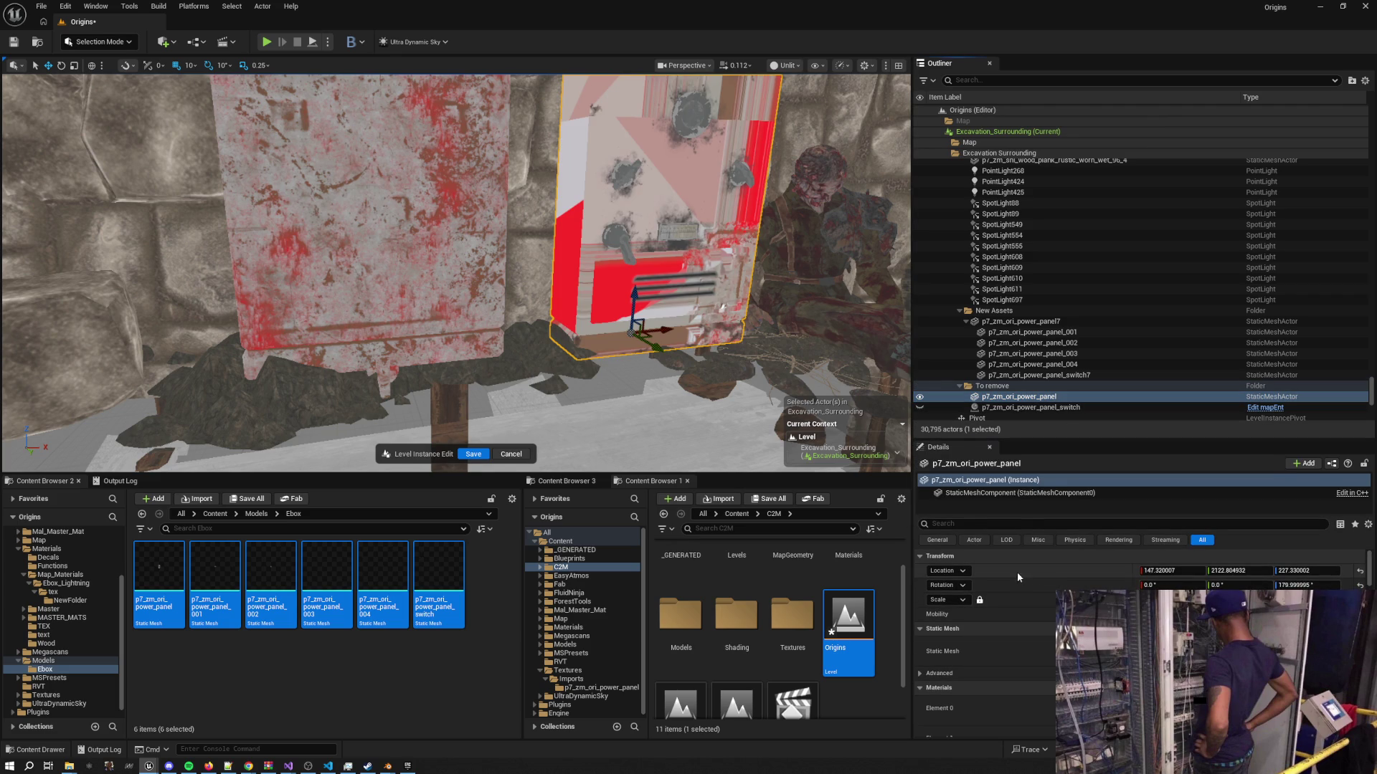
{"action": "left_click", "coordinate": [920, 396]}
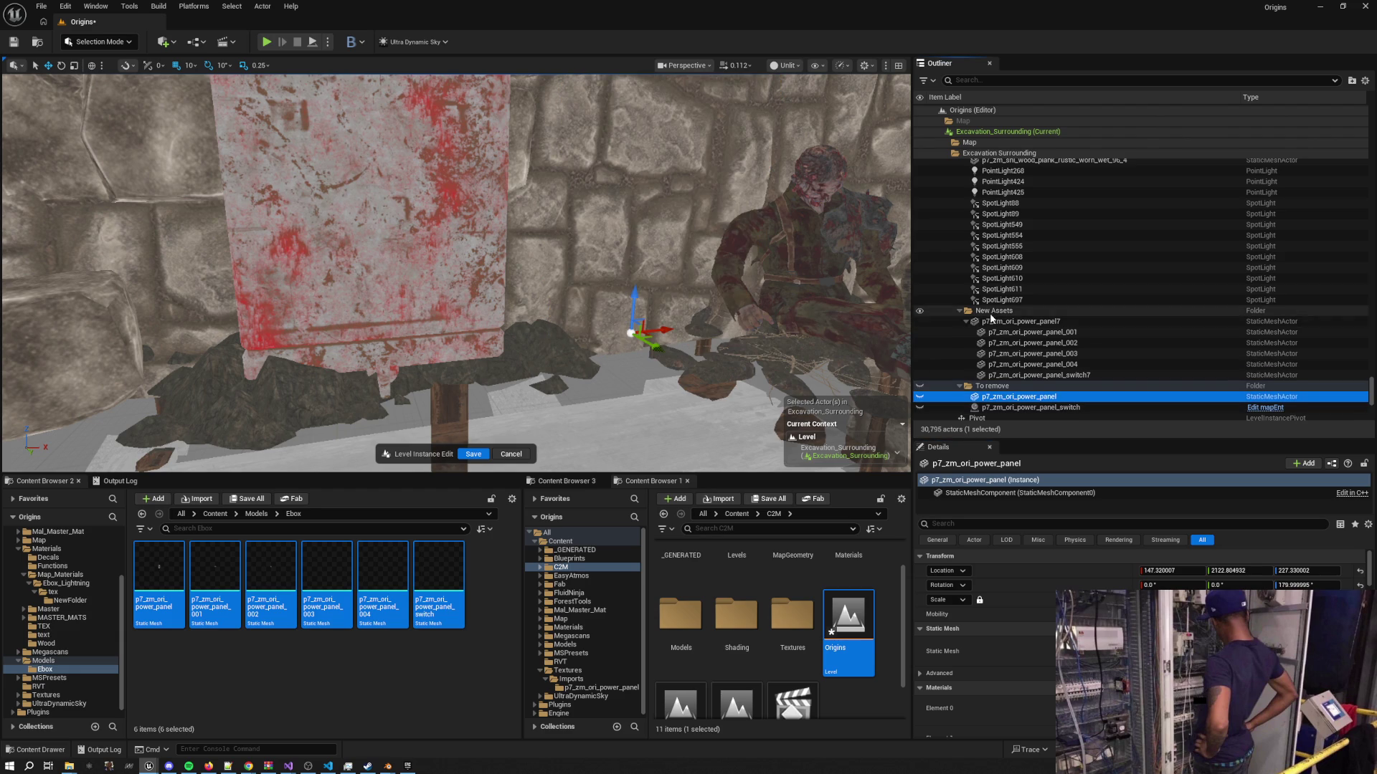
Reset the new panel7's Z rotation to 0 and turn it around 180 degrees
{"action": "left_click", "coordinate": [1018, 321]}
{"action": "left_click", "coordinate": [1360, 585]}
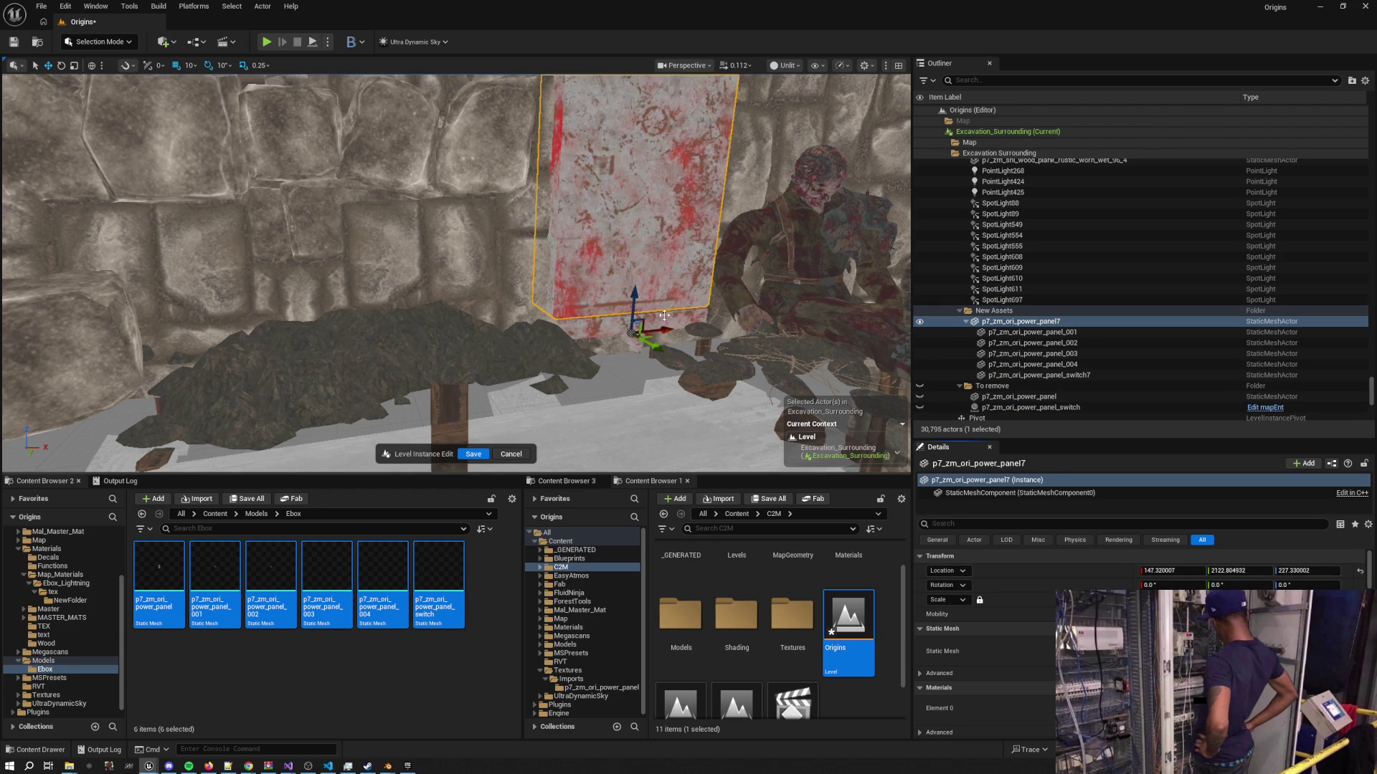
{"action": "key", "text": "f"}
{"action": "key", "text": "e"}
{"action": "left_click_drag", "start_coordinate": [524, 323], "coordinate": [616, 324]}
Rotate switch7 and offset it onto the panel at Y -0.238189, Z 0.93942
{"action": "left_click", "coordinate": [1140, 375]}
{"action": "left_click_drag", "start_coordinate": [508, 318], "coordinate": [488, 319]}
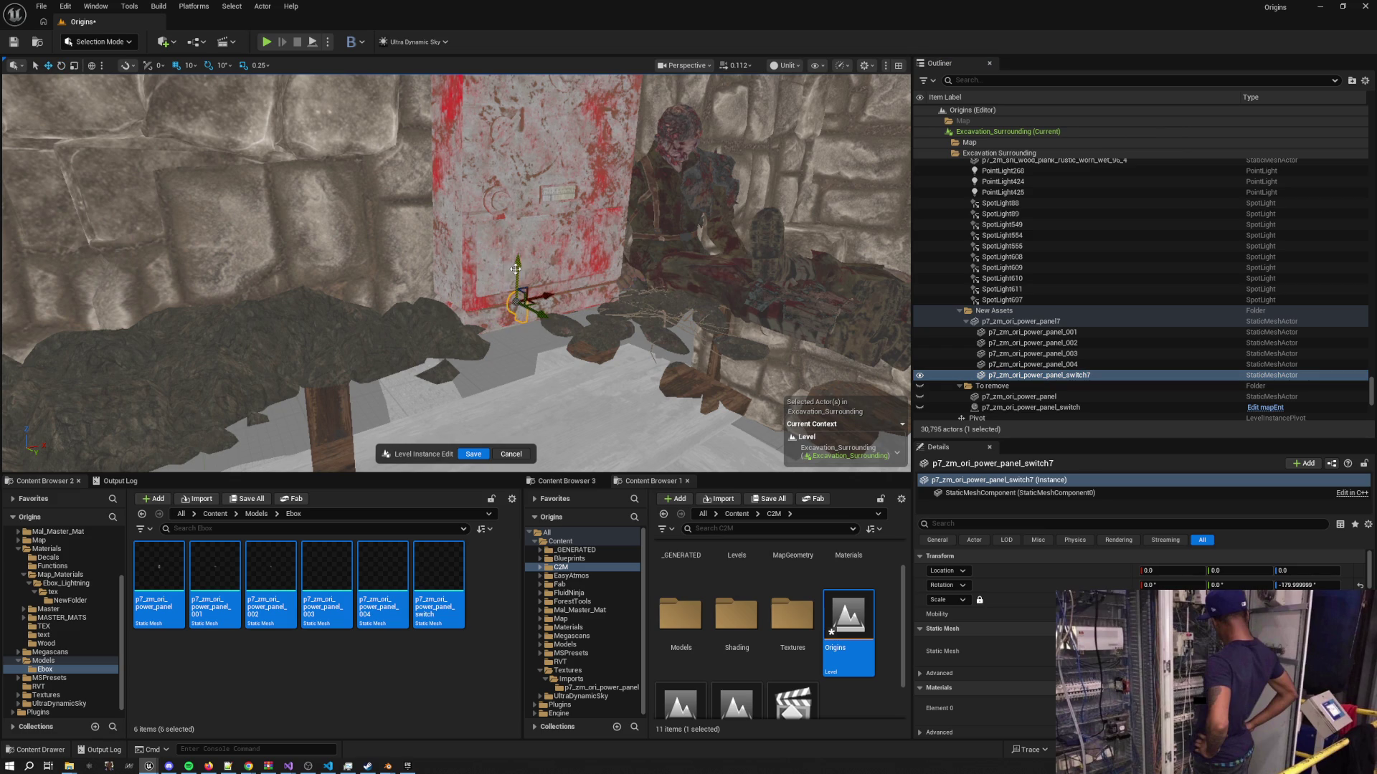
{"action": "scroll", "coordinate": [498, 310], "scroll_direction": "up", "scroll_amount": 5}
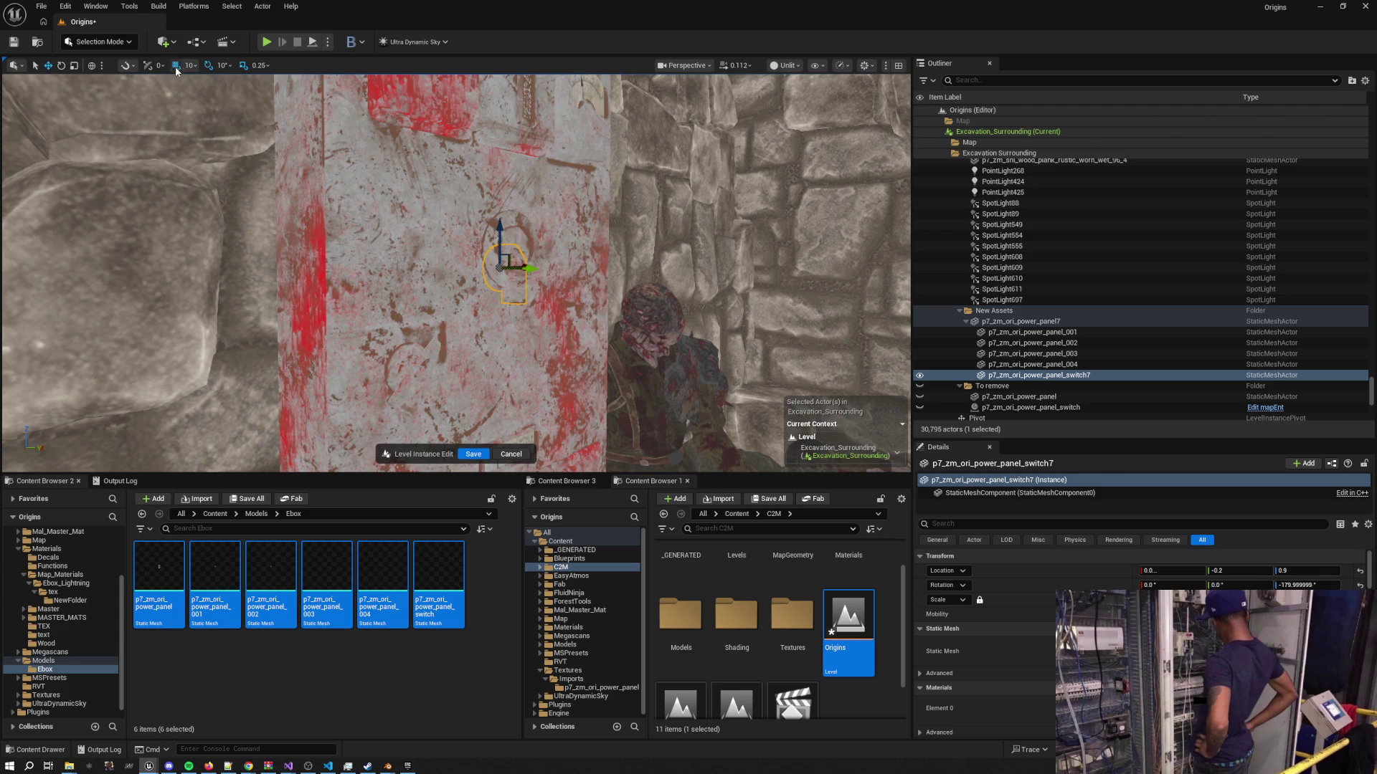
{"action": "left_click_drag", "start_coordinate": [264, 165], "coordinate": [264, 165]}
{"action": "mouse_move", "coordinate": [674, 334]}
{"action": "left_mouse_down"}
{"action": "mouse_move", "coordinate": [615, 345]}
{"action": "mouse_move", "coordinate": [633, 347]}
{"action": "mouse_move", "coordinate": [666, 300]}
{"action": "left_mouse_up"}
{"action": "left_click_drag", "start_coordinate": [264, 165], "coordinate": [264, 165]}
Save the level instance, resume editing Excavation_Surrounding, and select the old panel switch
{"action": "left_click", "coordinate": [473, 456]}
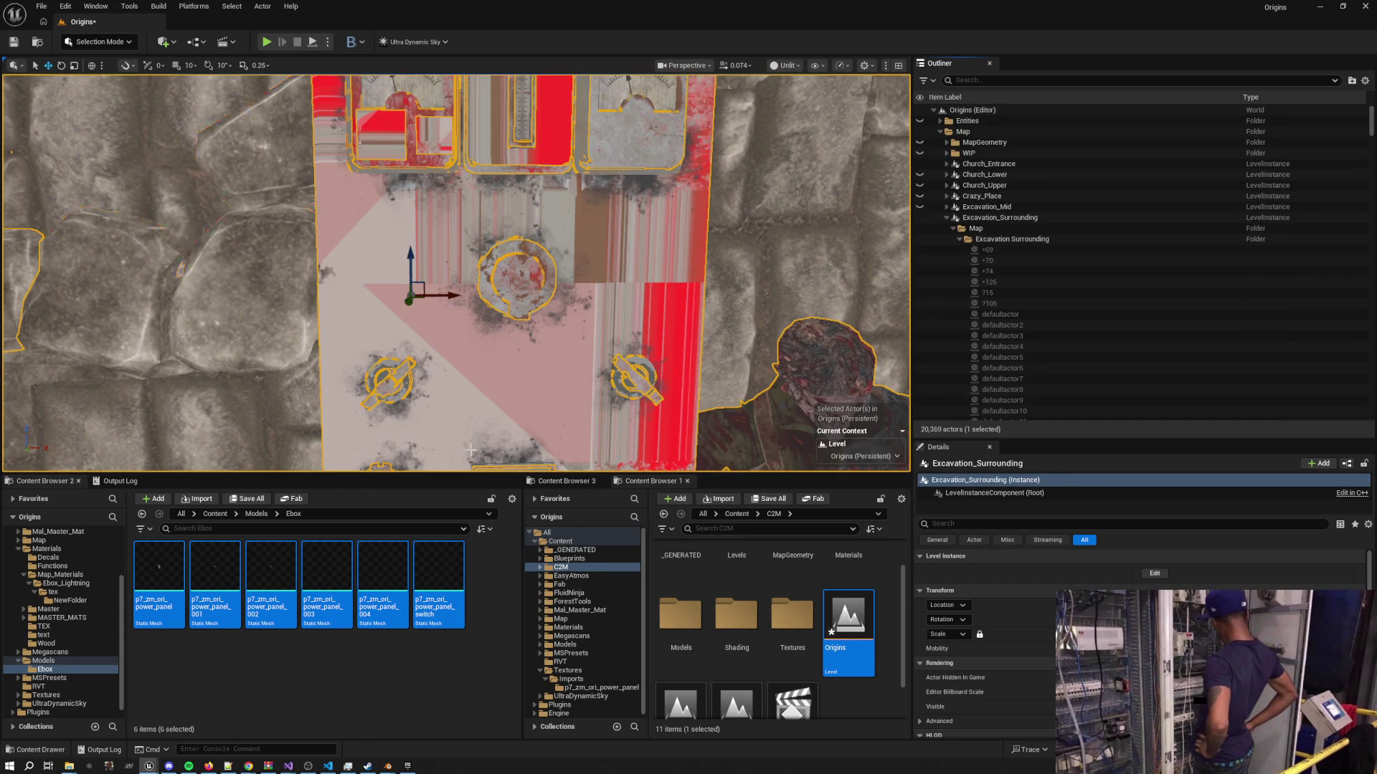
{"action": "left_click", "coordinate": [960, 239]}
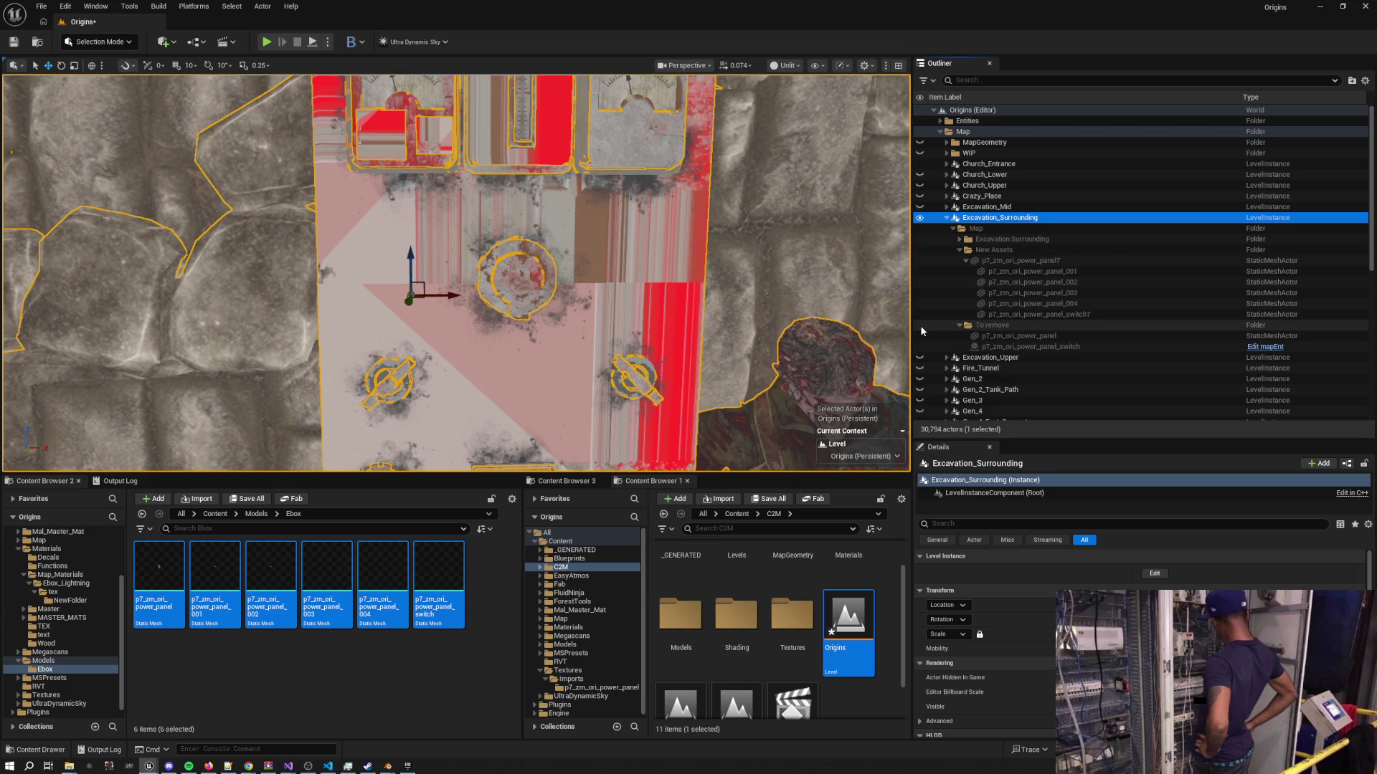
{"action": "left_click", "coordinate": [1155, 573]}
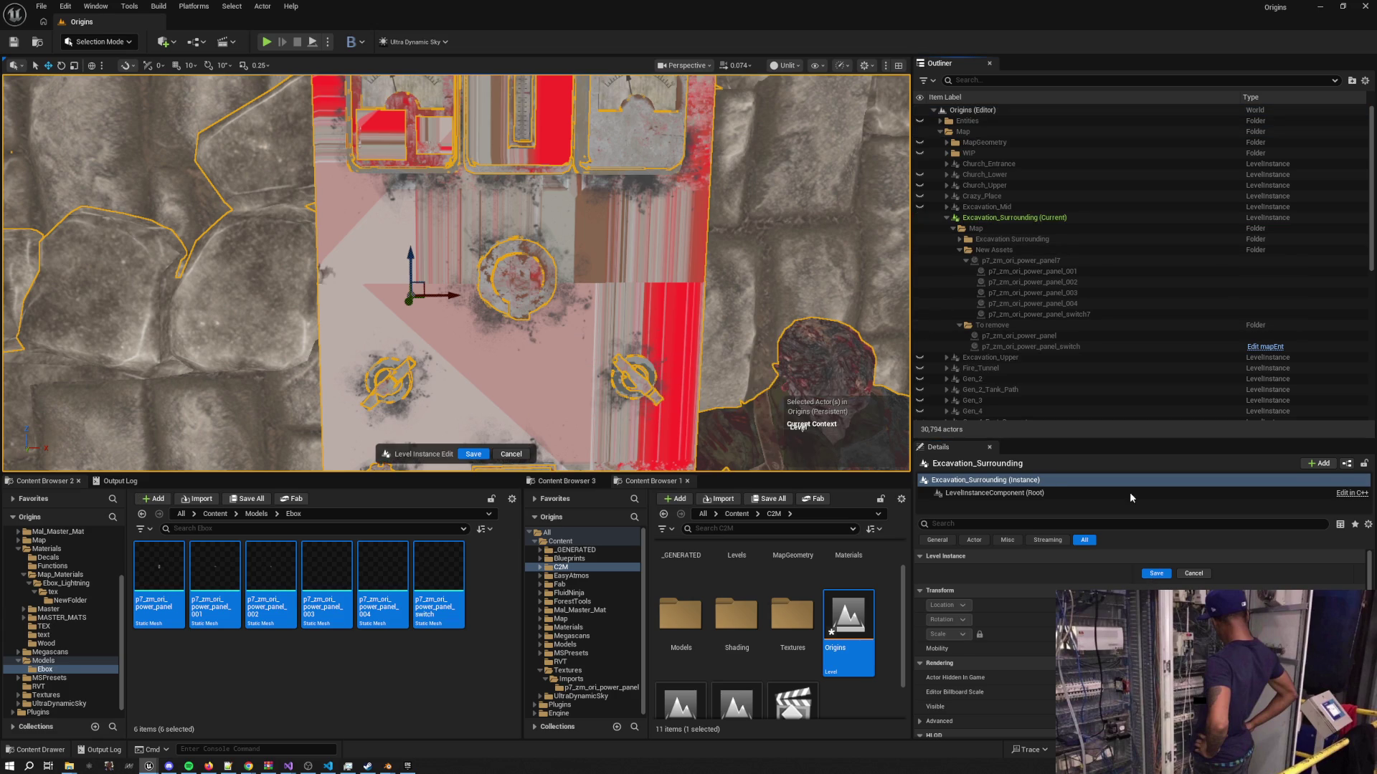
{"action": "left_click", "coordinate": [1035, 348]}
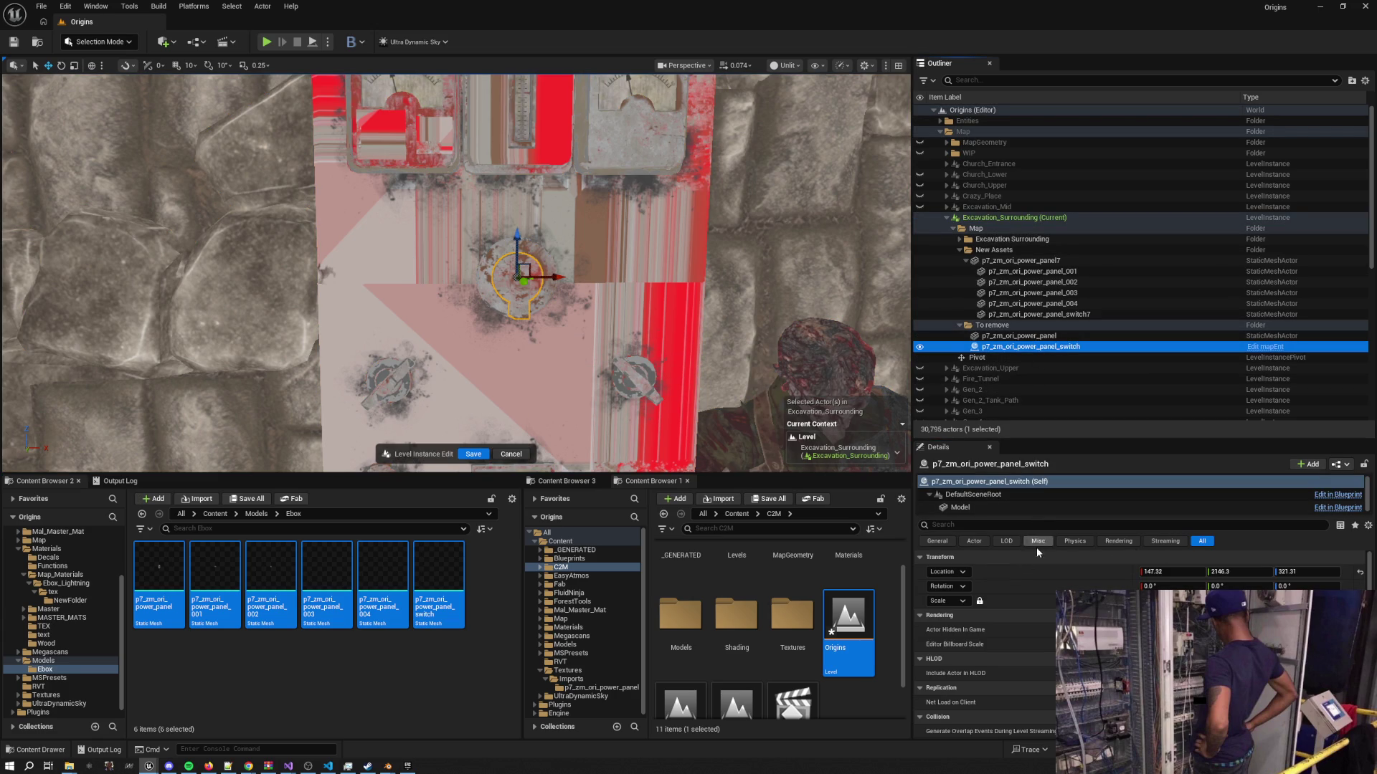
Show the Rendering properties of the switch's Model component
{"action": "left_click", "coordinate": [1116, 543]}
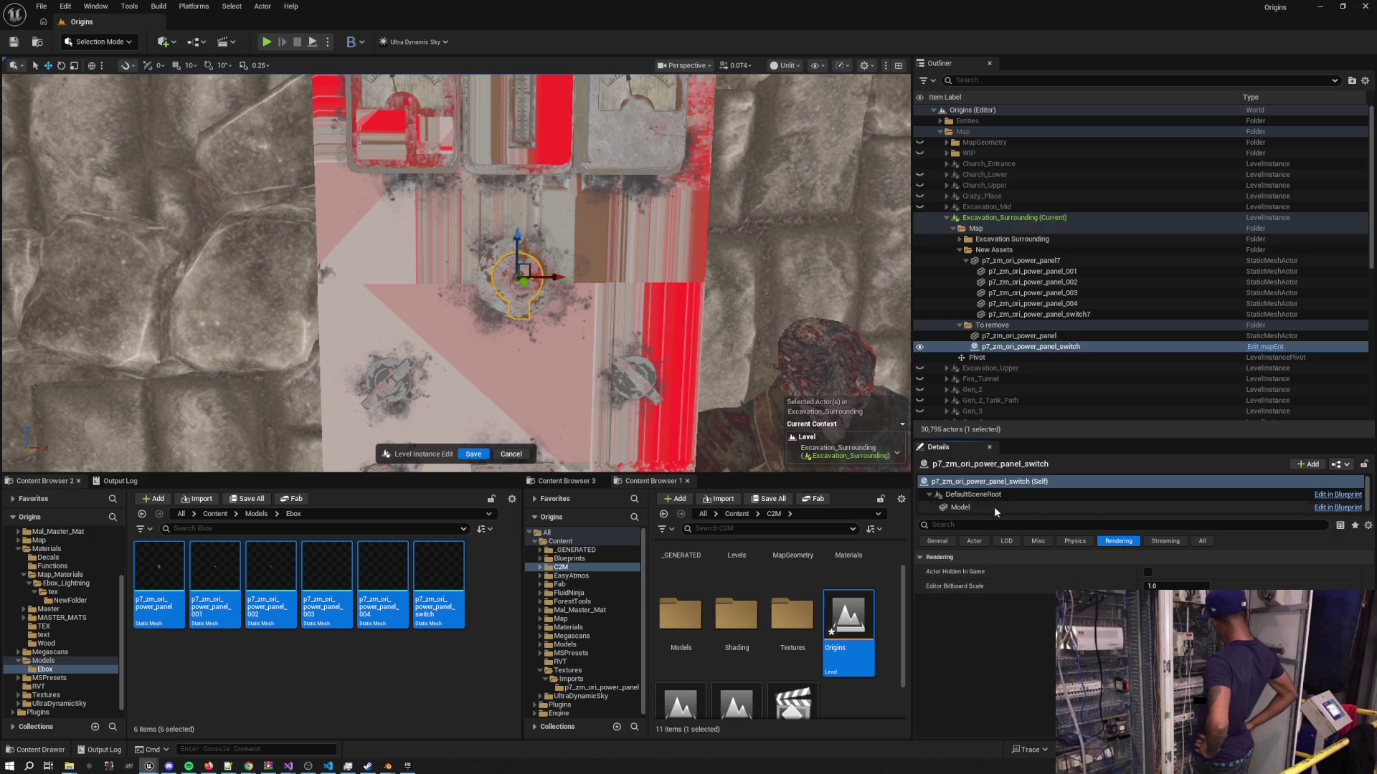
{"action": "mouse_move", "coordinate": [980, 515]}
{"action": "left_mouse_down"}
{"action": "mouse_move", "coordinate": [982, 611]}
{"action": "mouse_move", "coordinate": [978, 515]}
{"action": "left_mouse_up"}
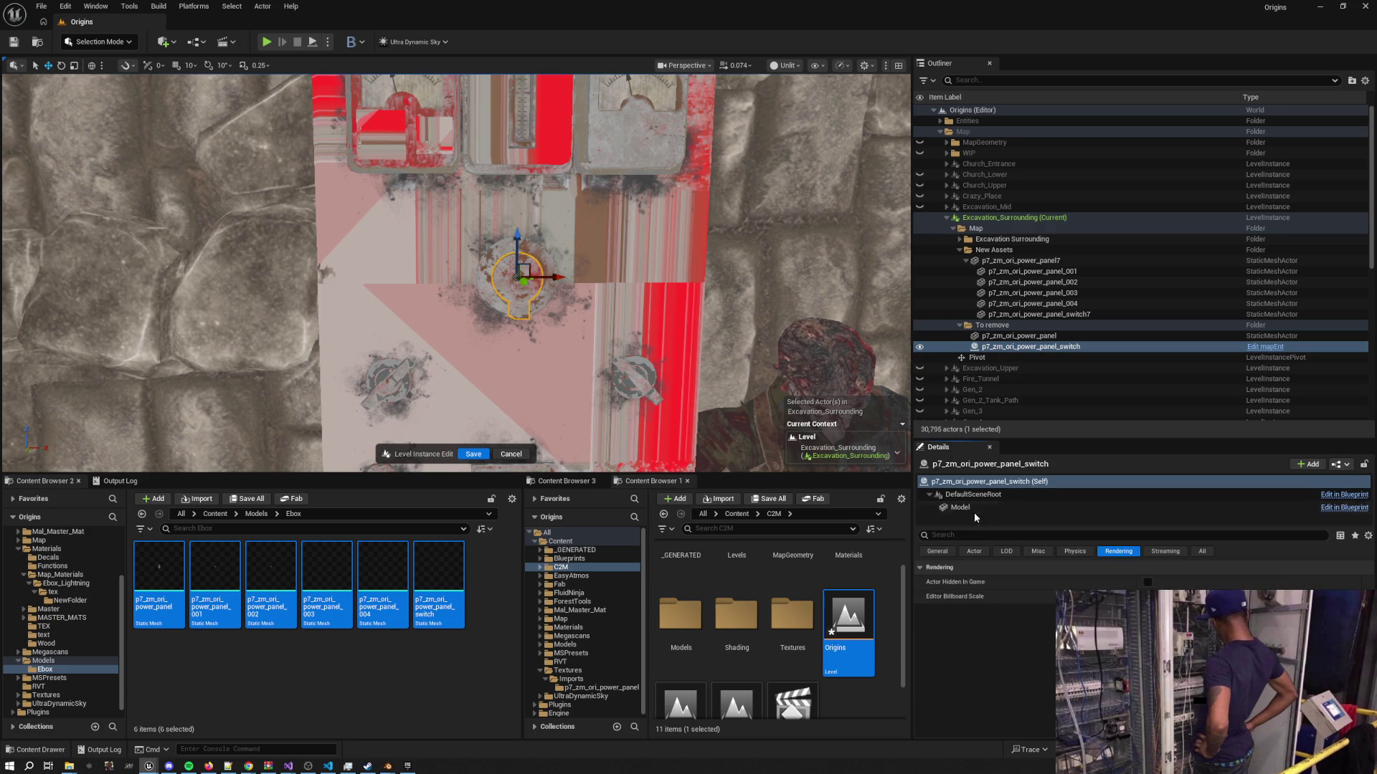
{"action": "left_click", "coordinate": [970, 509]}
{"action": "left_click", "coordinate": [1085, 551]}
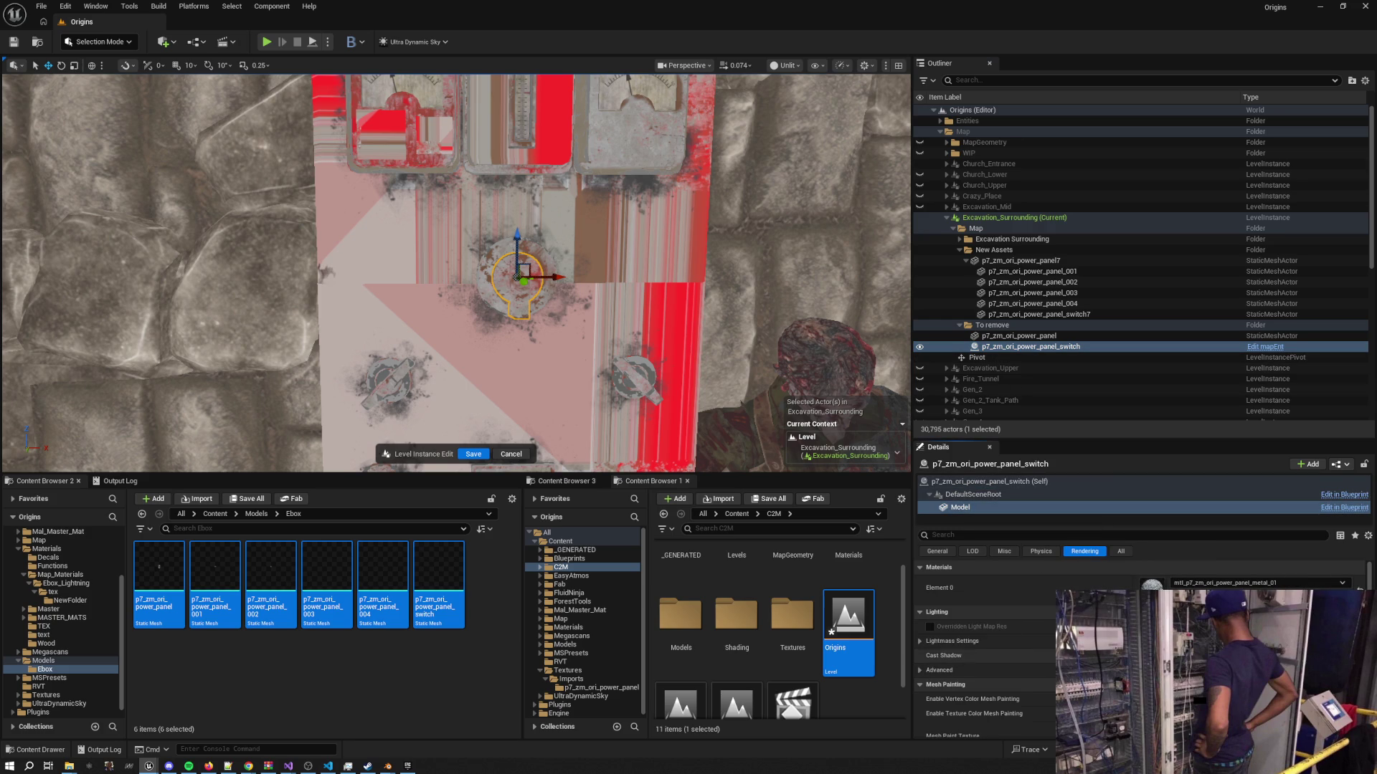
{"action": "scroll", "coordinate": [1020, 638], "scroll_direction": "down", "scroll_amount": 2}
{"action": "scroll", "coordinate": [1035, 661], "scroll_direction": "down", "scroll_amount": 1}
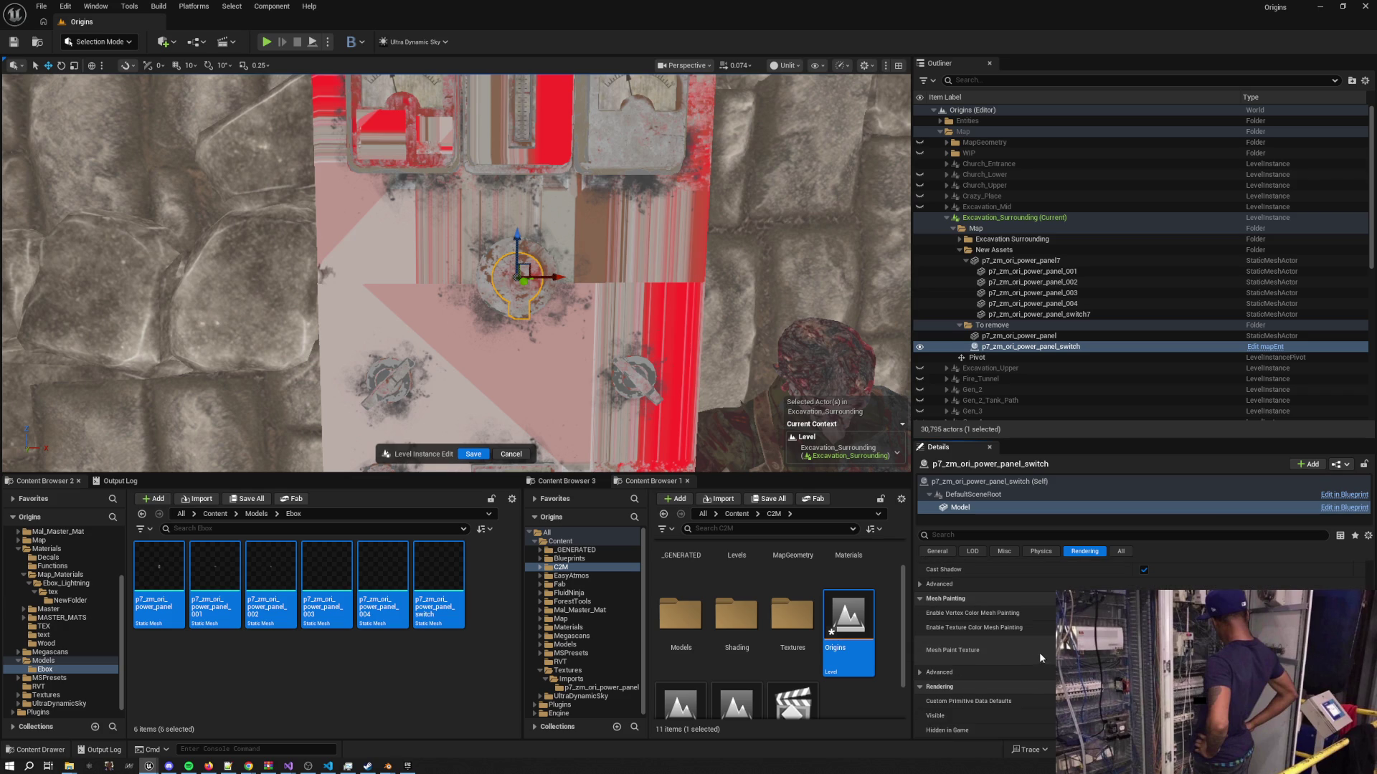
{"action": "scroll", "coordinate": [1041, 651], "scroll_direction": "down", "scroll_amount": 1}
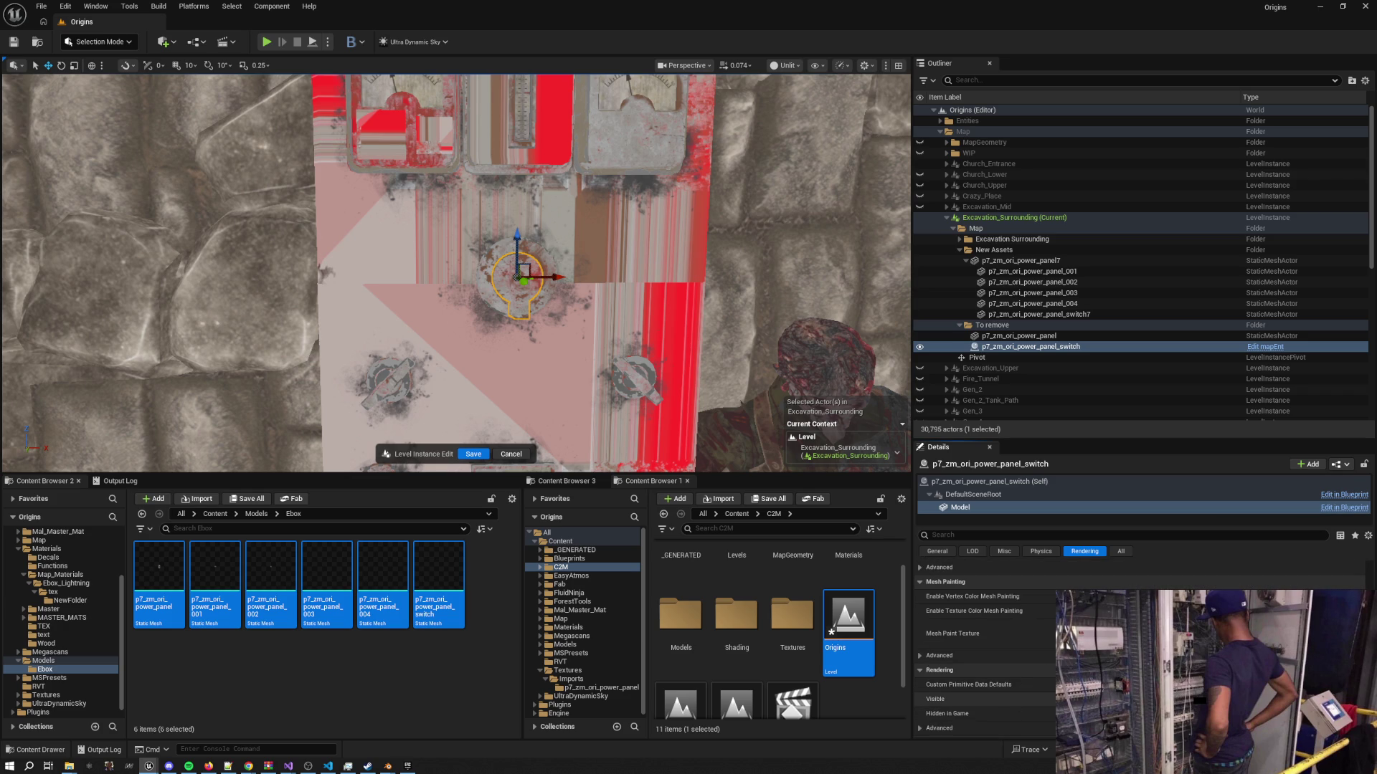
Review p7_zm_ori_power_panel's Rendering properties down to Mesh Painting
{"action": "key", "text": "Up"}
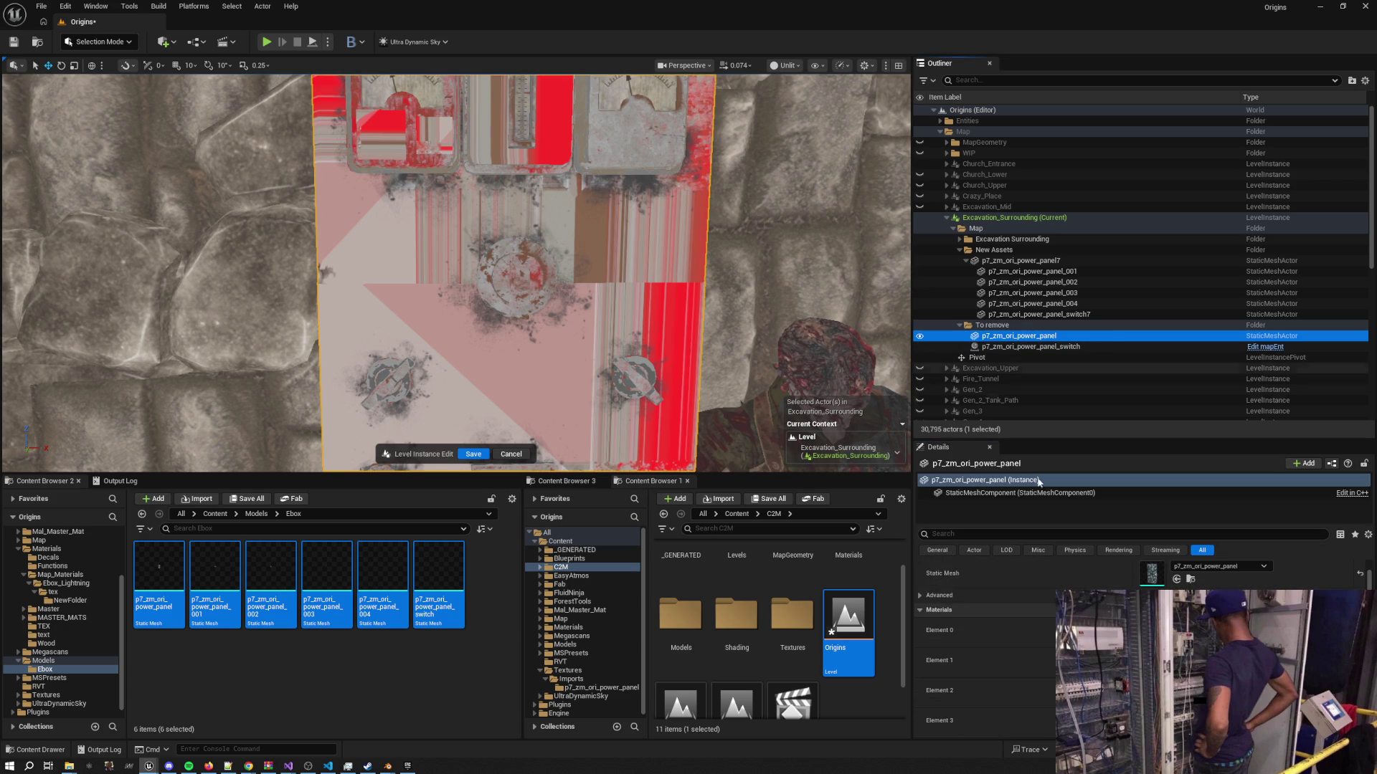
{"action": "left_click", "coordinate": [1118, 550]}
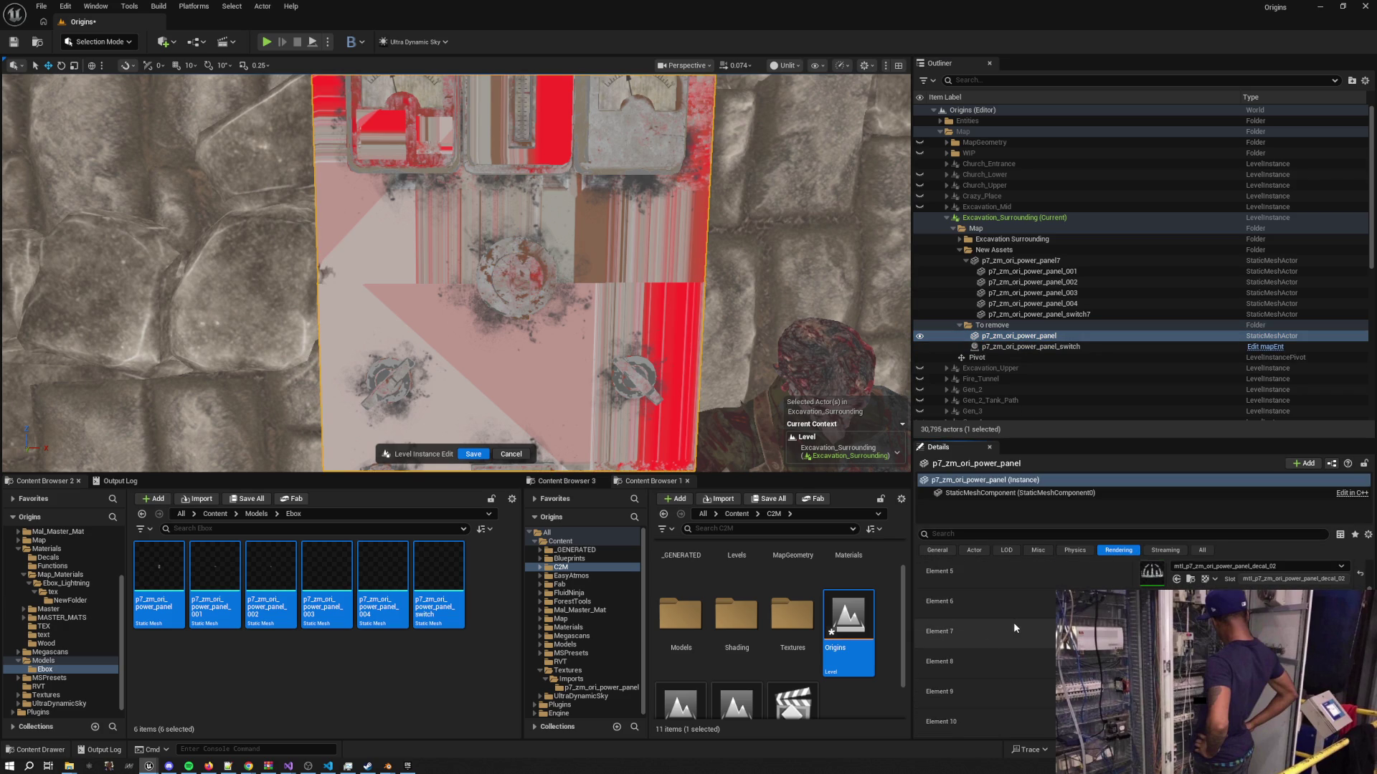
{"action": "scroll", "coordinate": [1013, 618], "scroll_direction": "down", "scroll_amount": 5}
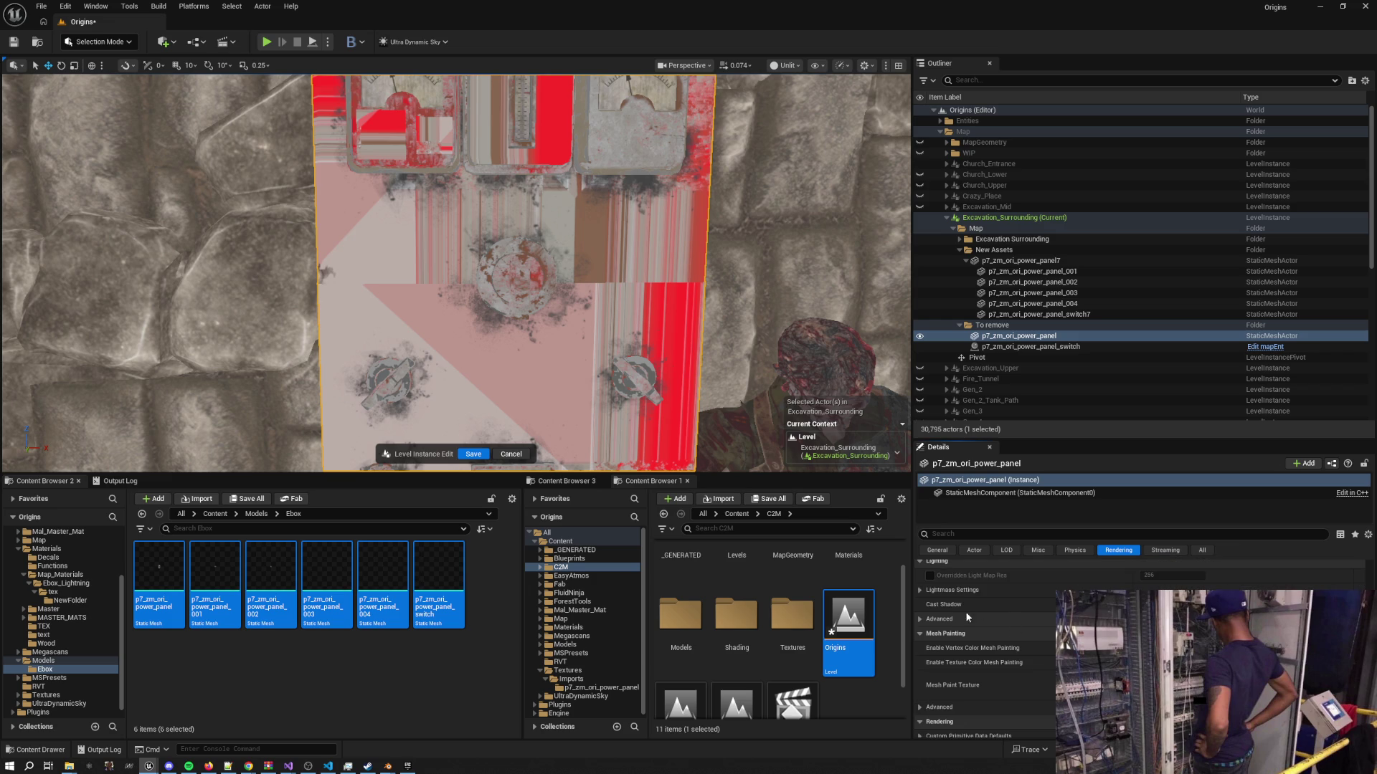
{"action": "scroll", "coordinate": [1044, 619], "scroll_direction": "down", "scroll_amount": 1}
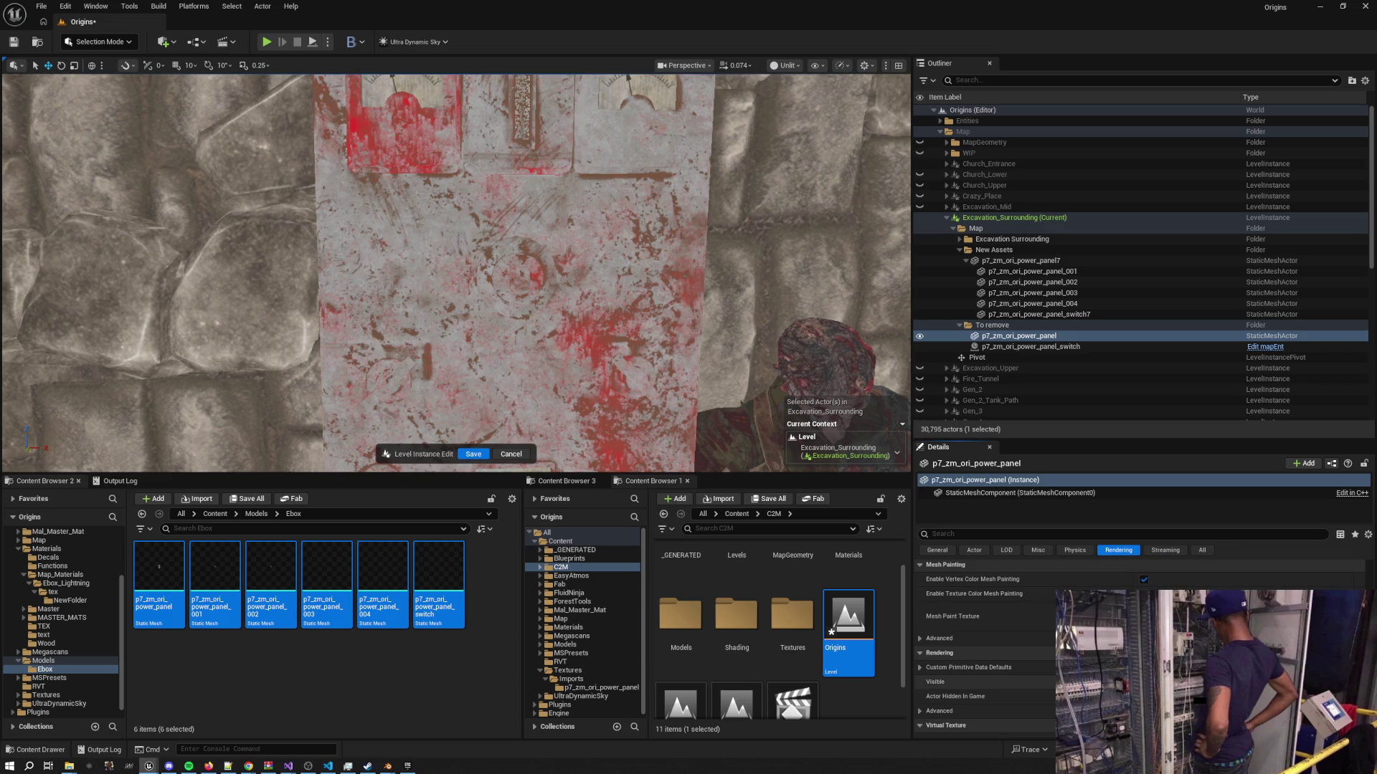
Save the level instance edits, deselect, and Save All including the Origins map
{"action": "left_click", "coordinate": [480, 452]}
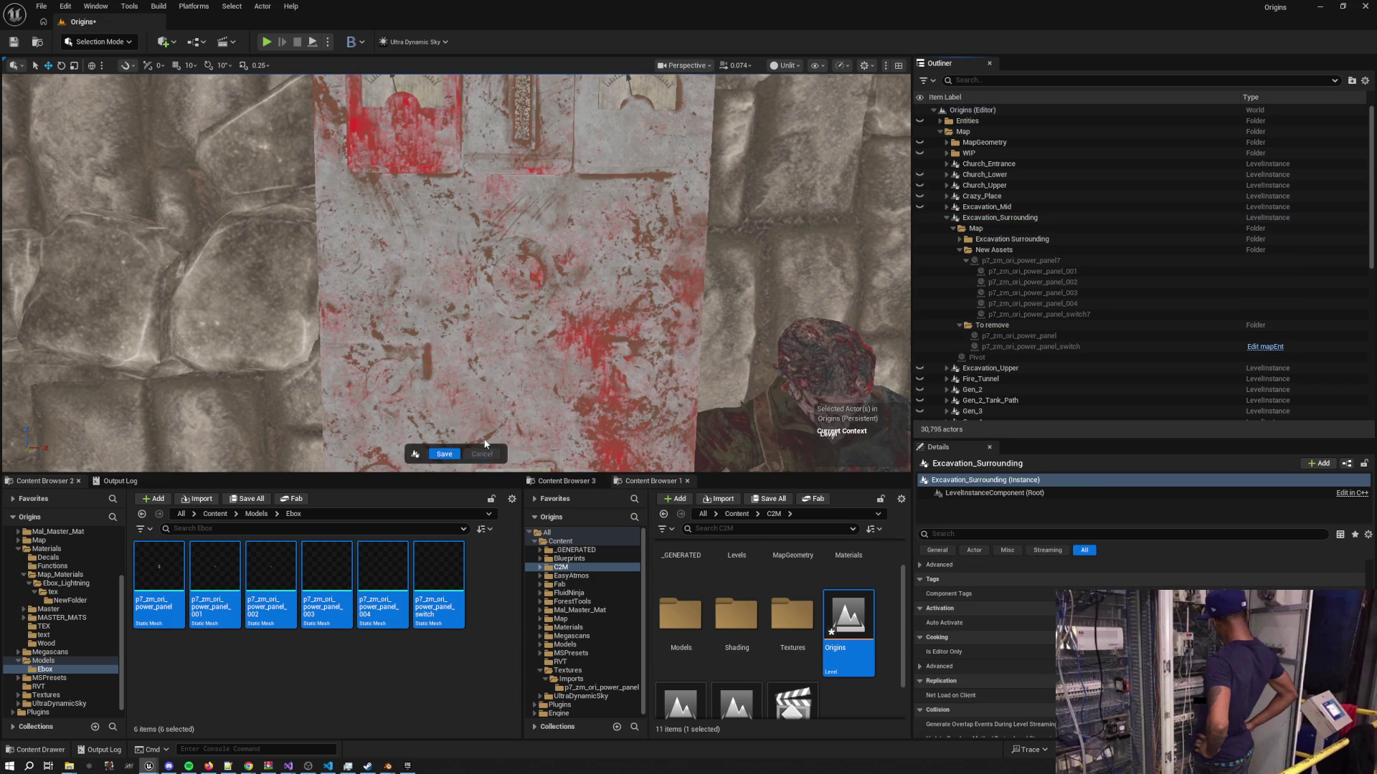
{"action": "left_click_drag", "start_coordinate": [483, 450], "coordinate": [430, 450]}
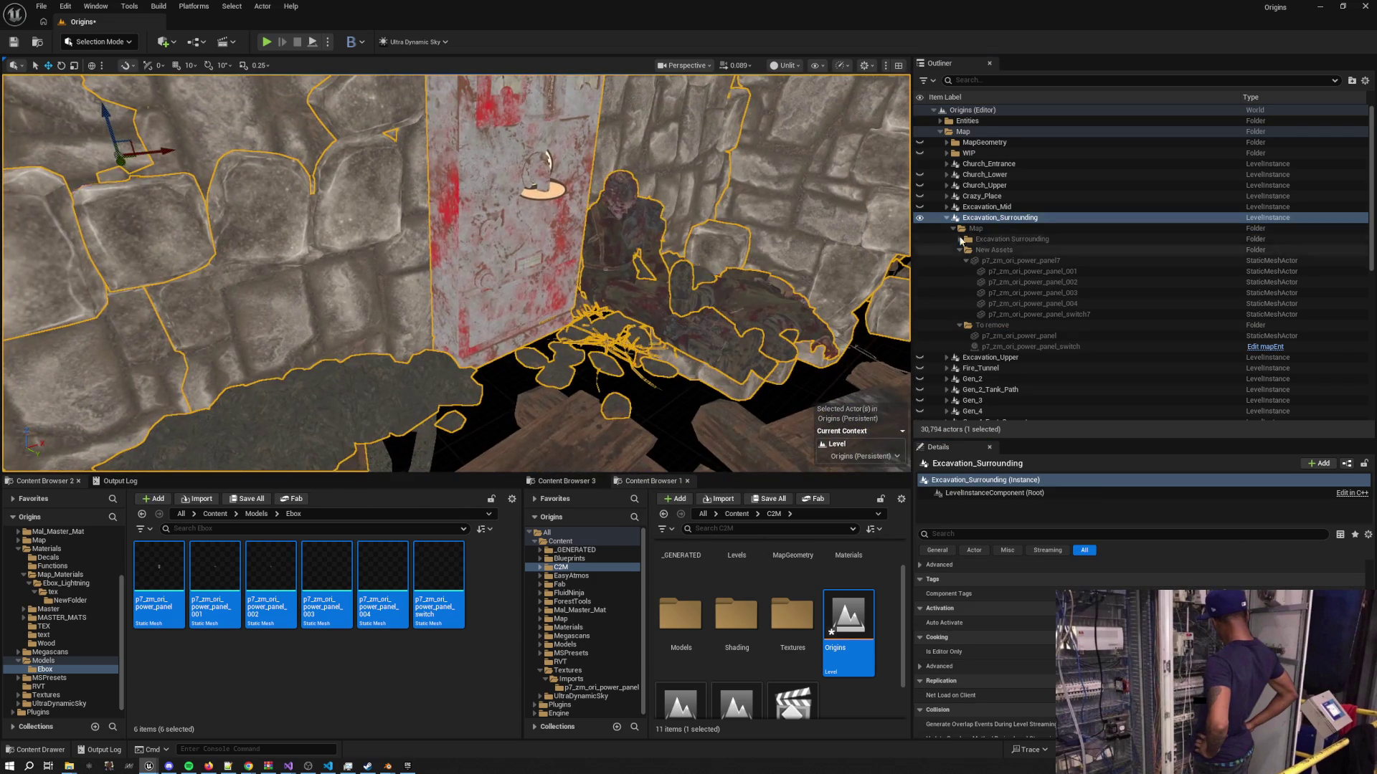
{"action": "key", "text": "Escape"}
{"action": "left_click_drag", "start_coordinate": [912, 251], "coordinate": [875, 310]}
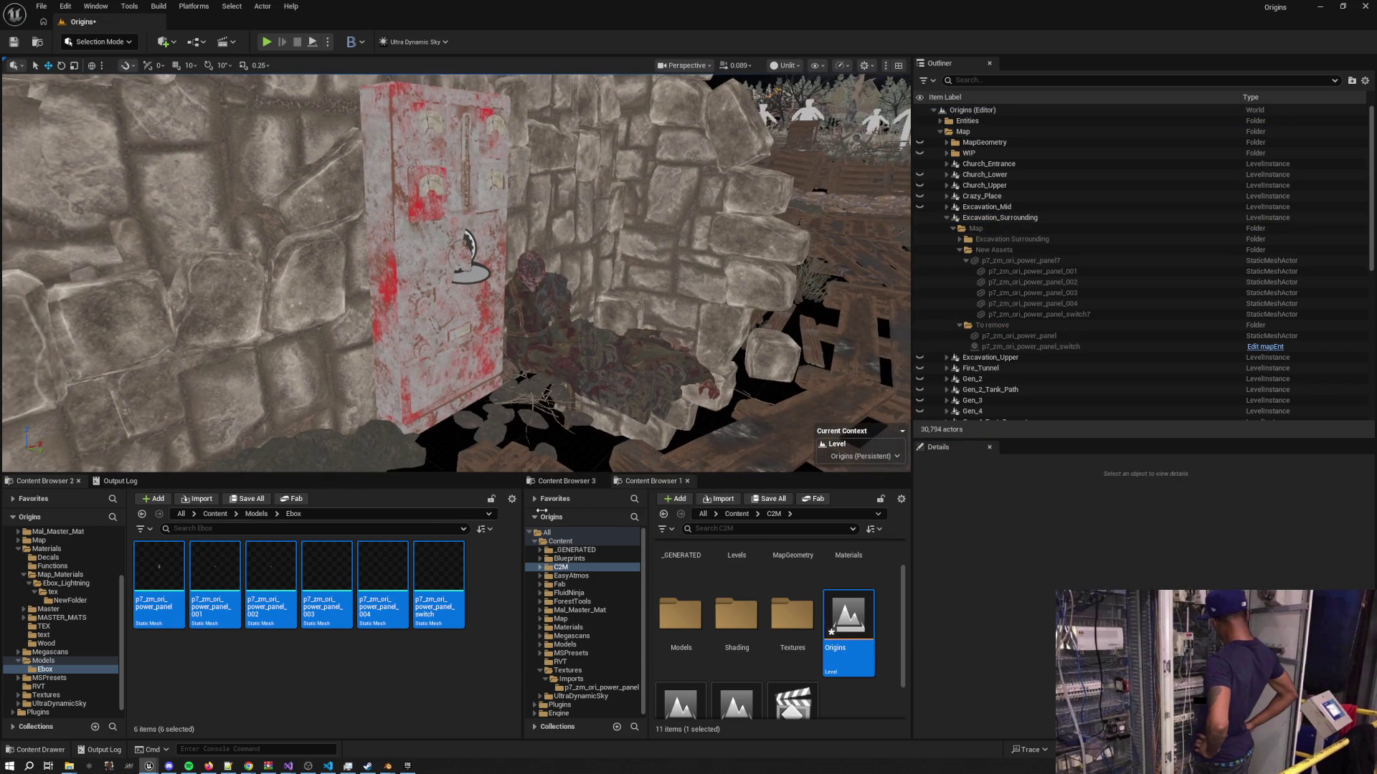
{"action": "left_click", "coordinate": [248, 499]}
{"action": "left_click", "coordinate": [774, 511]}
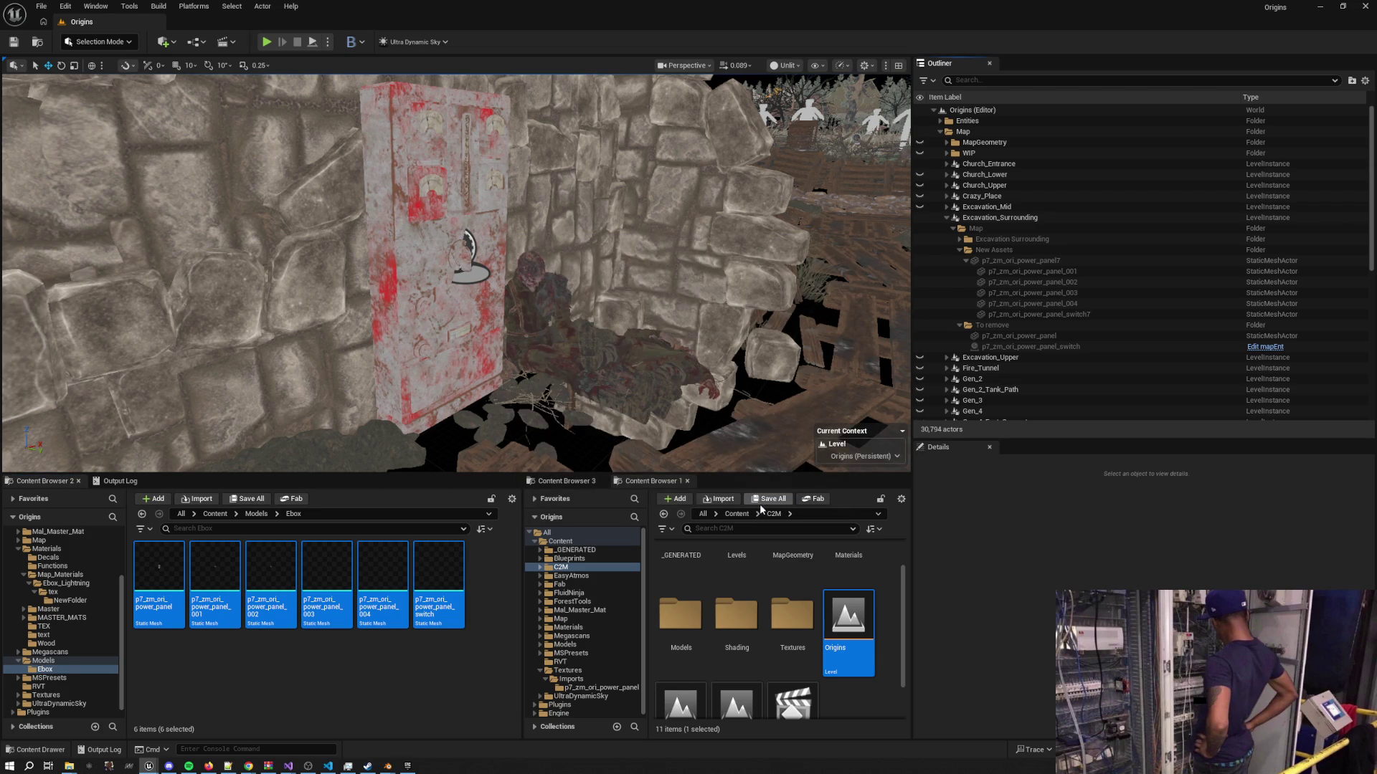
Inspect the panel by toggling between Lit and Unlit view modes
{"action": "mouse_move", "coordinate": [470, 332]}
{"action": "left_mouse_down"}
{"action": "mouse_move", "coordinate": [502, 329]}
{"action": "mouse_move", "coordinate": [459, 333]}
{"action": "mouse_move", "coordinate": [471, 332]}
{"action": "mouse_move", "coordinate": [456, 402]}
{"action": "mouse_move", "coordinate": [456, 236]}
{"action": "mouse_move", "coordinate": [456, 287]}
{"action": "mouse_move", "coordinate": [456, 265]}
{"action": "mouse_move", "coordinate": [456, 280]}
{"action": "mouse_move", "coordinate": [533, 252]}
{"action": "mouse_move", "coordinate": [476, 261]}
{"action": "mouse_move", "coordinate": [475, 283]}
{"action": "left_mouse_up"}
{"action": "scroll", "coordinate": [1011, 380], "scroll_direction": "down", "scroll_amount": 2}
{"action": "scroll", "coordinate": [1011, 380], "scroll_direction": "up", "scroll_amount": 2}
{"action": "key", "text": "alt+4"}
{"action": "key", "text": "alt+3"}
{"action": "key", "text": "alt+4"}
{"action": "key", "text": "alt+3"}
Rerun r.Nanite.RayTracing.Update 1, r.SampledLighting.Indirect 1 and r.SampledLighting.Direct 1 from console history
{"action": "left_click", "coordinate": [225, 748]}
{"action": "key", "text": "Up"}
{"action": "key", "text": "Up"}
{"action": "key", "text": "Up"}
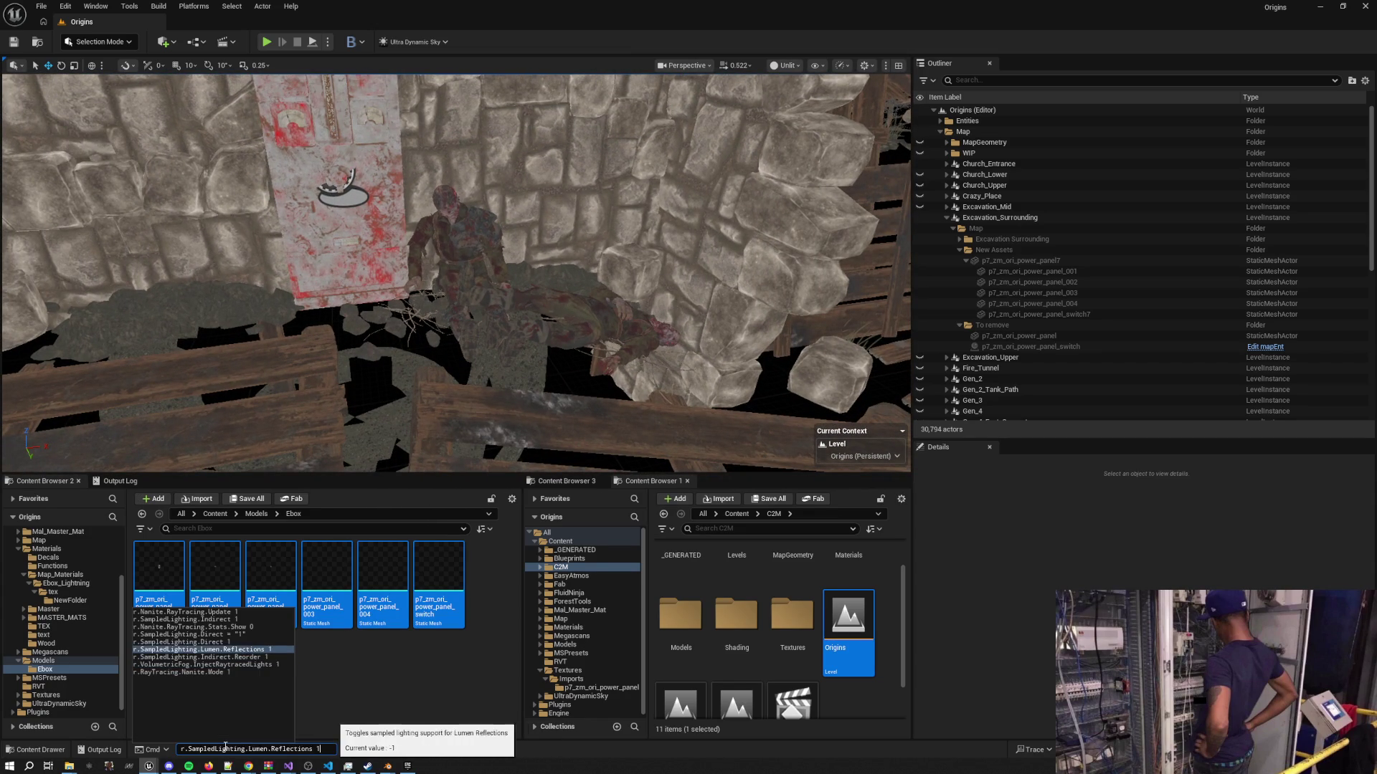
{"action": "key", "text": "Return"}
{"action": "key", "text": "Up"}
{"action": "key", "text": "Up"}
{"action": "key", "text": "Up"}
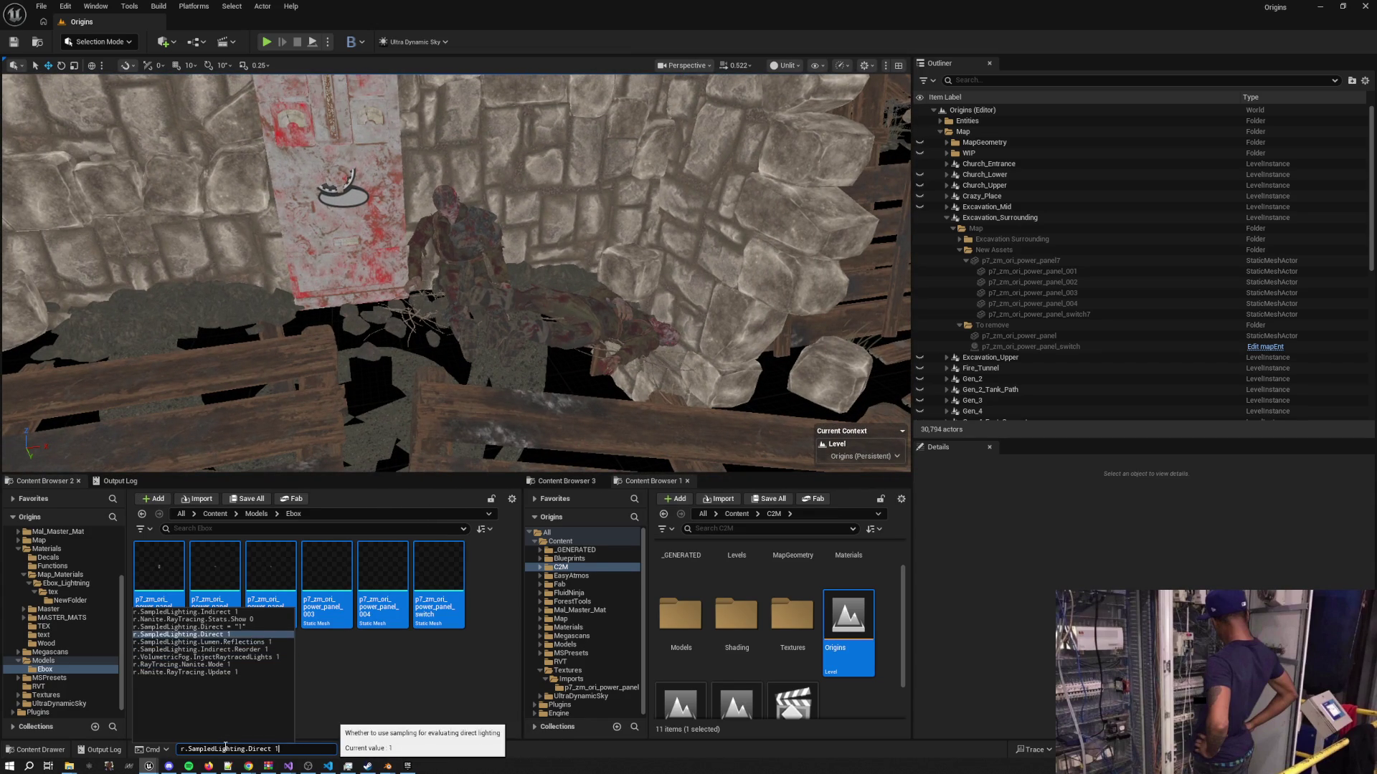
{"action": "key", "text": "Return"}
{"action": "key", "text": "Up"}
{"action": "key", "text": "Up"}
{"action": "key", "text": "Up"}
{"action": "key", "text": "Up"}
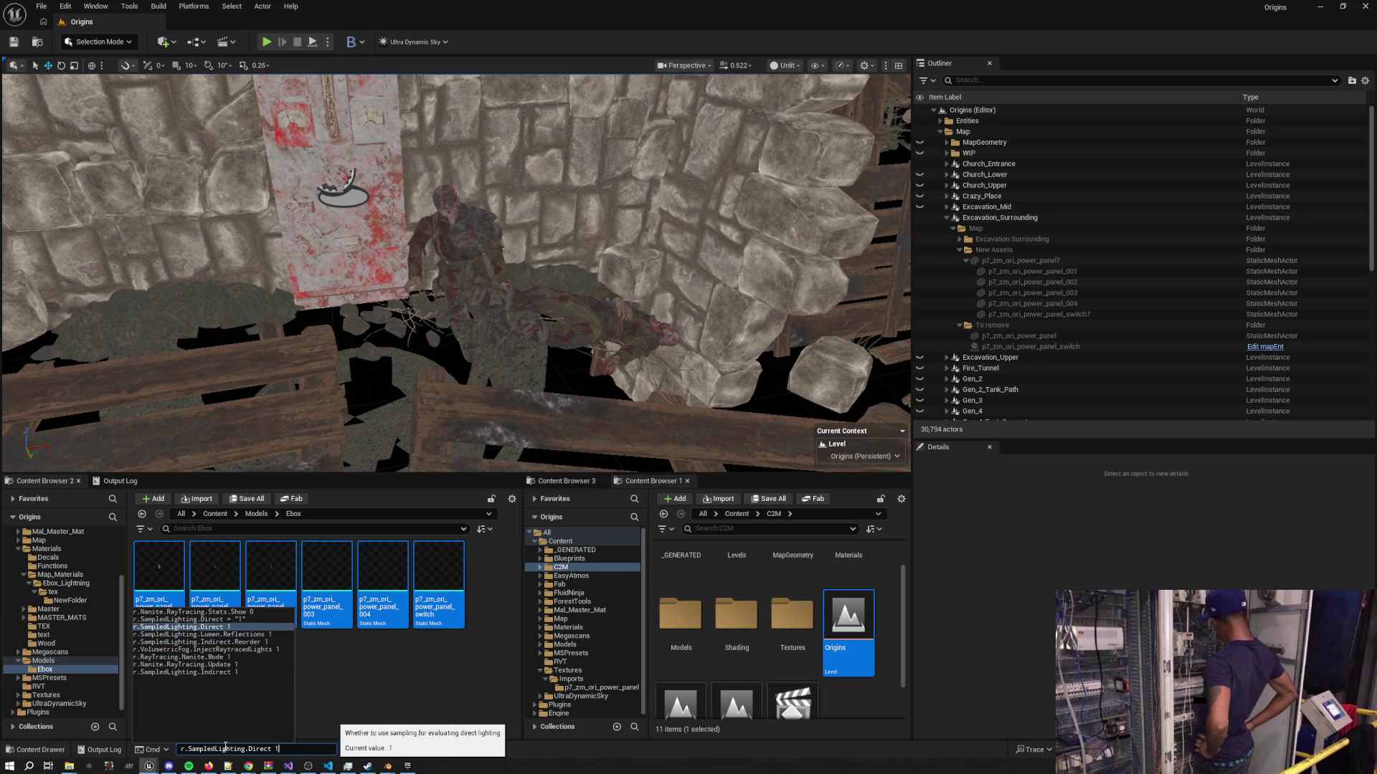
{"action": "key", "text": "Return"}
{"action": "key", "text": "Up"}
{"action": "key", "text": "Up"}
Rerun r.SampledLighting.Indirect.Reorder 1, r.RayTracing.Nanite.Mode 1 and r.VolumetricFog.InjectRaytracedLights 1
{"action": "key", "text": "Up"}
{"action": "key", "text": "Up"}
{"action": "key", "text": "Up"}
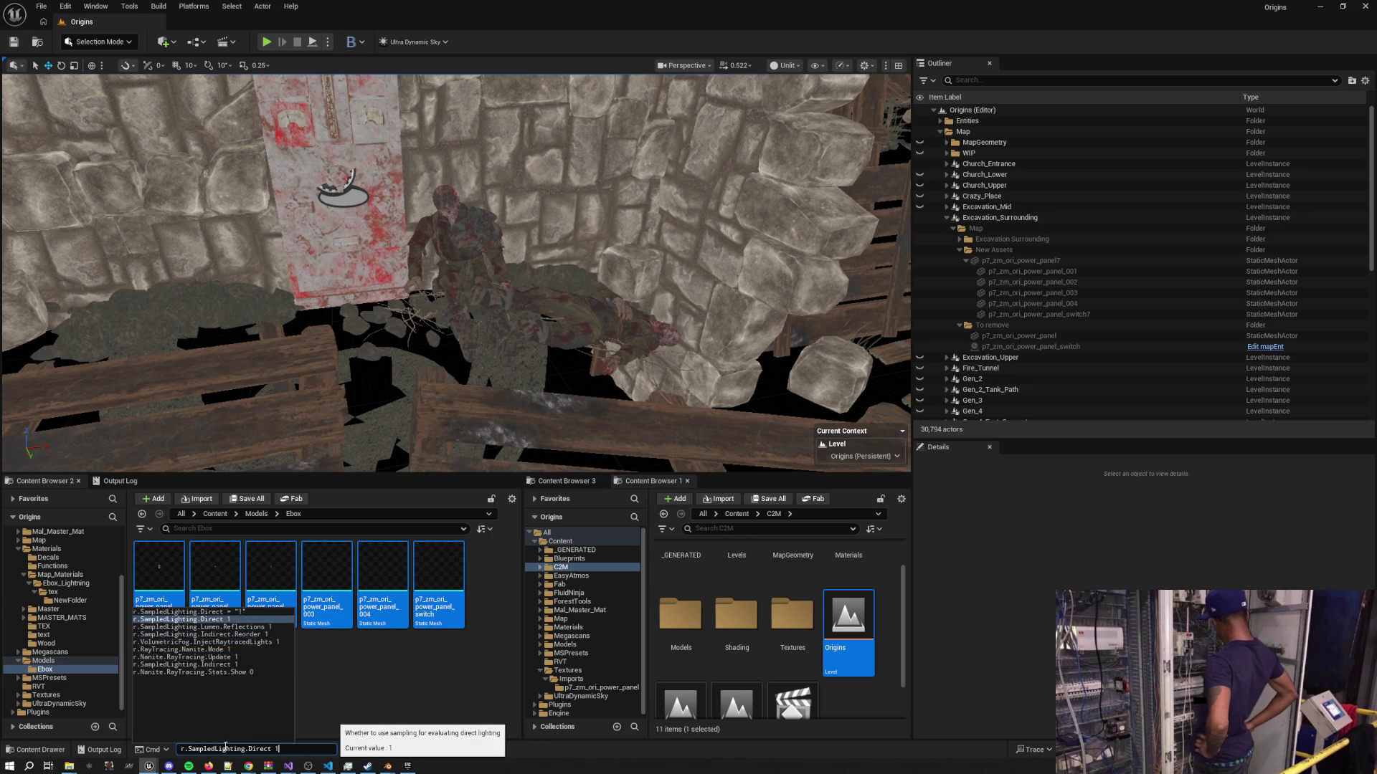
{"action": "key", "text": "Return"}
{"action": "key", "text": "Up"}
{"action": "key", "text": "Up"}
{"action": "key", "text": "Up"}
{"action": "key", "text": "Up"}
{"action": "key", "text": "Up"}
{"action": "key", "text": "Up"}
{"action": "key", "text": "Return"}
{"action": "key", "text": "Up"}
{"action": "key", "text": "Up"}
{"action": "key", "text": "Up"}
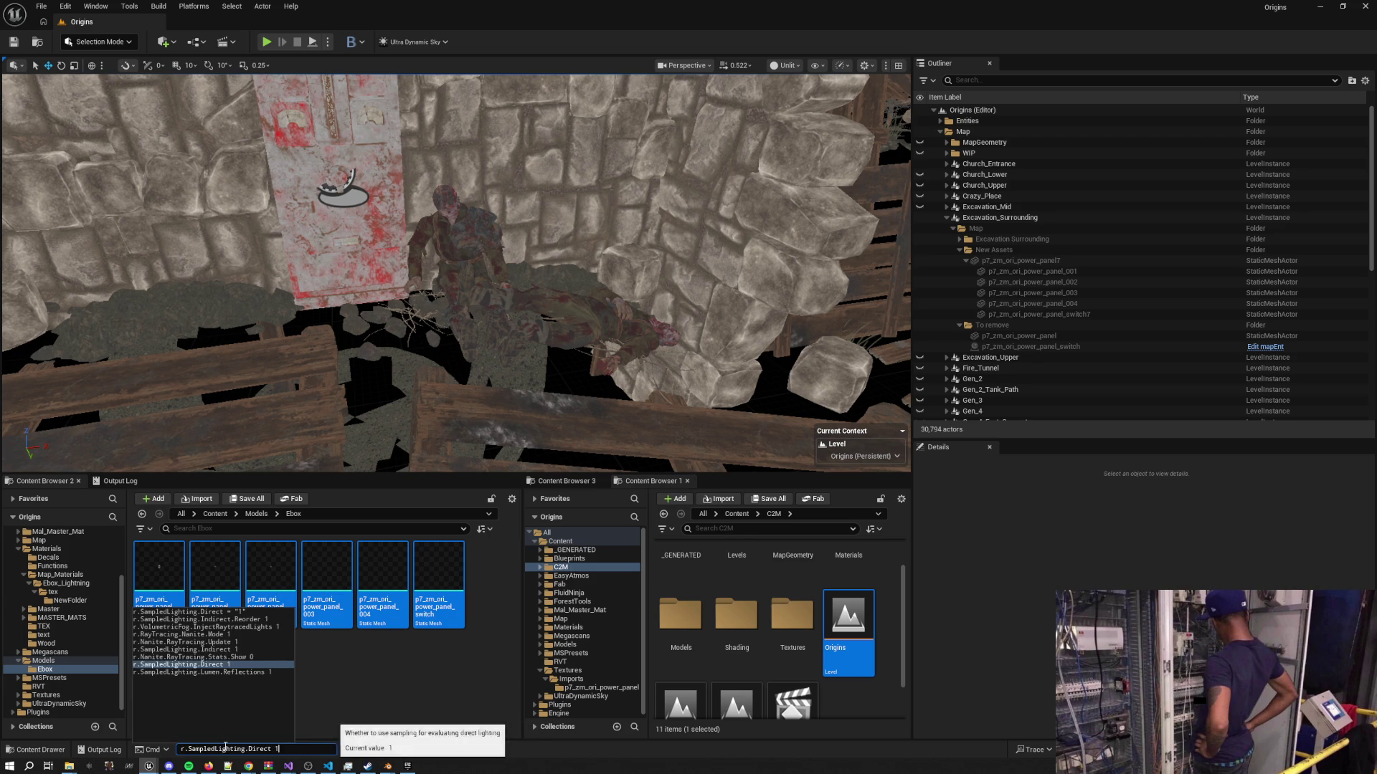
{"action": "key", "text": "Return"}
{"action": "key", "text": "Up"}
{"action": "key", "text": "Up"}
{"action": "key", "text": "Up"}
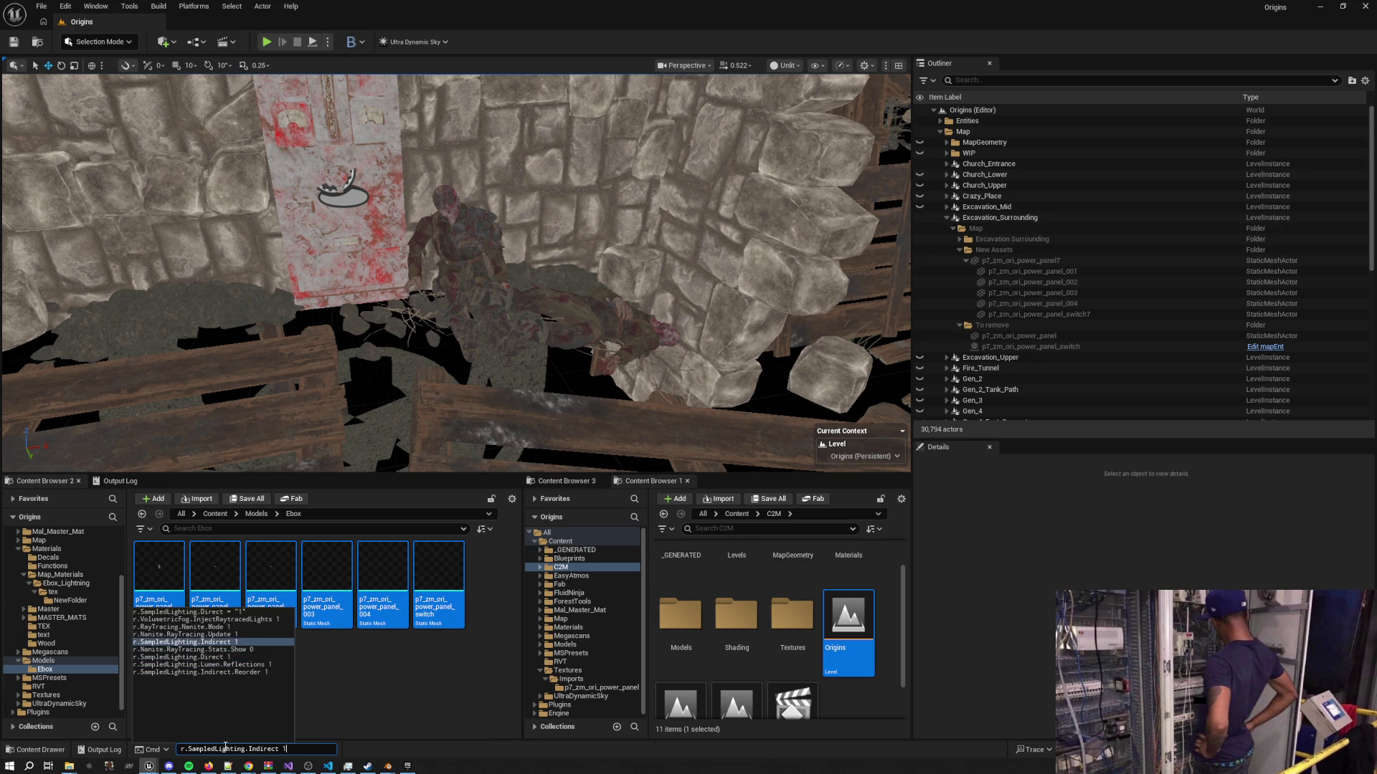
{"action": "key", "text": "Return"}
{"action": "key", "text": "Up"}
{"action": "key", "text": "Up"}
{"action": "key", "text": "Up"}
{"action": "key", "text": "Up"}
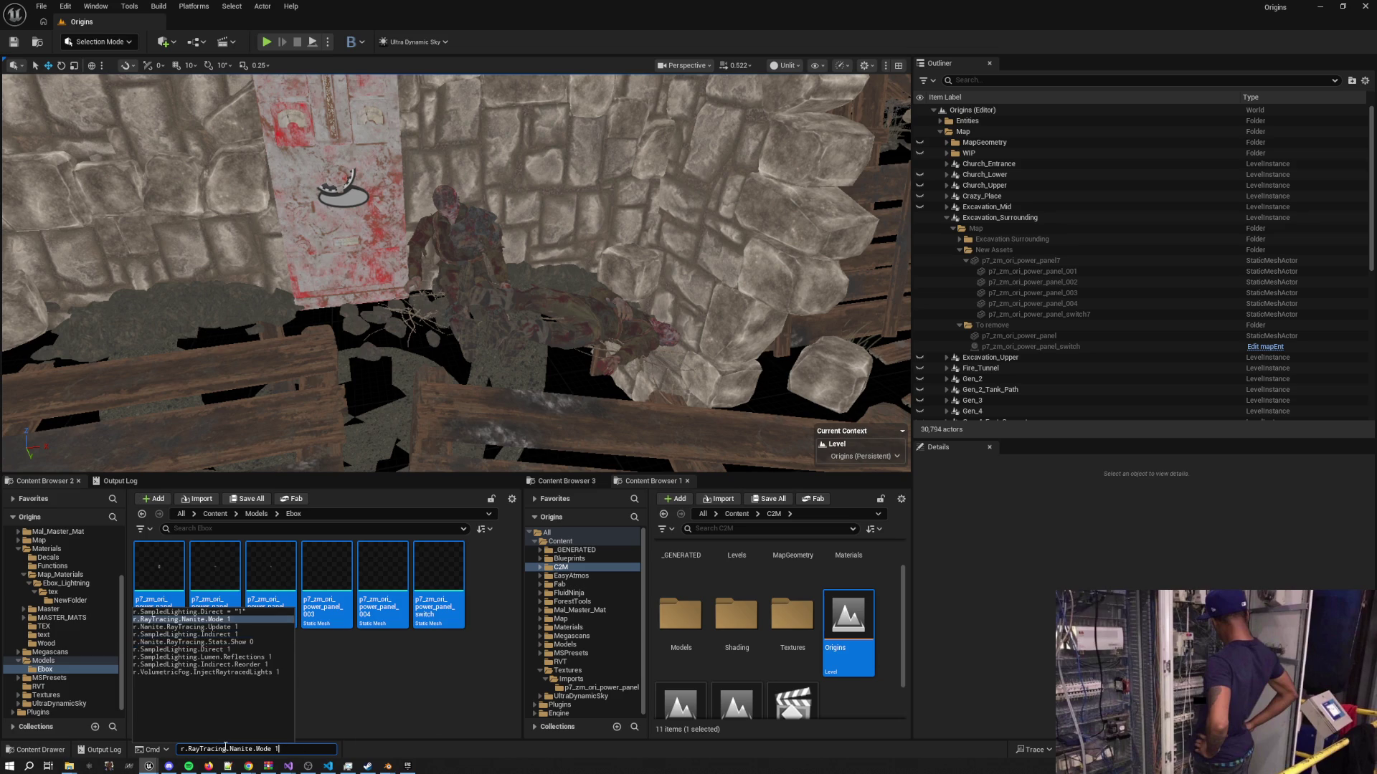
{"action": "key", "text": "Return"}
{"action": "left_click_drag", "start_coordinate": [864, 382], "coordinate": [865, 382]}
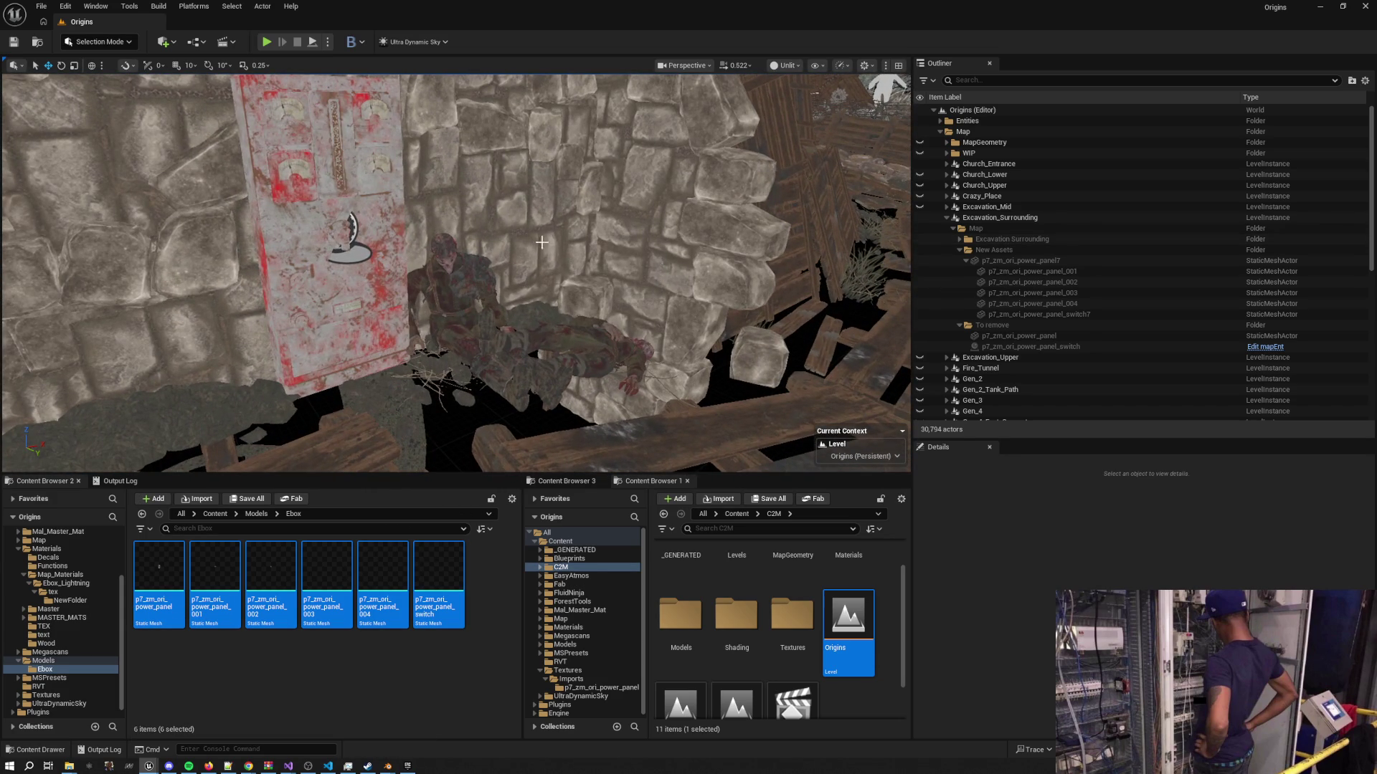
{"action": "key", "text": "Up"}
{"action": "key", "text": "Up"}
{"action": "key", "text": "Up"}
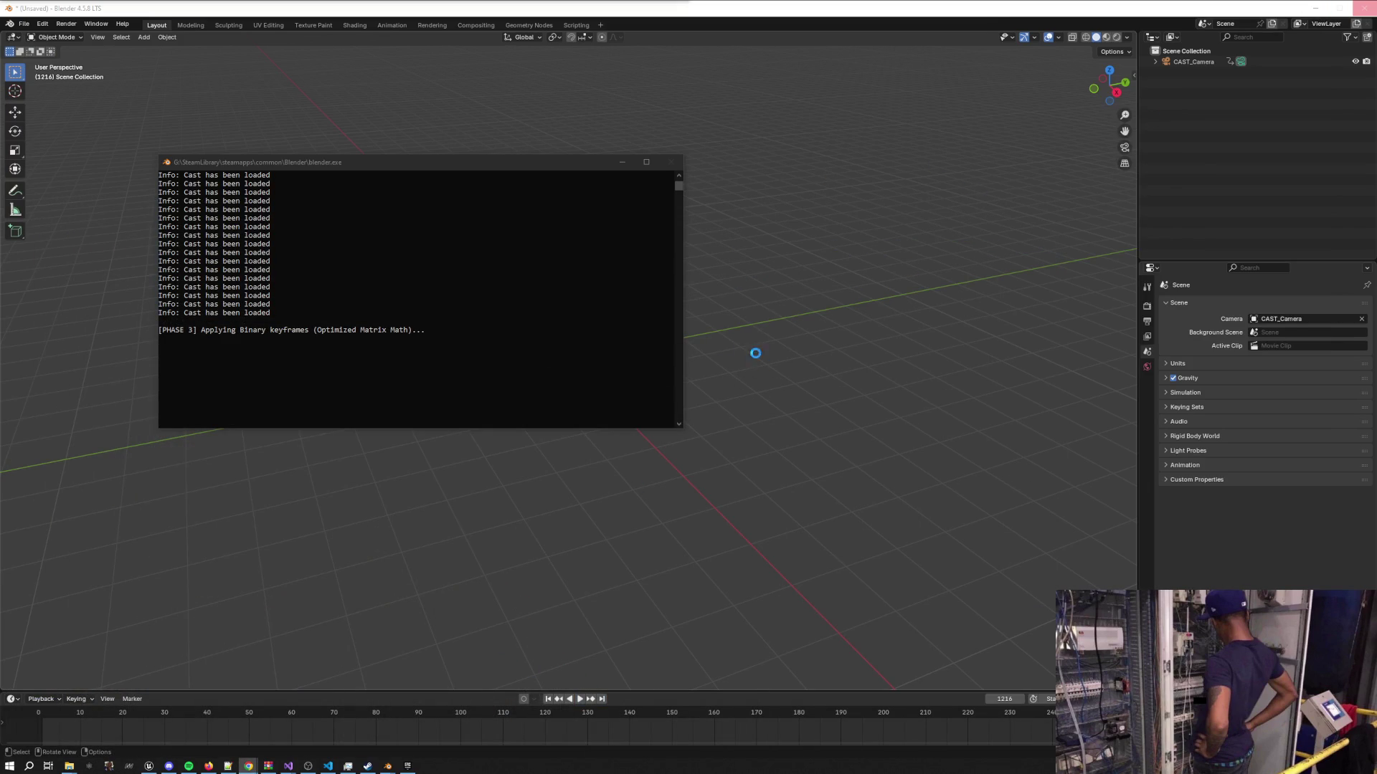
Launch Maxon Cinema 4D 2025 through a Windows search for 'cinema'
{"action": "key", "text": "super"}
{"action": "type", "text": "cinema"}
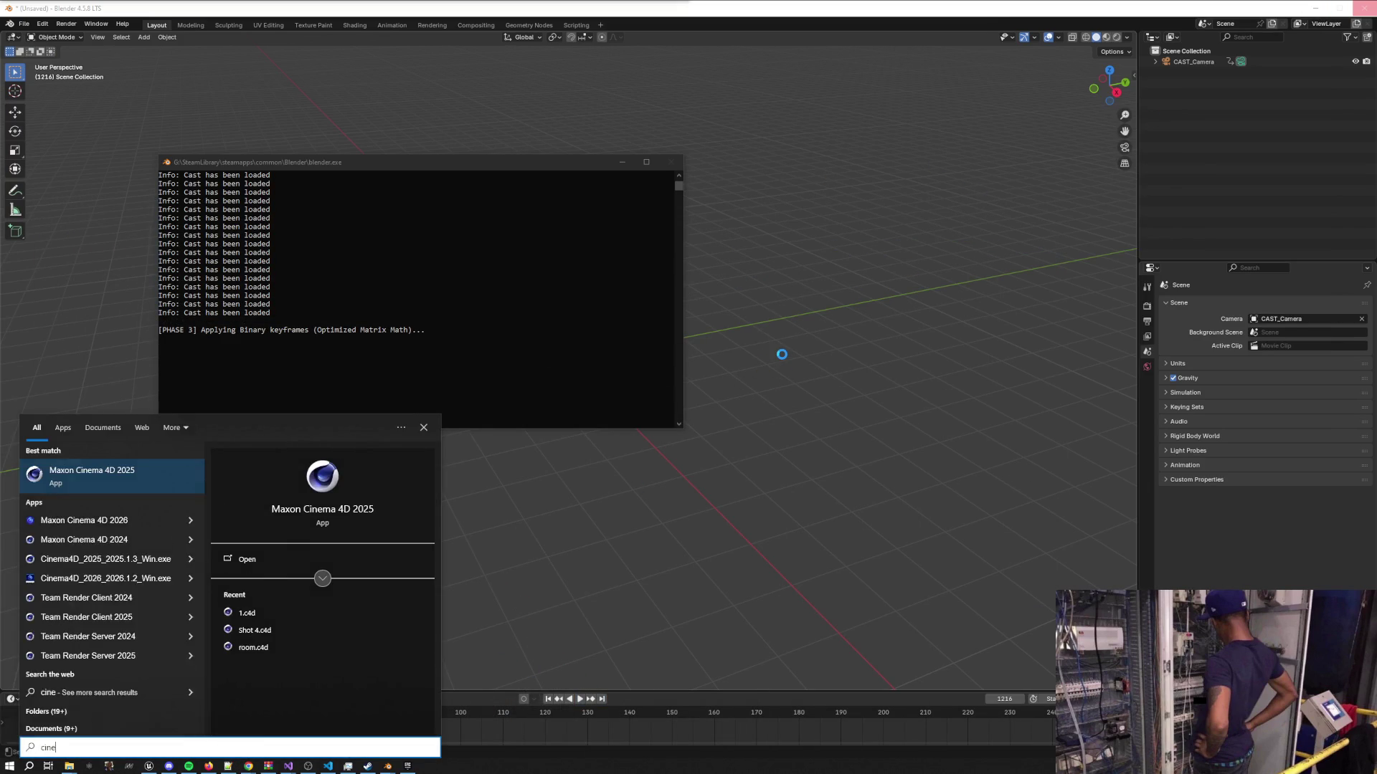
{"action": "key", "text": "Return"}
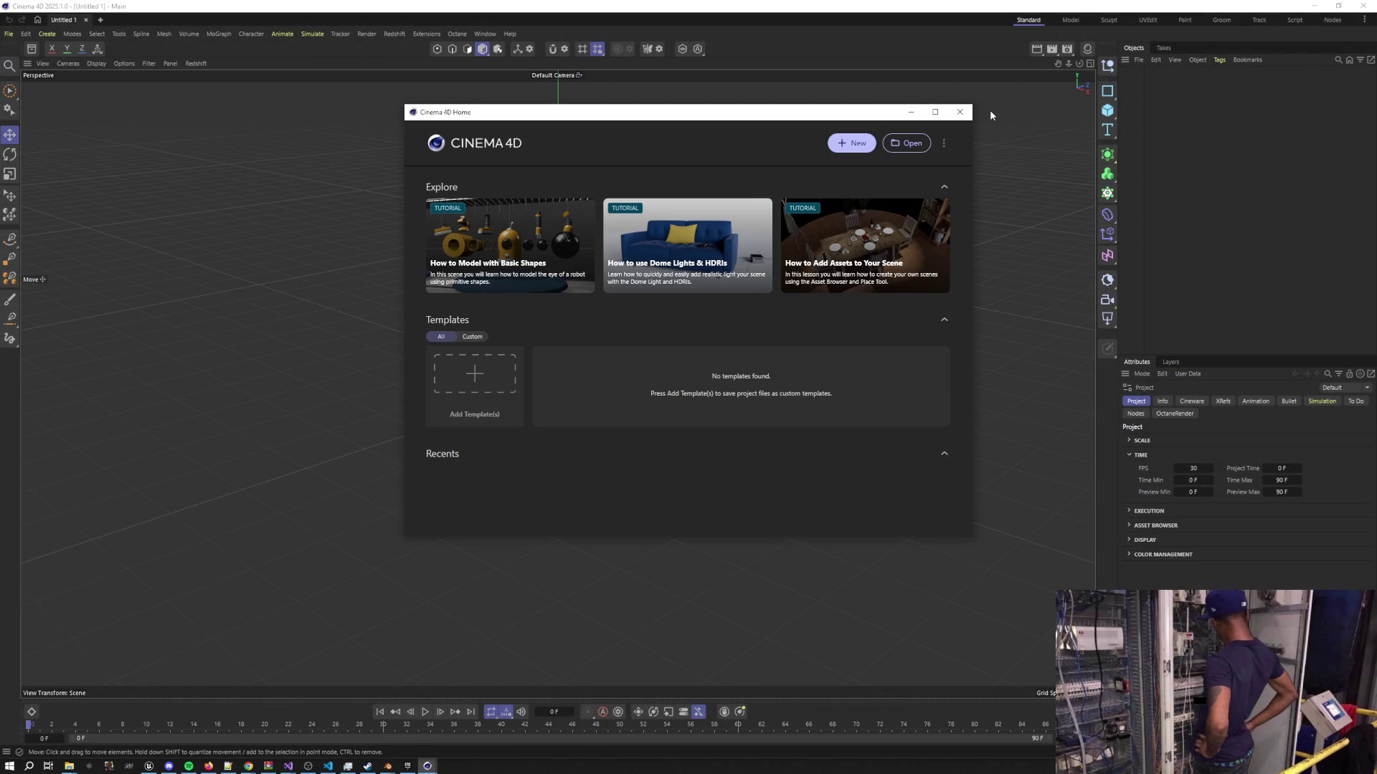
Dismiss the Home window, reopen recent project 1.c4d, and bring Spotify forward
{"action": "left_click", "coordinate": [960, 112]}
{"action": "left_click", "coordinate": [10, 34]}
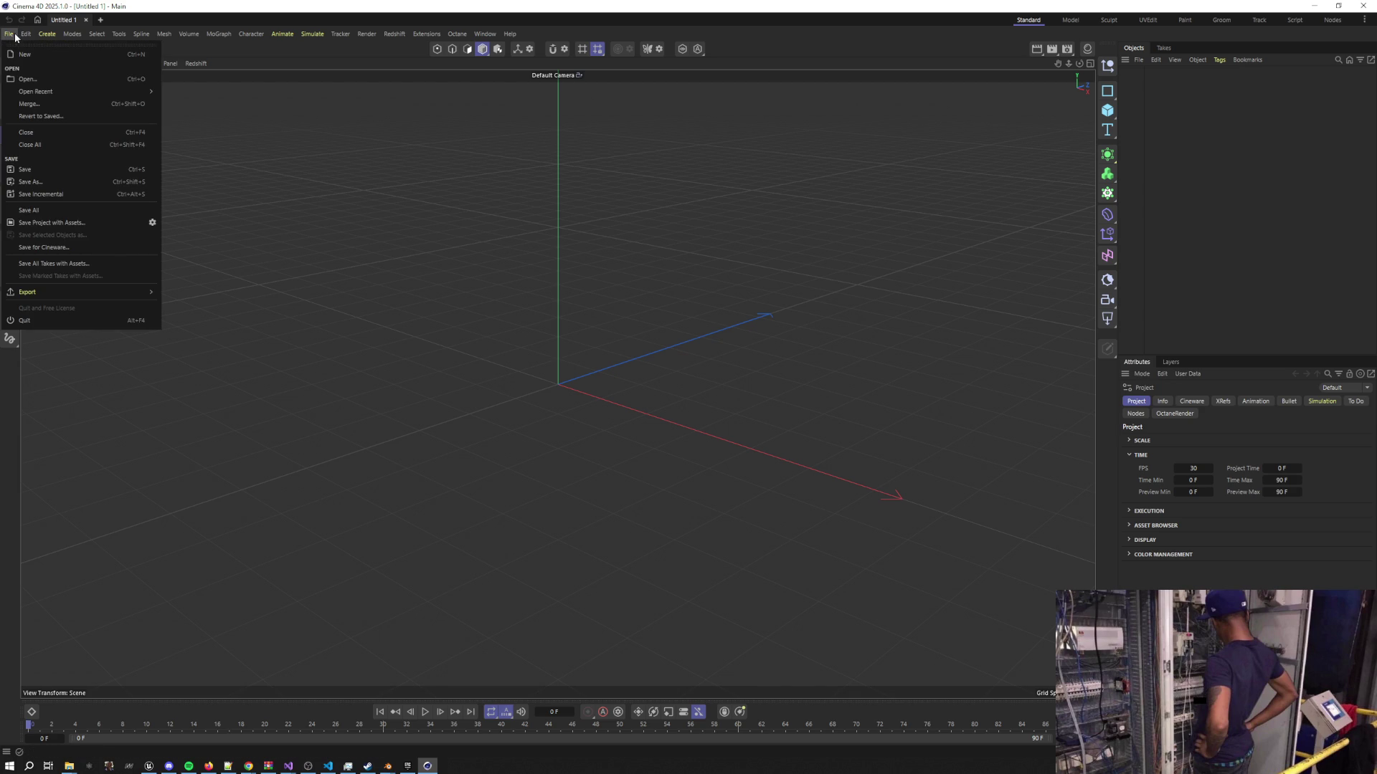
{"action": "mouse_move", "coordinate": [49, 93]}
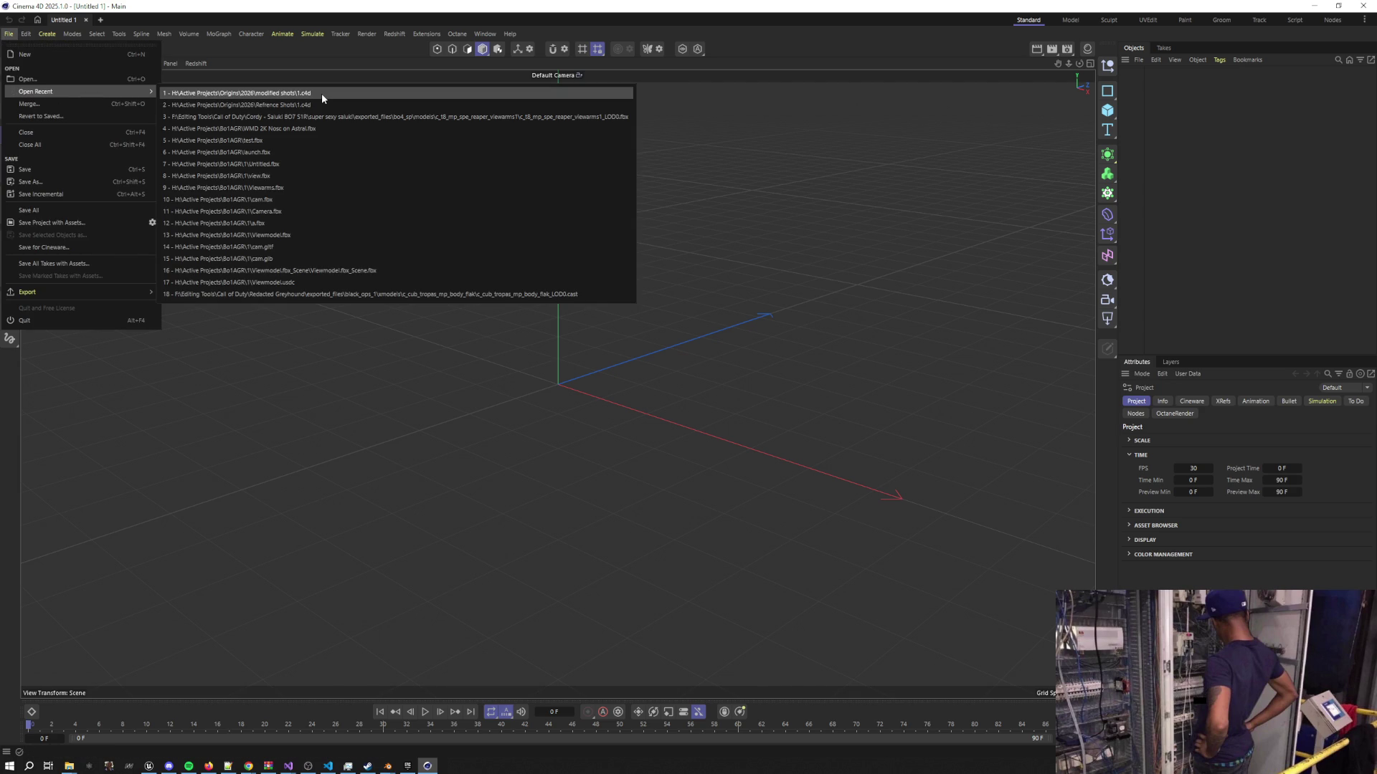
{"action": "left_click", "coordinate": [322, 95]}
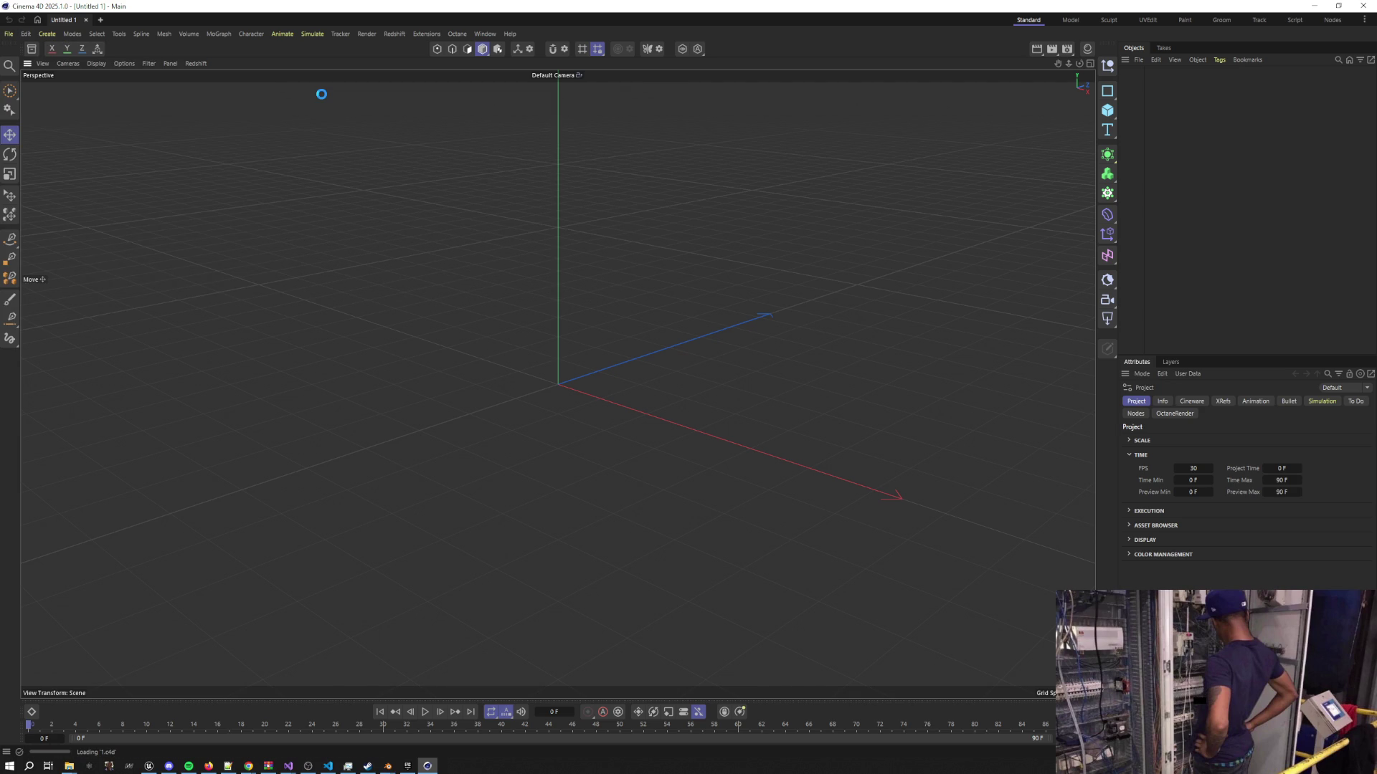
{"action": "left_click", "coordinate": [188, 766]}
Play track 92 of Spotify's Stream playlist, then minimize Spotify
{"action": "left_click", "coordinate": [306, 309]}
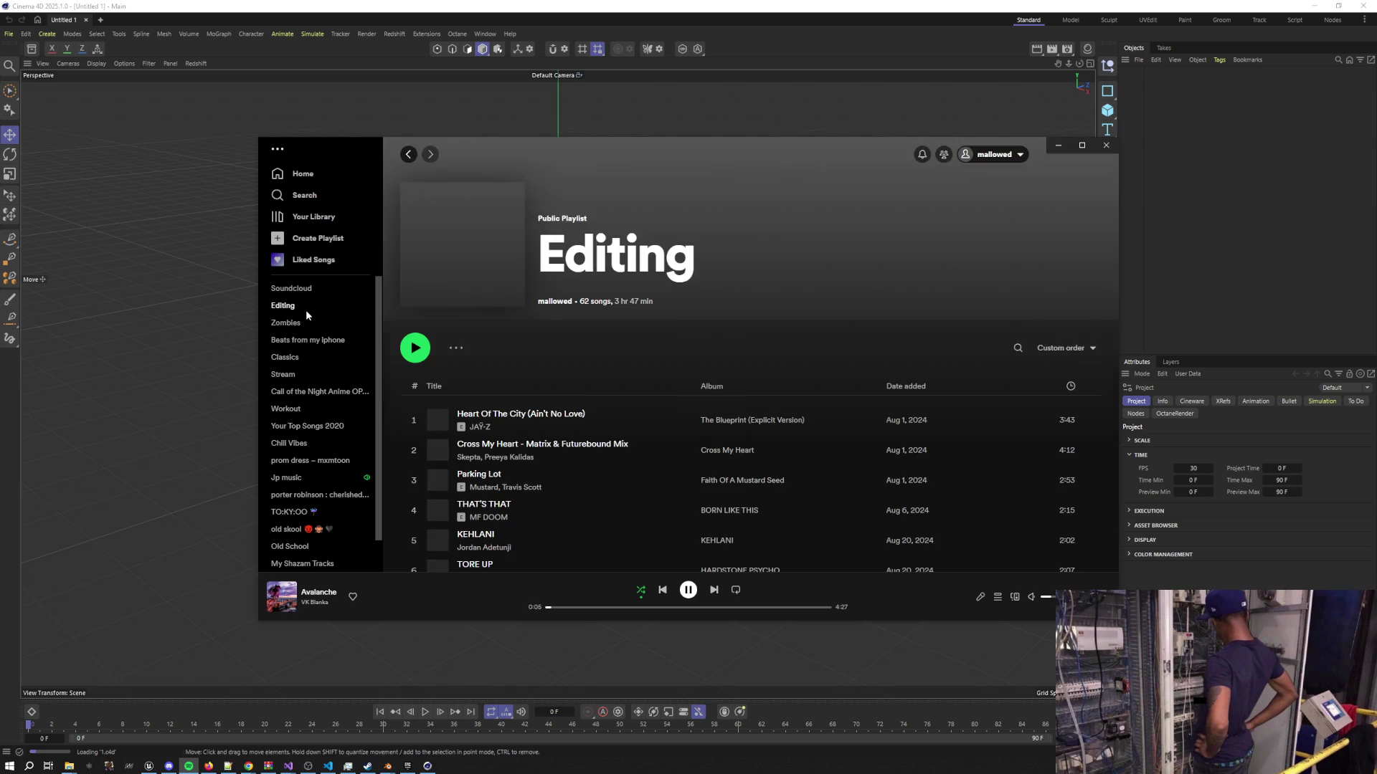
{"action": "scroll", "coordinate": [517, 399], "scroll_direction": "down", "scroll_amount": 10}
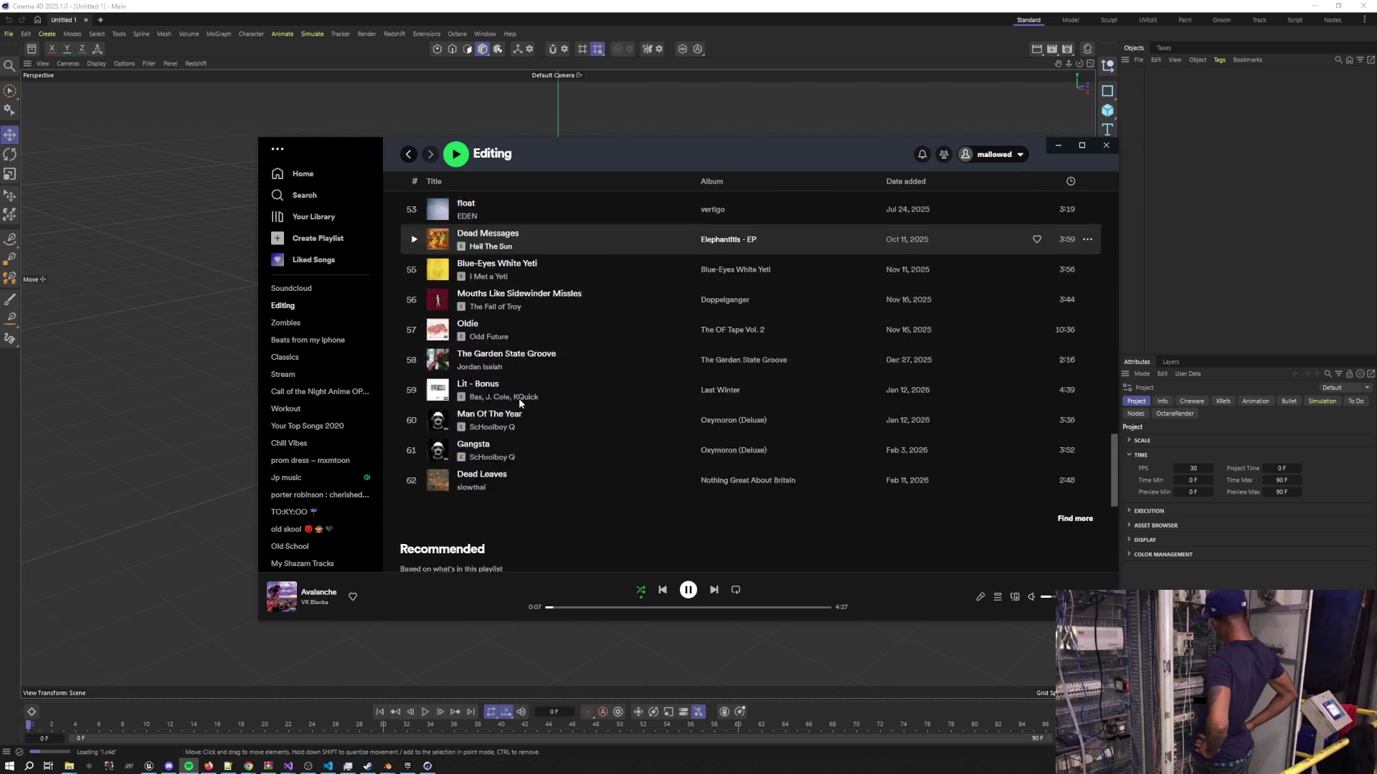
{"action": "scroll", "coordinate": [519, 398], "scroll_direction": "up", "scroll_amount": 3}
{"action": "scroll", "coordinate": [519, 403], "scroll_direction": "up", "scroll_amount": 5}
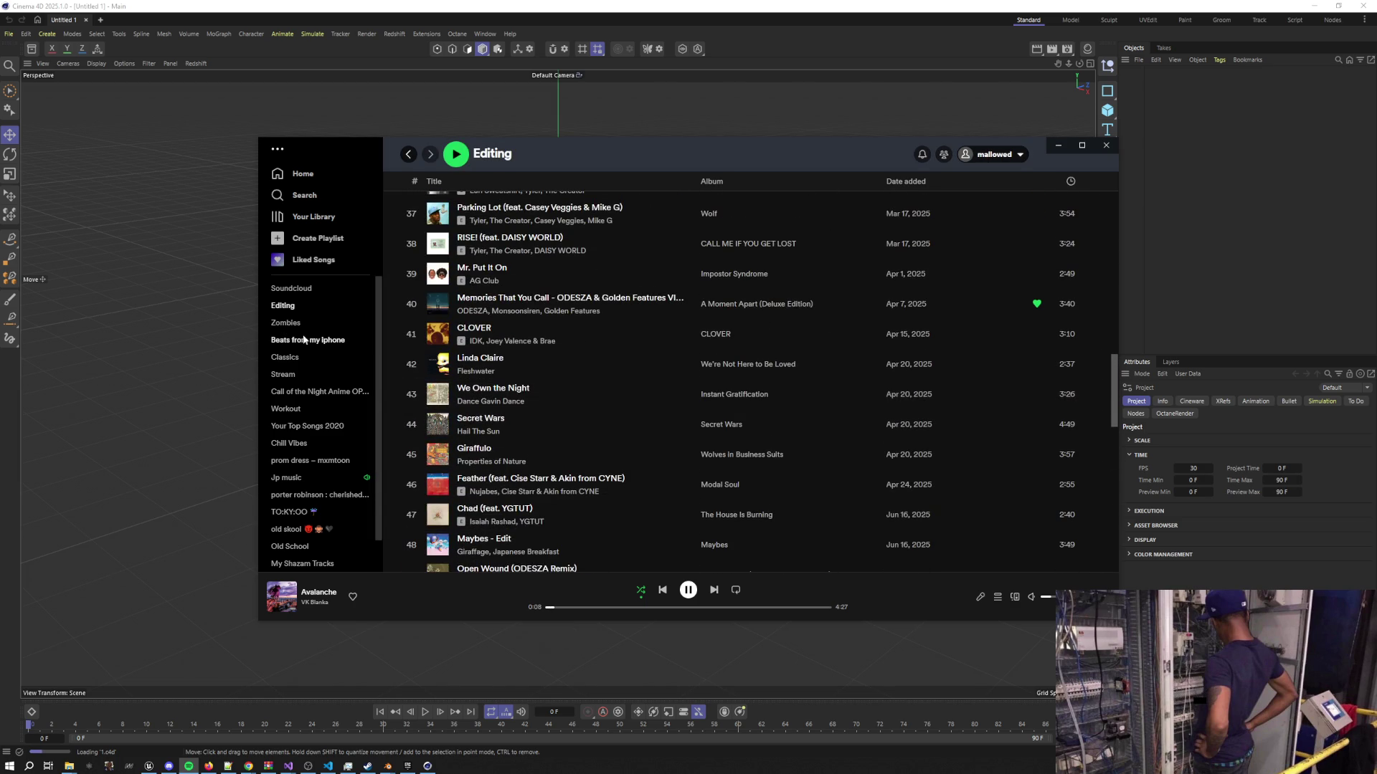
{"action": "left_click", "coordinate": [283, 374]}
{"action": "scroll", "coordinate": [523, 398], "scroll_direction": "down", "scroll_amount": 20}
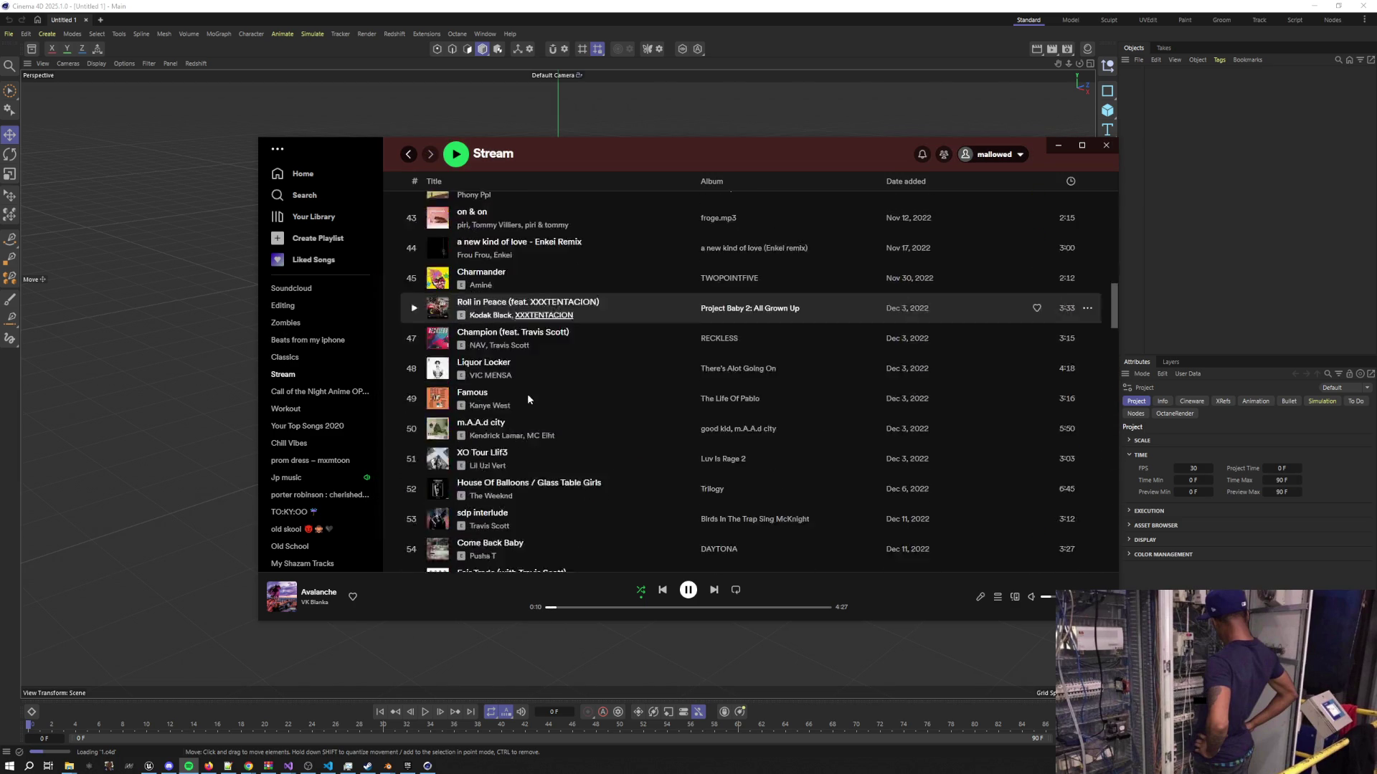
{"action": "scroll", "coordinate": [527, 393], "scroll_direction": "down", "scroll_amount": 5}
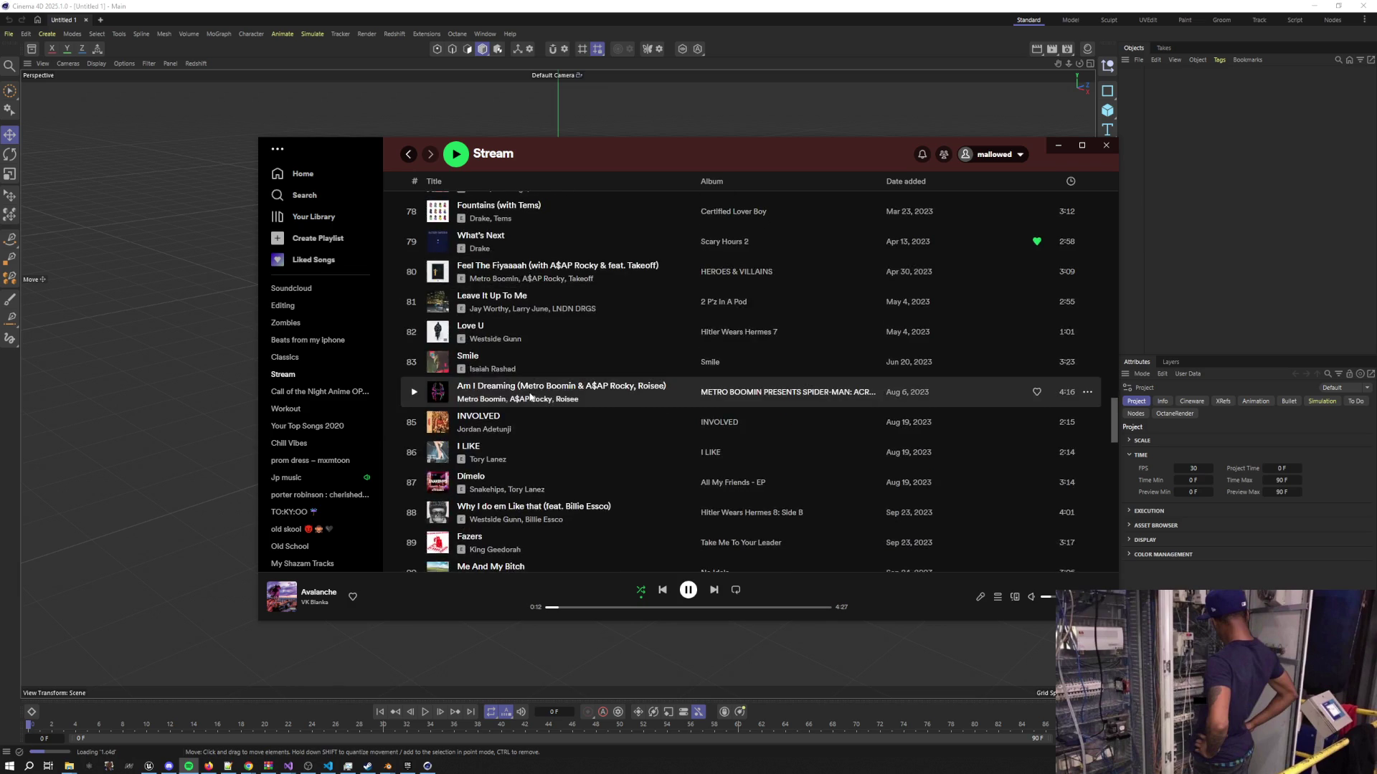
{"action": "left_click", "coordinate": [414, 471]}
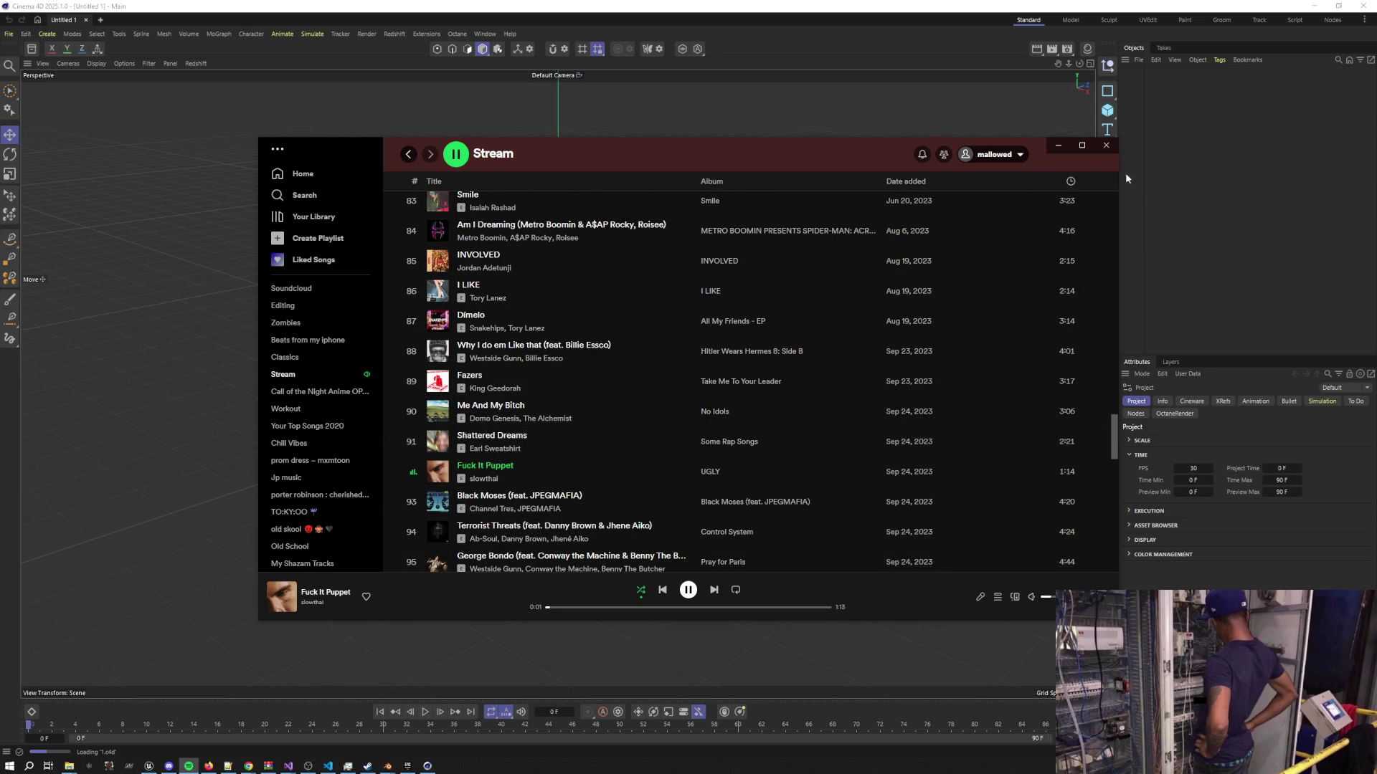
{"action": "left_click", "coordinate": [1056, 148]}
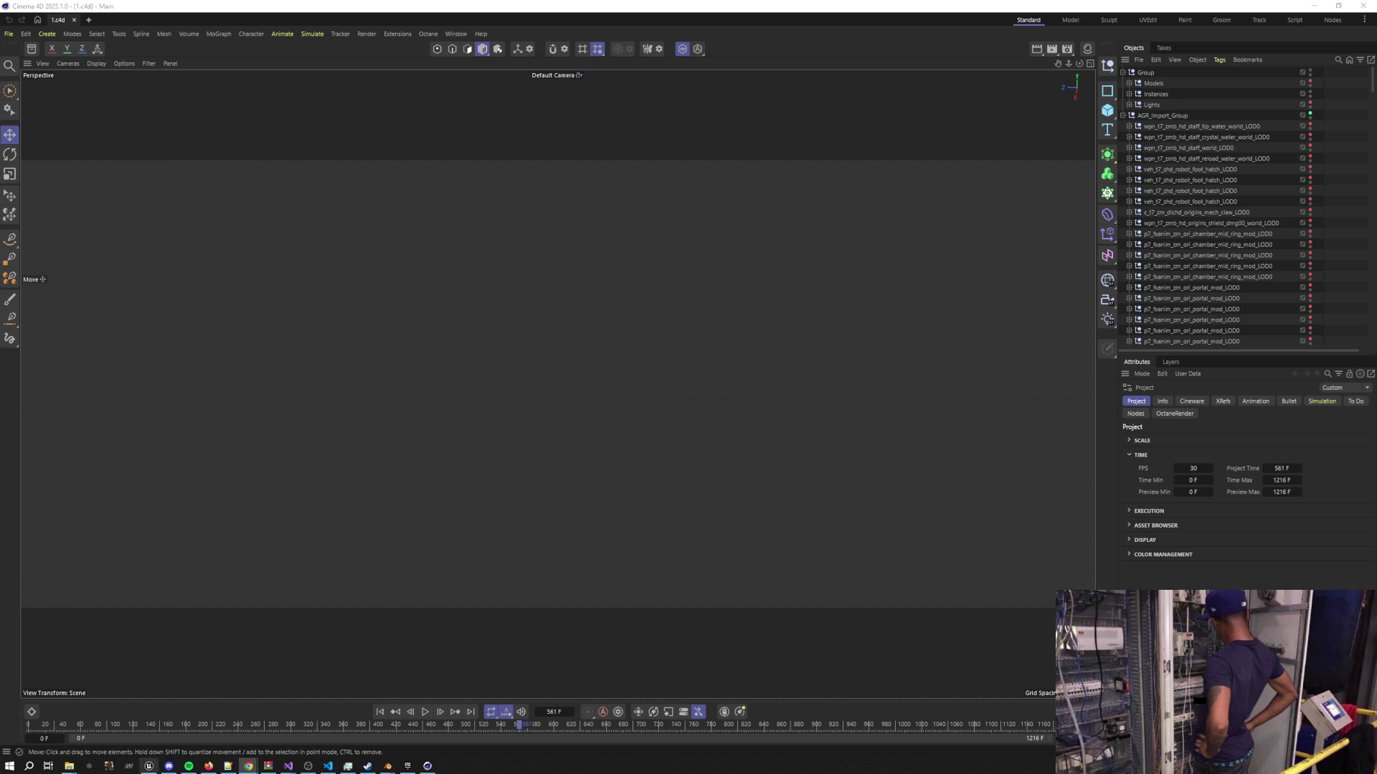
Play 'aorta' by AG Club from the Stream playlist and minimize Spotify
{"action": "left_click", "coordinate": [189, 766]}
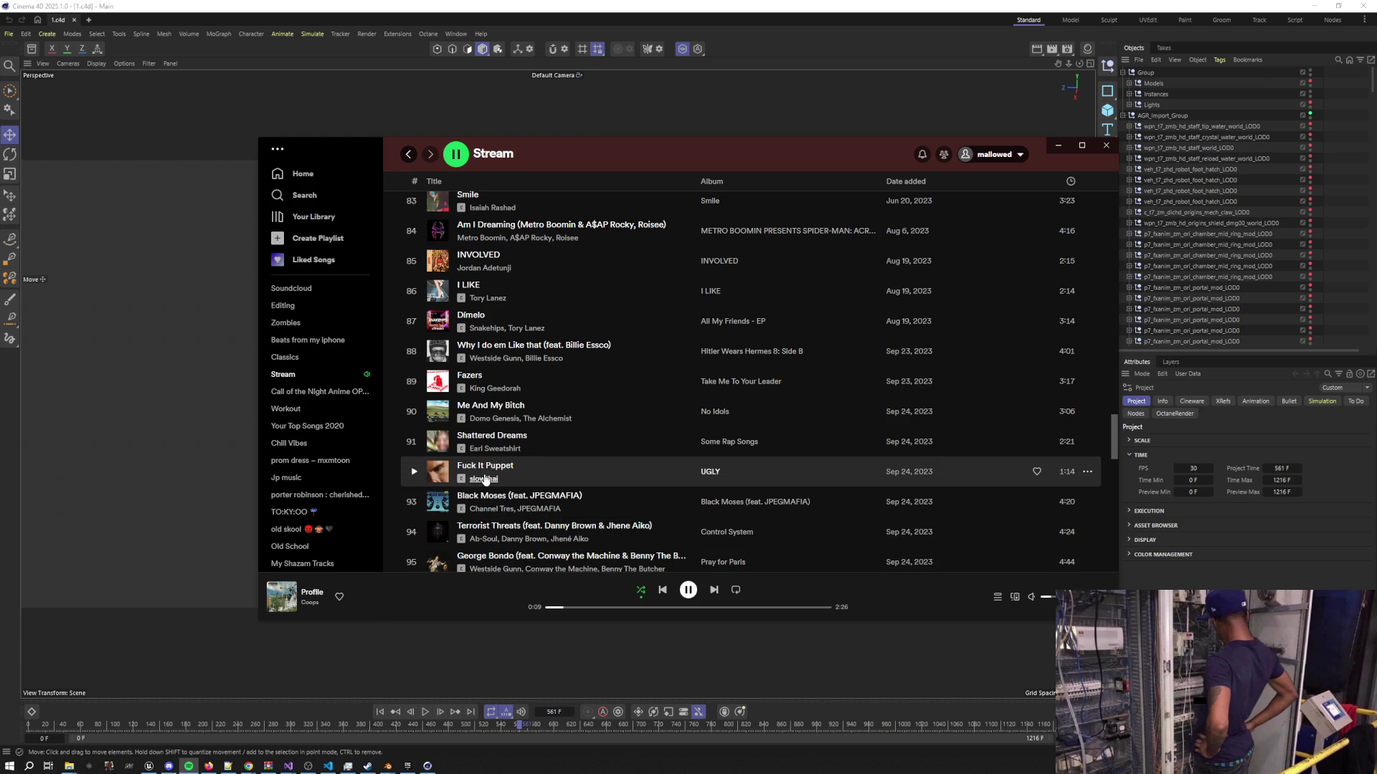
{"action": "scroll", "coordinate": [502, 463], "scroll_direction": "down", "scroll_amount": 3}
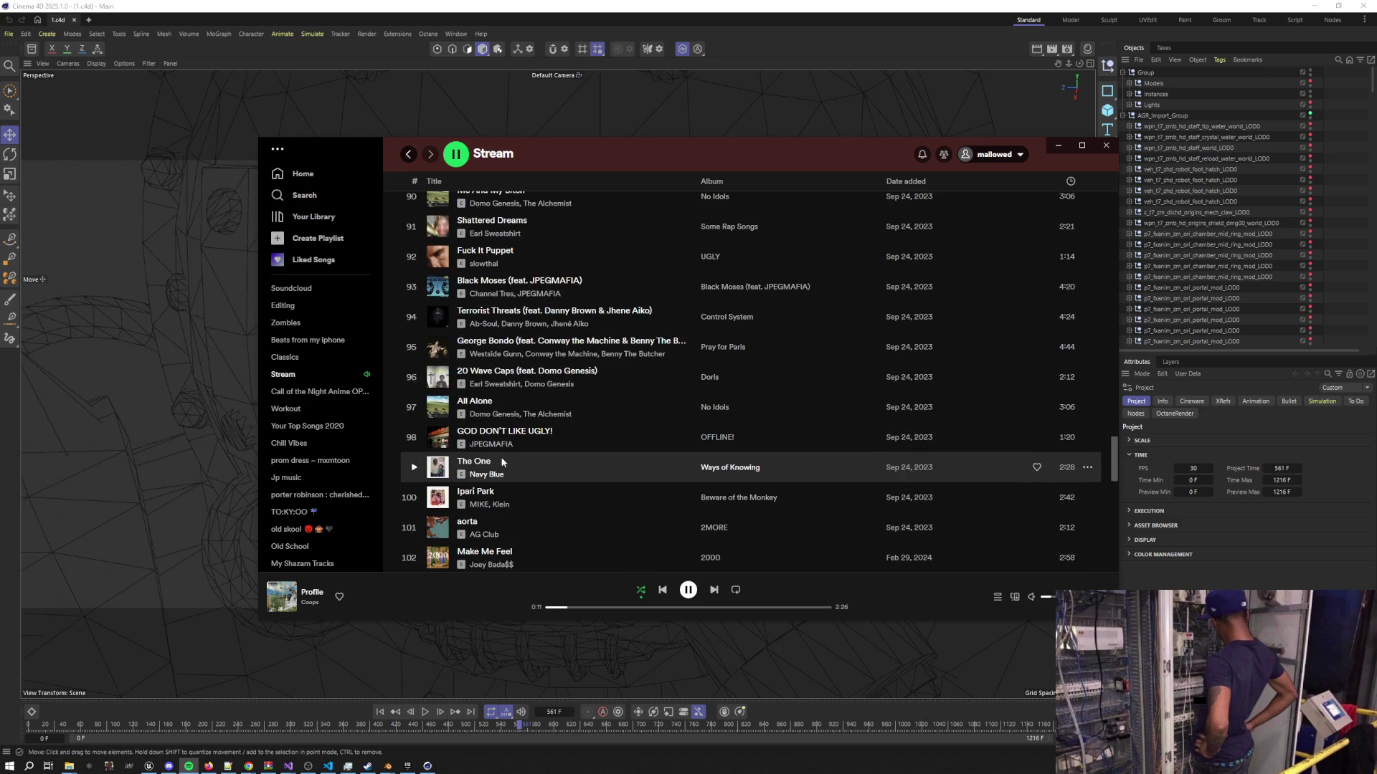
{"action": "scroll", "coordinate": [502, 464], "scroll_direction": "down", "scroll_amount": 1}
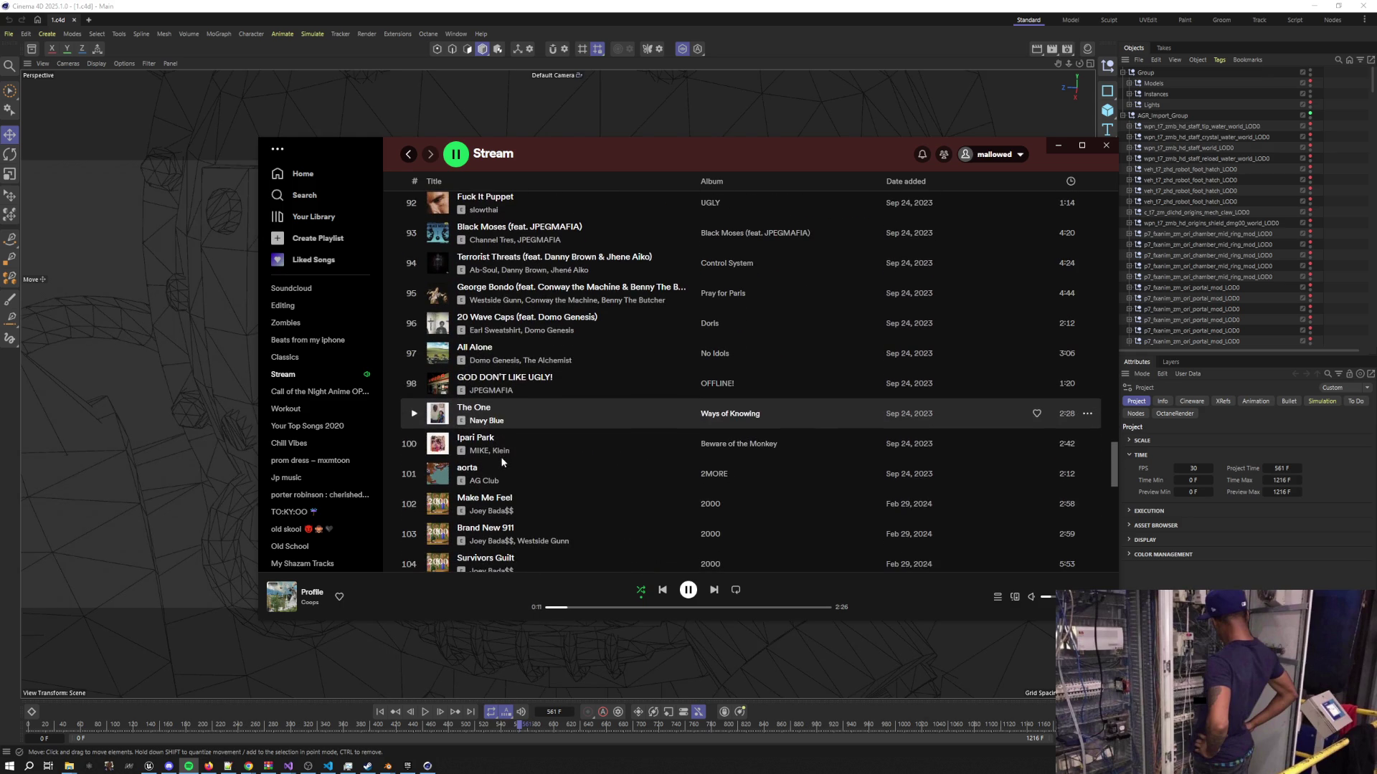
{"action": "left_click", "coordinate": [415, 475]}
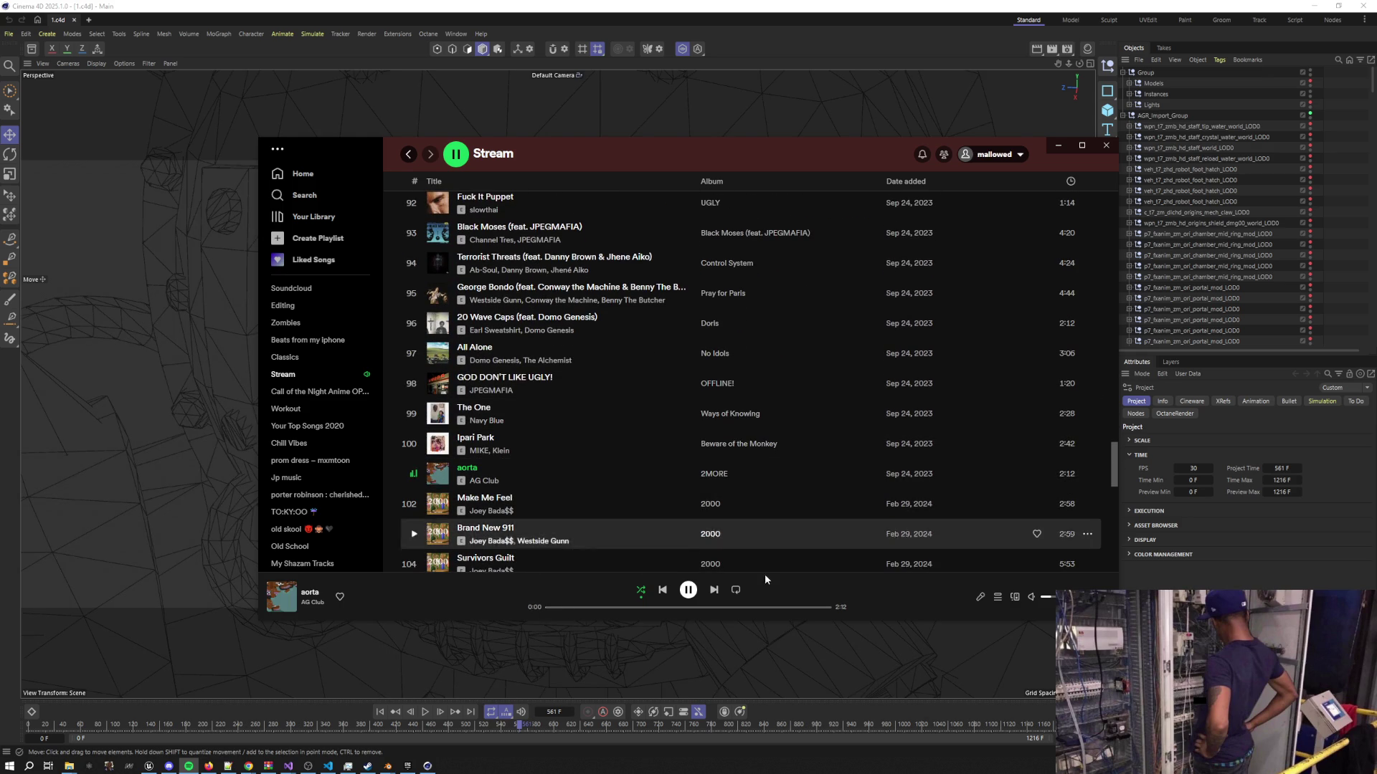
{"action": "left_click", "coordinate": [1058, 146]}
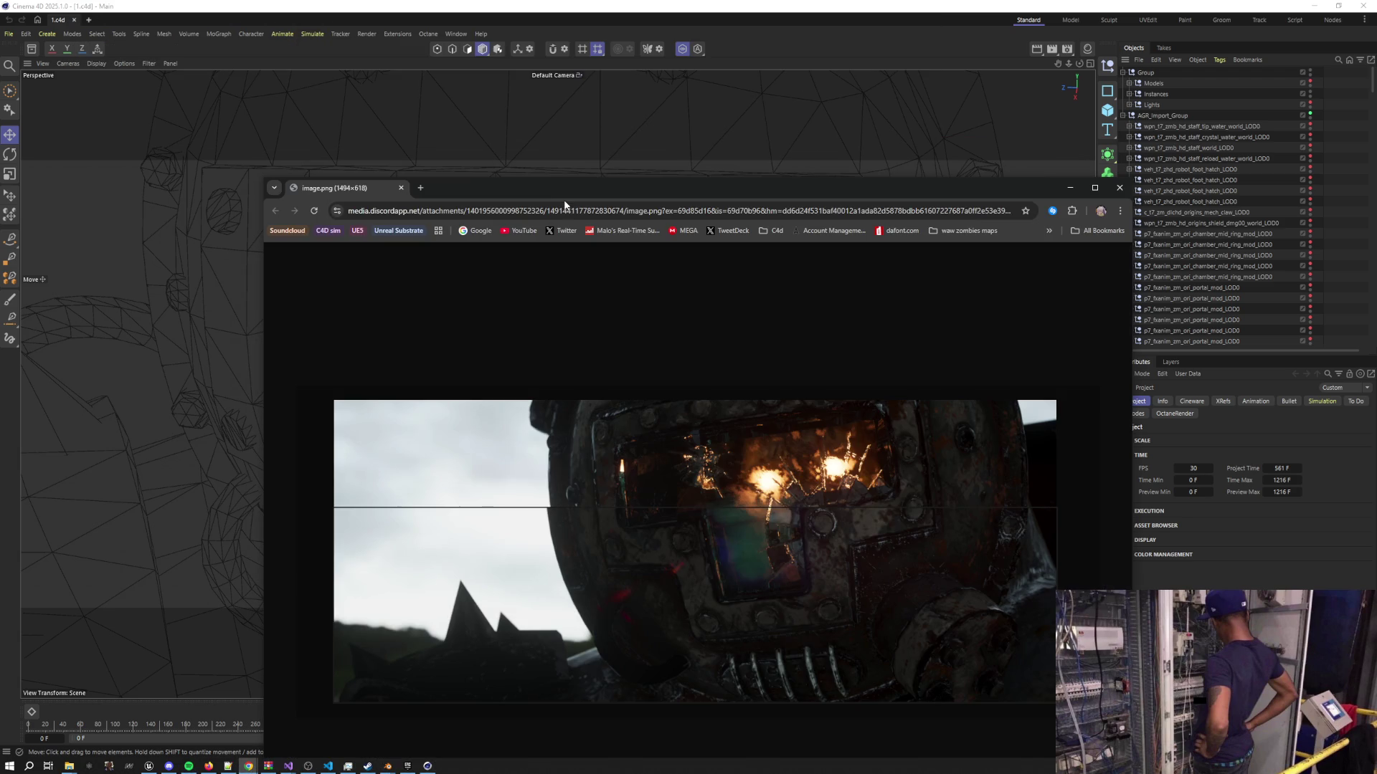
Move the Chrome reference-image window up and left, then hide it
{"action": "mouse_move", "coordinate": [614, 190]}
{"action": "left_mouse_down"}
{"action": "mouse_move", "coordinate": [434, 92]}
{"action": "mouse_move", "coordinate": [401, 51]}
{"action": "left_mouse_up"}
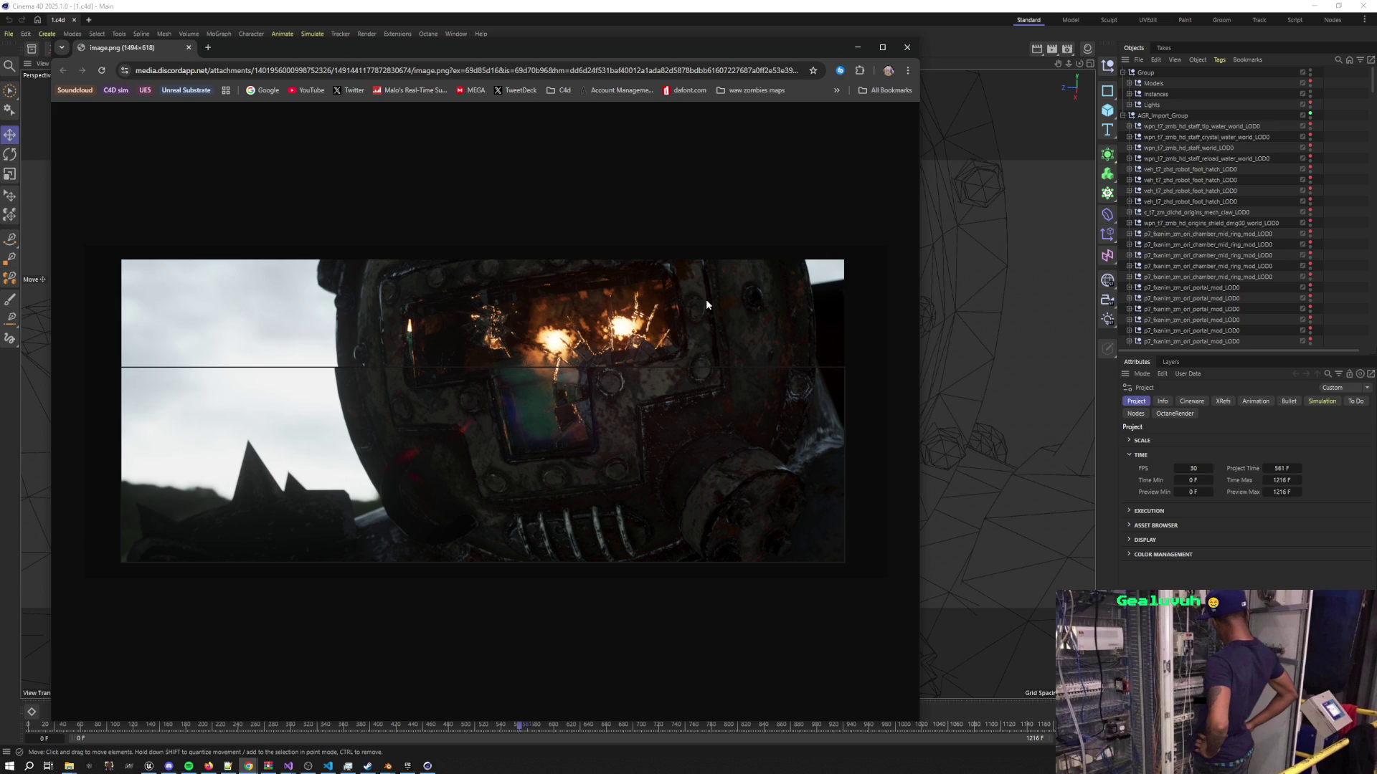
{"action": "left_click", "coordinate": [1229, 317]}
{"action": "scroll", "coordinate": [1229, 317], "scroll_direction": "down", "scroll_amount": 10}
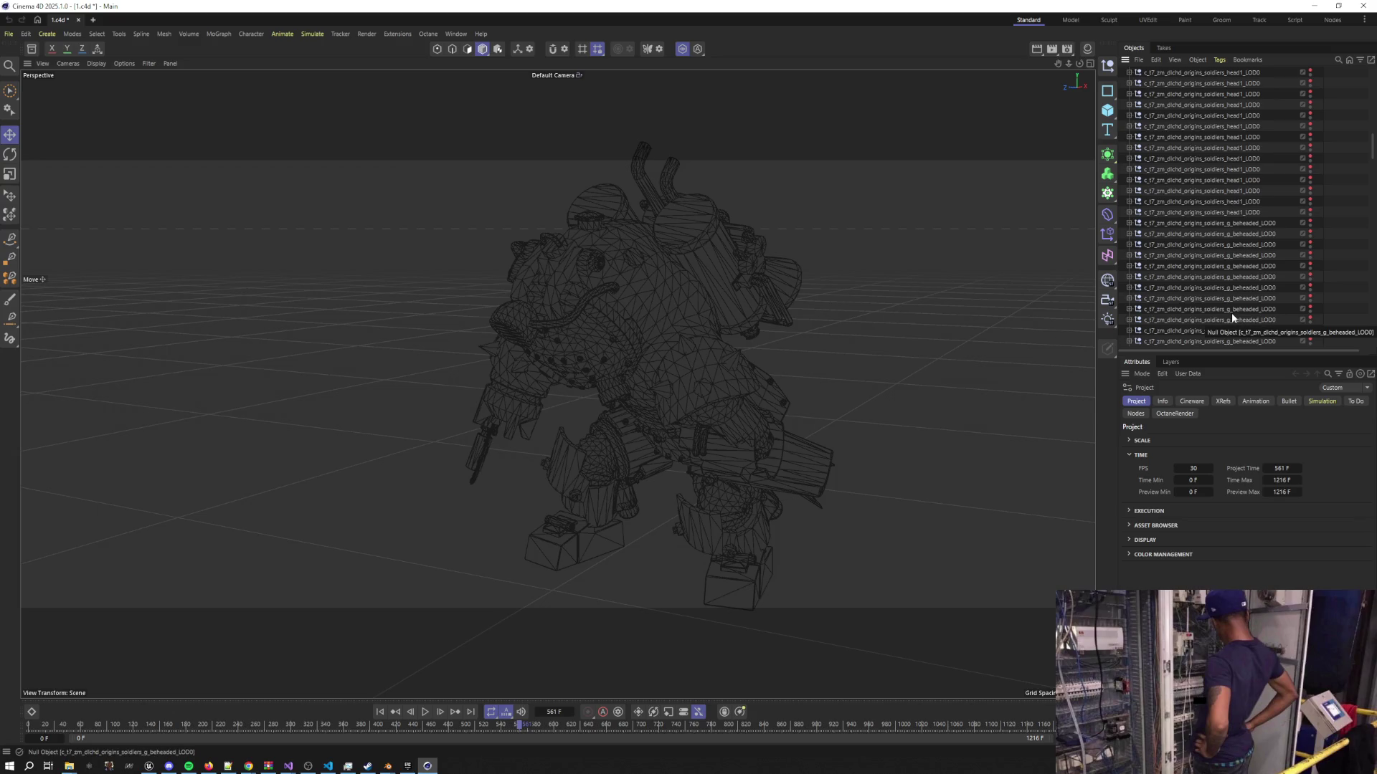
Collapse mech_body_LOD0 in the Object Manager and select the whole robot group
{"action": "scroll", "coordinate": [1232, 316], "scroll_direction": "down", "scroll_amount": 10}
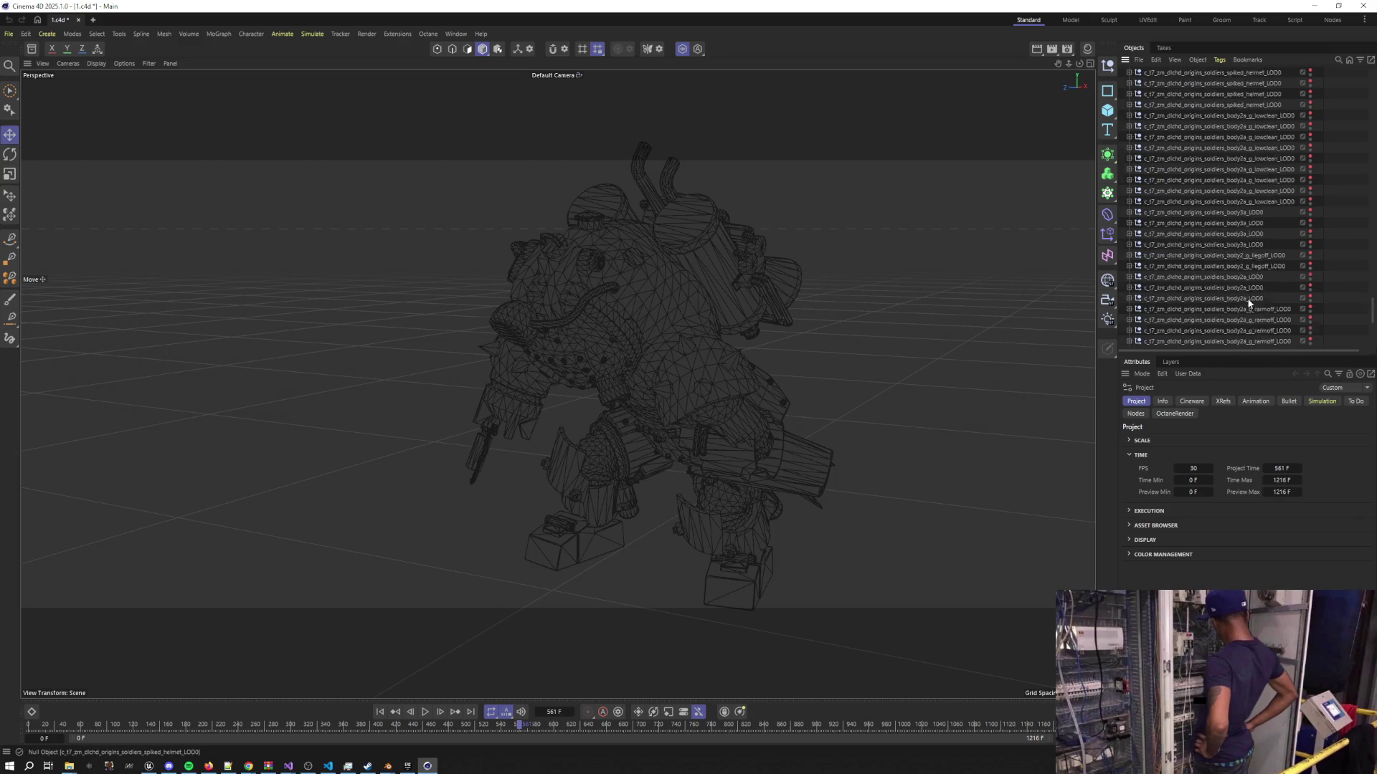
{"action": "scroll", "coordinate": [1248, 301], "scroll_direction": "down", "scroll_amount": 5}
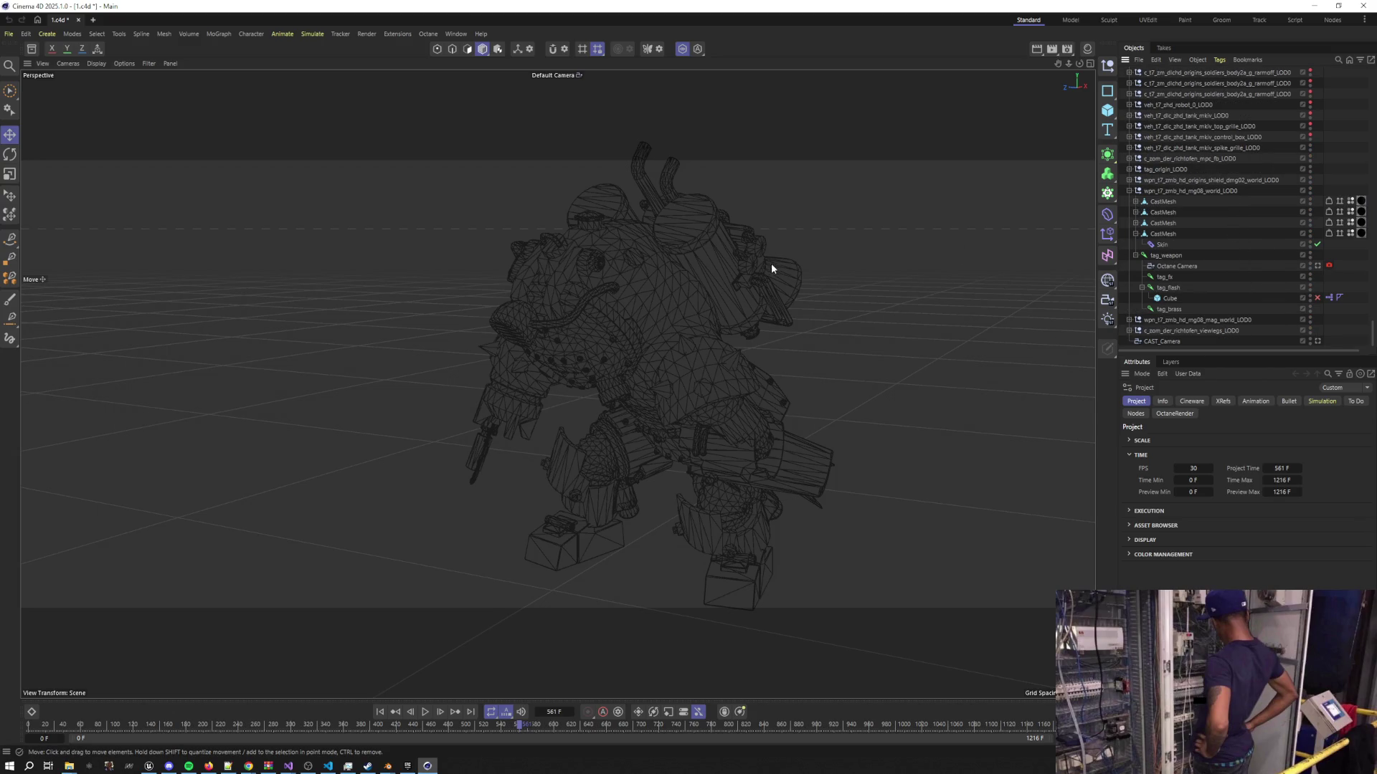
{"action": "left_click", "coordinate": [623, 272]}
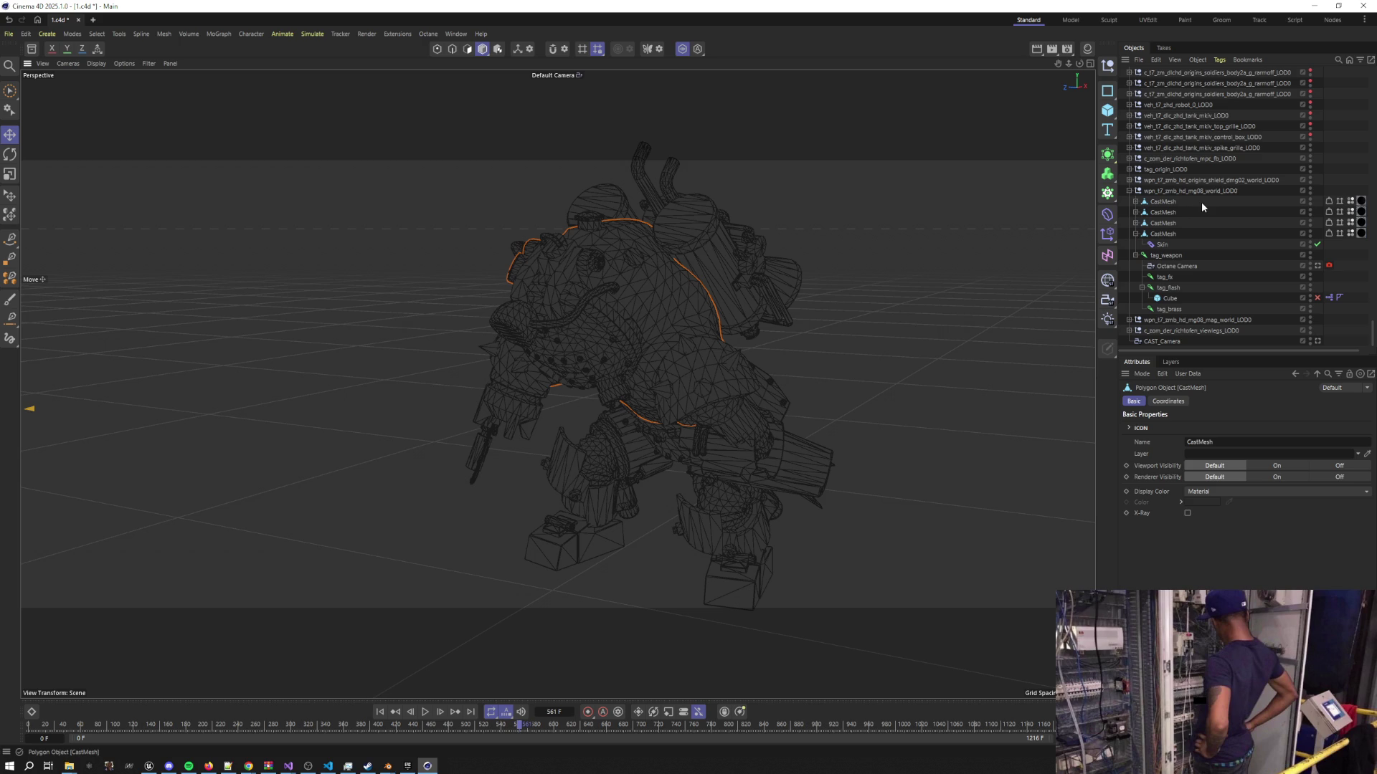
{"action": "scroll", "coordinate": [1202, 206], "scroll_direction": "up", "scroll_amount": 10}
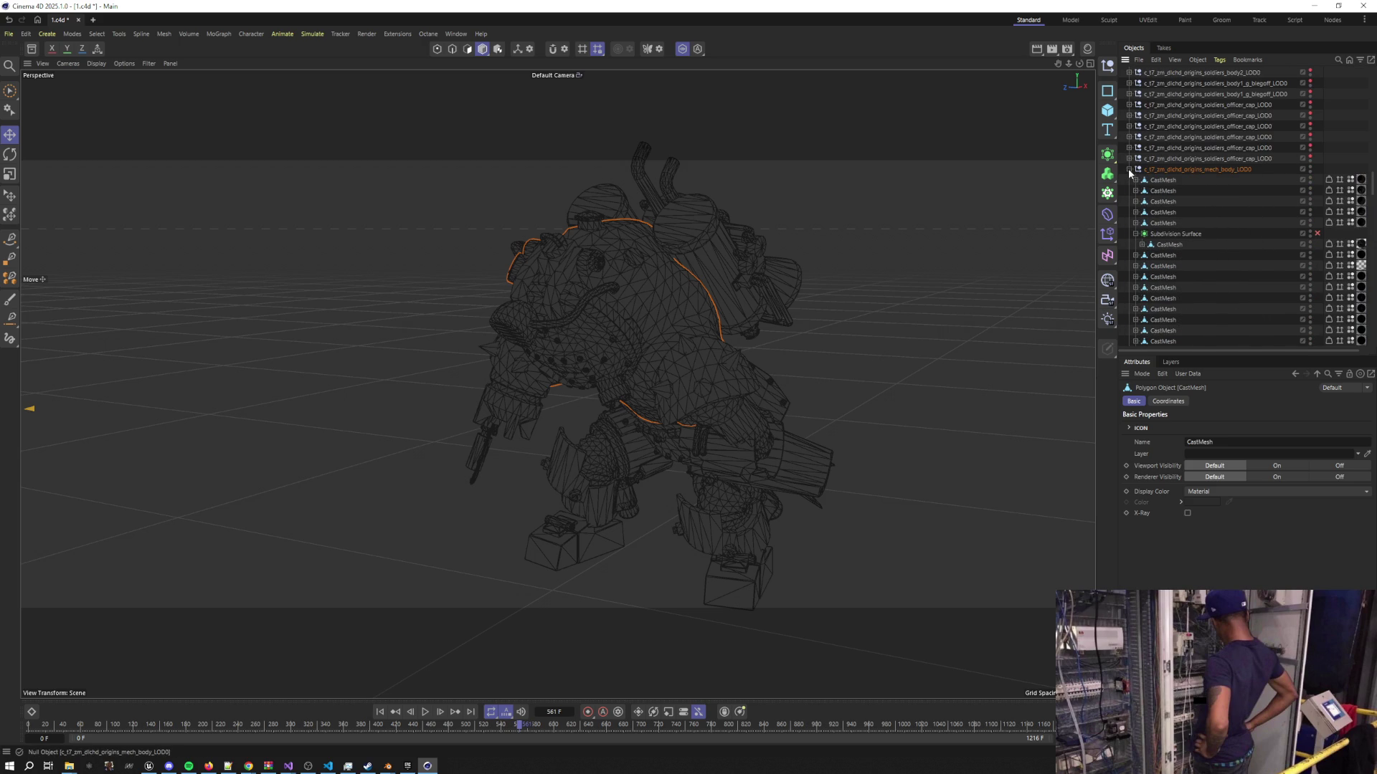
{"action": "left_click", "coordinate": [1129, 170]}
{"action": "left_click", "coordinate": [1192, 172]}
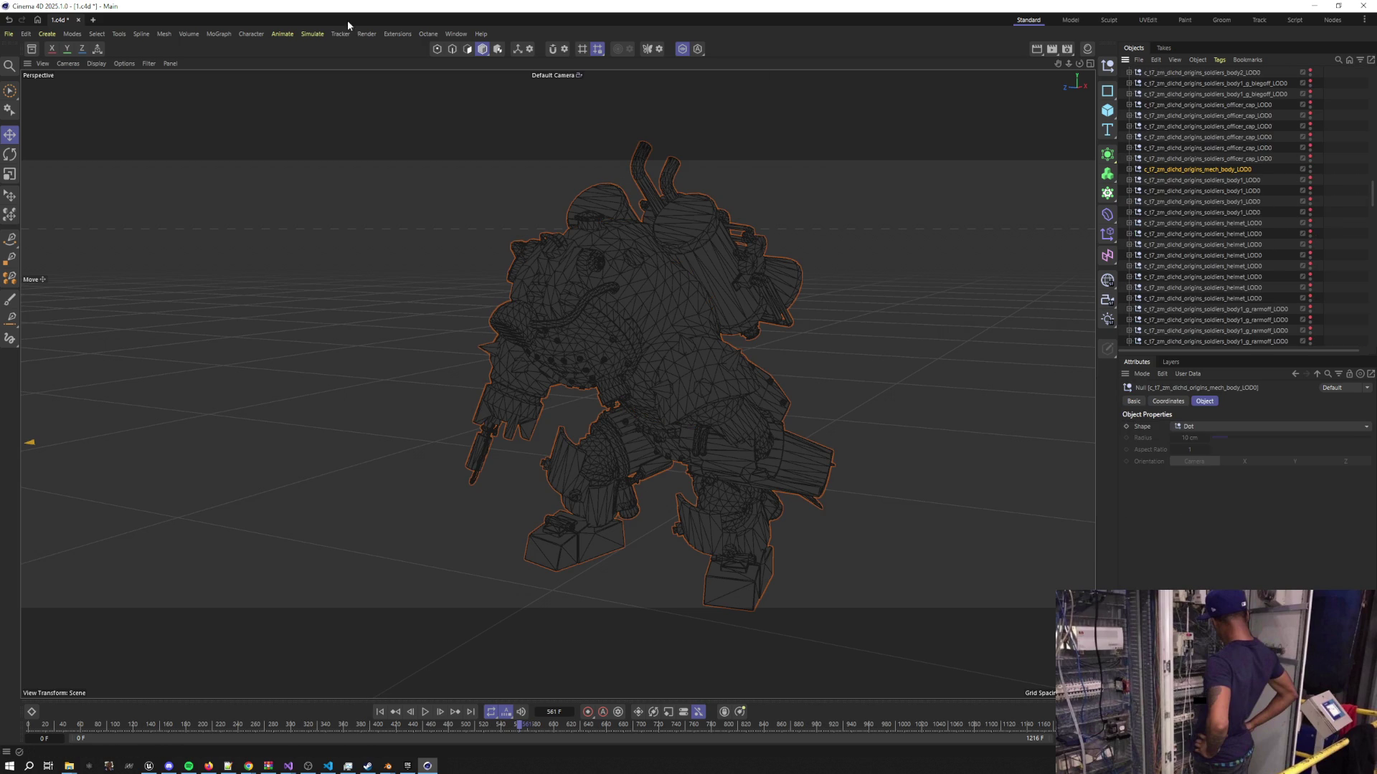
{"action": "left_click", "coordinate": [93, 21]}
Paste mech_body_LOD0 into Untitled 2 and delete its Subdivision Surface object
{"action": "key", "text": "ctrl+v"}
{"action": "left_click", "coordinate": [1123, 72]}
{"action": "left_click", "coordinate": [1156, 137]}
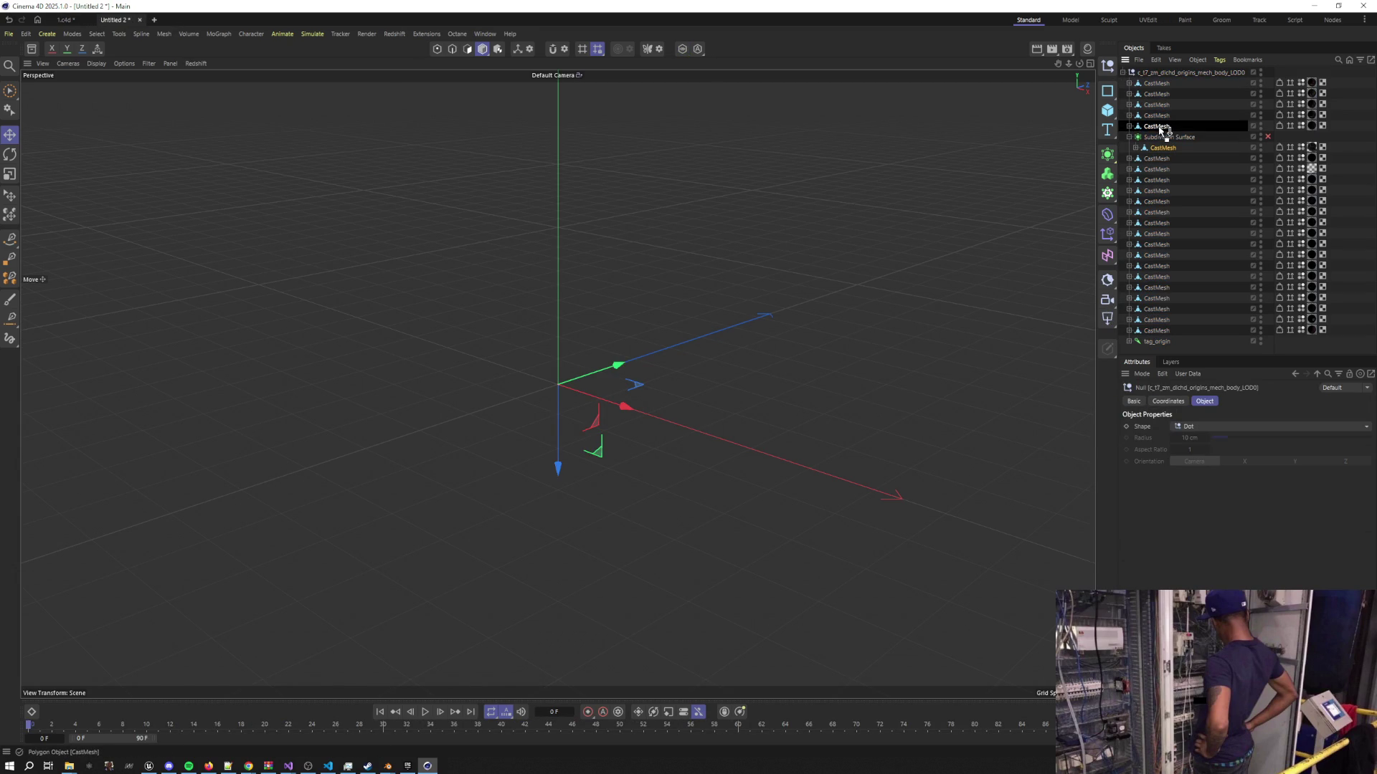
{"action": "left_click", "coordinate": [1160, 148]}
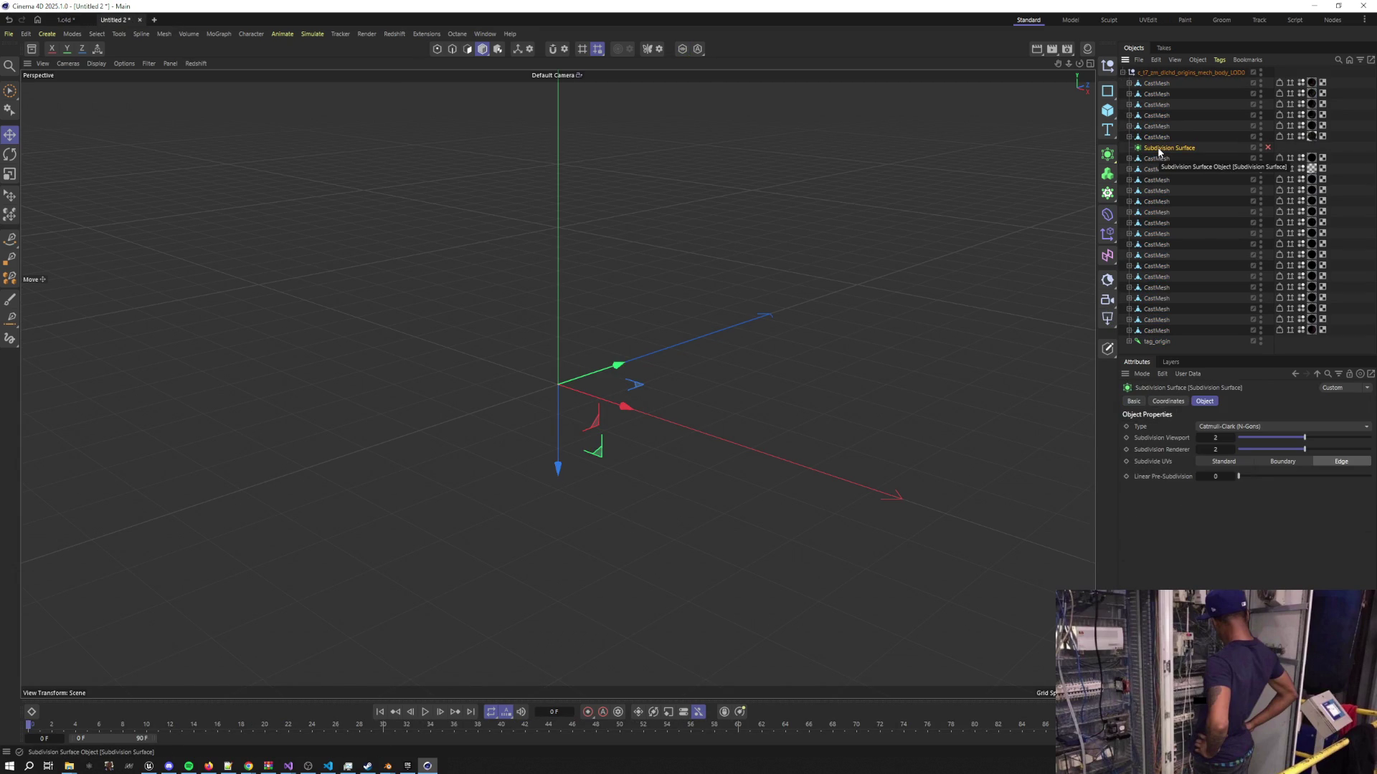
{"action": "key", "text": "Delete"}
Tilt the viewport, inspect the OctSpecular1 material tag, and open an empty Untitled 3 scene
{"action": "scroll", "coordinate": [673, 297], "scroll_direction": "down", "scroll_amount": 5}
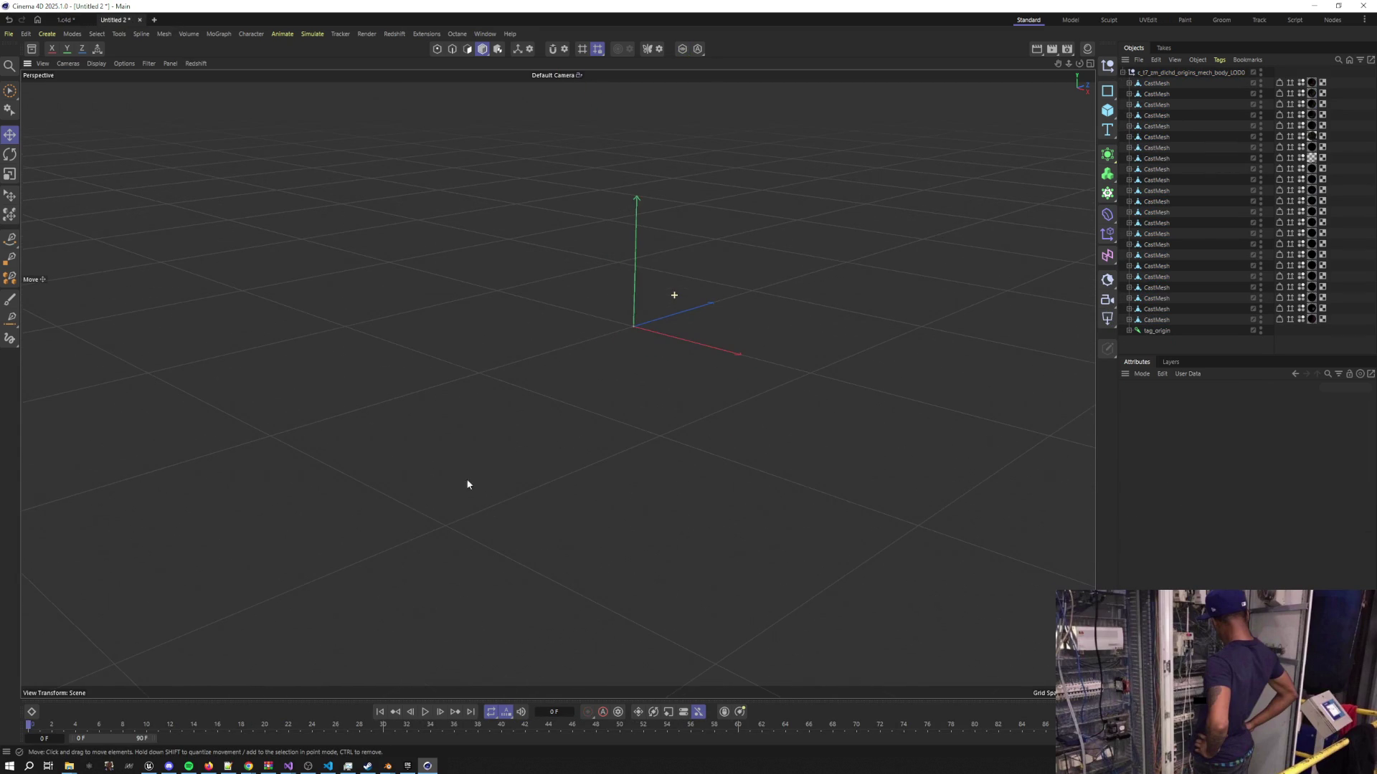
{"action": "mouse_move", "coordinate": [713, 331]}
{"action": "left_mouse_down"}
{"action": "mouse_move", "coordinate": [691, 330]}
{"action": "mouse_move", "coordinate": [688, 313]}
{"action": "mouse_move", "coordinate": [1051, 245]}
{"action": "left_mouse_up"}
{"action": "left_click", "coordinate": [1313, 159]}
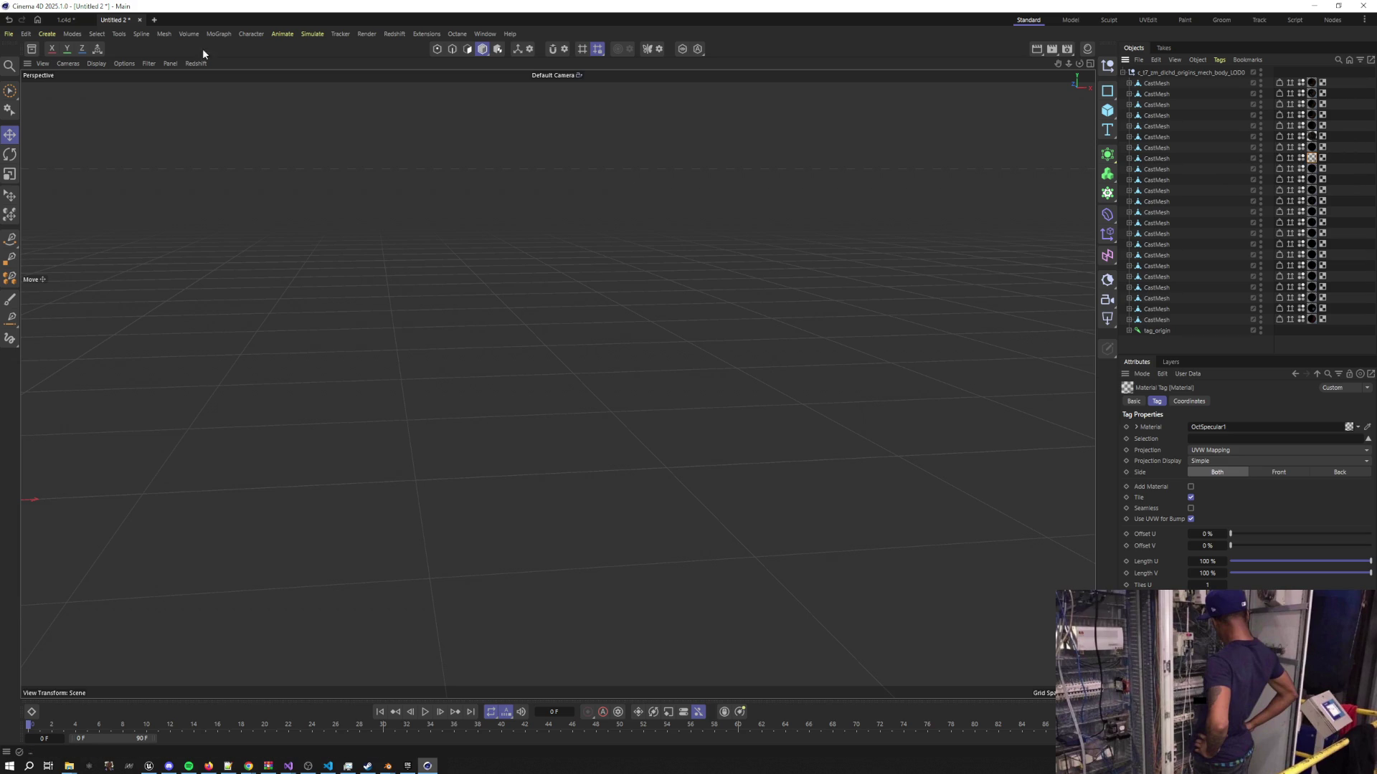
{"action": "left_click", "coordinate": [154, 19]}
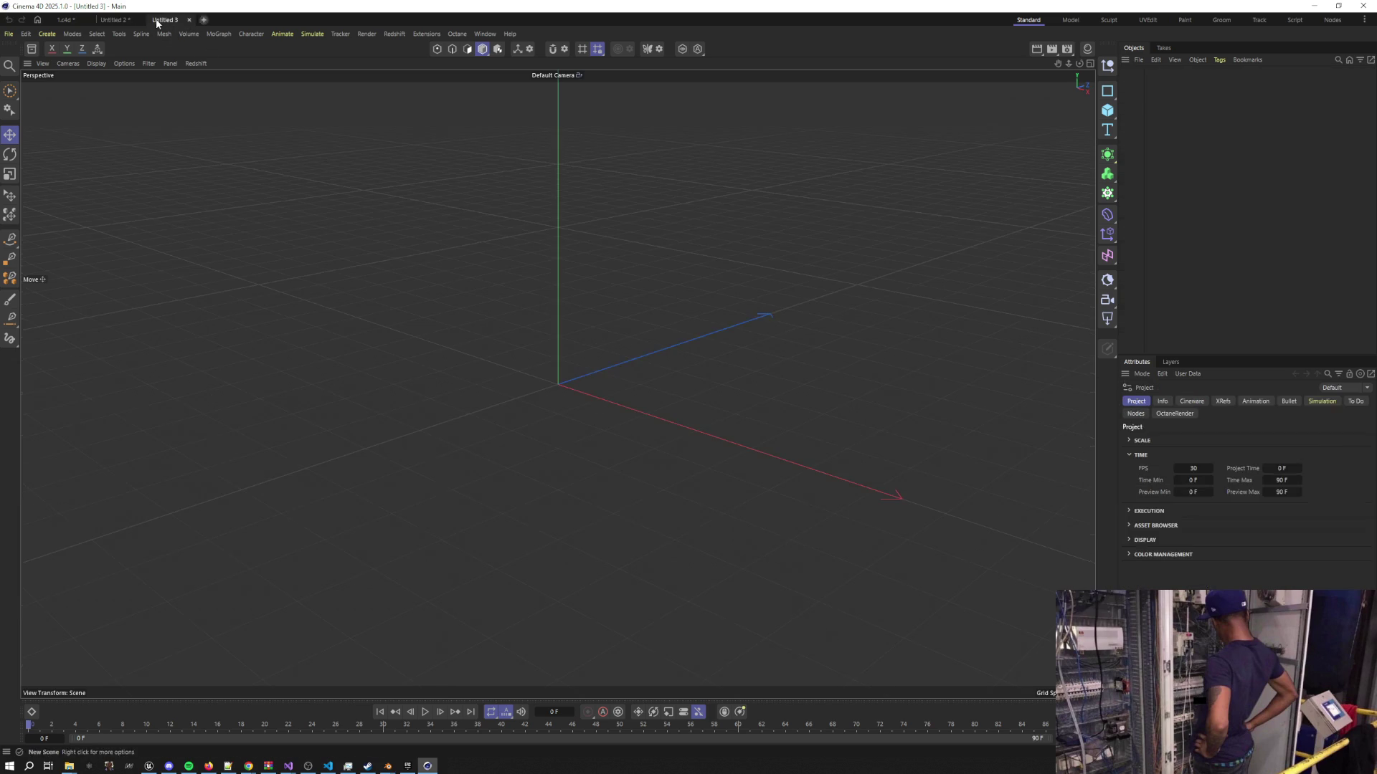
Close the 1.c4d and Untitled 2 documents without saving
{"action": "left_click", "coordinate": [90, 20]}
{"action": "left_click", "coordinate": [656, 425]}
{"action": "left_click", "coordinate": [90, 20]}
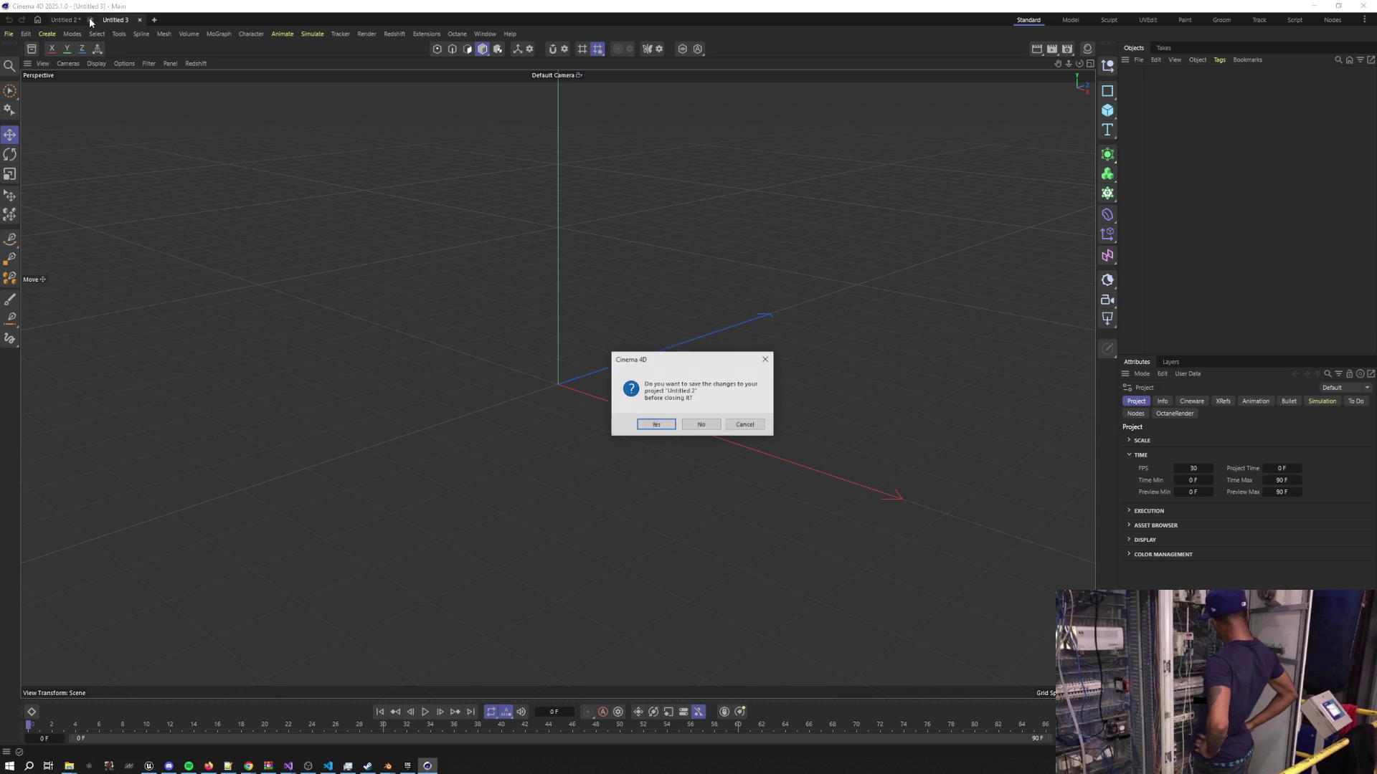
{"action": "left_click", "coordinate": [699, 424]}
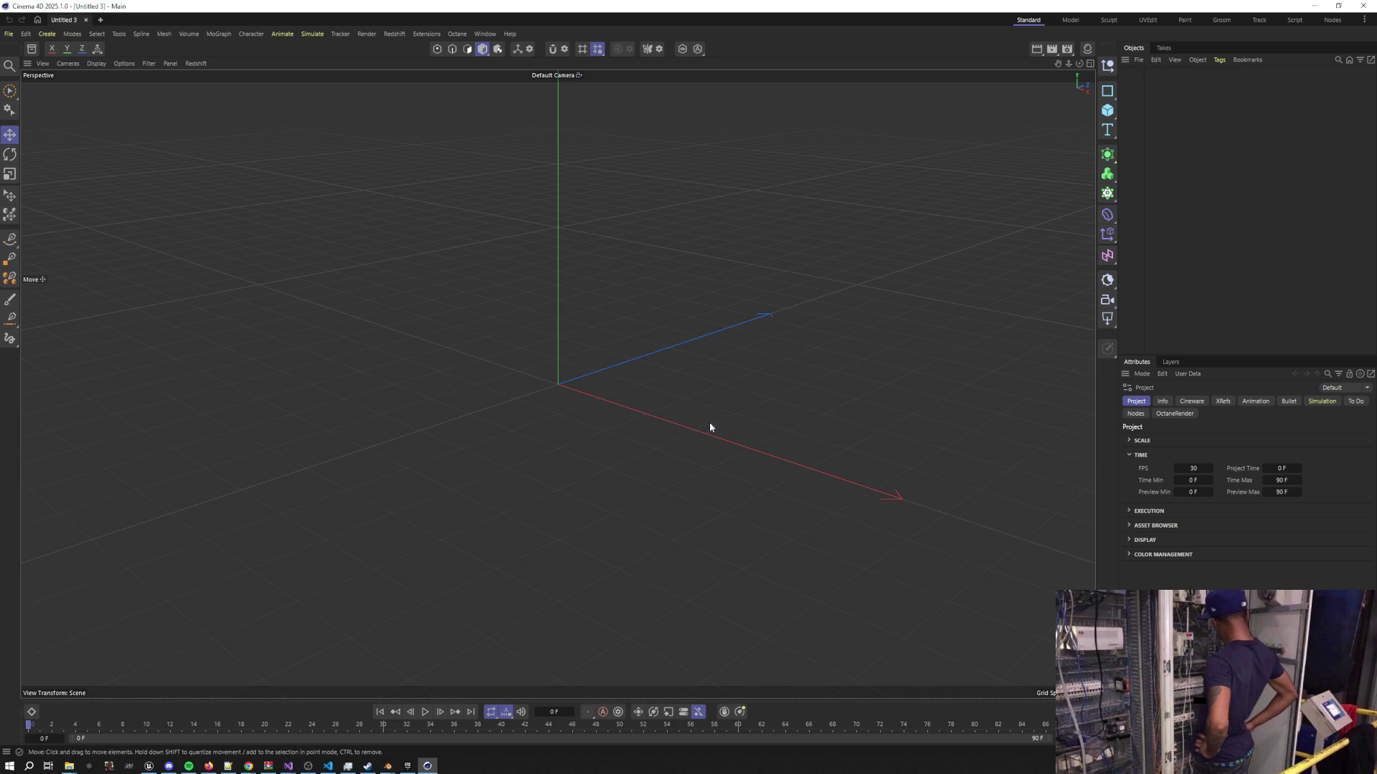
Reopen 1.c4d from File > Open Recent
{"action": "left_click", "coordinate": [9, 34]}
{"action": "mouse_move", "coordinate": [37, 92]}
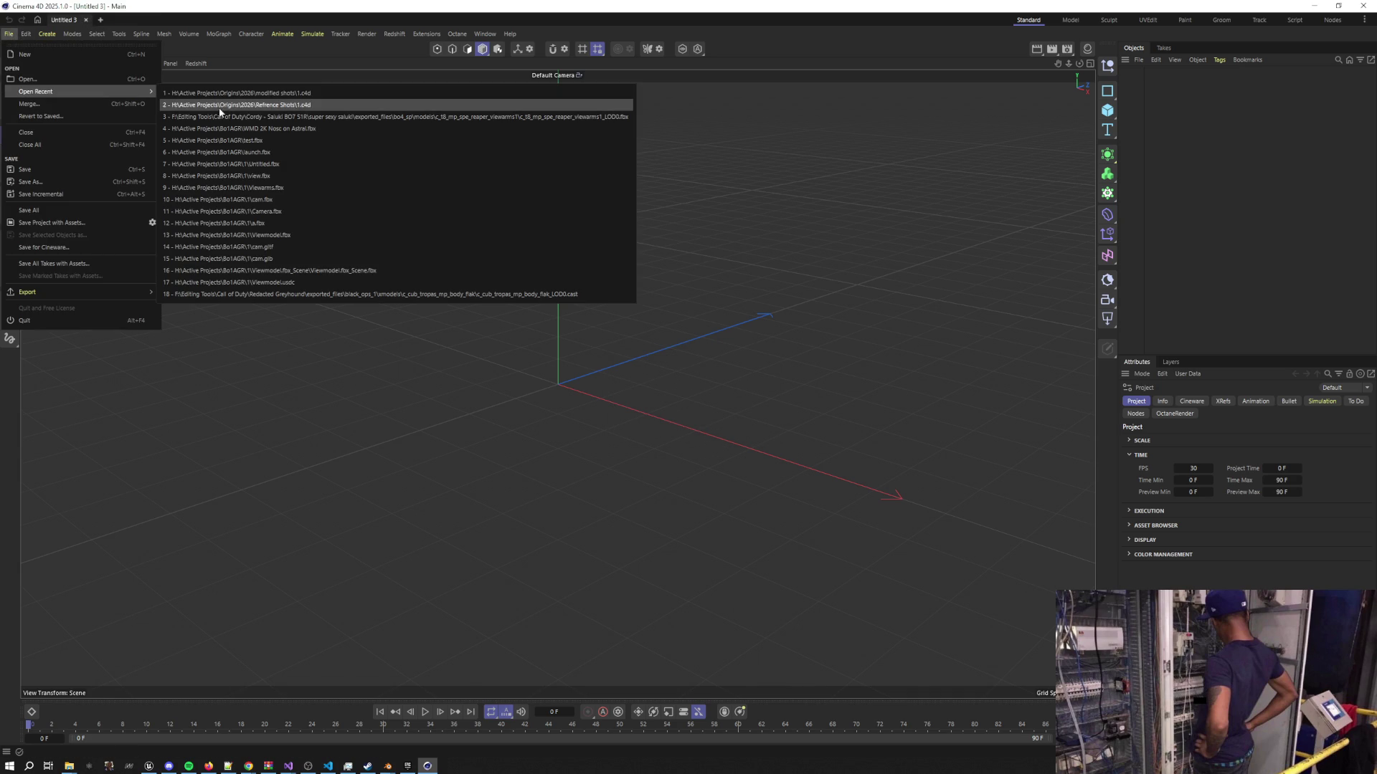
{"action": "left_click", "coordinate": [317, 104]}
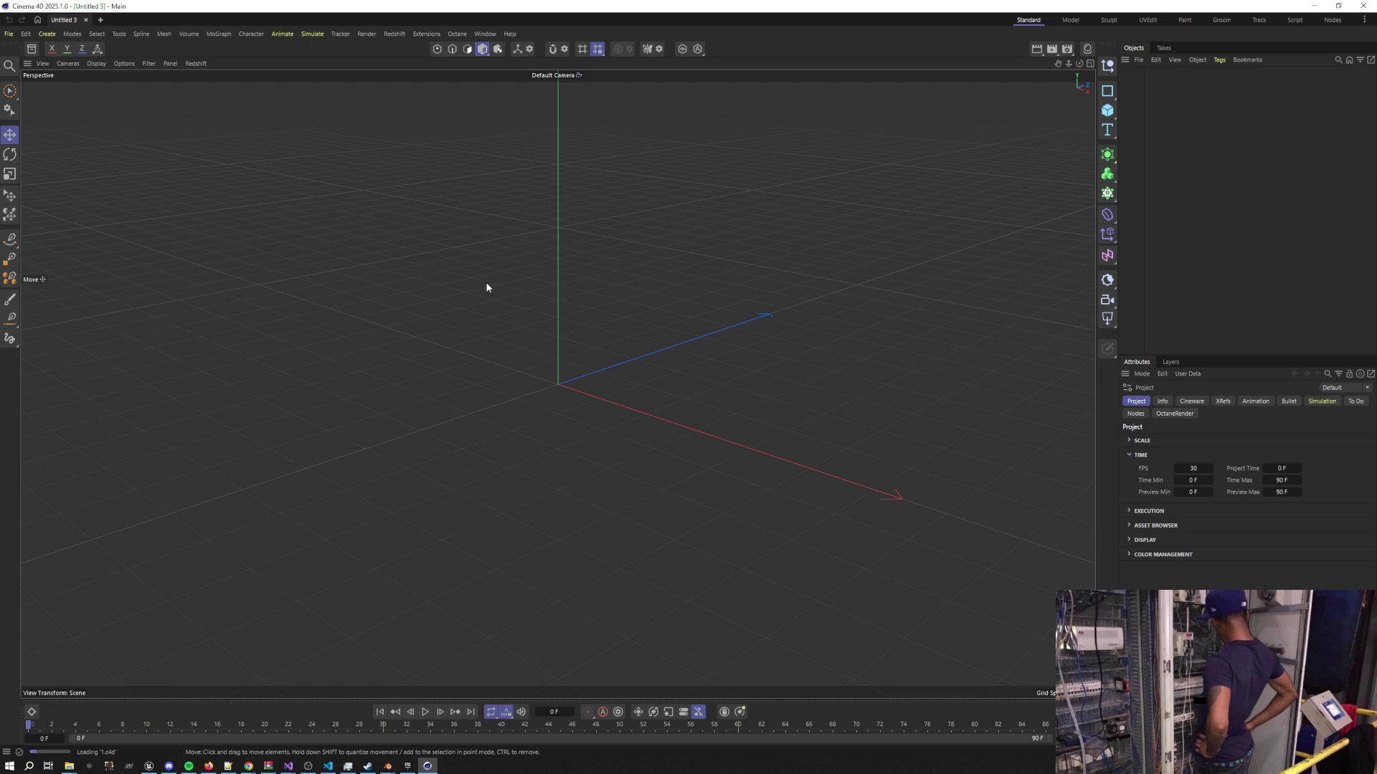
{"action": "mouse_move", "coordinate": [387, 764]}
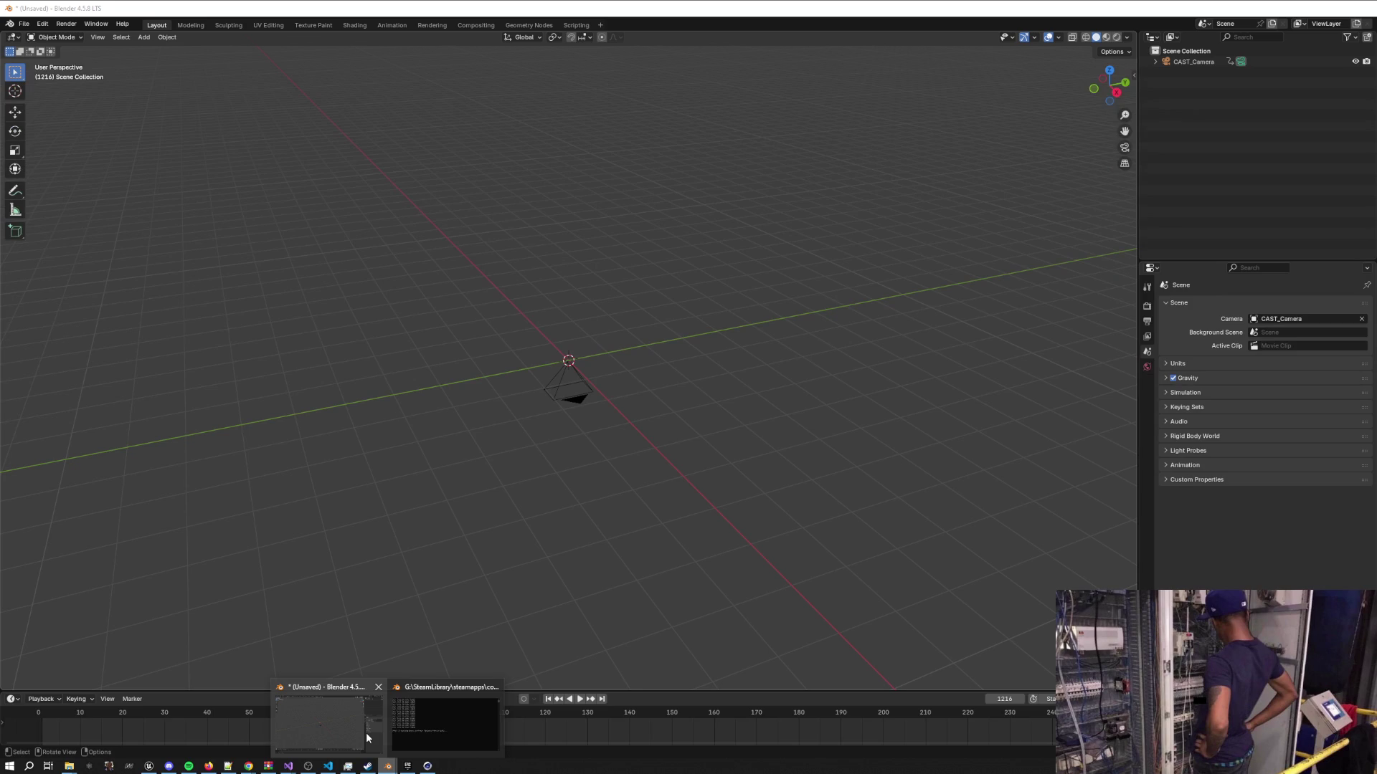
{"action": "left_click", "coordinate": [366, 733]}
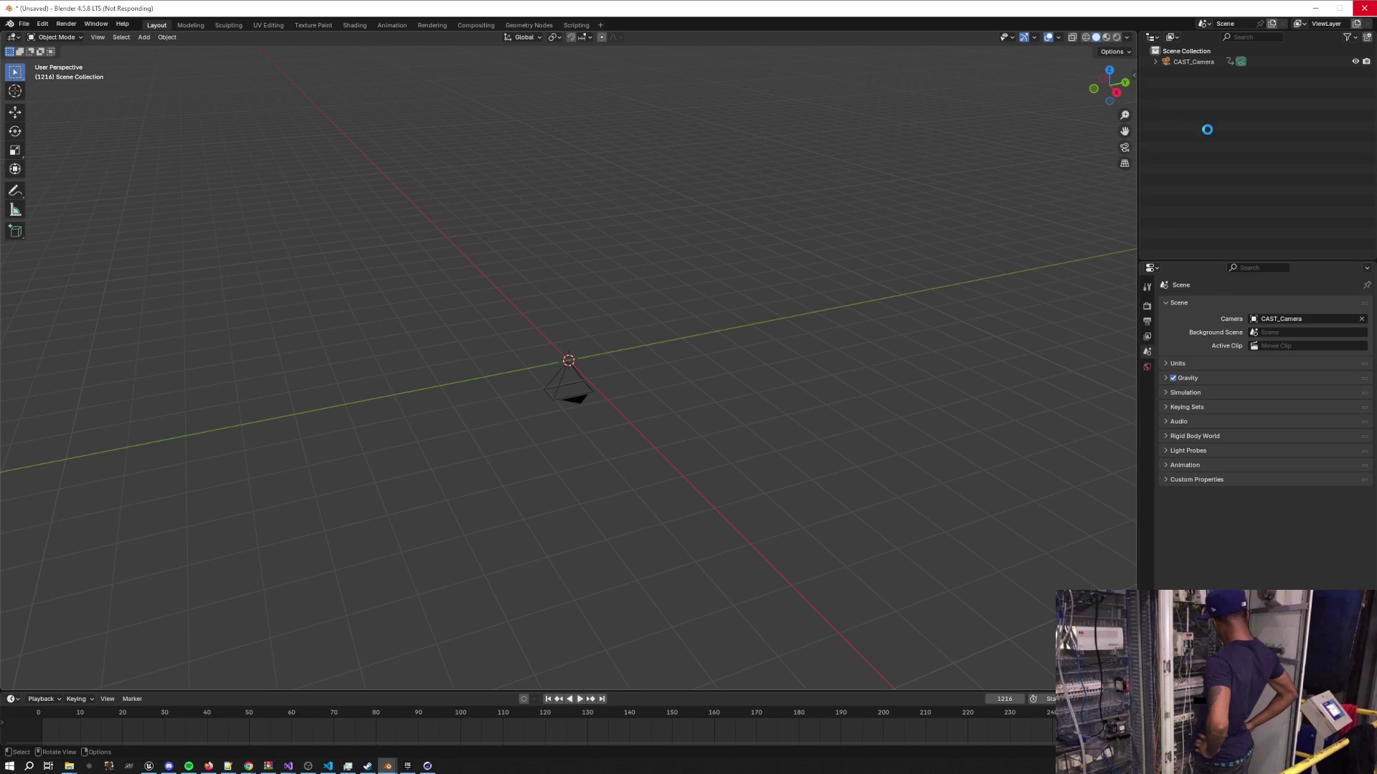
{"action": "mouse_move", "coordinate": [387, 764]}
{"action": "left_click", "coordinate": [502, 710]}
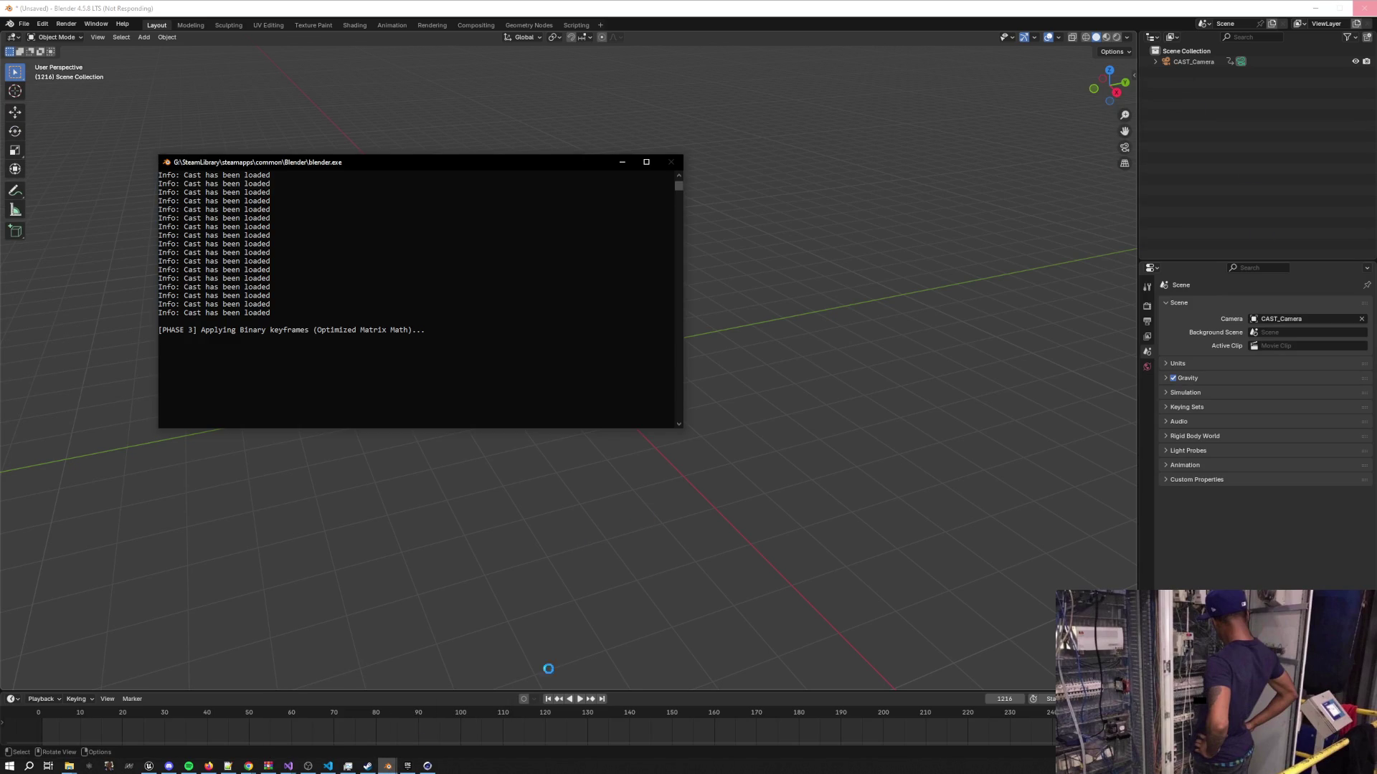
{"action": "left_click", "coordinate": [429, 766]}
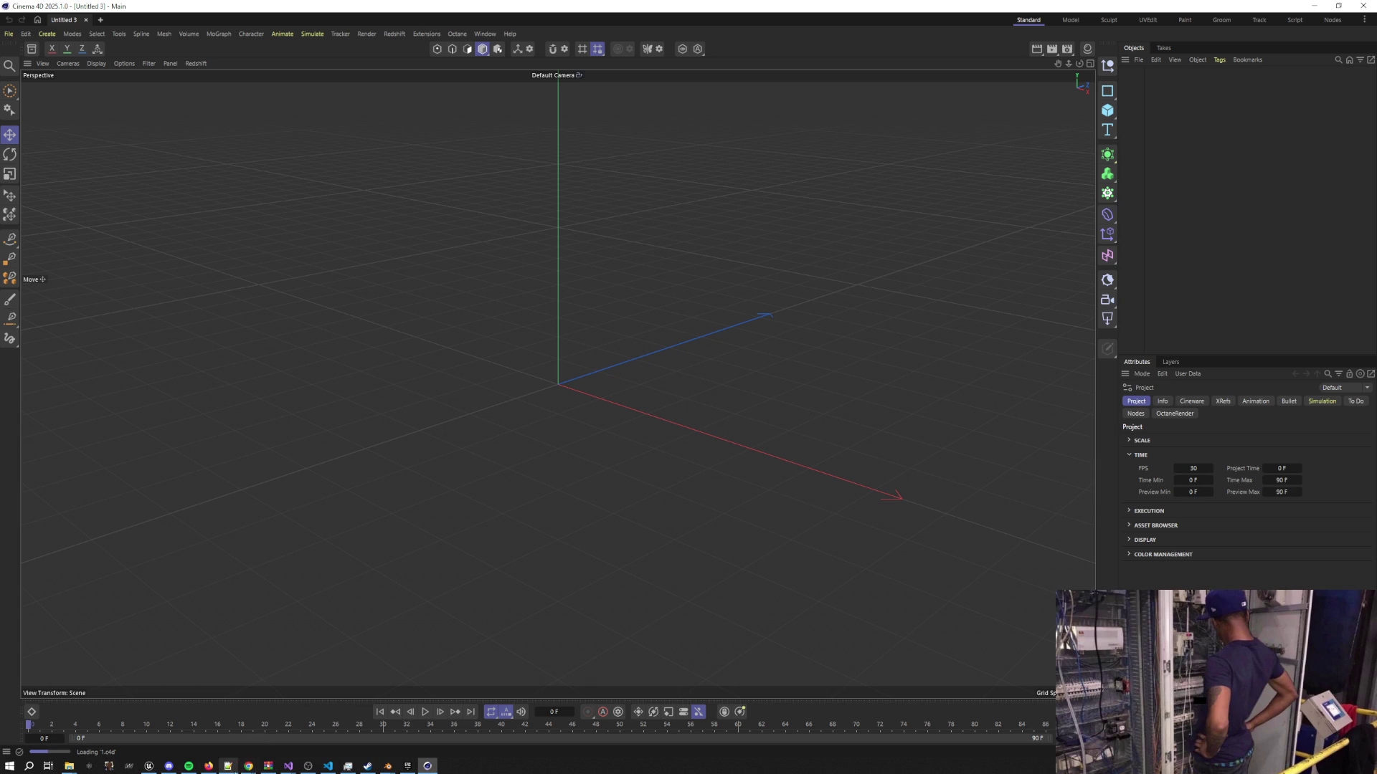
Play Club Soda (feat. Action Bronson) by Flatbush Zombies, then minimize Spotify
{"action": "left_click", "coordinate": [189, 766]}
{"action": "scroll", "coordinate": [502, 459], "scroll_direction": "down", "scroll_amount": 4}
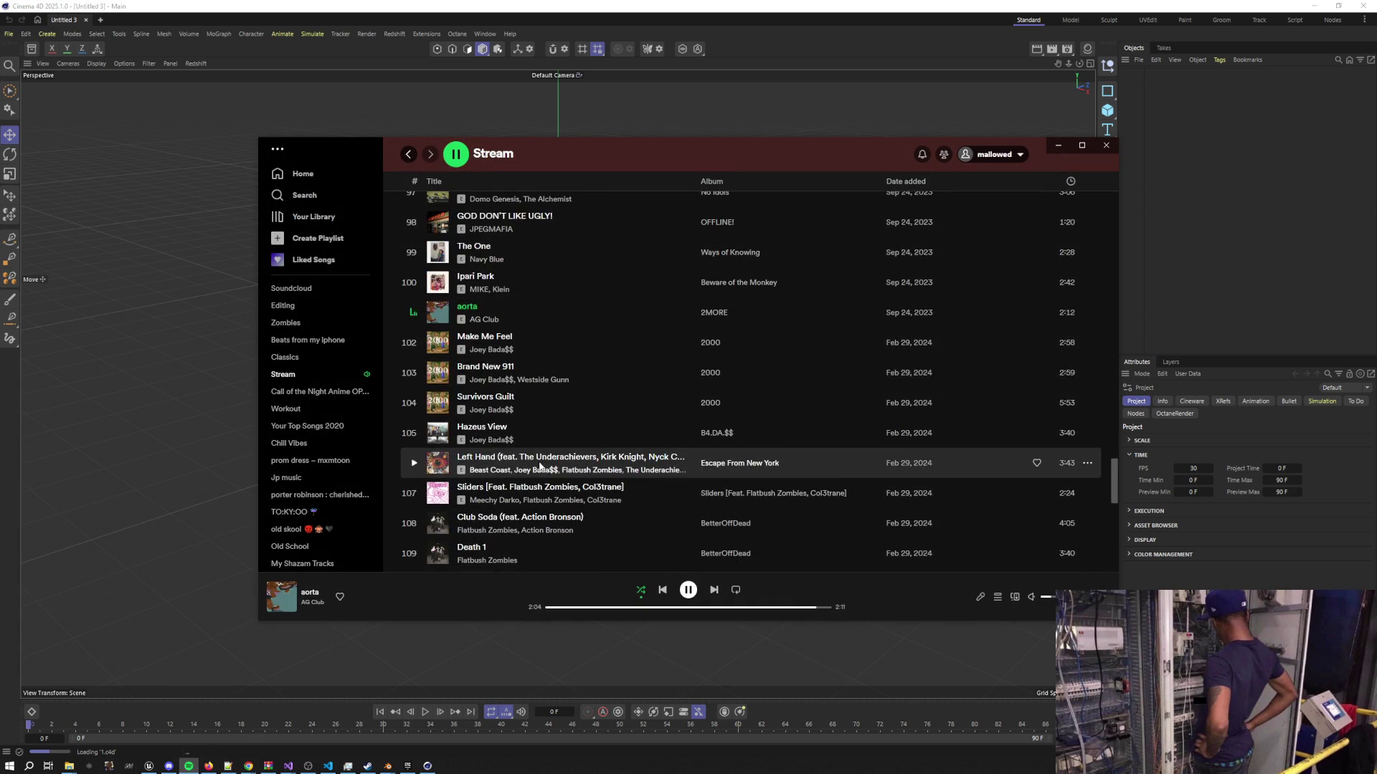
{"action": "left_click", "coordinate": [414, 417]}
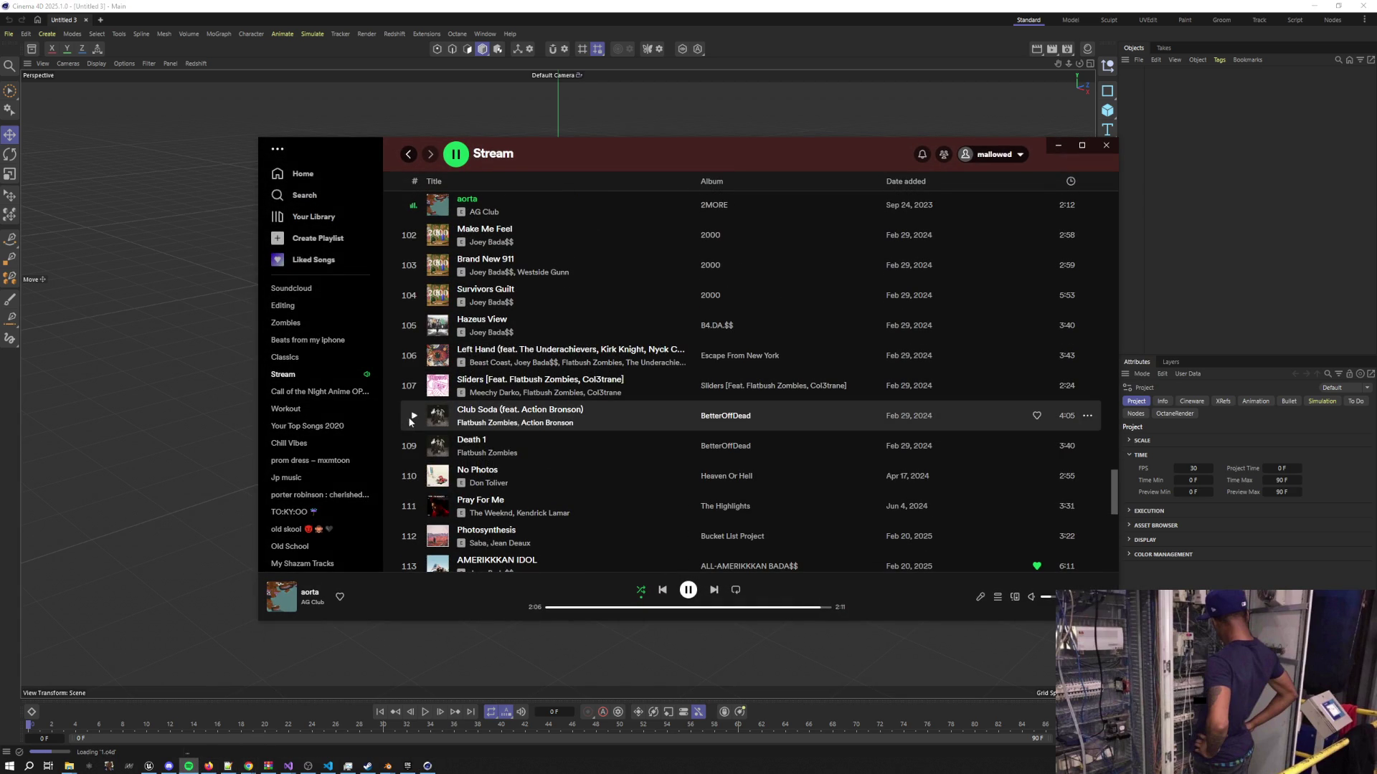
{"action": "left_click", "coordinate": [1058, 146]}
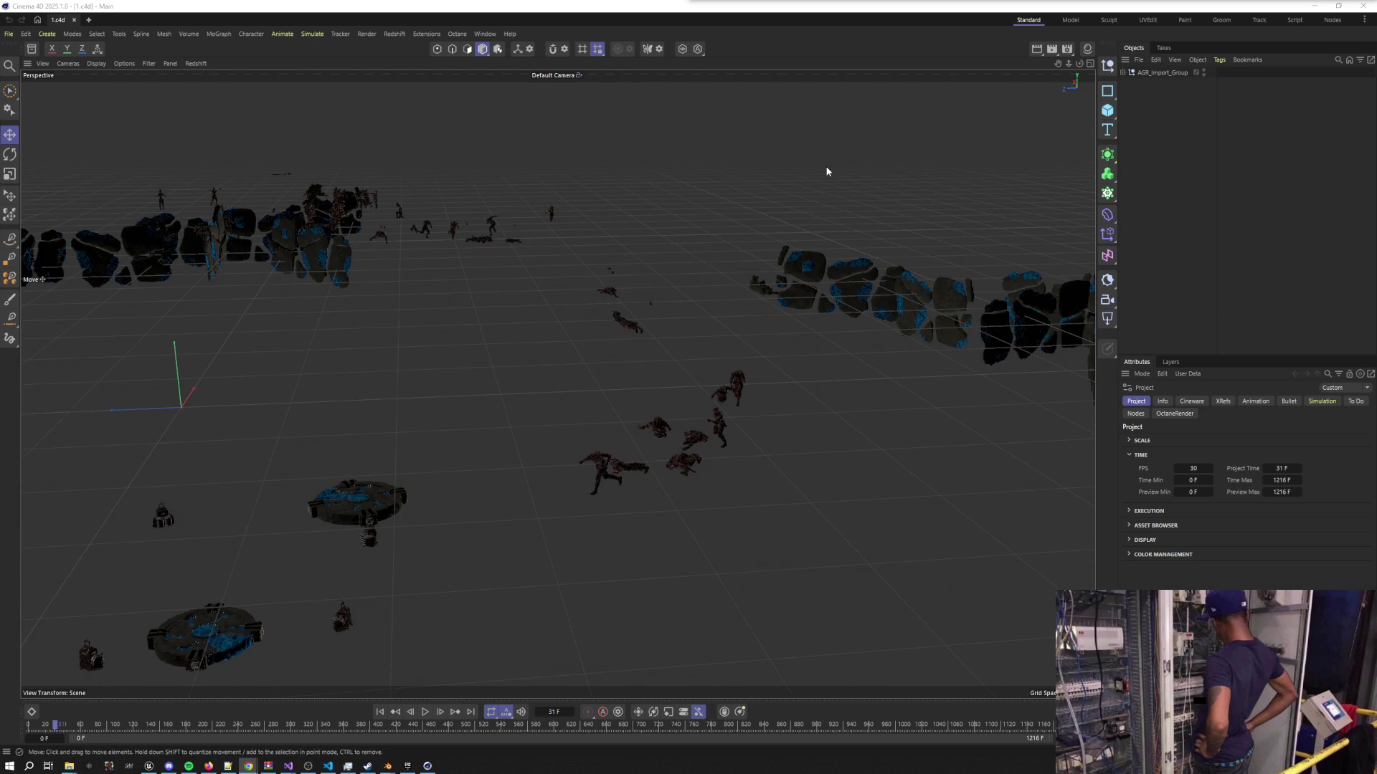
Orbit around the crowded soldier scene to find the robot mech and select it
{"action": "left_click", "coordinate": [1122, 73]}
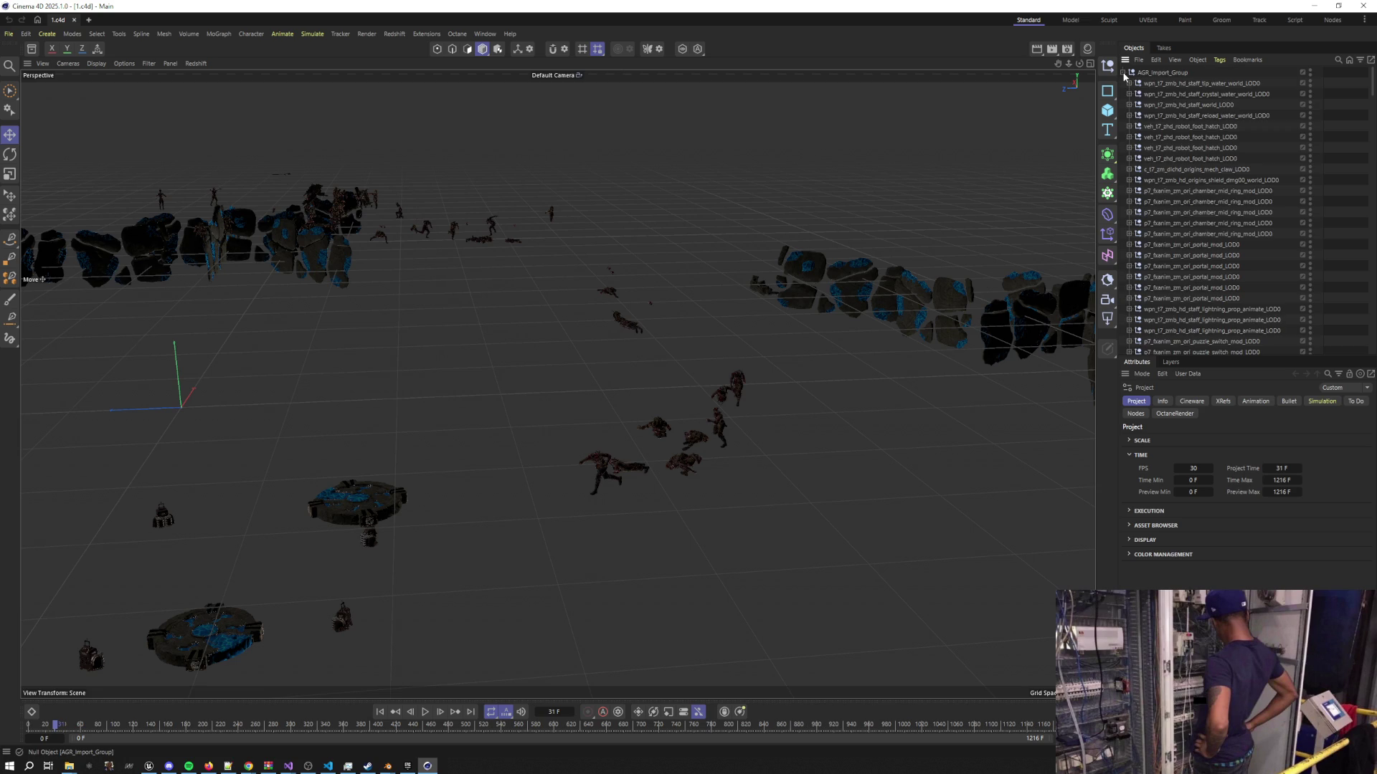
{"action": "scroll", "coordinate": [1216, 287], "scroll_direction": "down", "scroll_amount": 15}
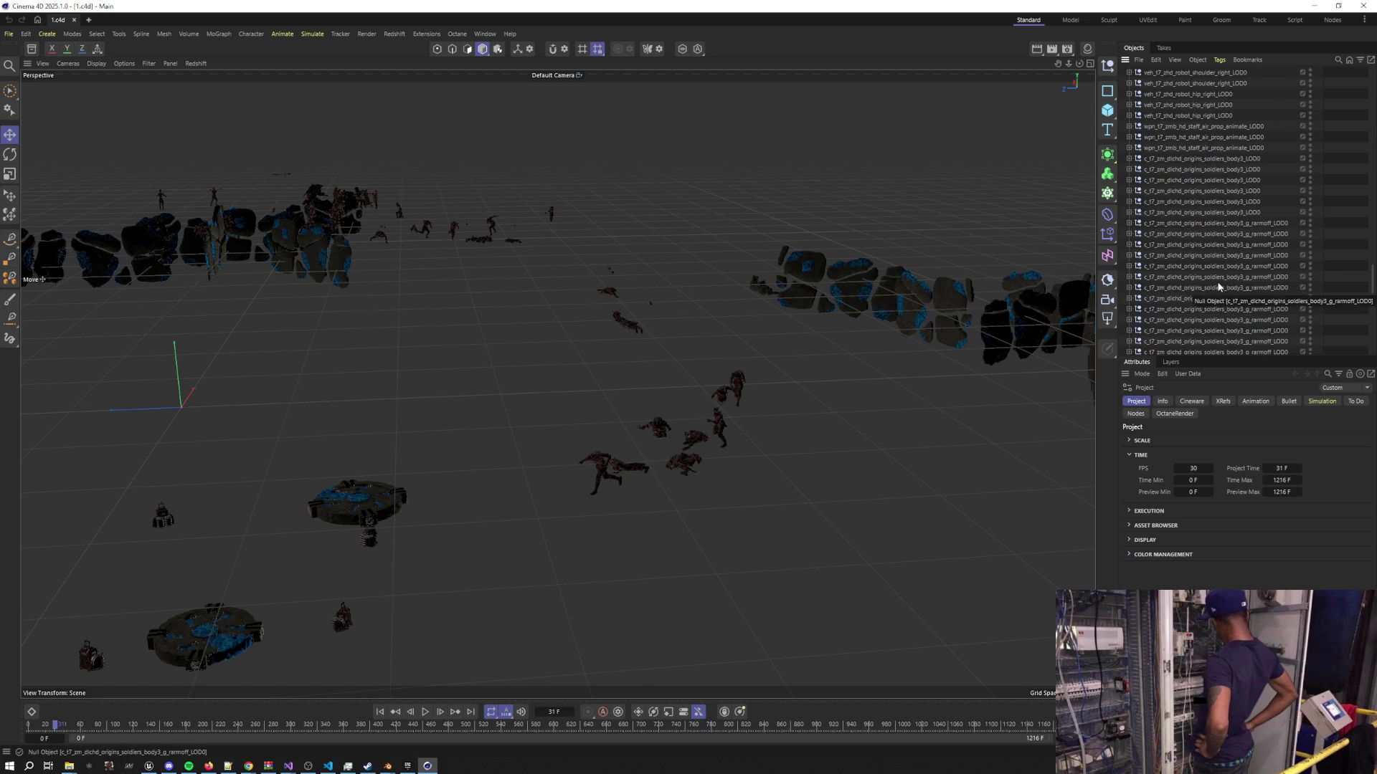
{"action": "scroll", "coordinate": [1218, 287], "scroll_direction": "down", "scroll_amount": 10}
{"action": "mouse_move", "coordinate": [751, 332]}
{"action": "left_mouse_down"}
{"action": "mouse_move", "coordinate": [681, 351]}
{"action": "mouse_move", "coordinate": [561, 332]}
{"action": "mouse_move", "coordinate": [584, 317]}
{"action": "left_mouse_up"}
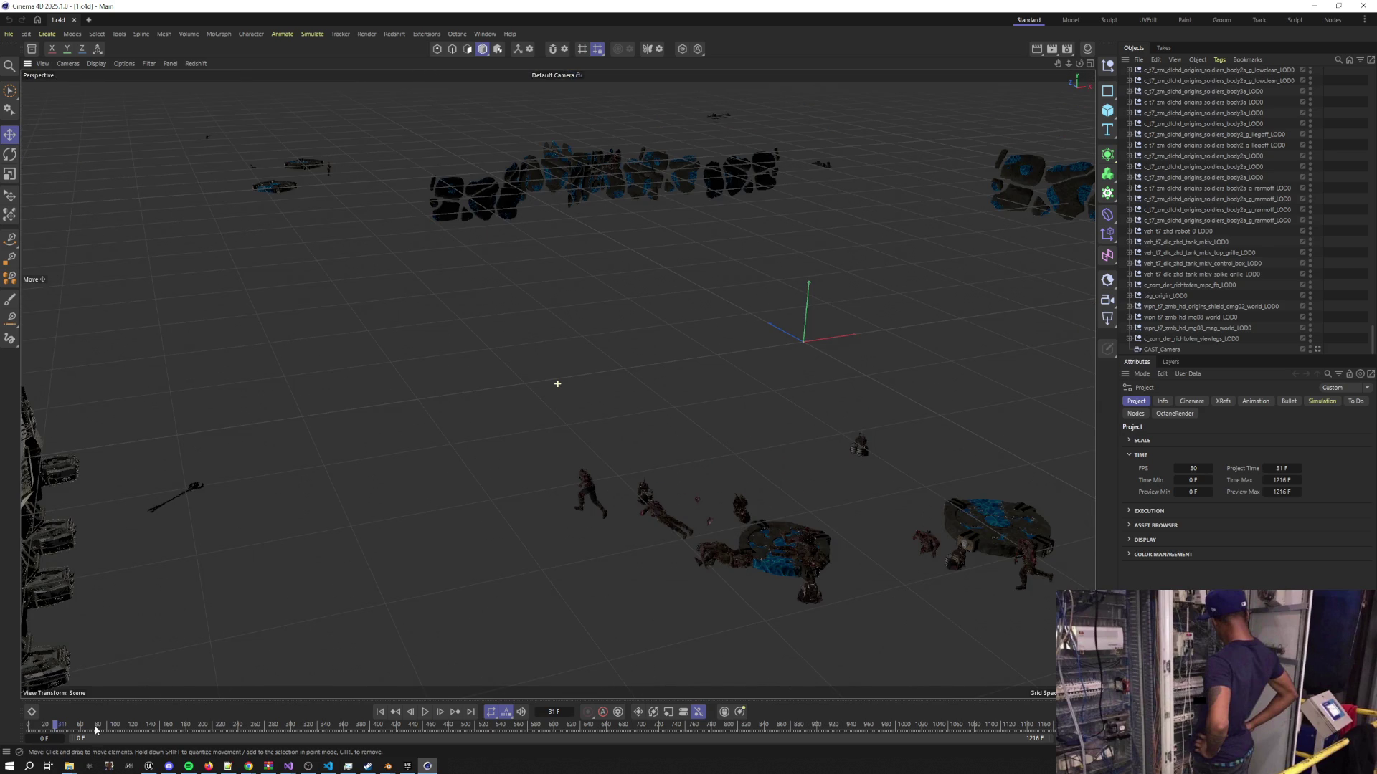
{"action": "mouse_move", "coordinate": [104, 722]}
{"action": "left_mouse_down"}
{"action": "mouse_move", "coordinate": [410, 644]}
{"action": "mouse_move", "coordinate": [462, 566]}
{"action": "mouse_move", "coordinate": [600, 485]}
{"action": "mouse_move", "coordinate": [724, 447]}
{"action": "mouse_move", "coordinate": [839, 455]}
{"action": "mouse_move", "coordinate": [906, 439]}
{"action": "mouse_move", "coordinate": [815, 466]}
{"action": "left_mouse_up"}
{"action": "mouse_move", "coordinate": [571, 385]}
{"action": "left_mouse_down"}
{"action": "mouse_move", "coordinate": [553, 448]}
{"action": "mouse_move", "coordinate": [471, 532]}
{"action": "mouse_move", "coordinate": [370, 549]}
{"action": "mouse_move", "coordinate": [408, 370]}
{"action": "mouse_move", "coordinate": [486, 215]}
{"action": "mouse_move", "coordinate": [618, 170]}
{"action": "mouse_move", "coordinate": [825, 169]}
{"action": "left_mouse_up"}
{"action": "mouse_move", "coordinate": [935, 114]}
{"action": "left_mouse_down"}
{"action": "mouse_move", "coordinate": [746, 153]}
{"action": "mouse_move", "coordinate": [574, 223]}
{"action": "mouse_move", "coordinate": [500, 390]}
{"action": "mouse_move", "coordinate": [785, 385]}
{"action": "left_mouse_up"}
{"action": "left_click_drag", "start_coordinate": [851, 221], "coordinate": [544, 402]}
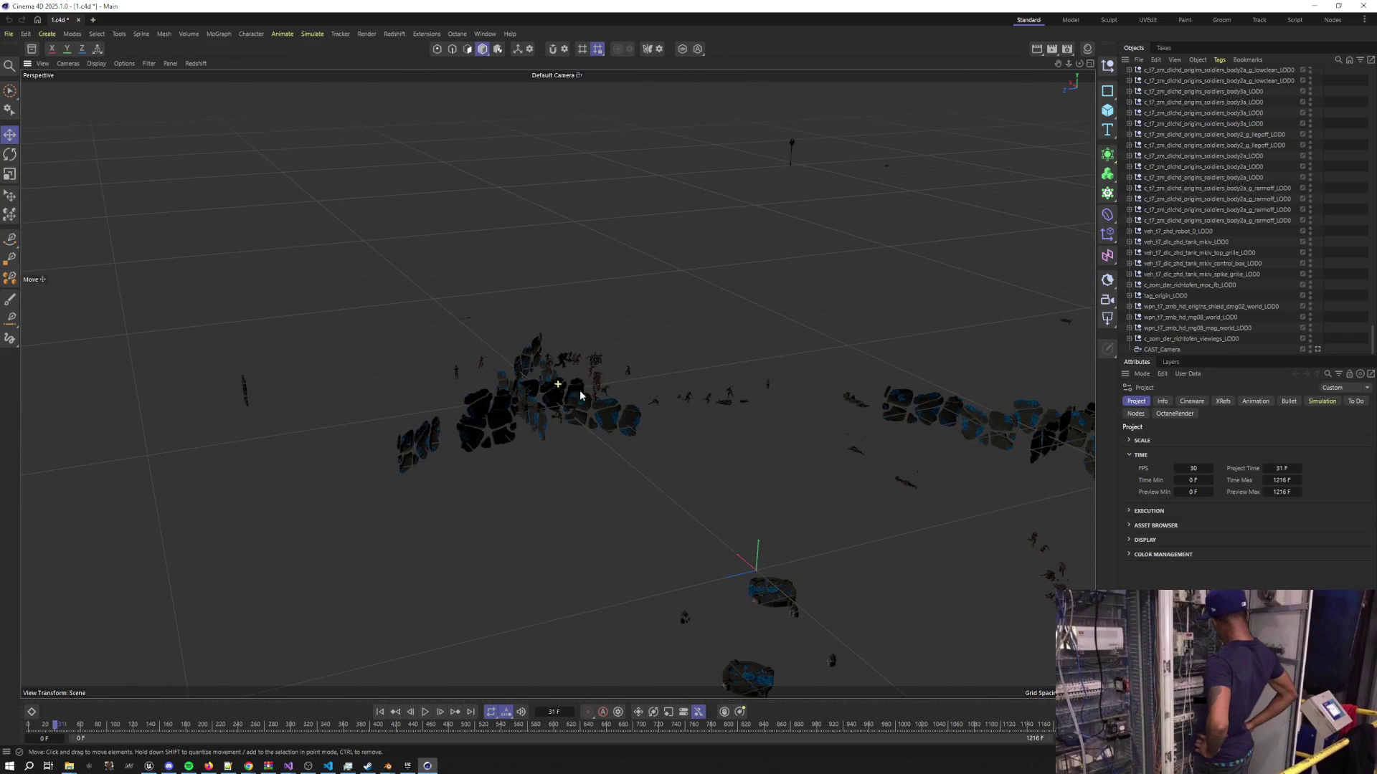
{"action": "scroll", "coordinate": [594, 285], "scroll_direction": "up", "scroll_amount": 8}
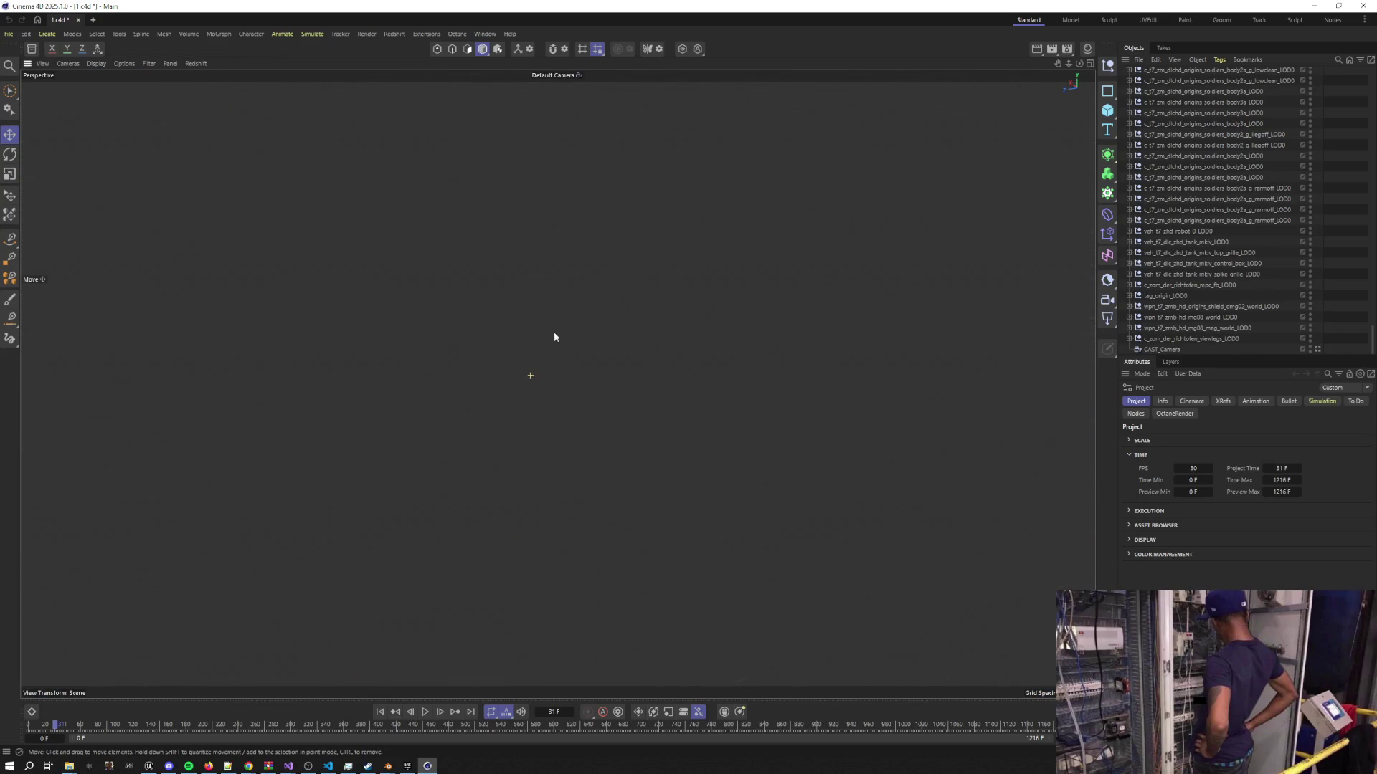
{"action": "scroll", "coordinate": [557, 321], "scroll_direction": "down", "scroll_amount": 3}
{"action": "left_click", "coordinate": [541, 427]}
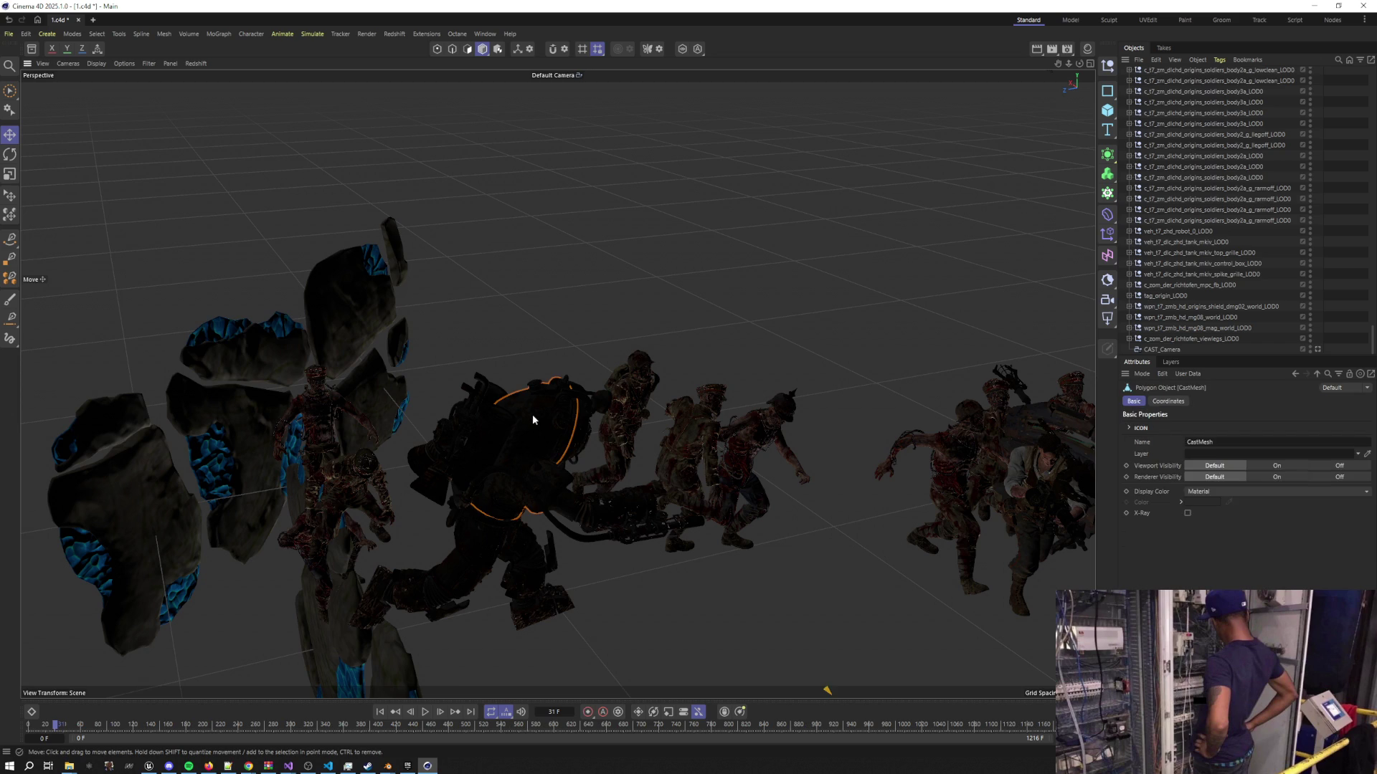
Select the whole mech body group and paste it into a new empty scene
{"action": "scroll", "coordinate": [1176, 230], "scroll_direction": "up", "scroll_amount": 5}
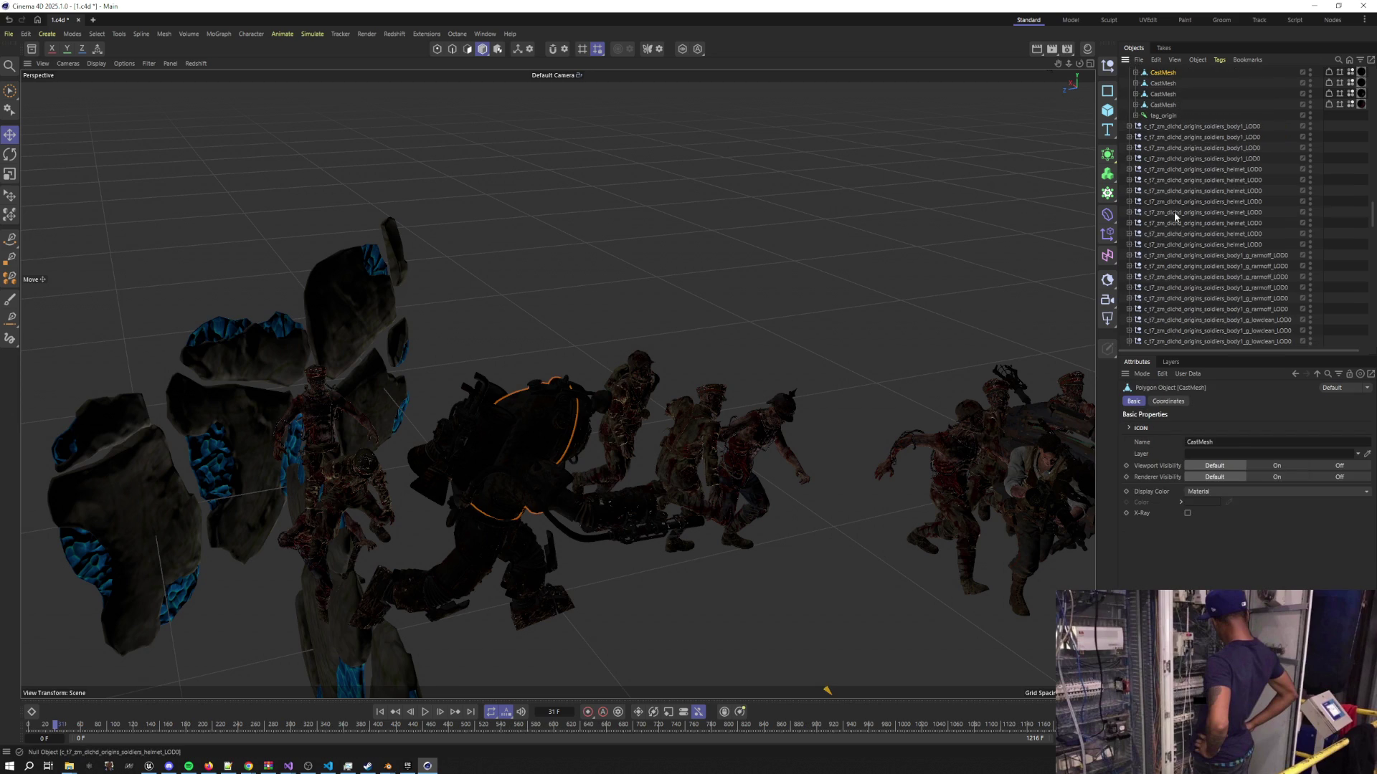
{"action": "scroll", "coordinate": [1176, 231], "scroll_direction": "up", "scroll_amount": 5}
{"action": "left_click", "coordinate": [1130, 115]}
{"action": "left_click", "coordinate": [1177, 115]}
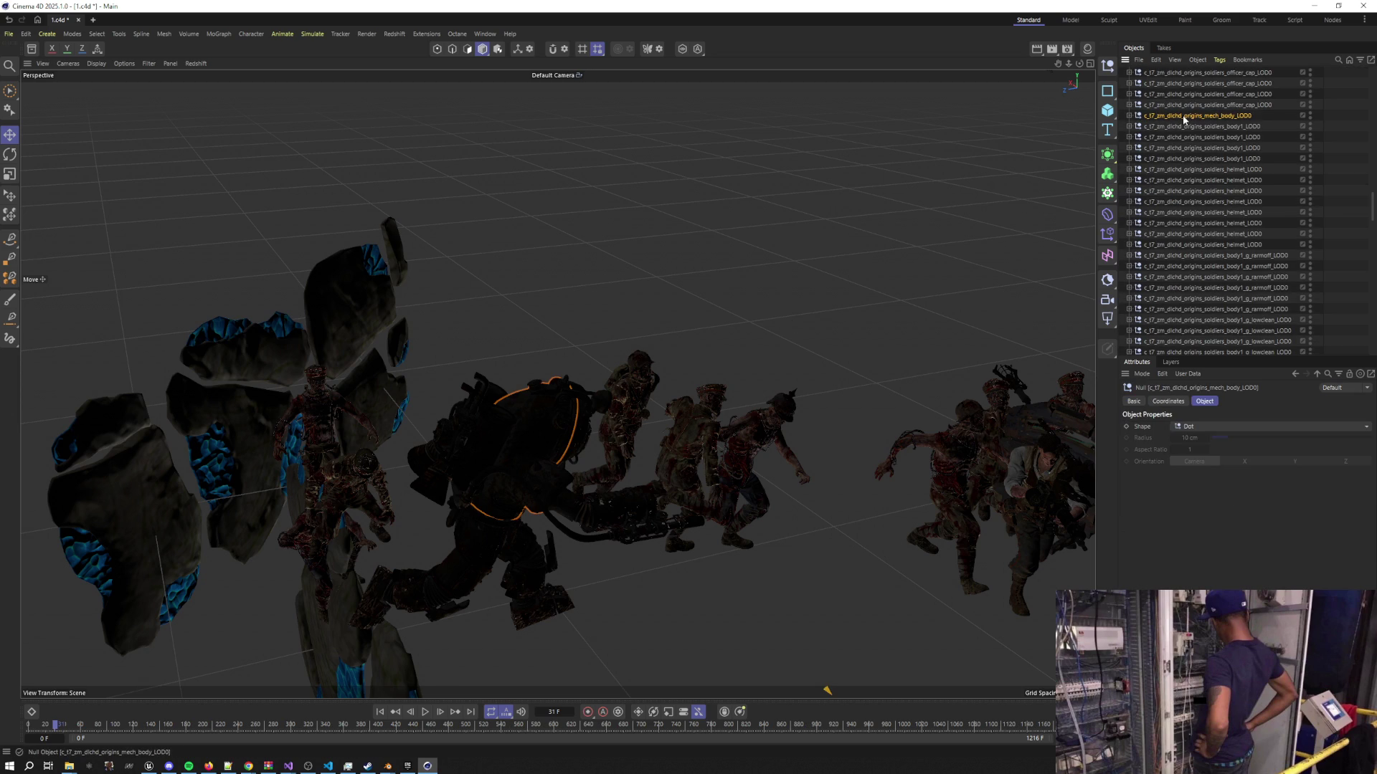
{"action": "left_click", "coordinate": [93, 19]}
{"action": "key", "text": "ctrl+v"}
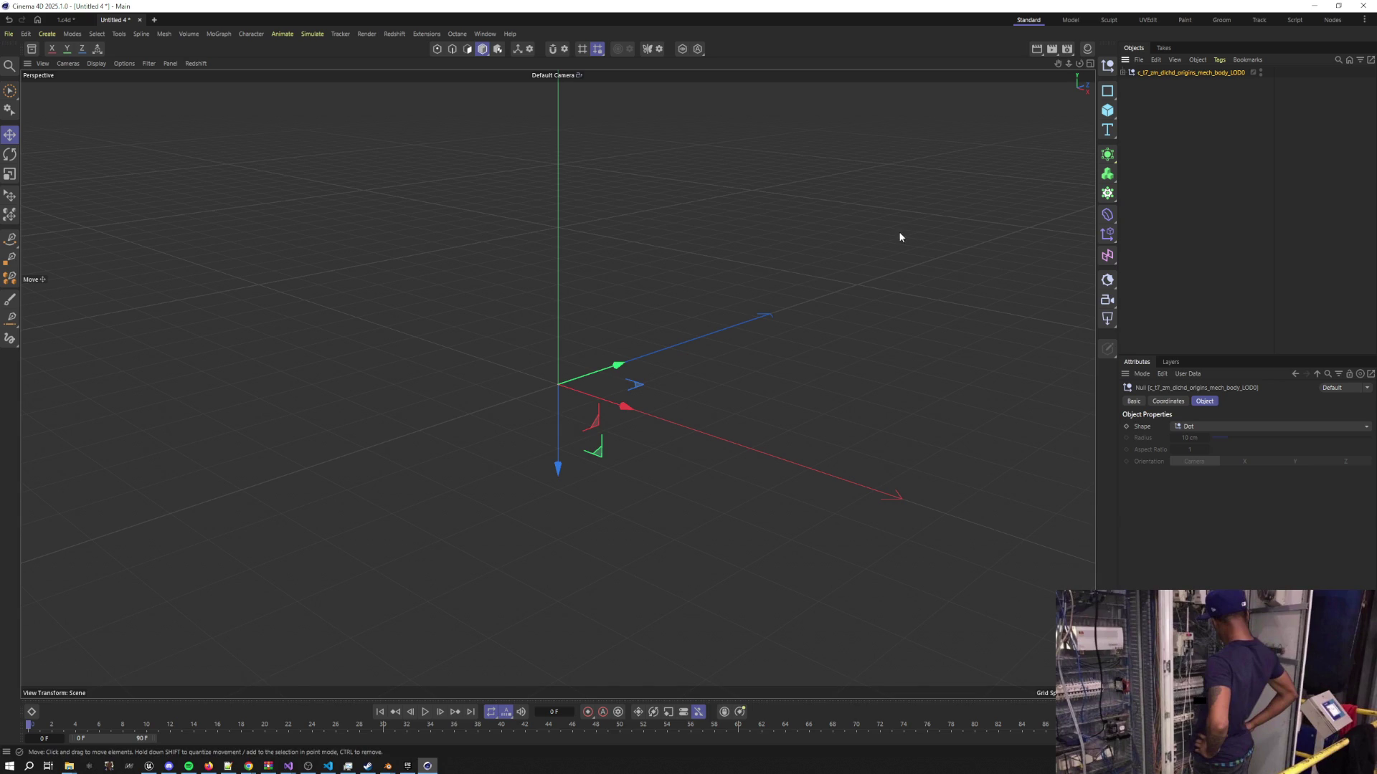
Inspect the pasted mech body in Untitled 4 and orbit it into view
{"action": "left_click", "coordinate": [1124, 72]}
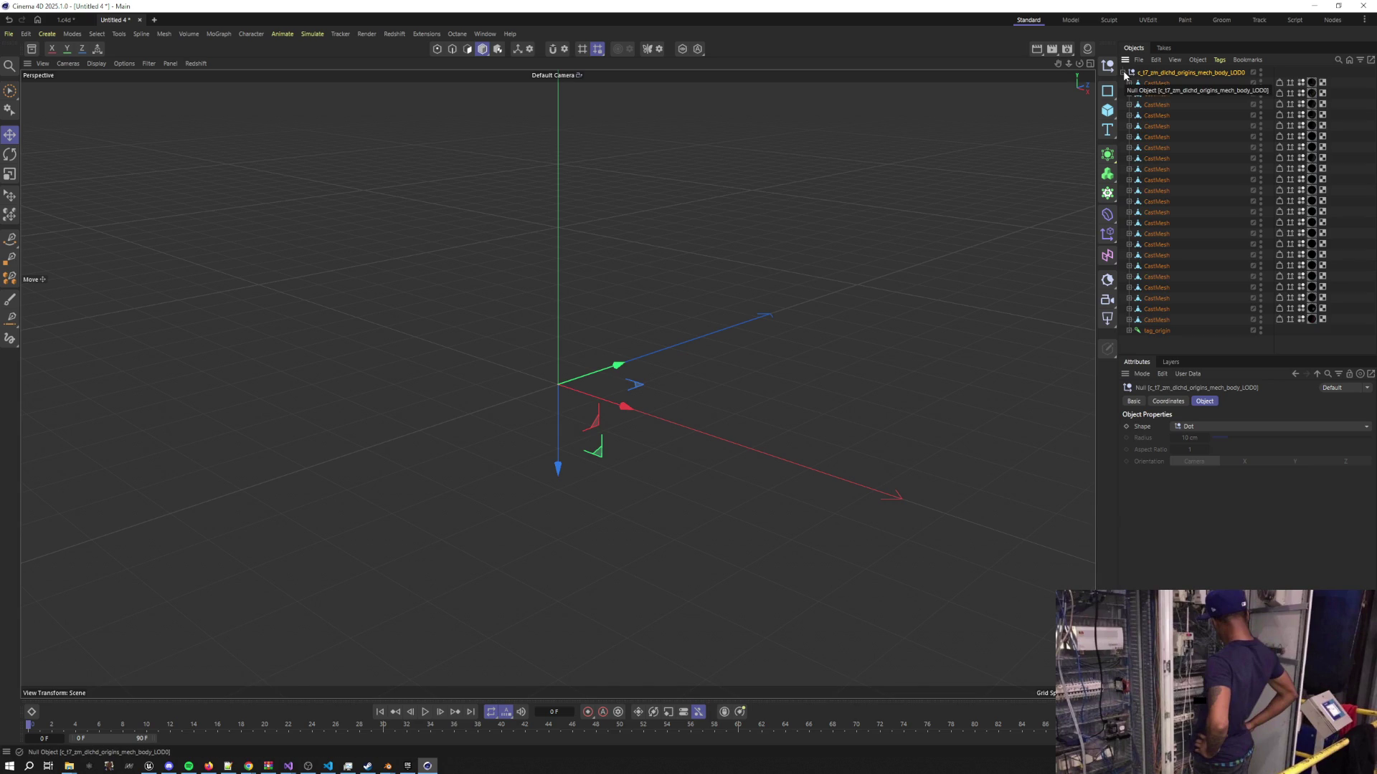
{"action": "left_click", "coordinate": [1124, 73]}
{"action": "left_click", "coordinate": [596, 406]}
{"action": "mouse_move", "coordinate": [596, 406]}
{"action": "left_mouse_down", "text": "alt"}
{"action": "mouse_move", "coordinate": [184, 366]}
{"action": "mouse_move", "coordinate": [270, 347]}
{"action": "left_mouse_up", "text": "alt"}
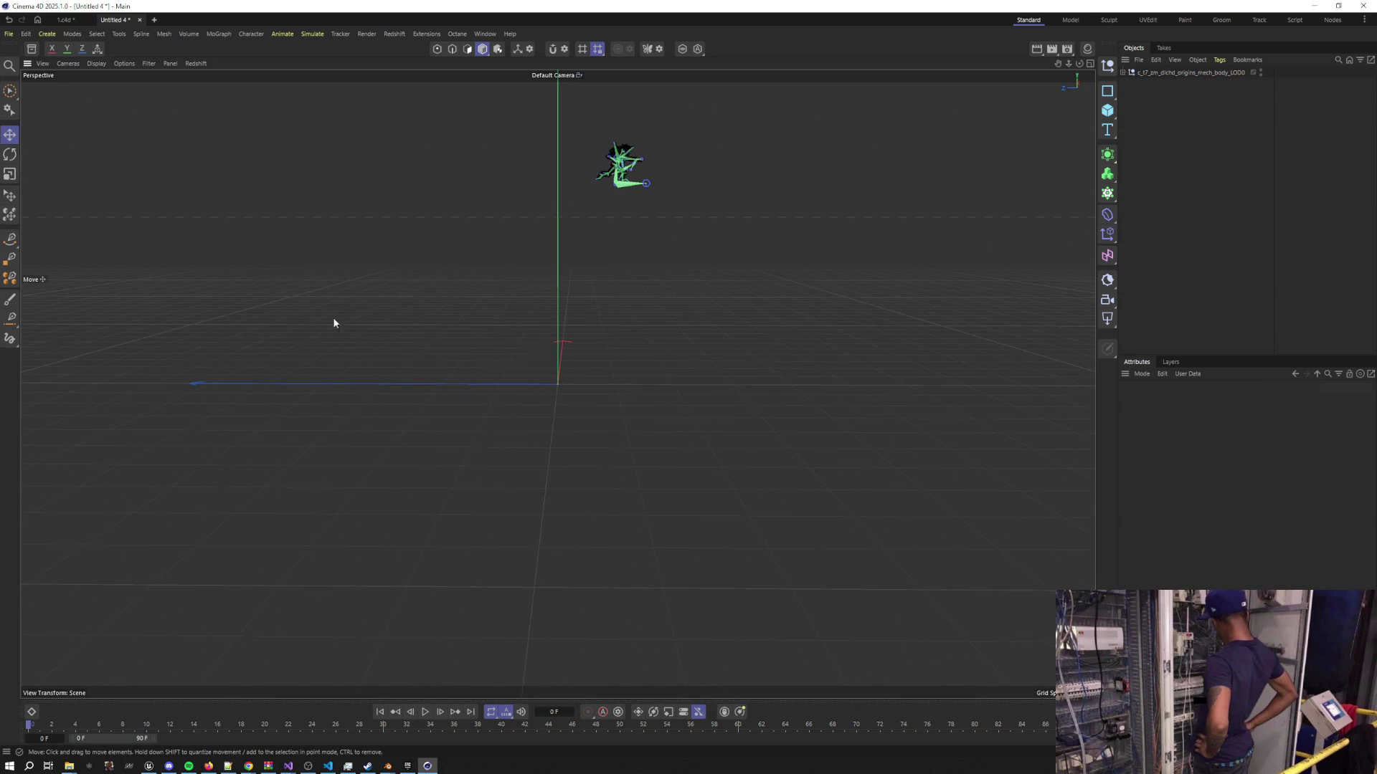
Open the FBX export settings, review the Up Axis choices unchanged, then switch to Unreal Engine
{"action": "left_click", "coordinate": [15, 36]}
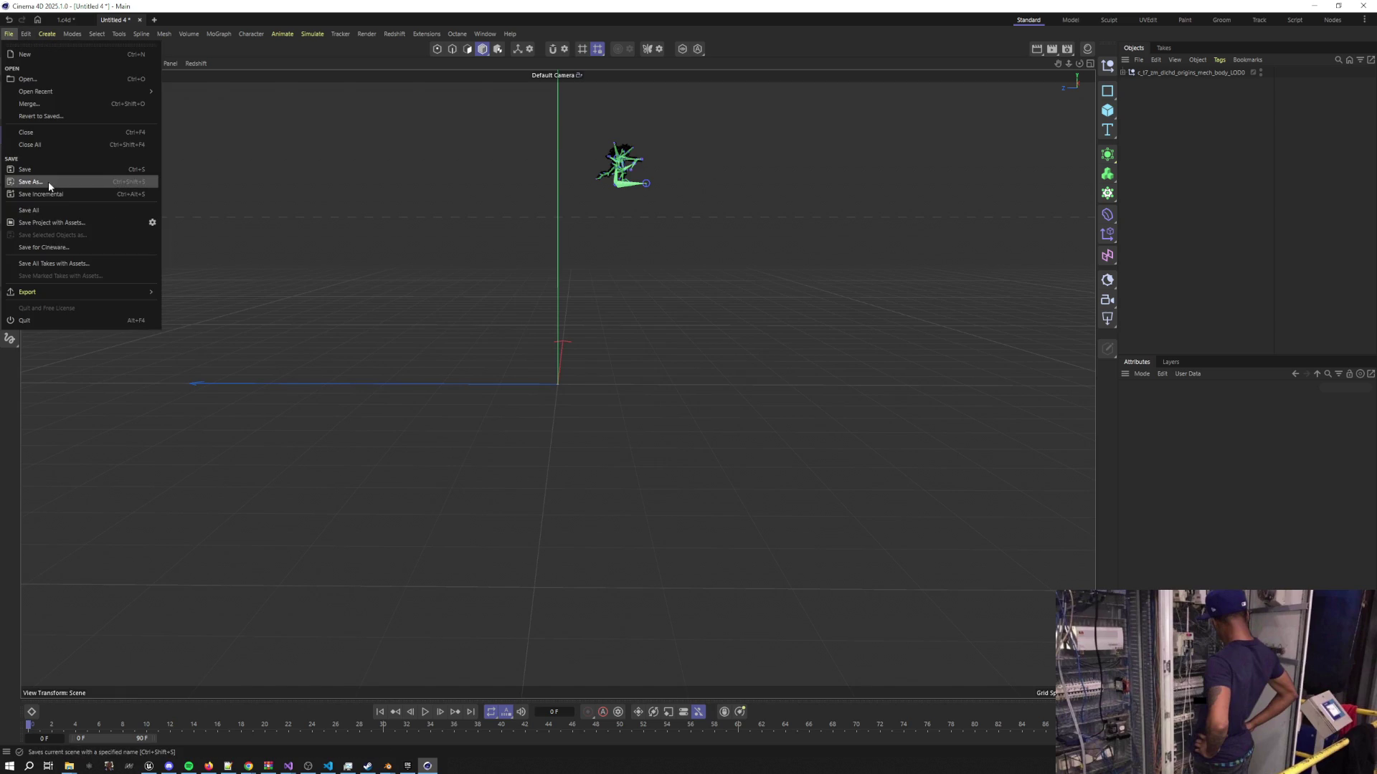
{"action": "mouse_move", "coordinate": [67, 291]}
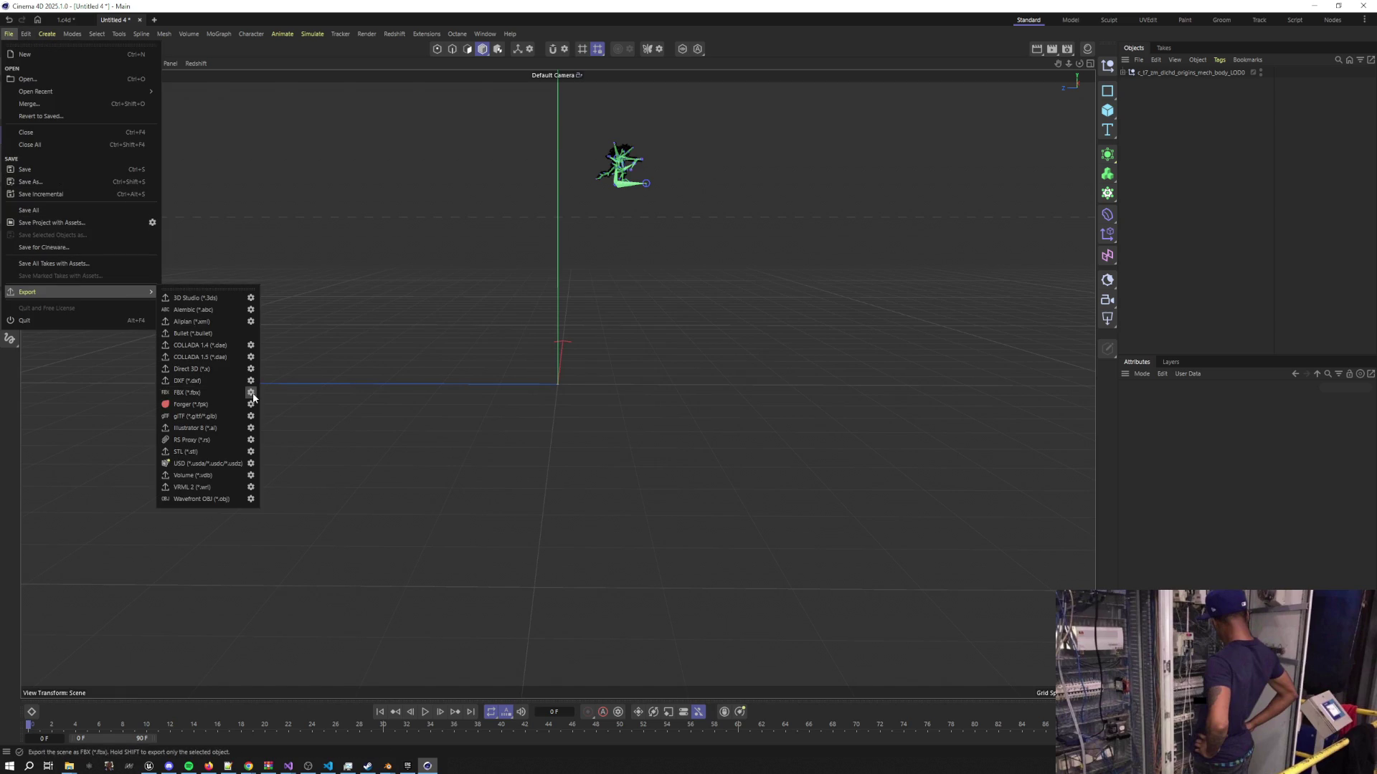
{"action": "left_click", "coordinate": [216, 392]}
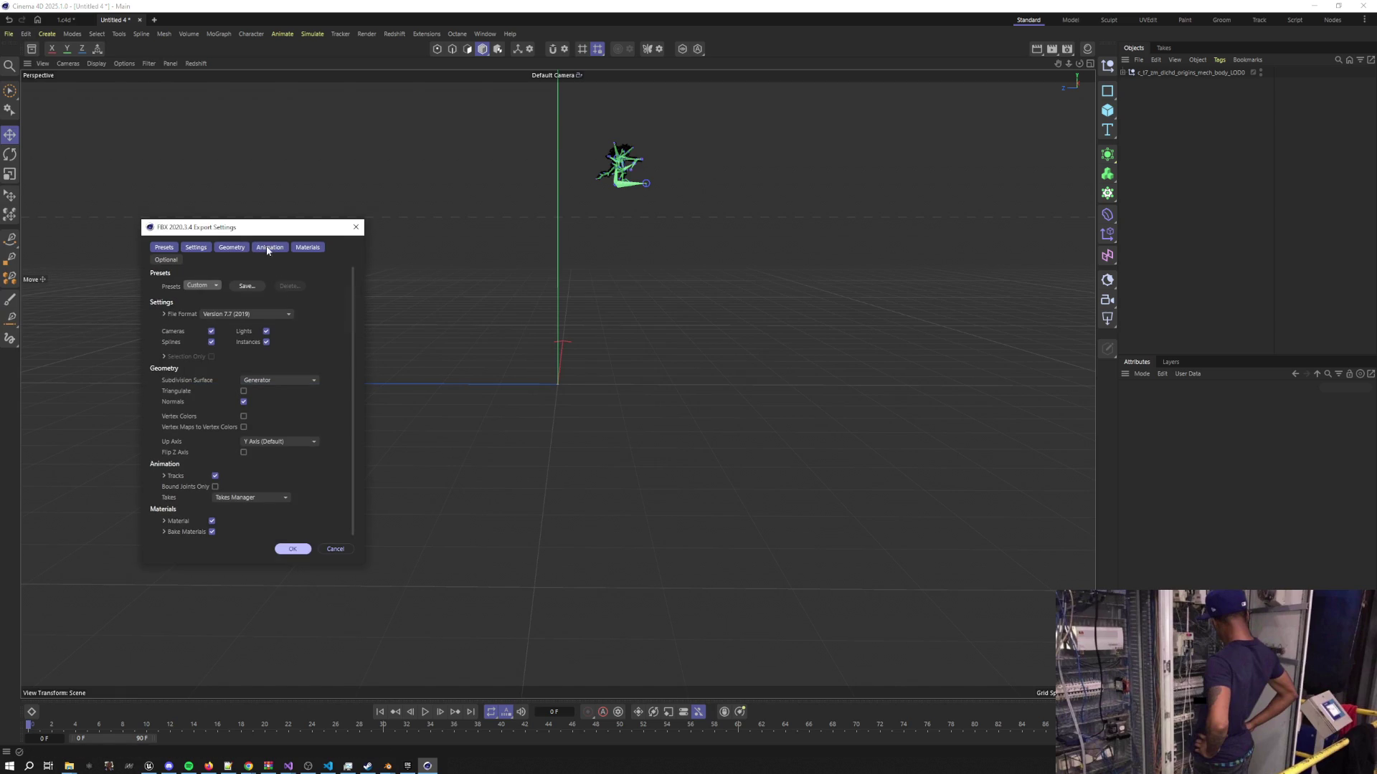
{"action": "left_click_drag", "start_coordinate": [237, 230], "coordinate": [581, 230]}
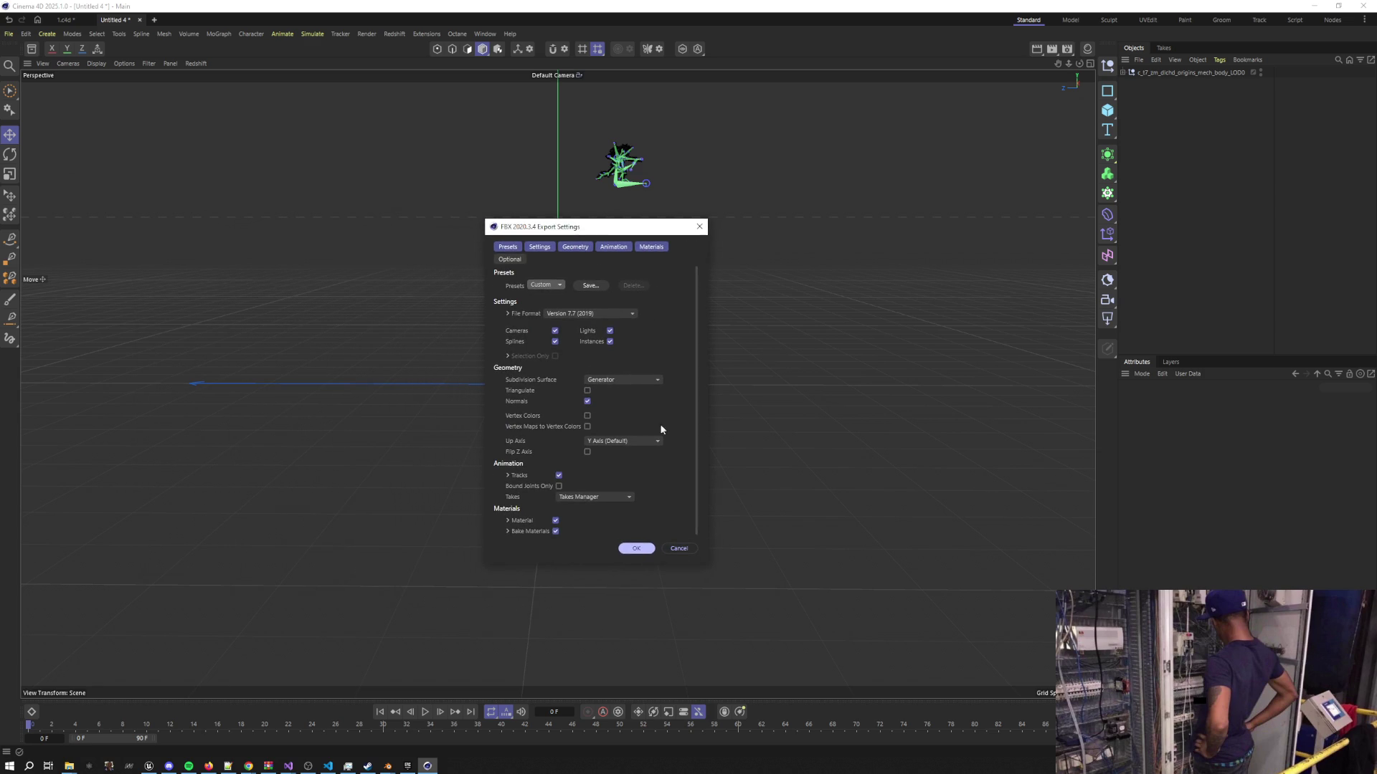
{"action": "left_click", "coordinate": [639, 442]}
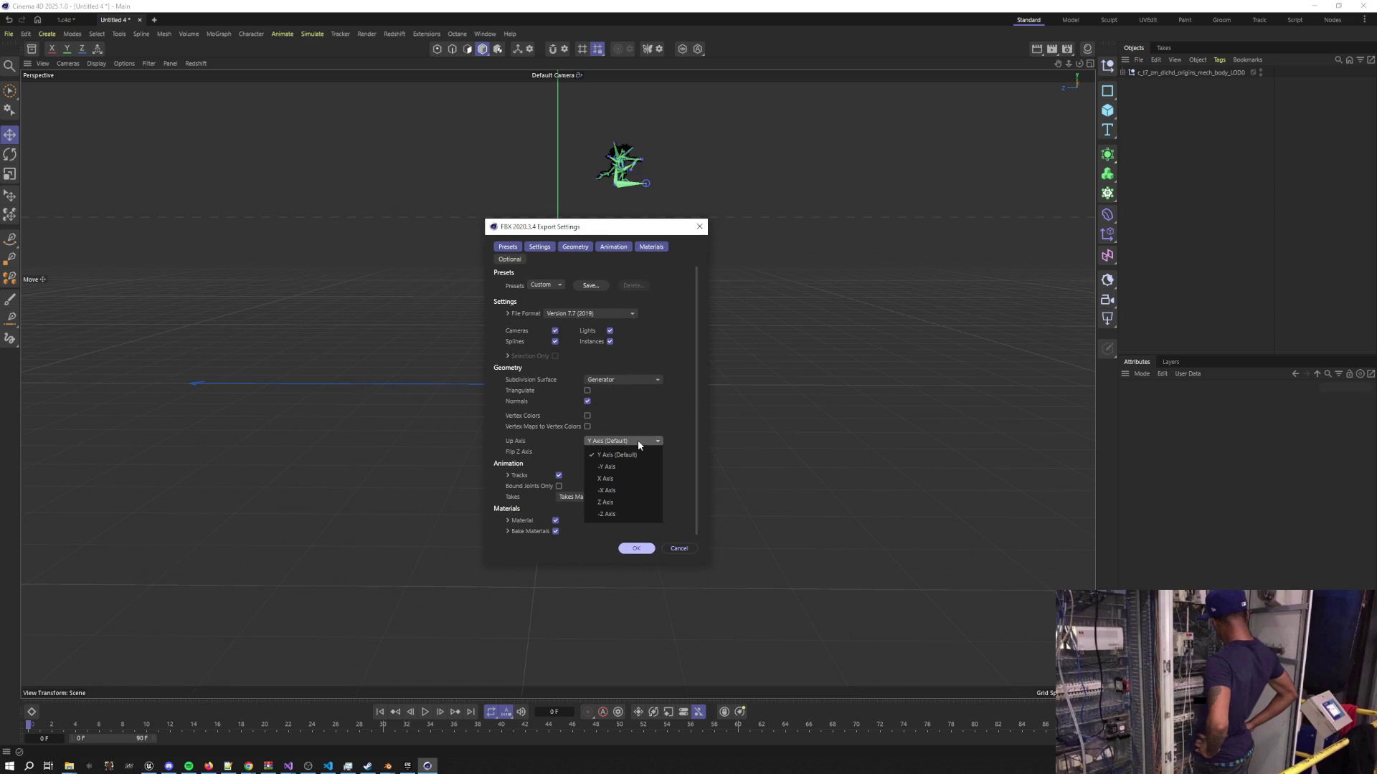
{"action": "left_click", "coordinate": [275, 755]}
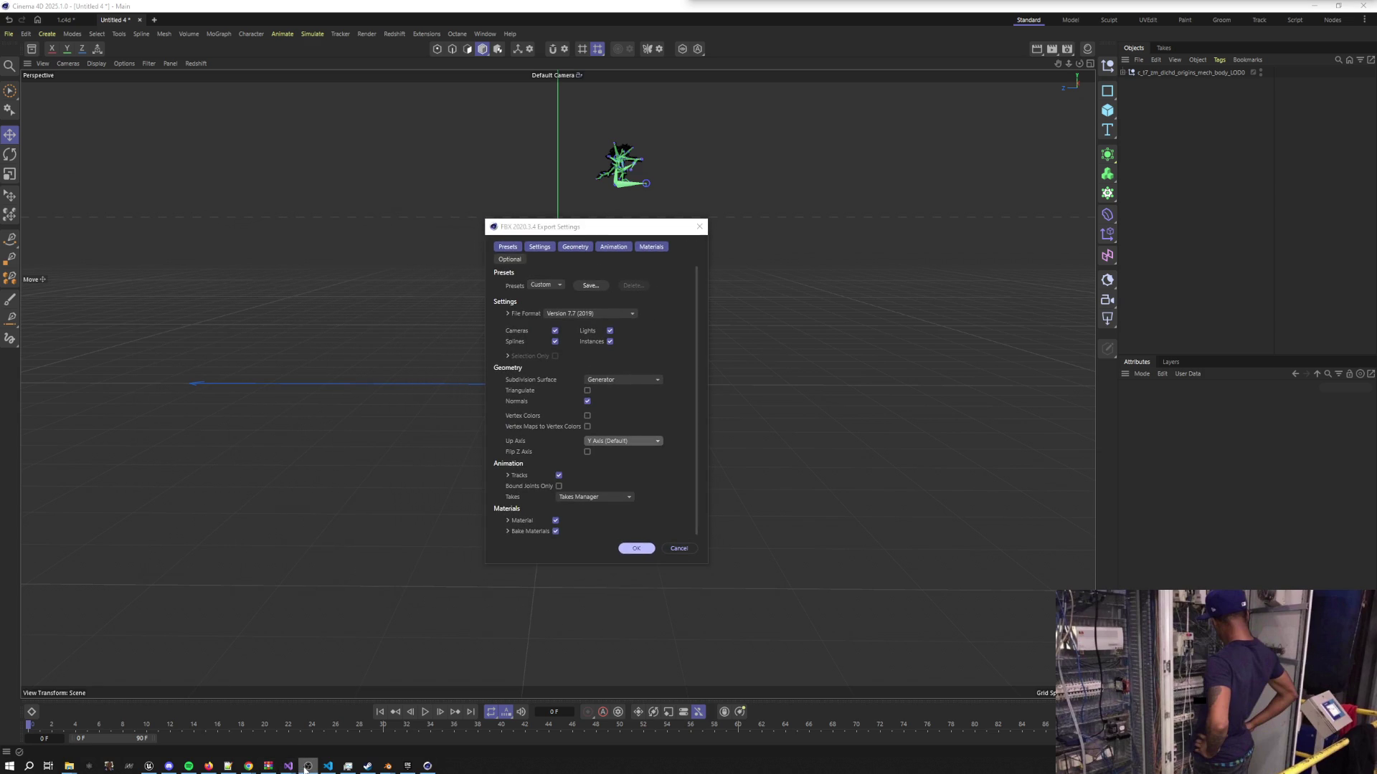
{"action": "left_click", "coordinate": [149, 766]}
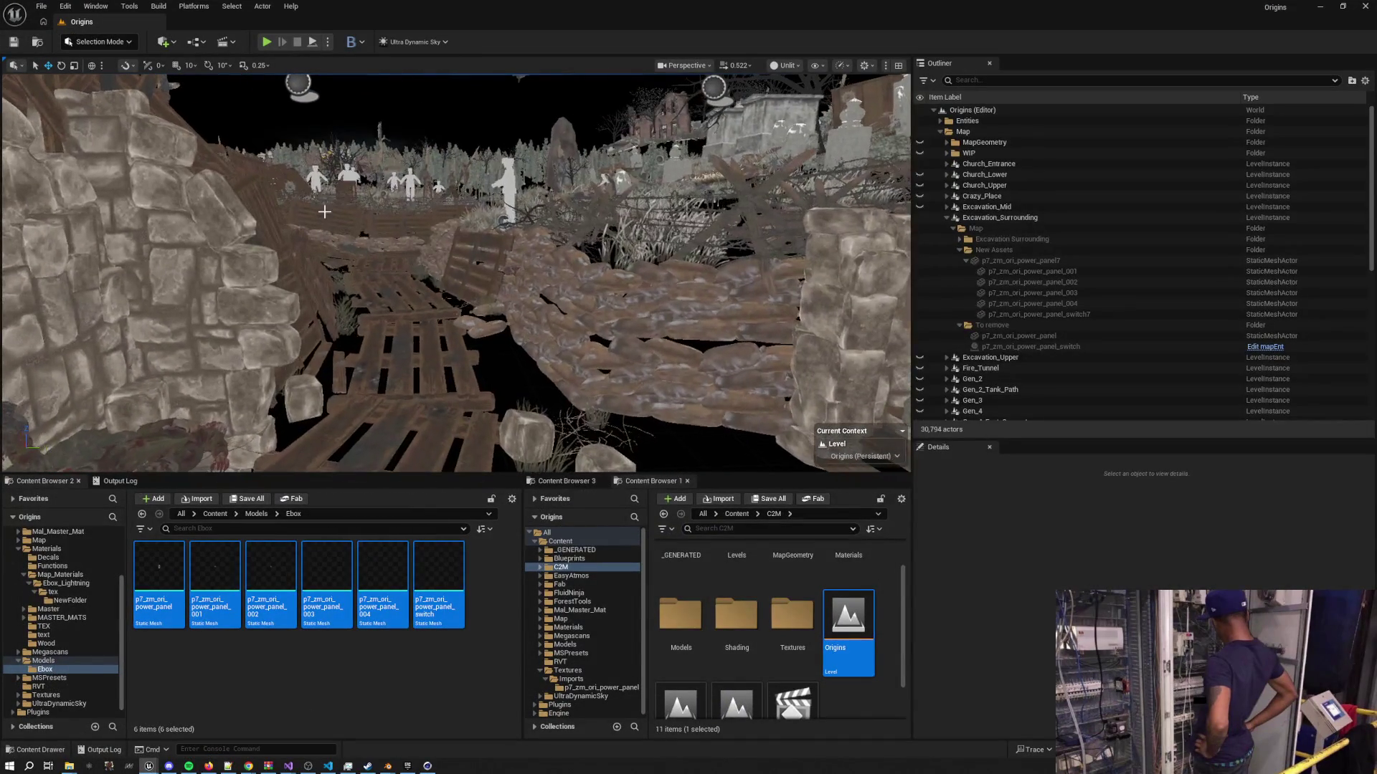
Place a Cube actor in the Origins level via Quick Add, then return to Cinema 4D
{"action": "left_click", "coordinate": [162, 43]}
{"action": "type", "text": "cube"}
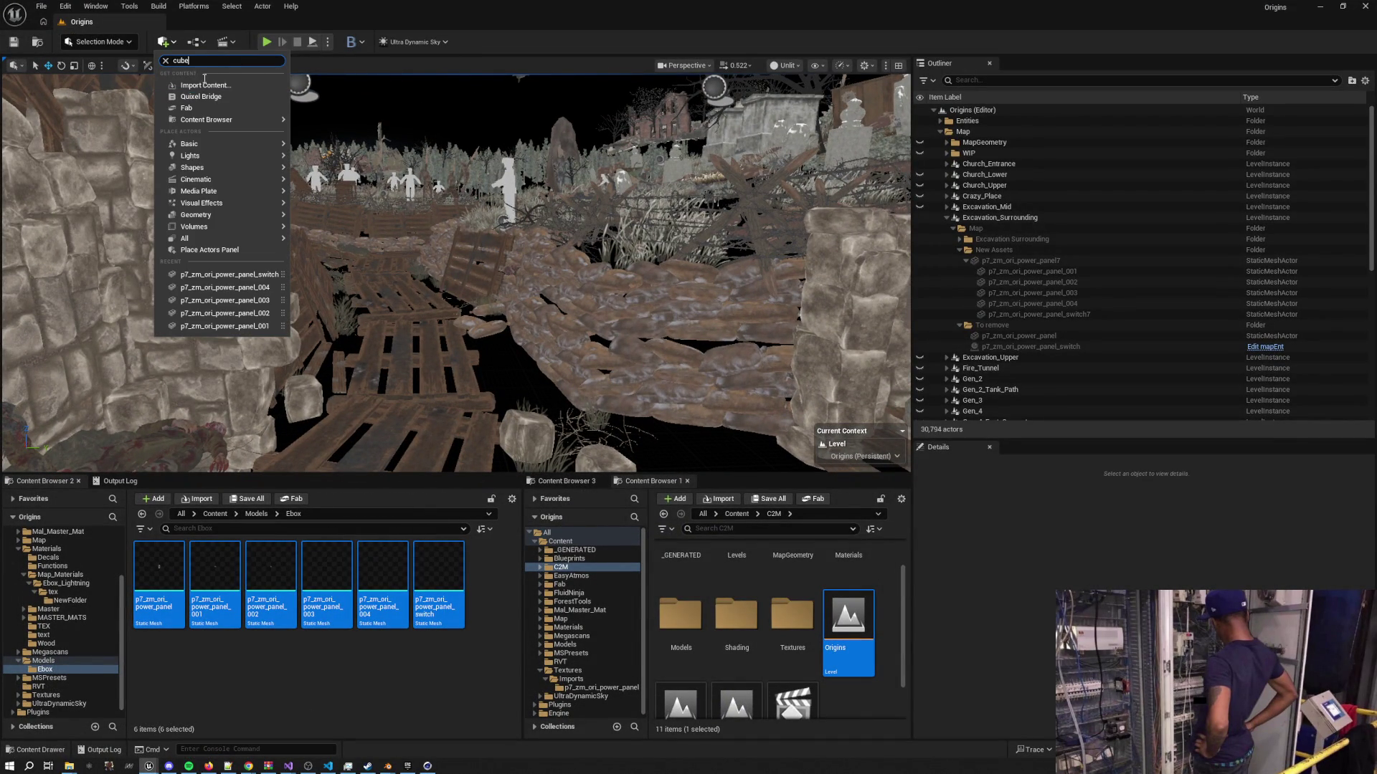
{"action": "left_click_drag", "start_coordinate": [190, 83], "coordinate": [384, 323]}
{"action": "key", "text": "f"}
{"action": "left_click_drag", "start_coordinate": [502, 286], "coordinate": [444, 276]}
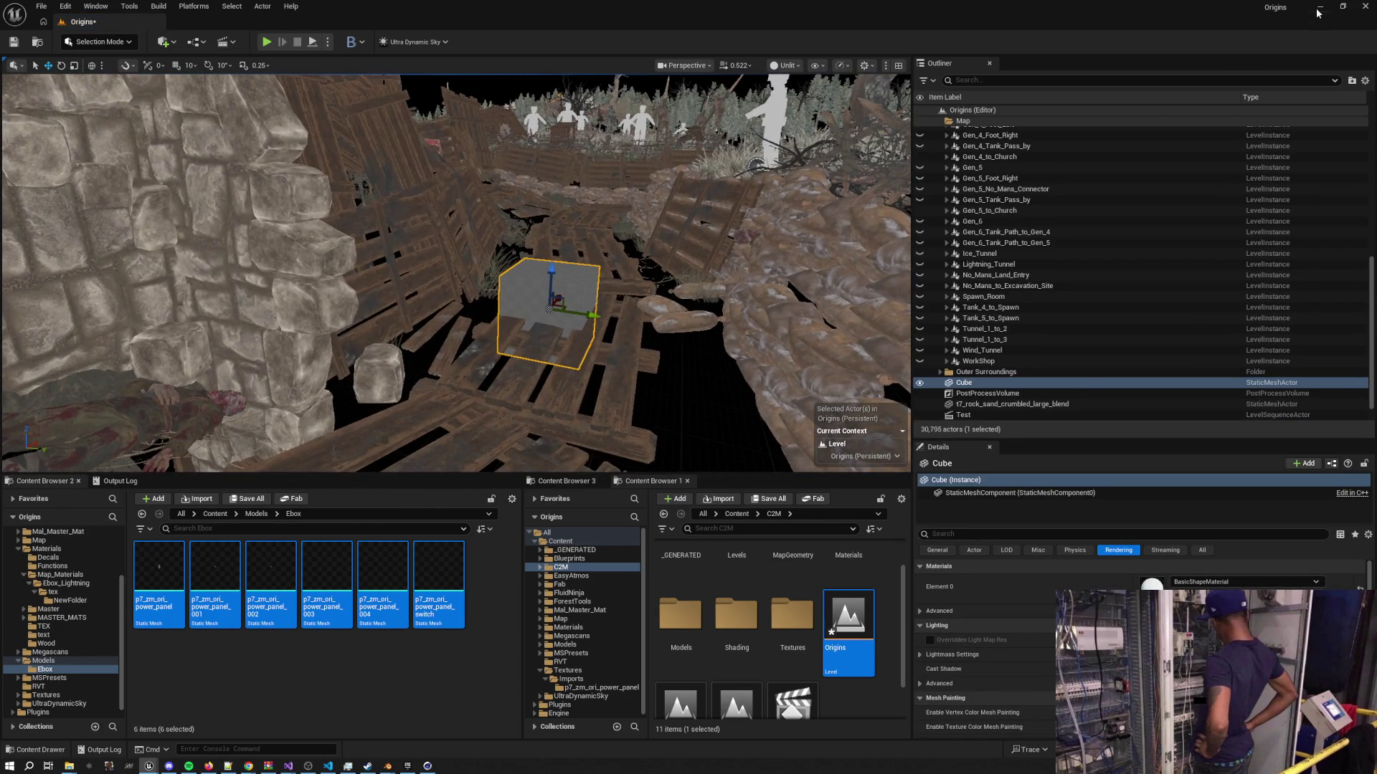
{"action": "left_click", "coordinate": [1318, 10]}
{"action": "mouse_move", "coordinate": [606, 230]}
{"action": "left_mouse_down"}
{"action": "mouse_move", "coordinate": [272, 230]}
{"action": "mouse_move", "coordinate": [574, 233]}
{"action": "left_mouse_up"}
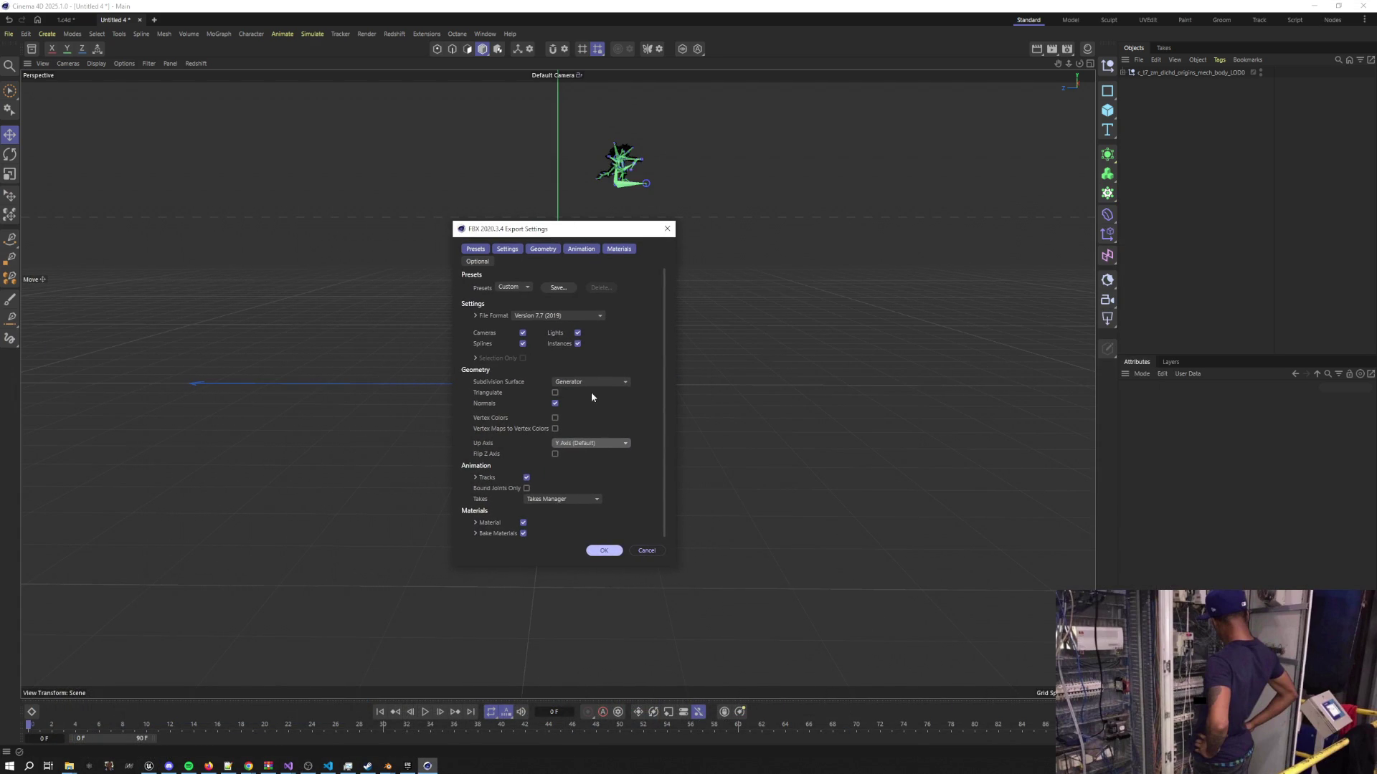
Set the FBX export Up Axis to Z Axis and accept the settings
{"action": "left_click", "coordinate": [585, 444]}
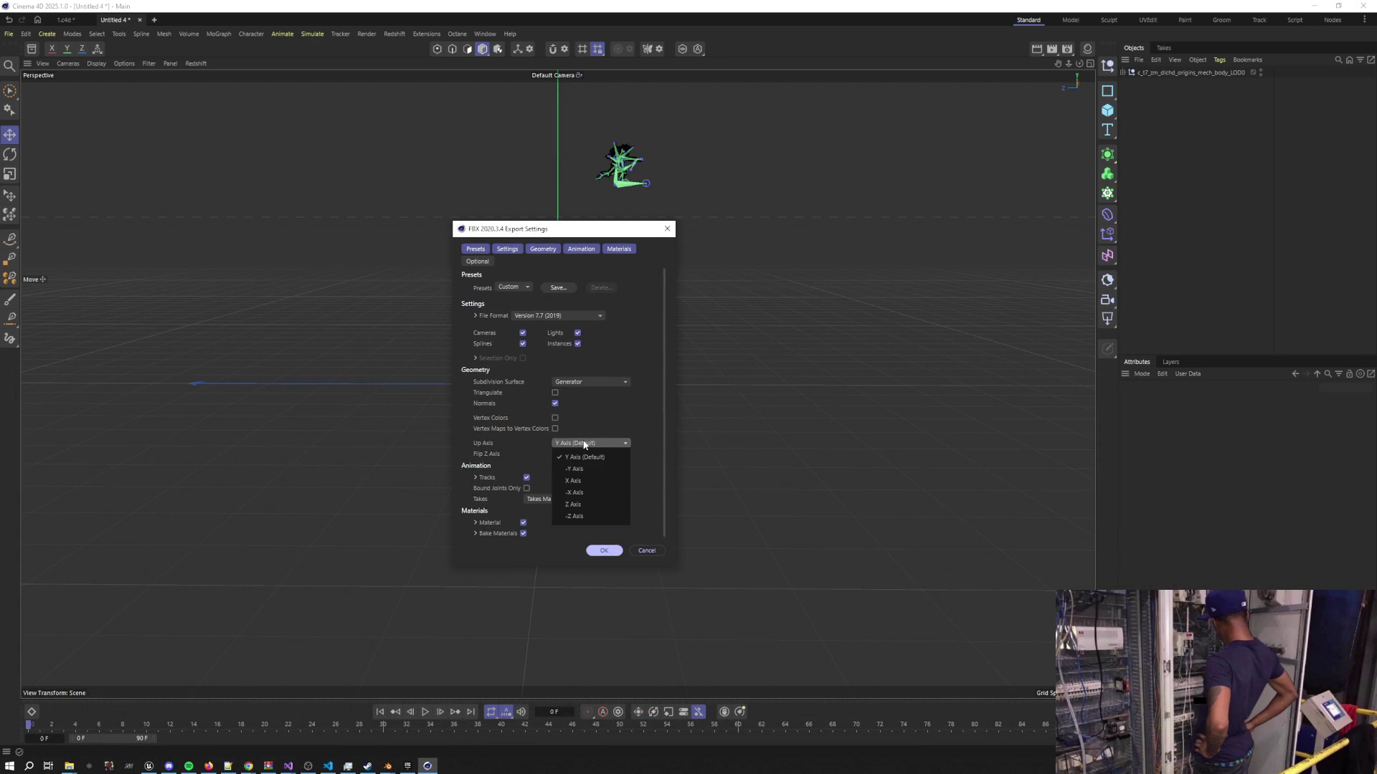
{"action": "left_click", "coordinate": [586, 504]}
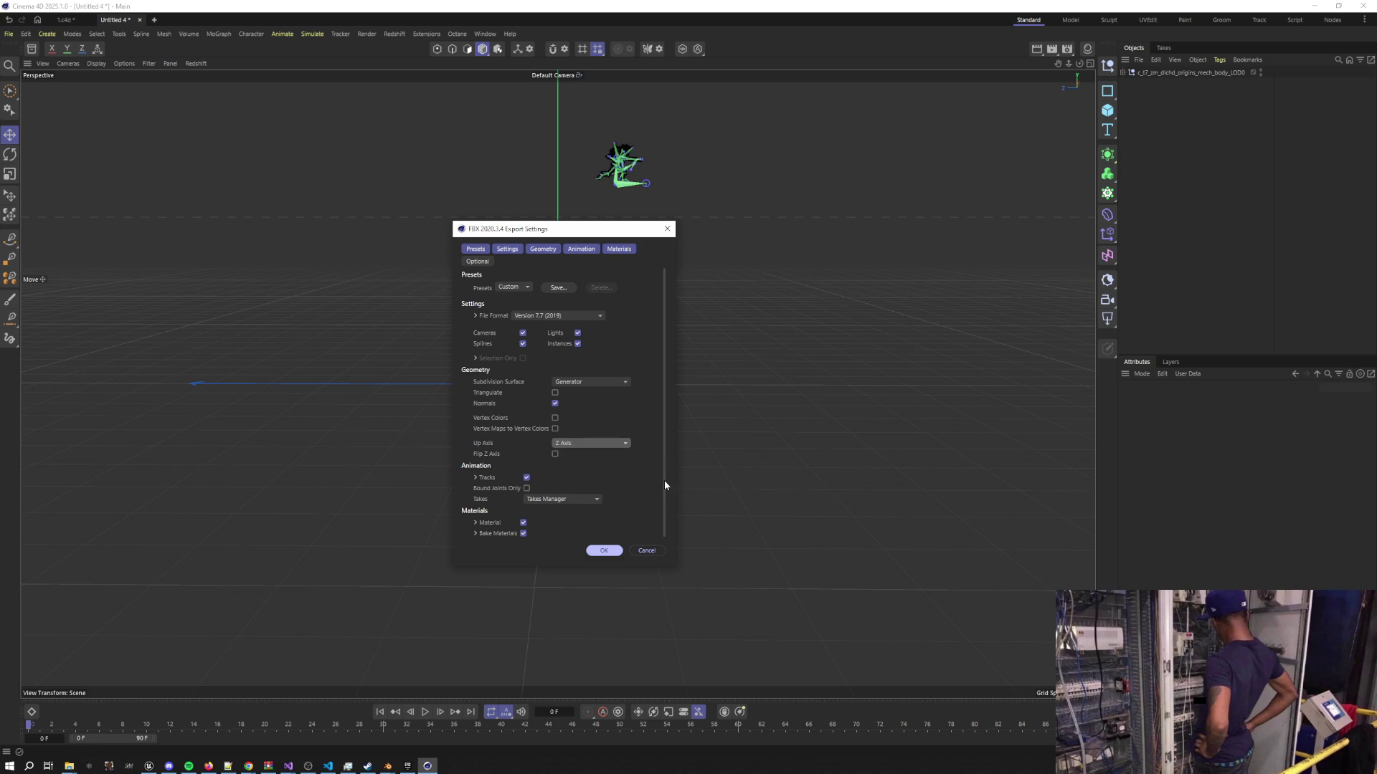
{"action": "left_click", "coordinate": [606, 550]}
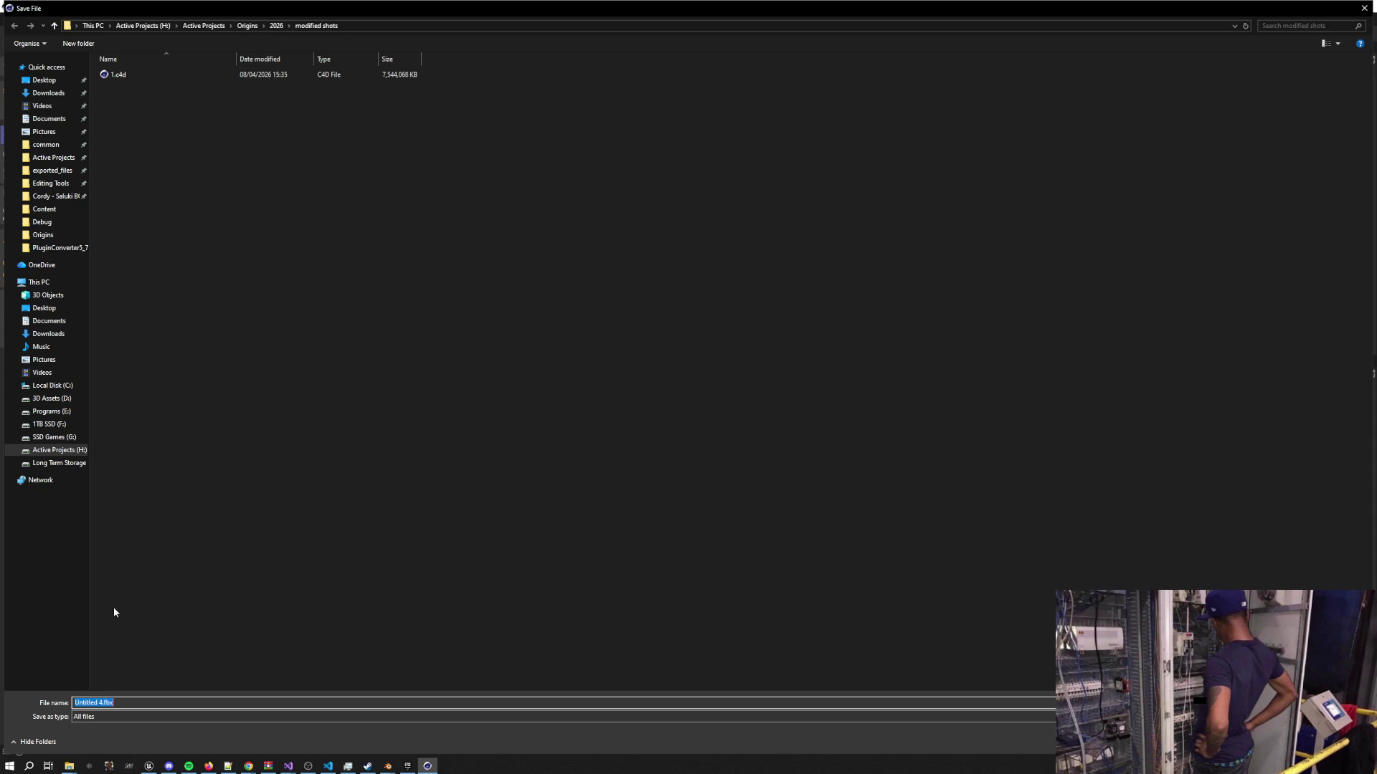
Create an Assets folder in modified shots, then copy the mech body object's name
{"action": "left_click", "coordinate": [78, 43]}
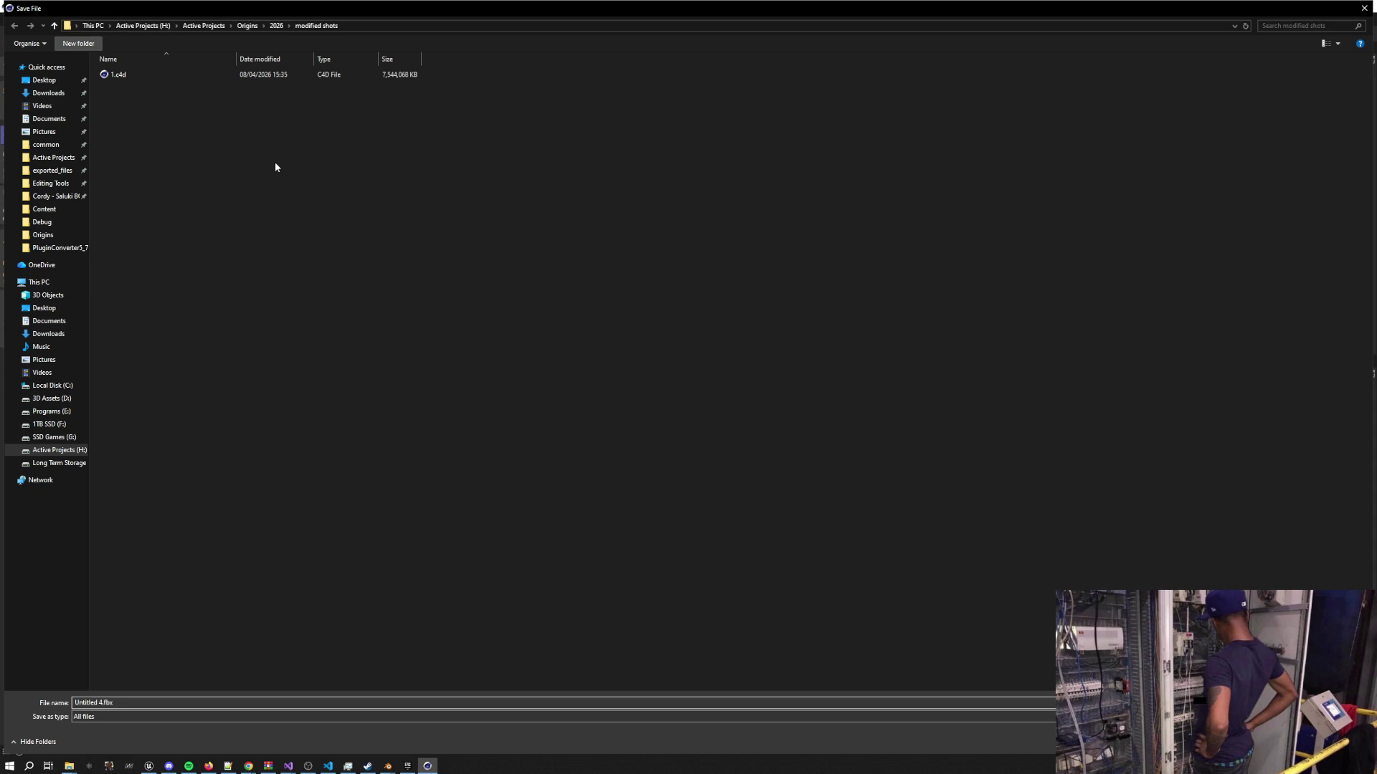
{"action": "type", "text": "Assets"}
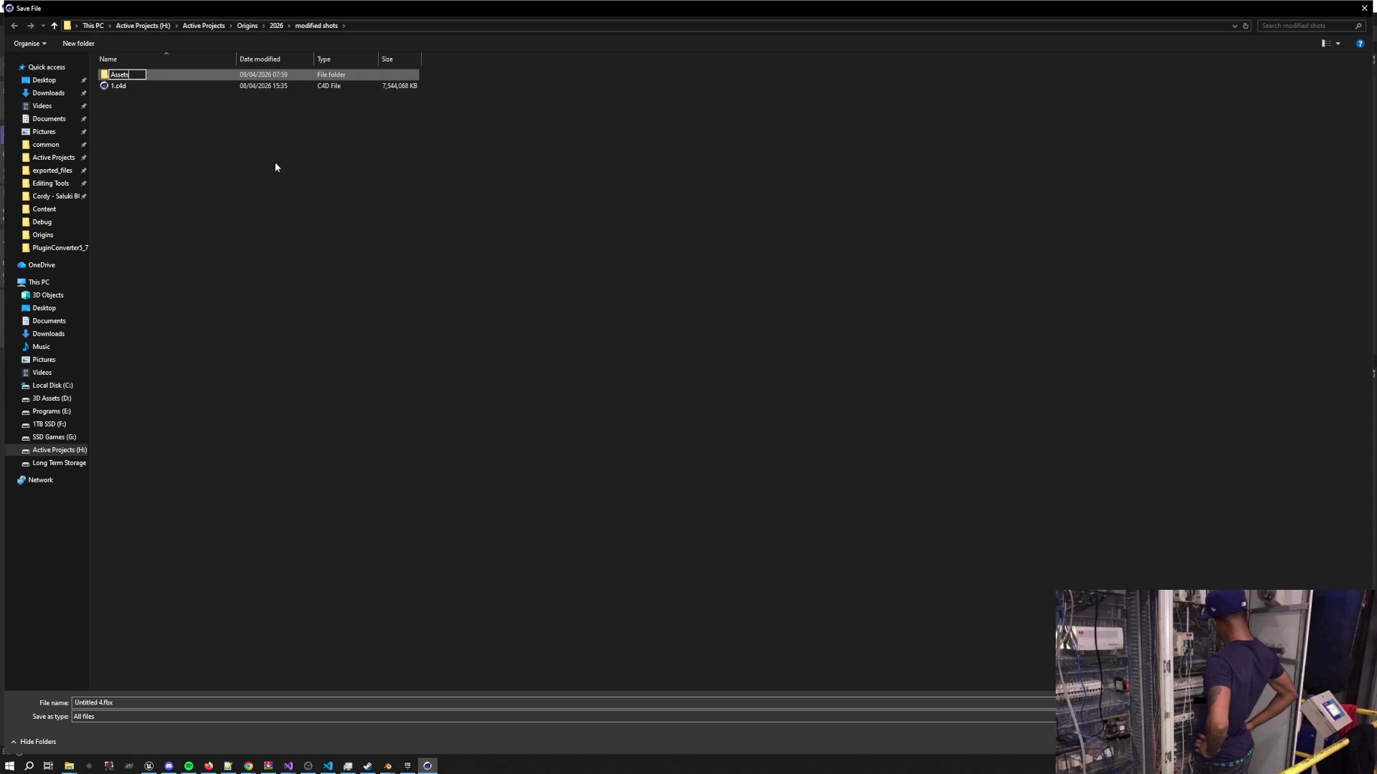
{"action": "key", "text": "Return"}
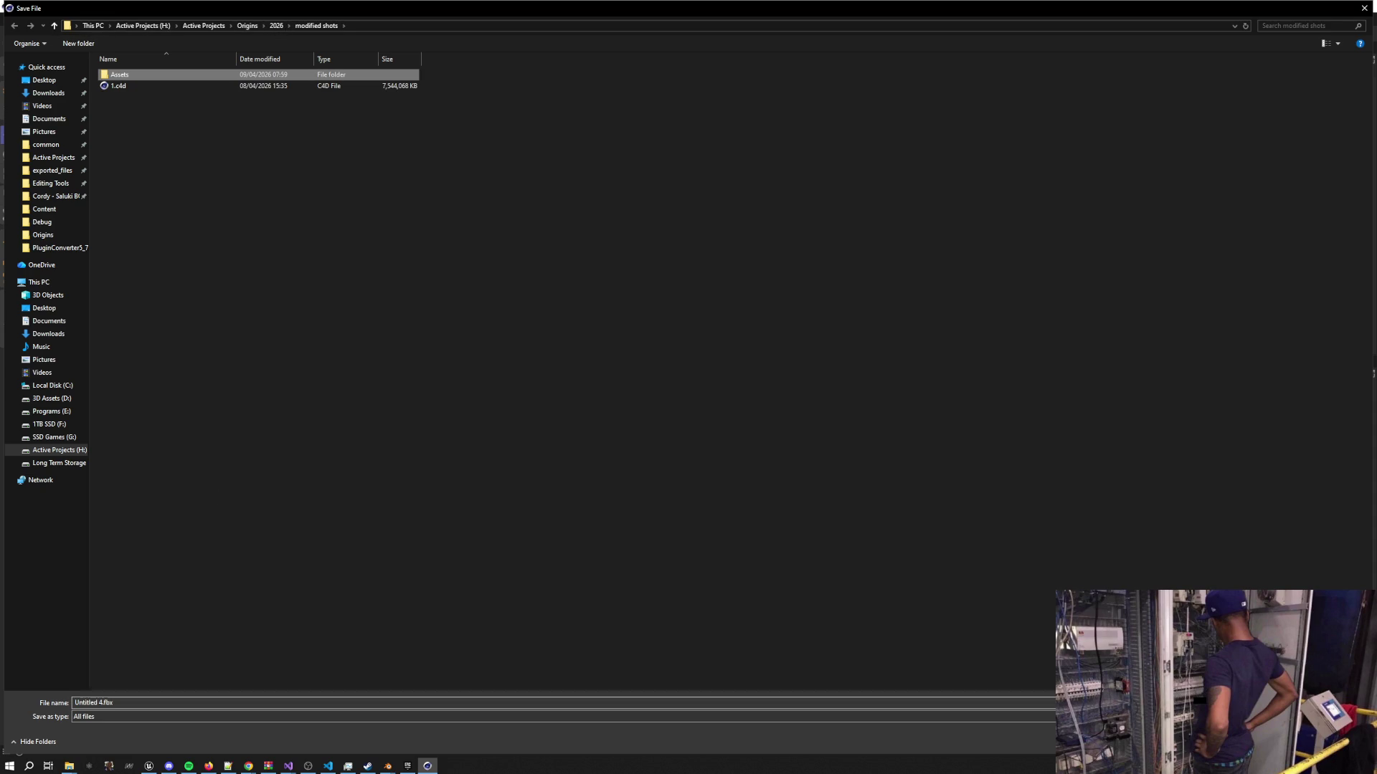
{"action": "key", "text": "Return"}
{"action": "left_click", "coordinate": [1182, 73]}
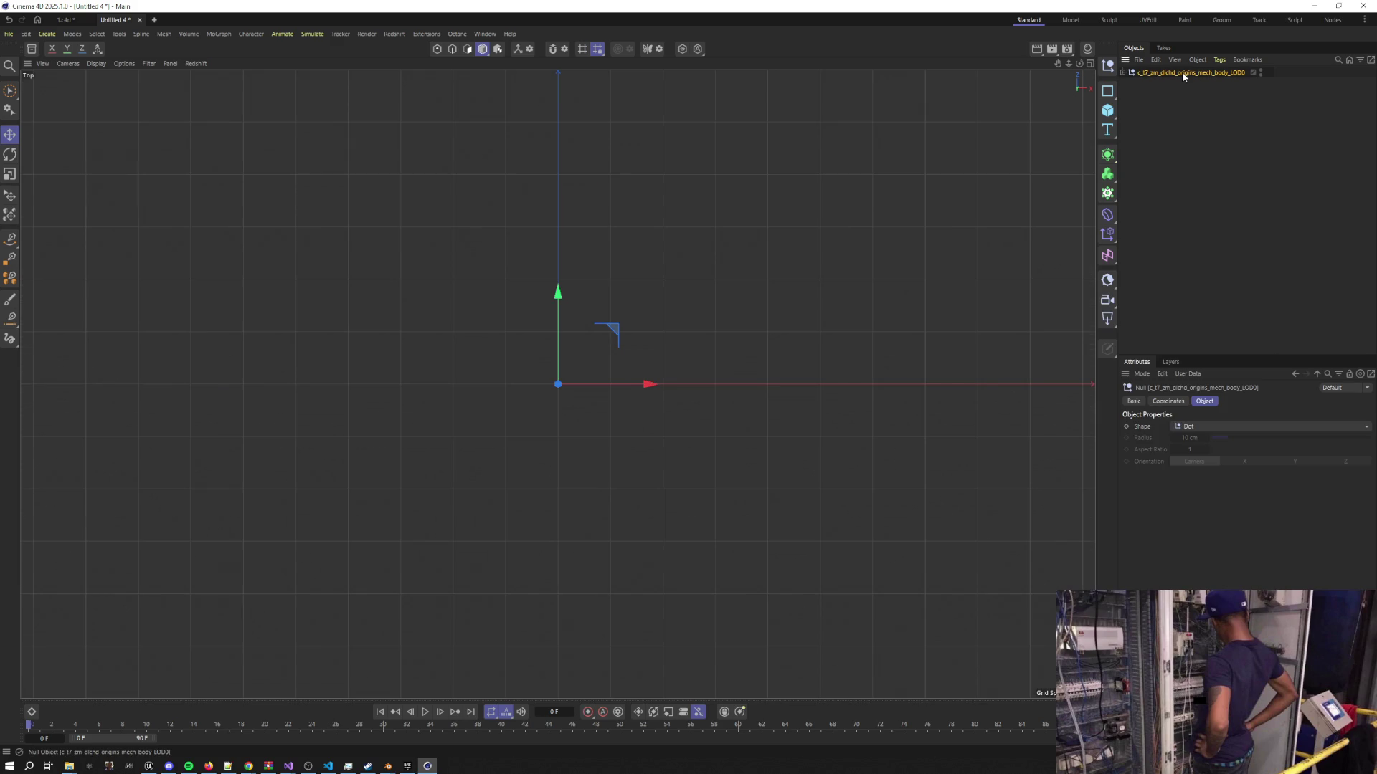
{"action": "double_click", "coordinate": [1179, 73]}
{"action": "left_click", "coordinate": [1183, 101]}
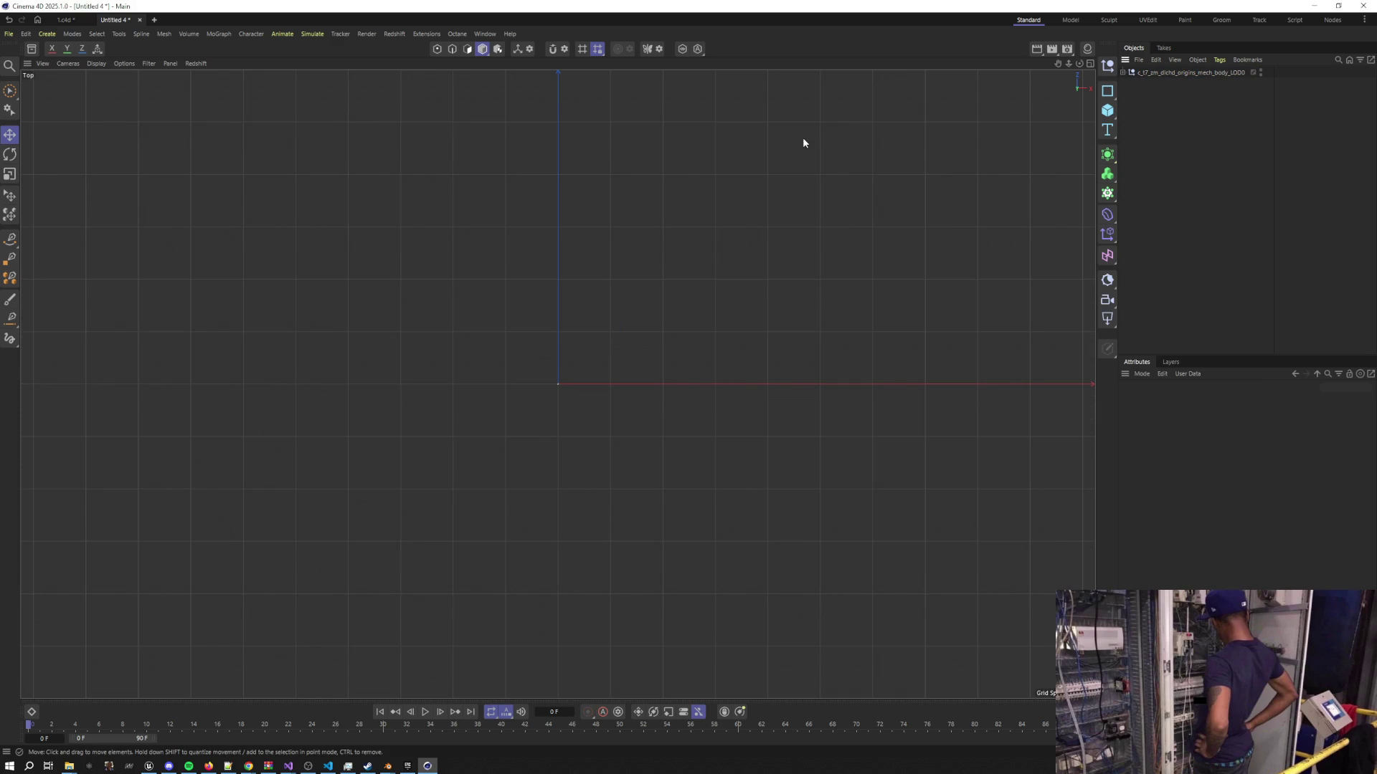
Export the mech body as c_t7_zm_dlchd_origins_mech_body_LOD0.fbx into the Assets folder
{"action": "left_click", "coordinate": [8, 34]}
{"action": "mouse_move", "coordinate": [66, 292]}
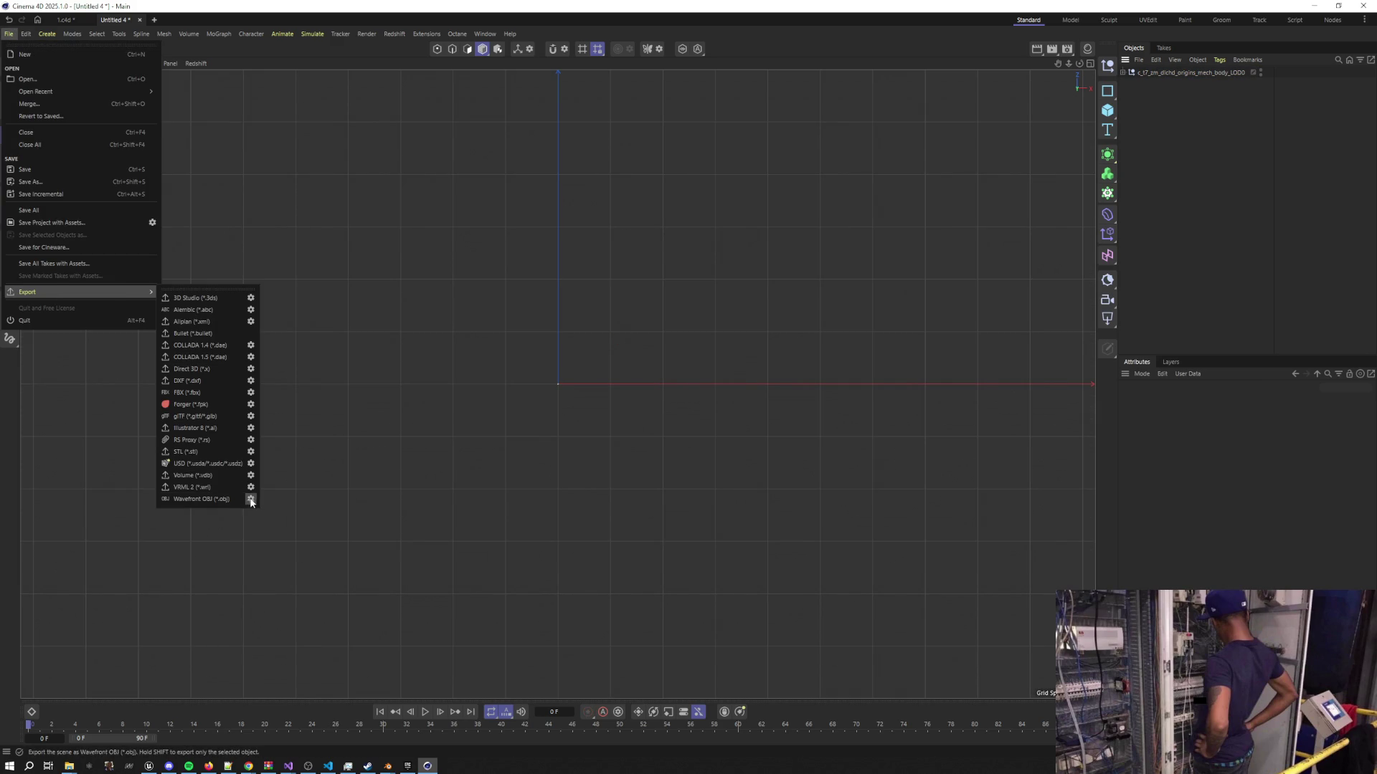
{"action": "left_click", "coordinate": [227, 393]}
{"action": "left_click", "coordinate": [290, 547]}
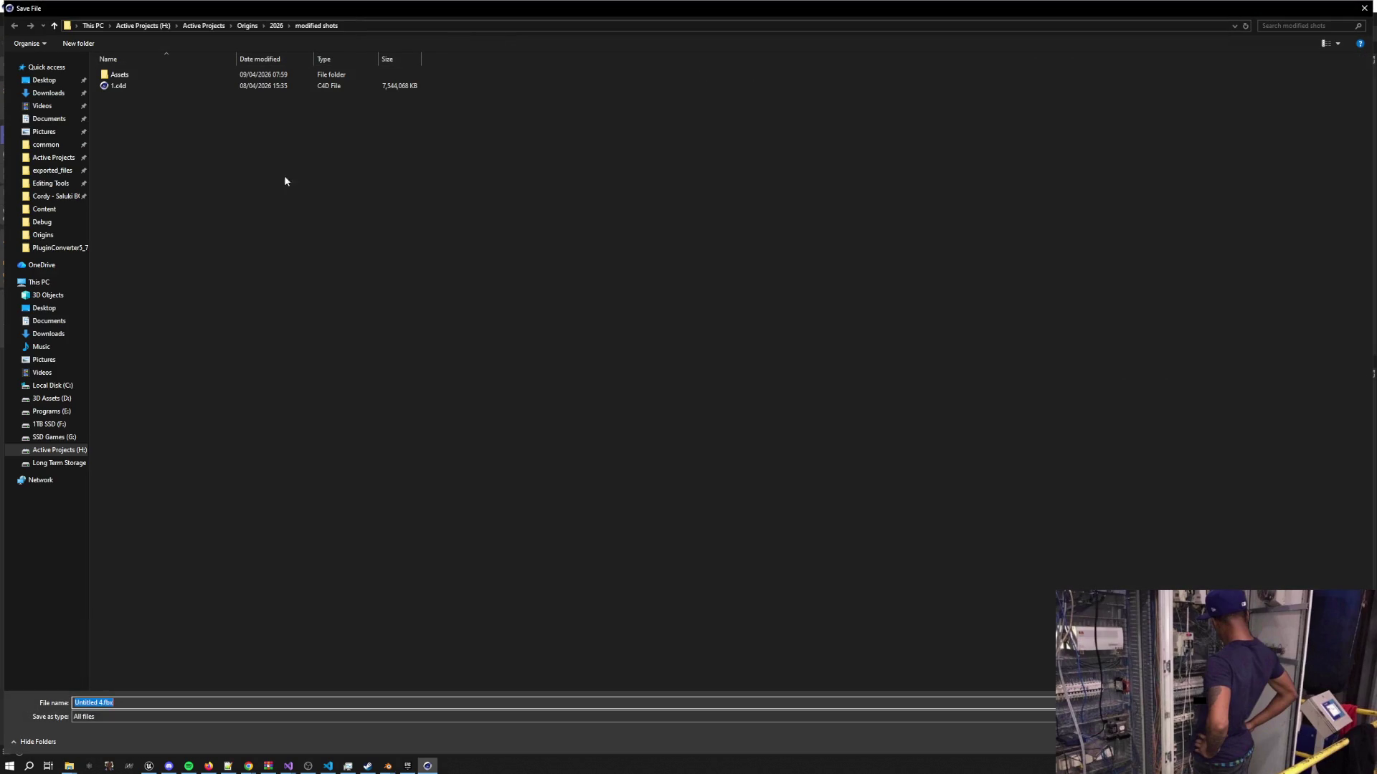
{"action": "type", "text": "c_t7_zm_dlchd_origins_mech_body_LOD0"}
{"action": "double_click", "coordinate": [116, 74]}
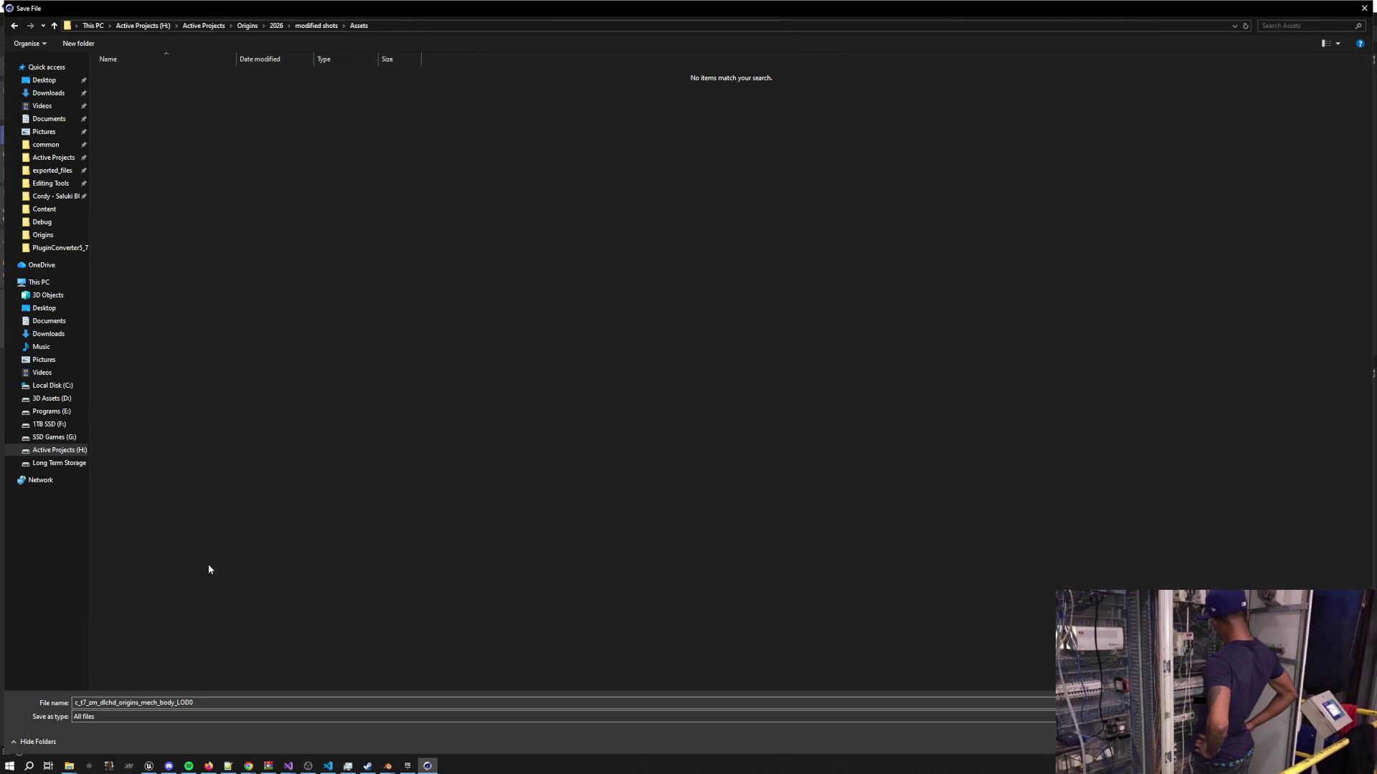
{"action": "key", "text": "Return"}
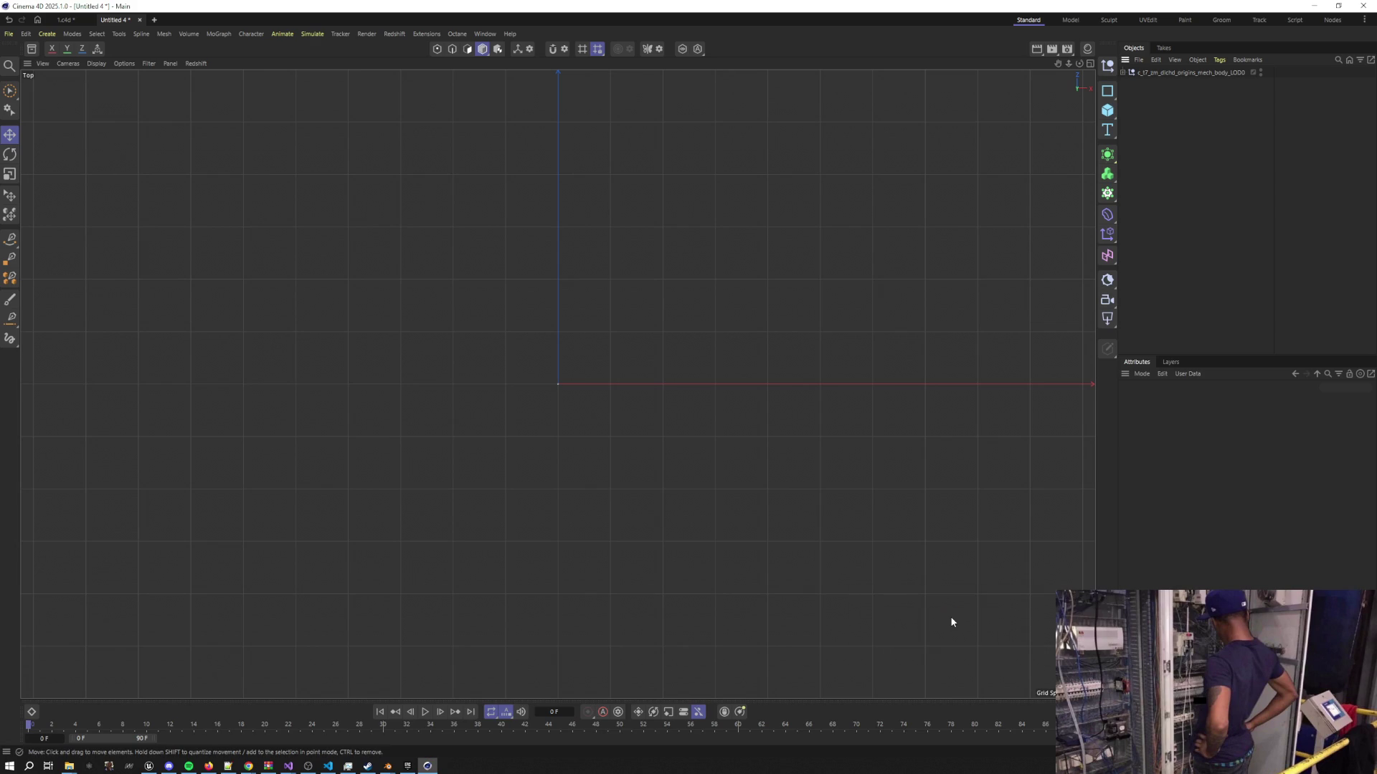
Minimise Cinema 4D and the frozen Blender window, returning to Unreal's Origins level
{"action": "left_click", "coordinate": [1315, 6]}
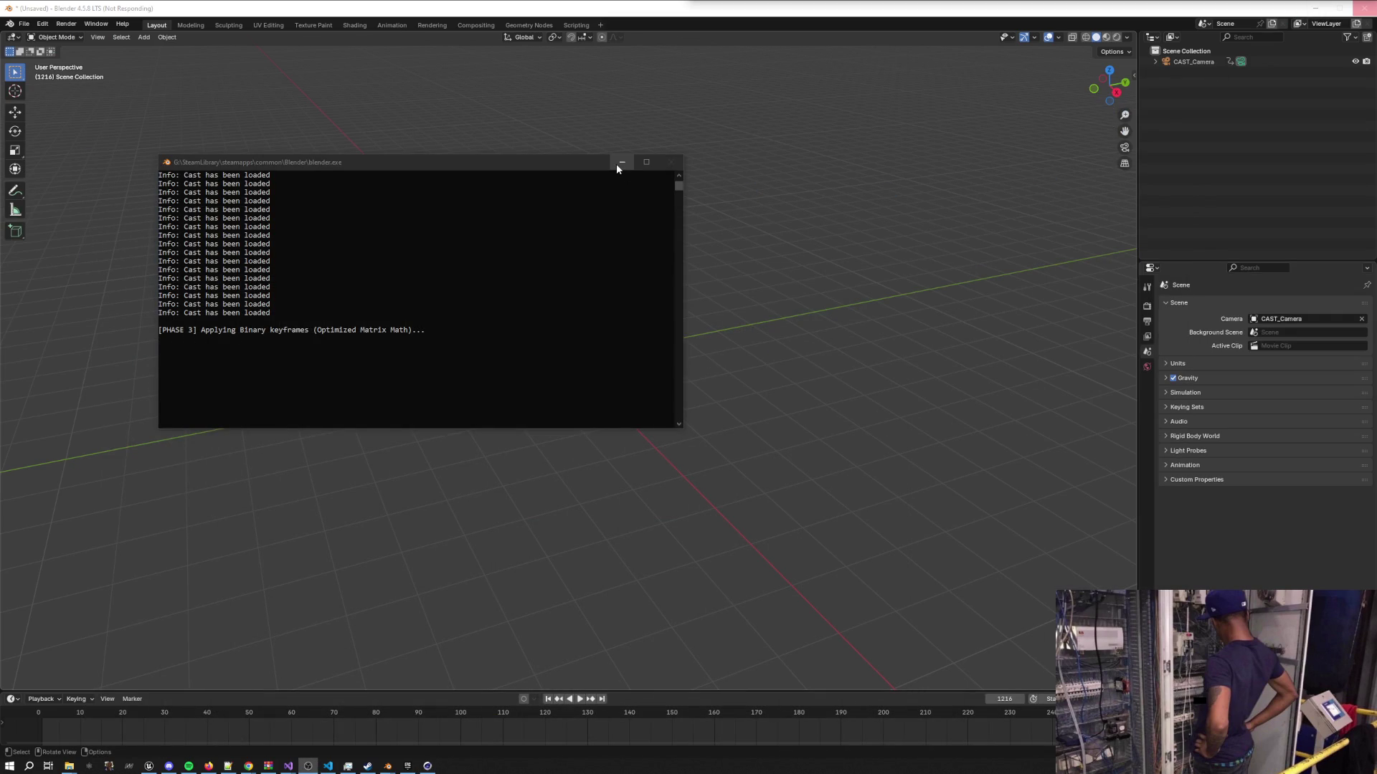
{"action": "left_click", "coordinate": [1315, 8]}
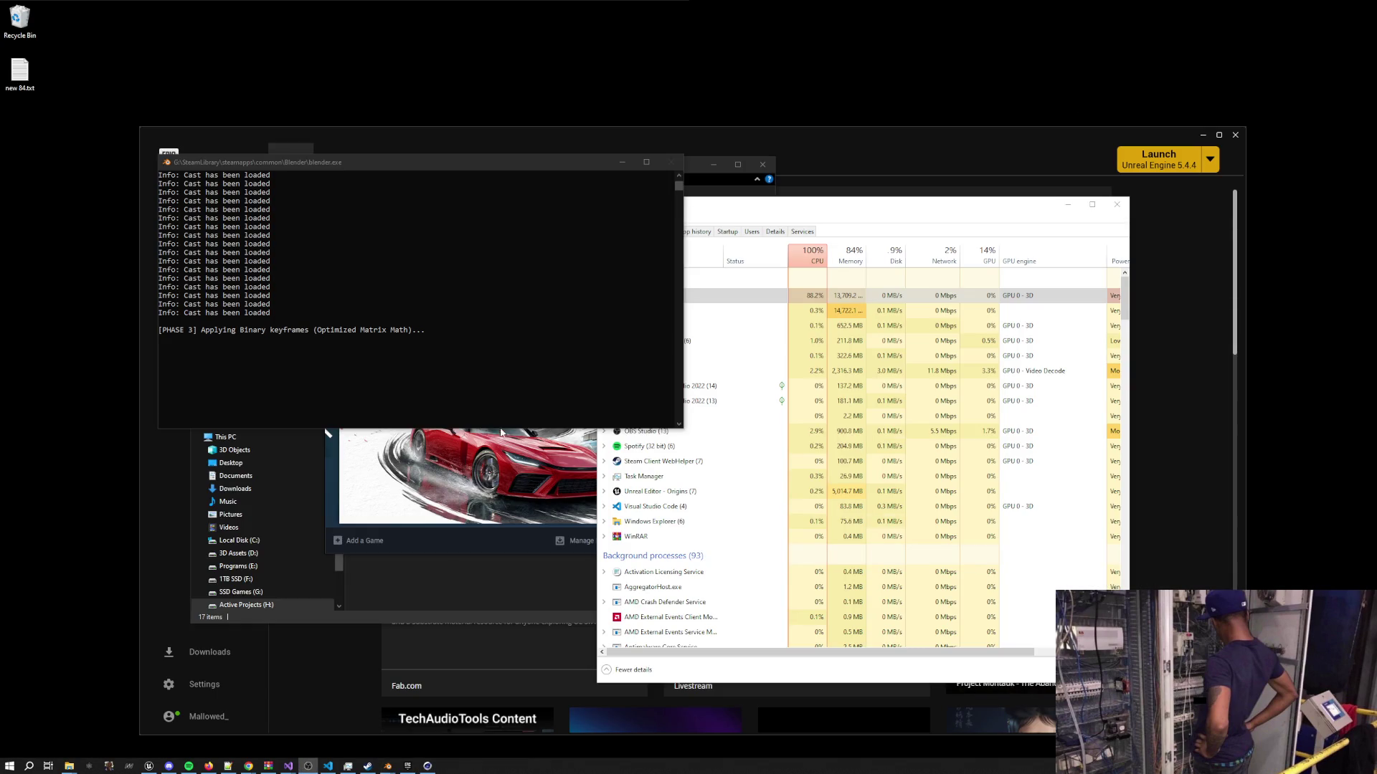
{"action": "left_click", "coordinate": [148, 765]}
{"action": "left_click_drag", "start_coordinate": [504, 379], "coordinate": [503, 443]}
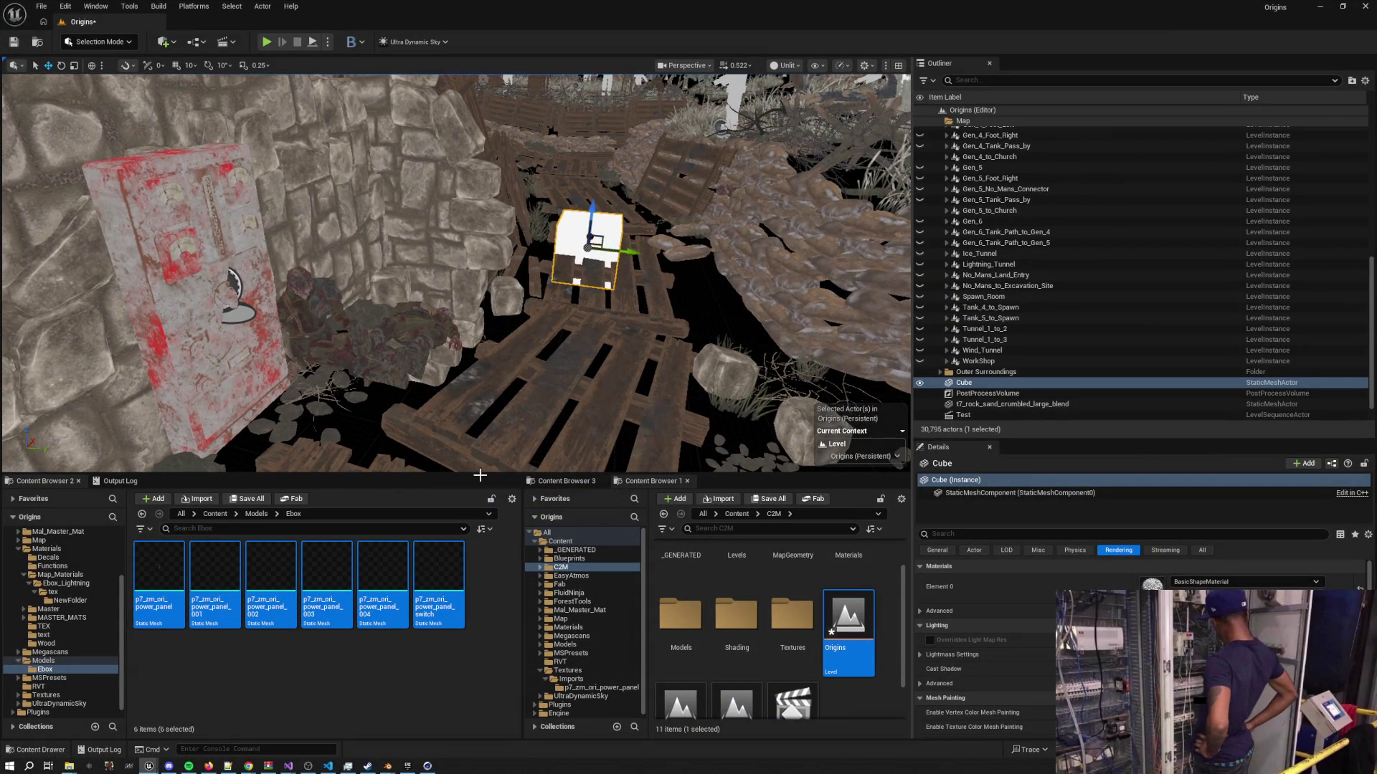
Dock the third Content Browser and create an Animation folder inside Materials
{"action": "left_click", "coordinate": [279, 687]}
{"action": "left_click", "coordinate": [566, 481]}
{"action": "left_click_drag", "start_coordinate": [566, 482], "coordinate": [215, 481]}
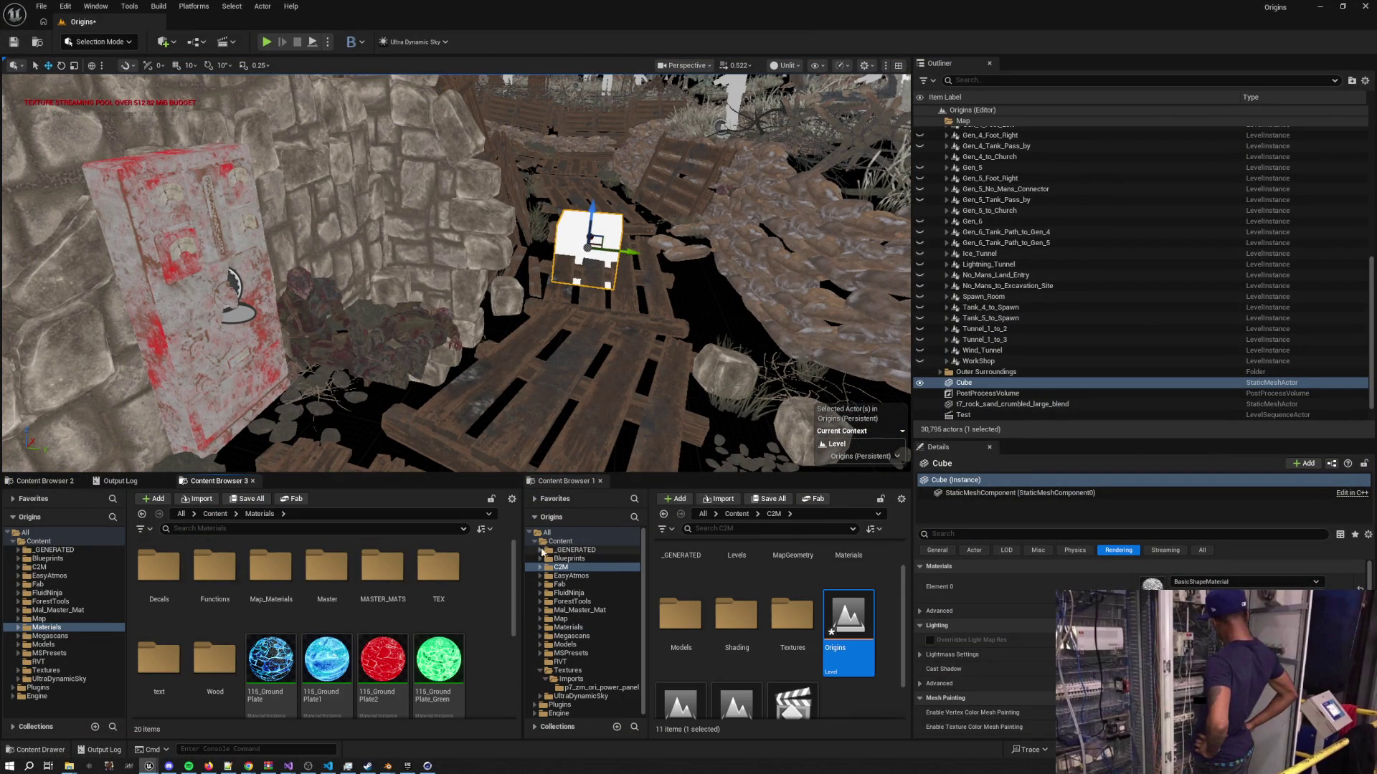
{"action": "left_click_drag", "start_coordinate": [526, 540], "coordinate": [715, 540]}
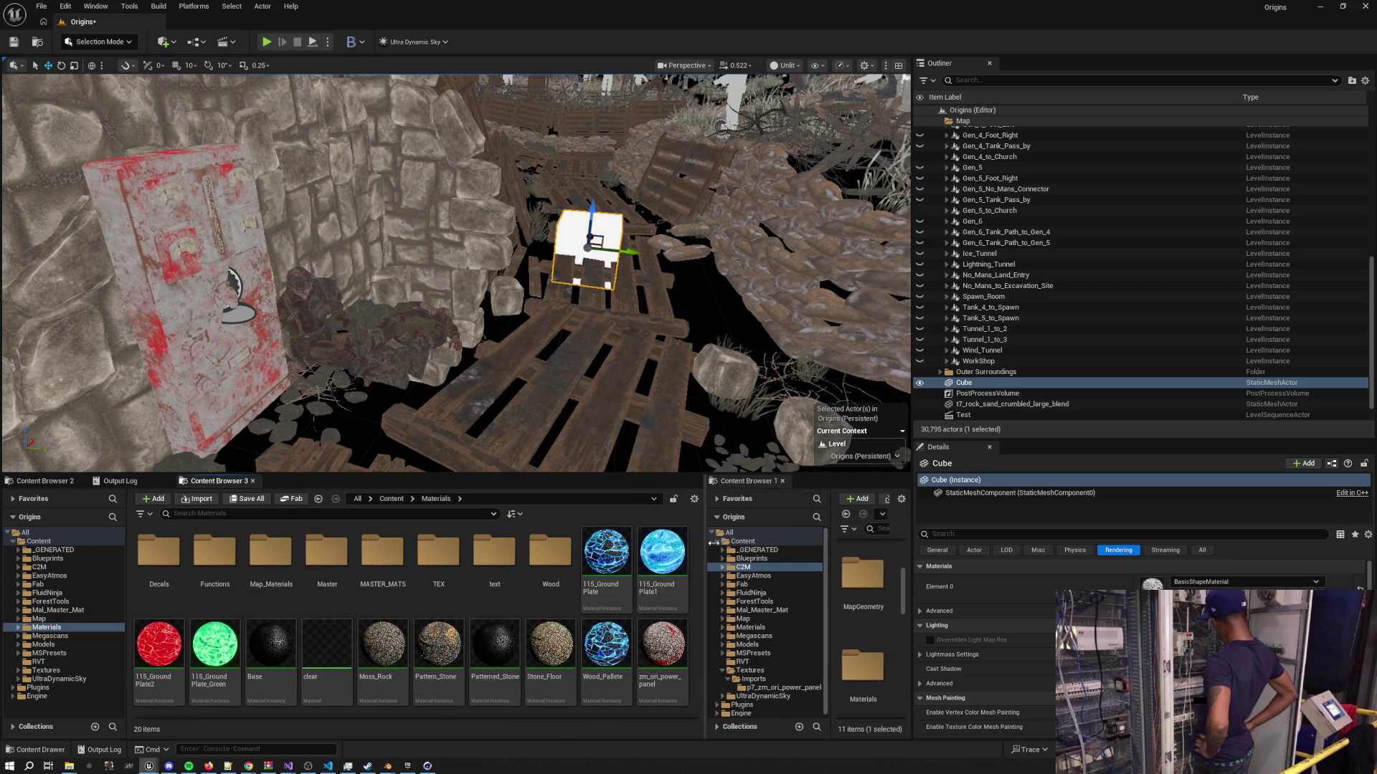
{"action": "right_click", "coordinate": [699, 607]}
{"action": "left_click", "coordinate": [744, 239]}
{"action": "type", "text": "Animation"}
{"action": "key", "text": "Return"}
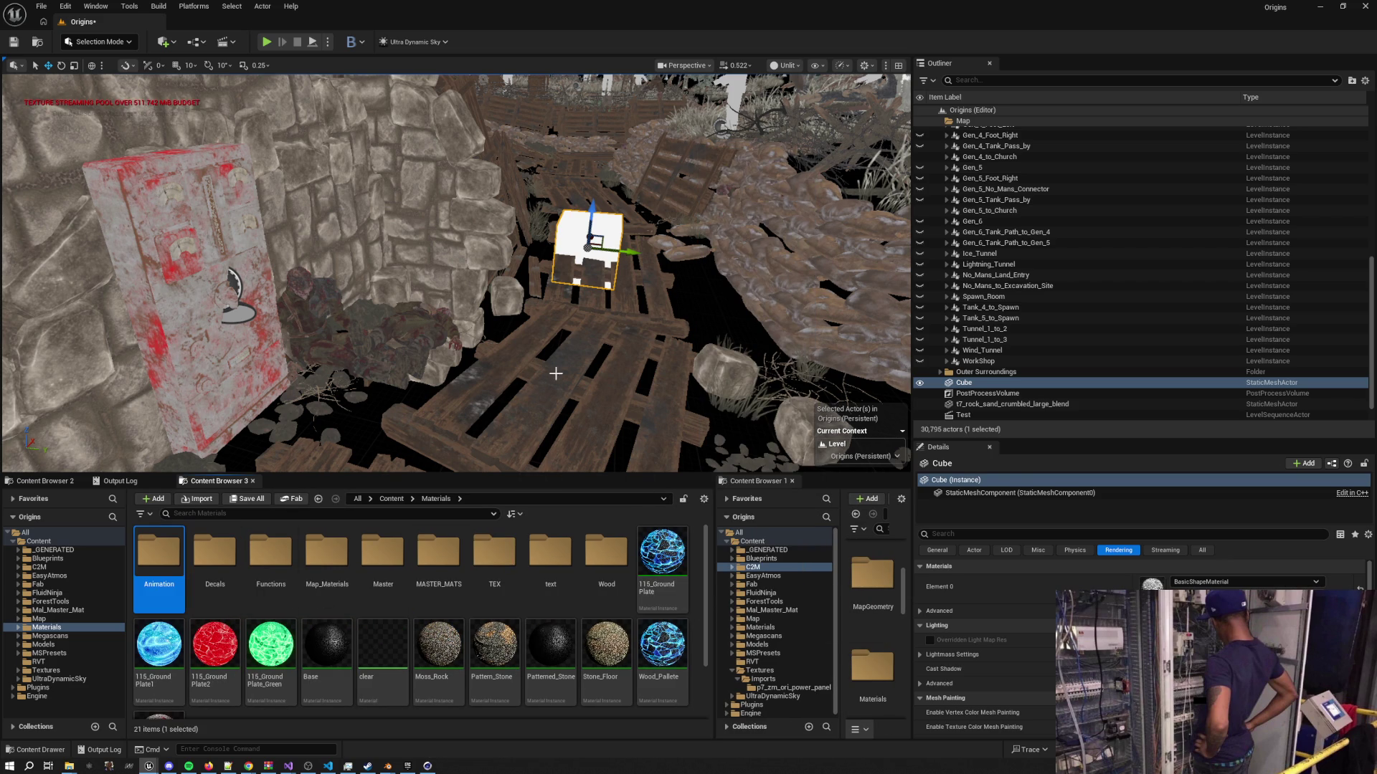
Add Assets and Sequences subfolders inside Animation and open the Assets folder
{"action": "double_click", "coordinate": [159, 563]}
{"action": "right_click", "coordinate": [242, 583]}
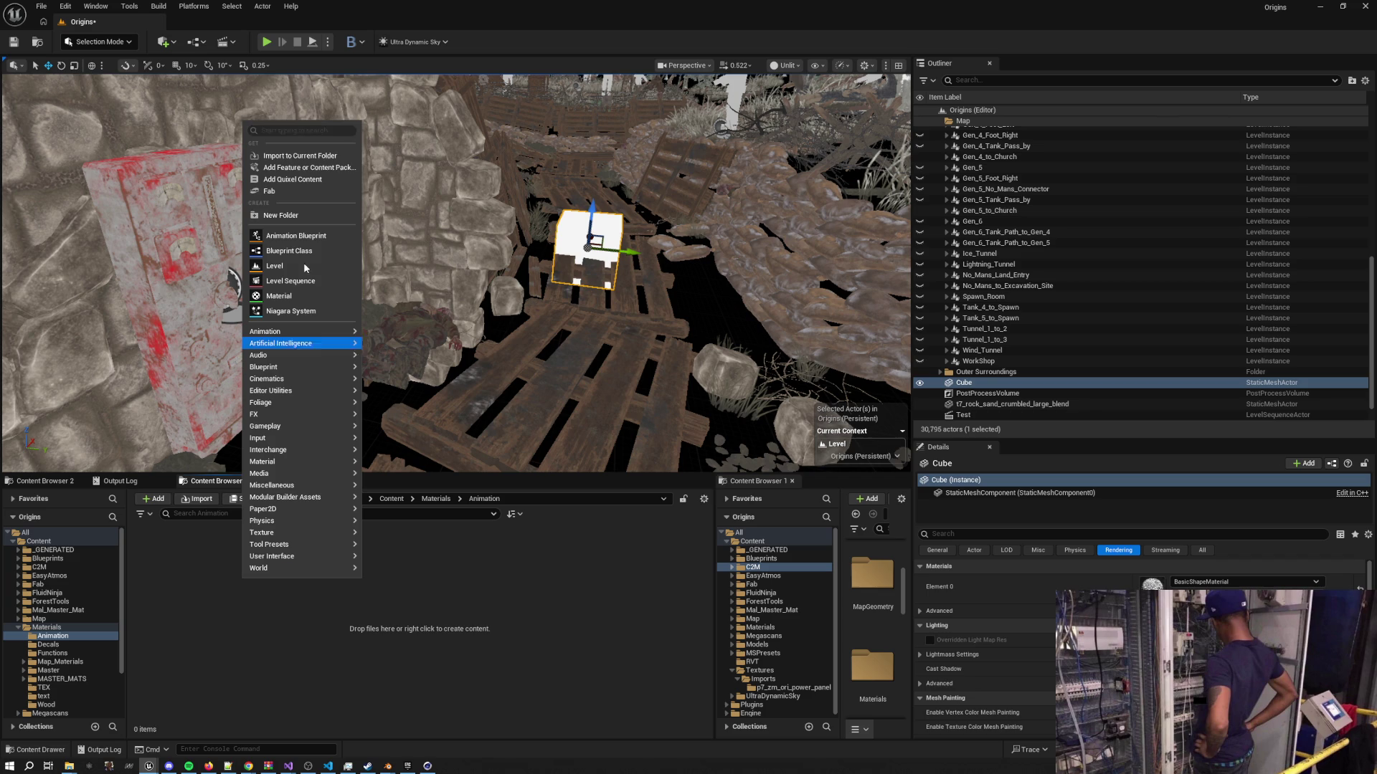
{"action": "left_click", "coordinate": [294, 214]}
{"action": "type", "text": "Assets"}
{"action": "key", "text": "Return"}
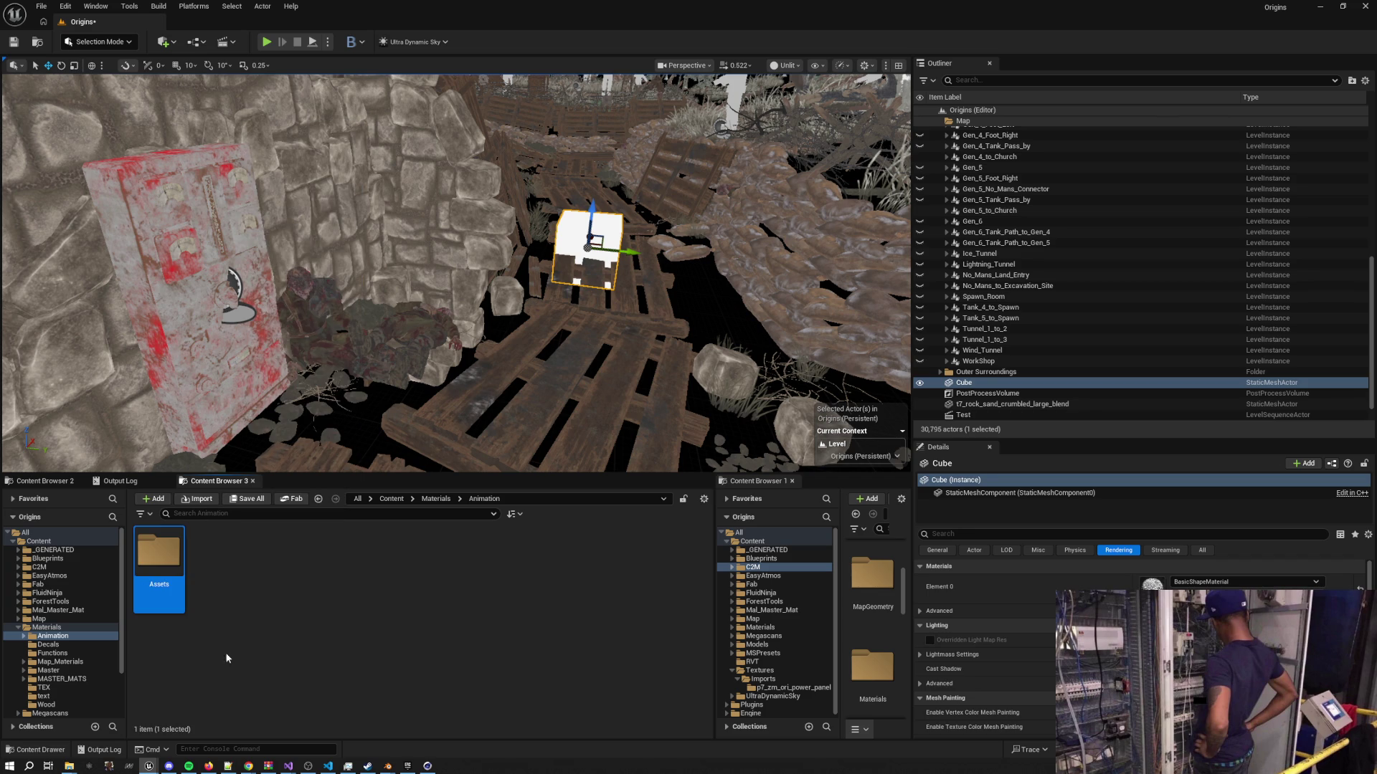
{"action": "right_click", "coordinate": [230, 603]}
{"action": "left_click", "coordinate": [286, 230]}
{"action": "type", "text": "S"}
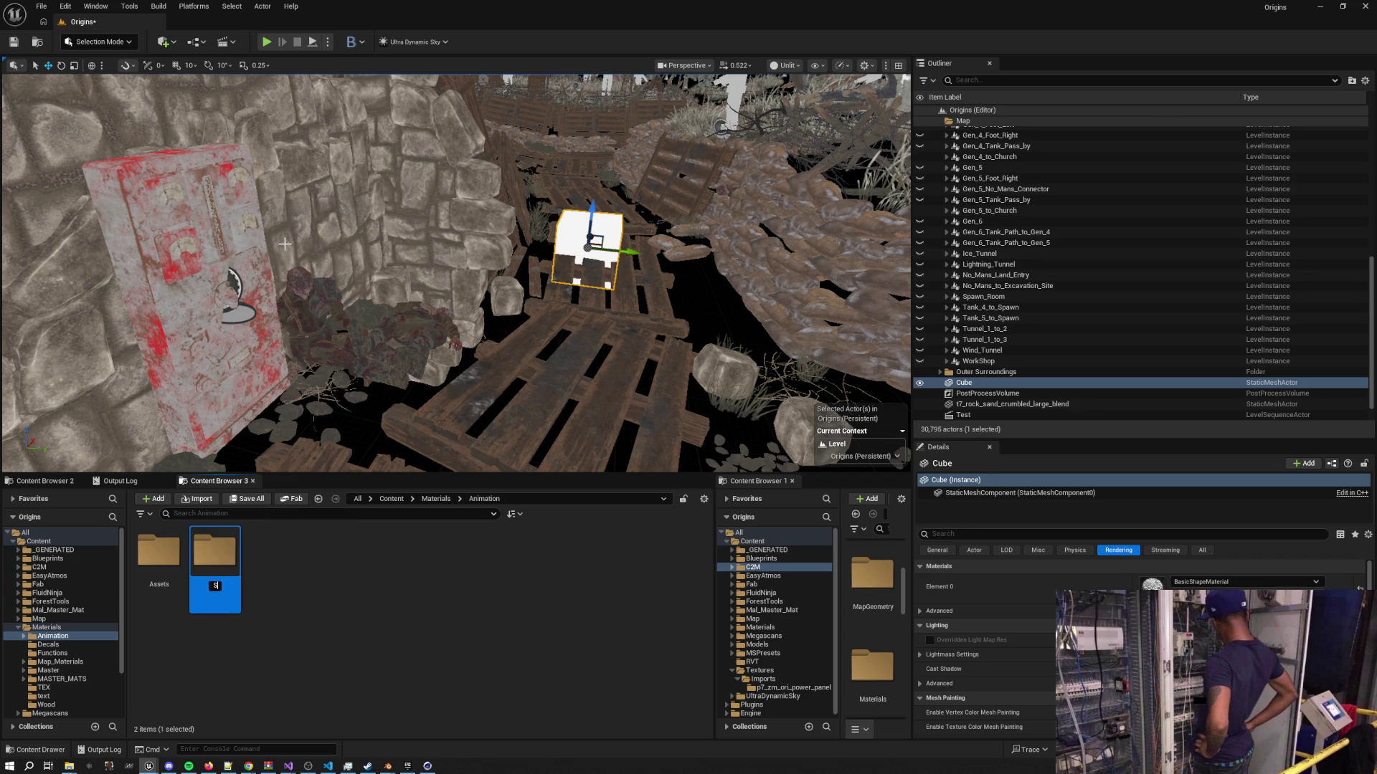
{"action": "type", "text": "equences"}
{"action": "key", "text": "Return"}
{"action": "double_click", "coordinate": [157, 552]}
{"action": "key", "text": "alt+Tab"}
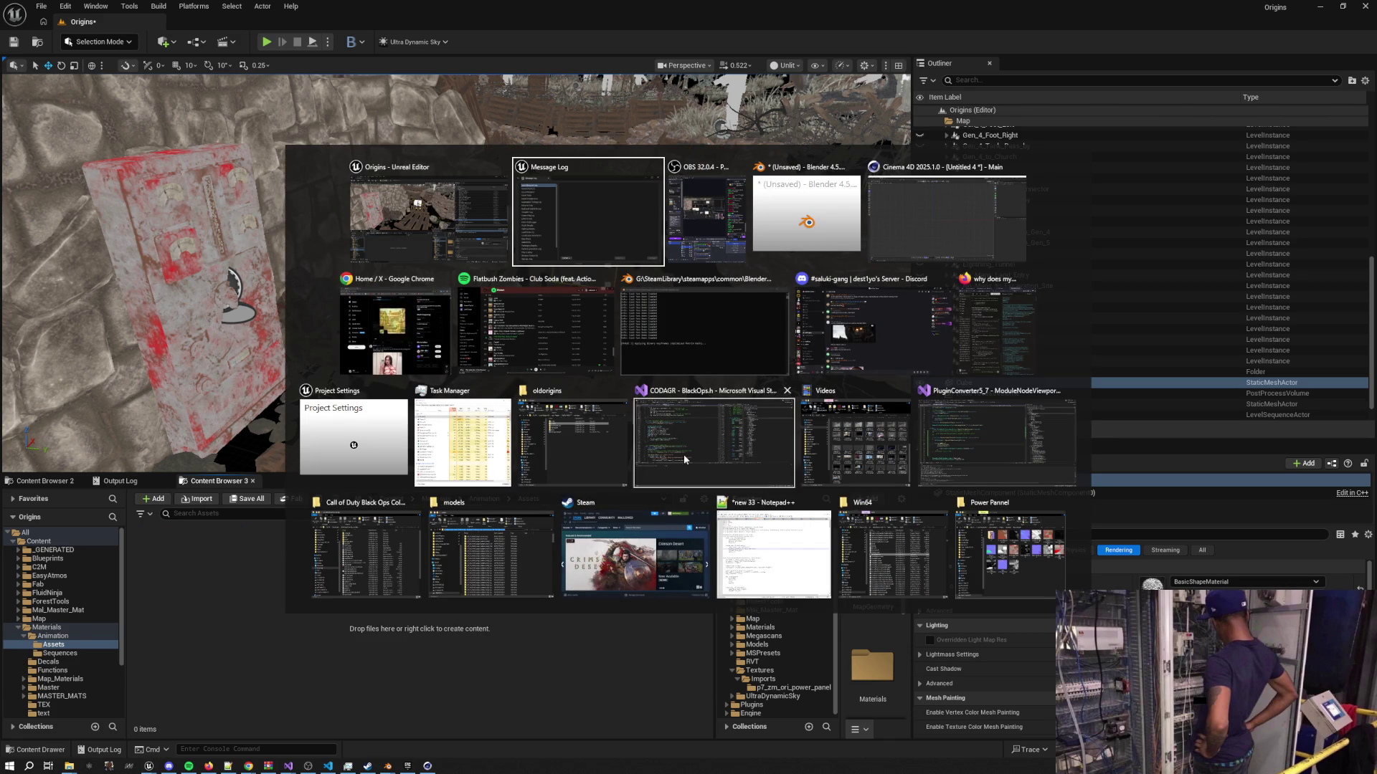
In File Explorer, open the Origins 2026 project folder and peek into animations
{"action": "left_click", "coordinate": [570, 438]}
{"action": "left_click", "coordinate": [510, 342]}
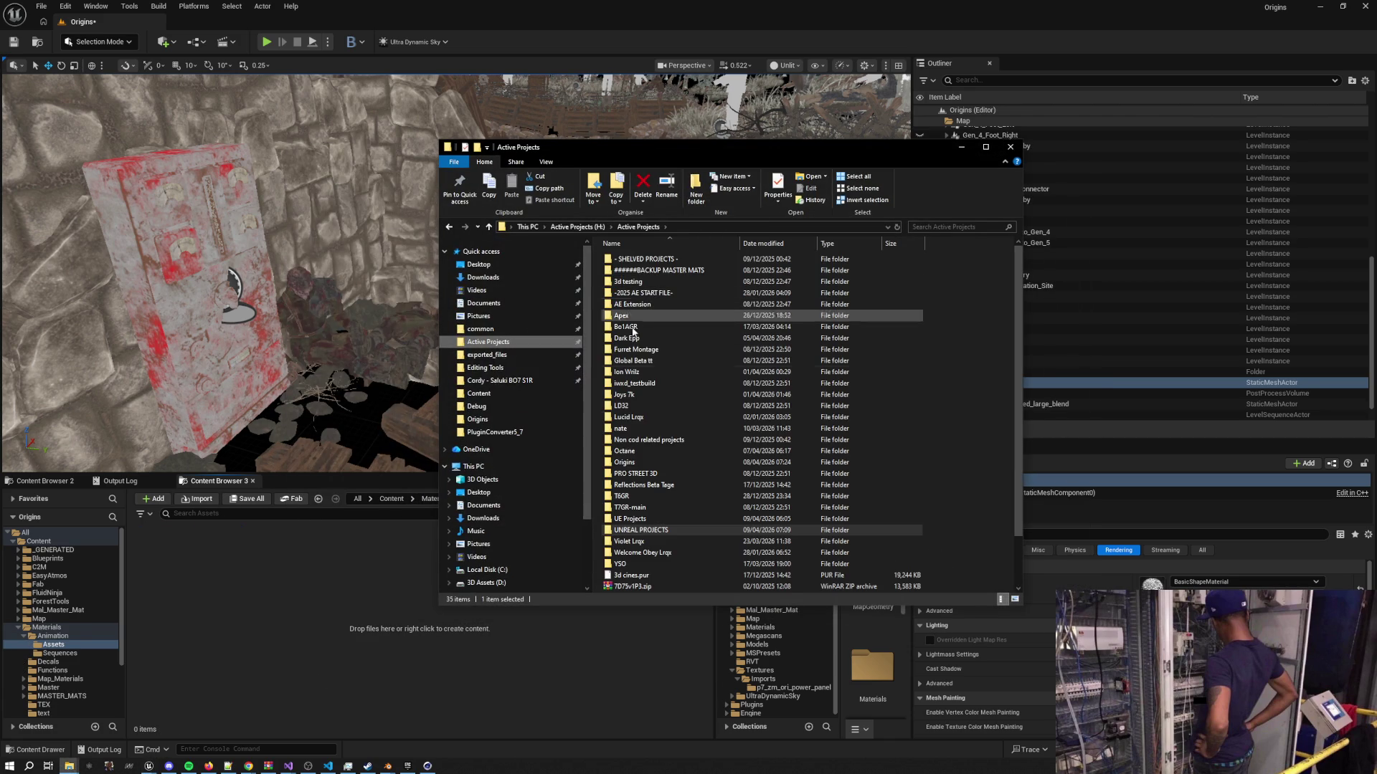
{"action": "double_click", "coordinate": [665, 254]}
{"action": "double_click", "coordinate": [665, 260]}
{"action": "left_click", "coordinate": [711, 227]}
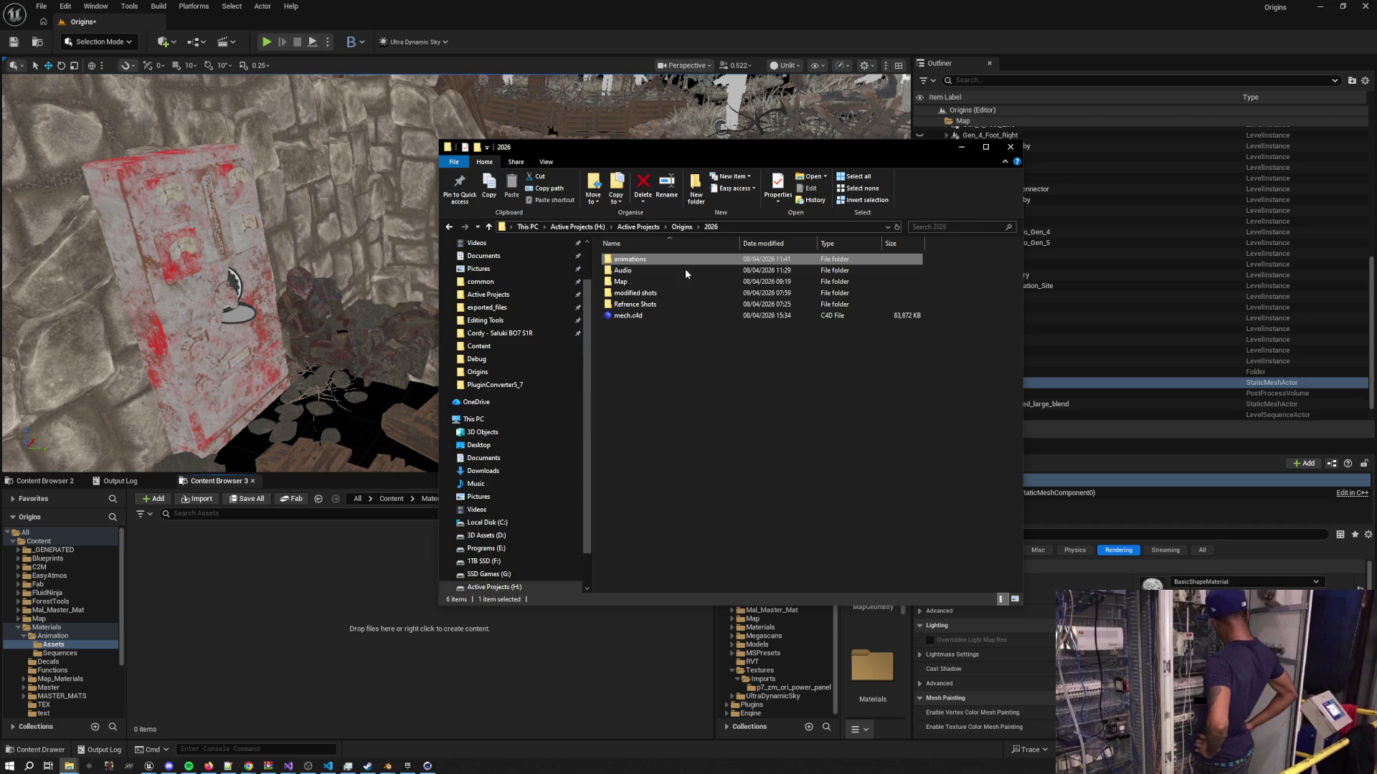
Browse modified shots and Refence Shots, ending in the Assets folder holding the mech FBX
{"action": "double_click", "coordinate": [658, 294]}
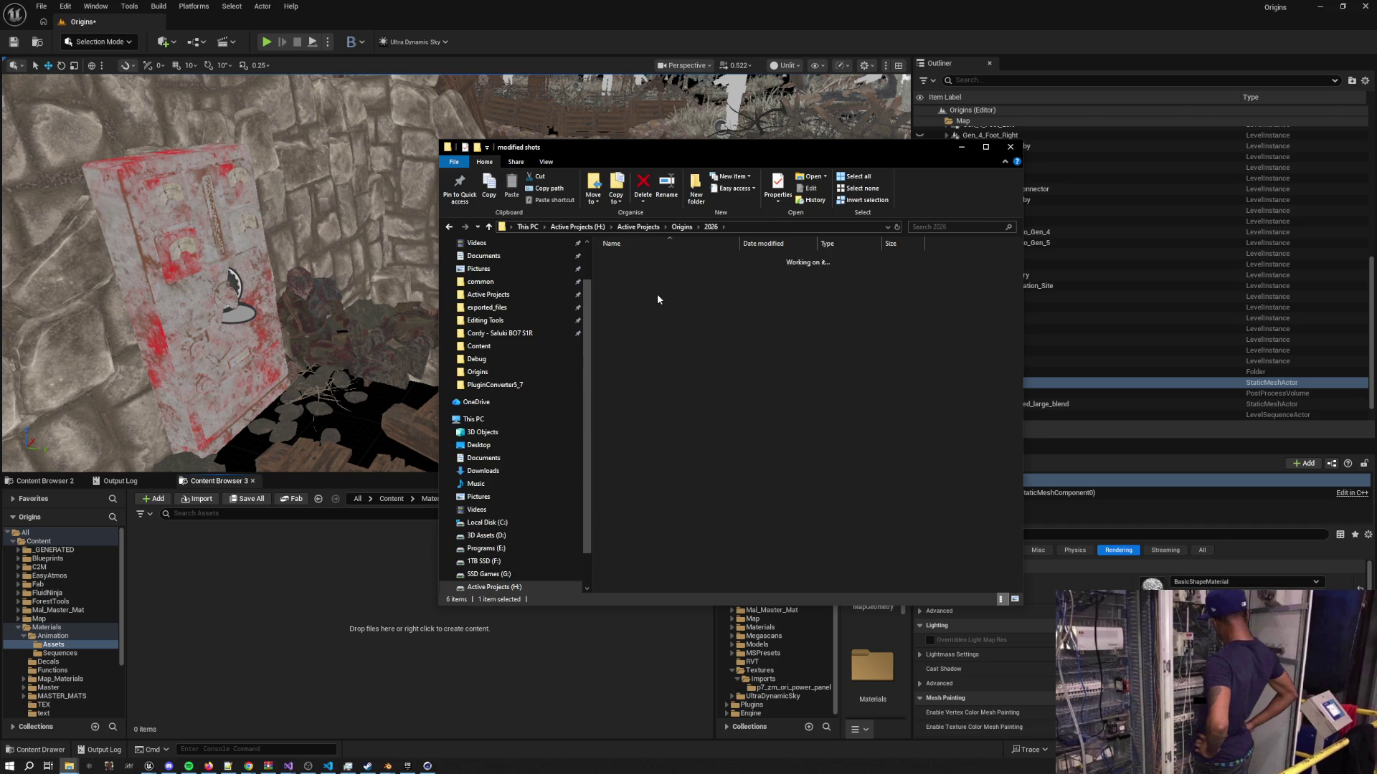
{"action": "double_click", "coordinate": [644, 259]}
{"action": "left_click", "coordinate": [731, 227]}
{"action": "left_click", "coordinate": [712, 227]}
{"action": "double_click", "coordinate": [651, 307]}
{"action": "left_click", "coordinate": [717, 228]}
{"action": "double_click", "coordinate": [653, 295]}
{"action": "left_click", "coordinate": [657, 268]}
{"action": "double_click", "coordinate": [656, 261]}
Drag the mech body FBX into Unreal's Assets folder and enlarge the Import Content dialog to review options
{"action": "left_click_drag", "start_coordinate": [639, 261], "coordinate": [243, 616]}
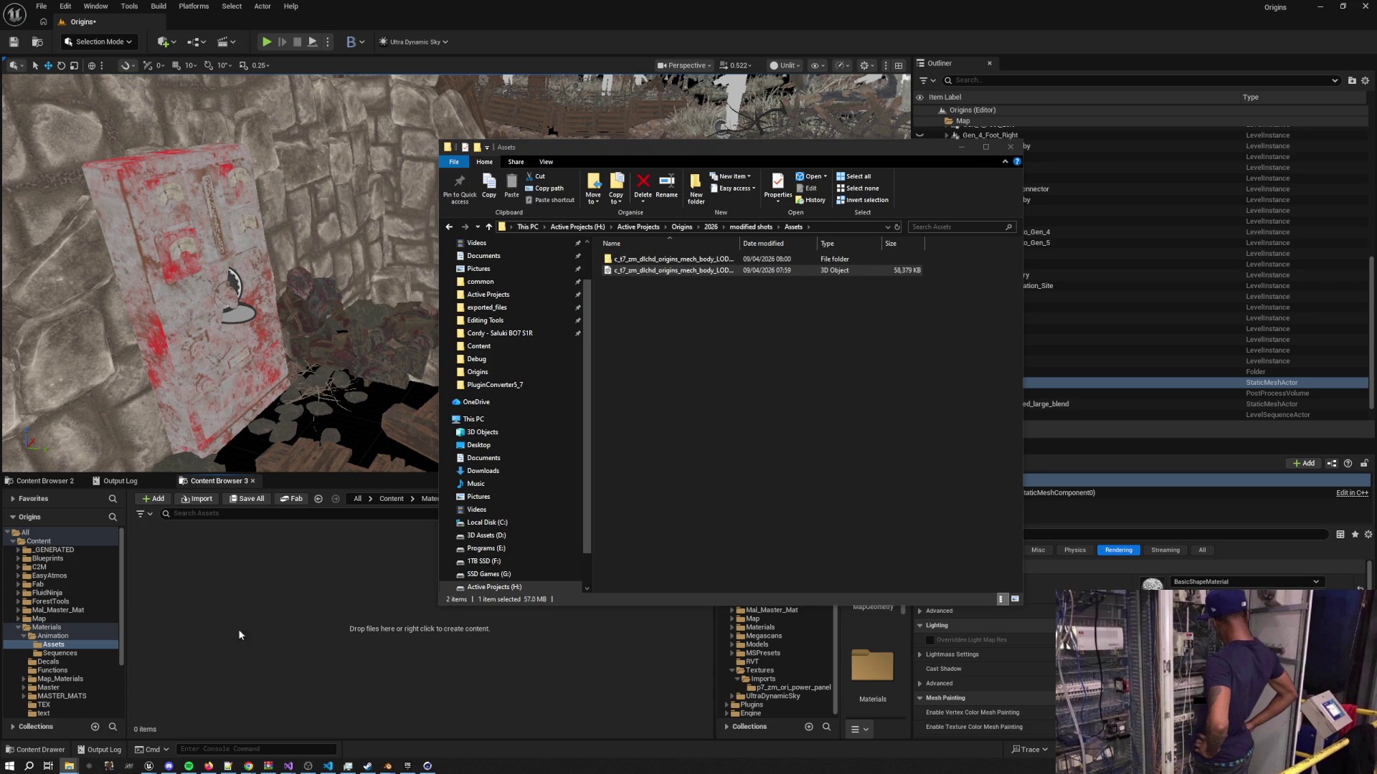
{"action": "left_click", "coordinate": [961, 146]}
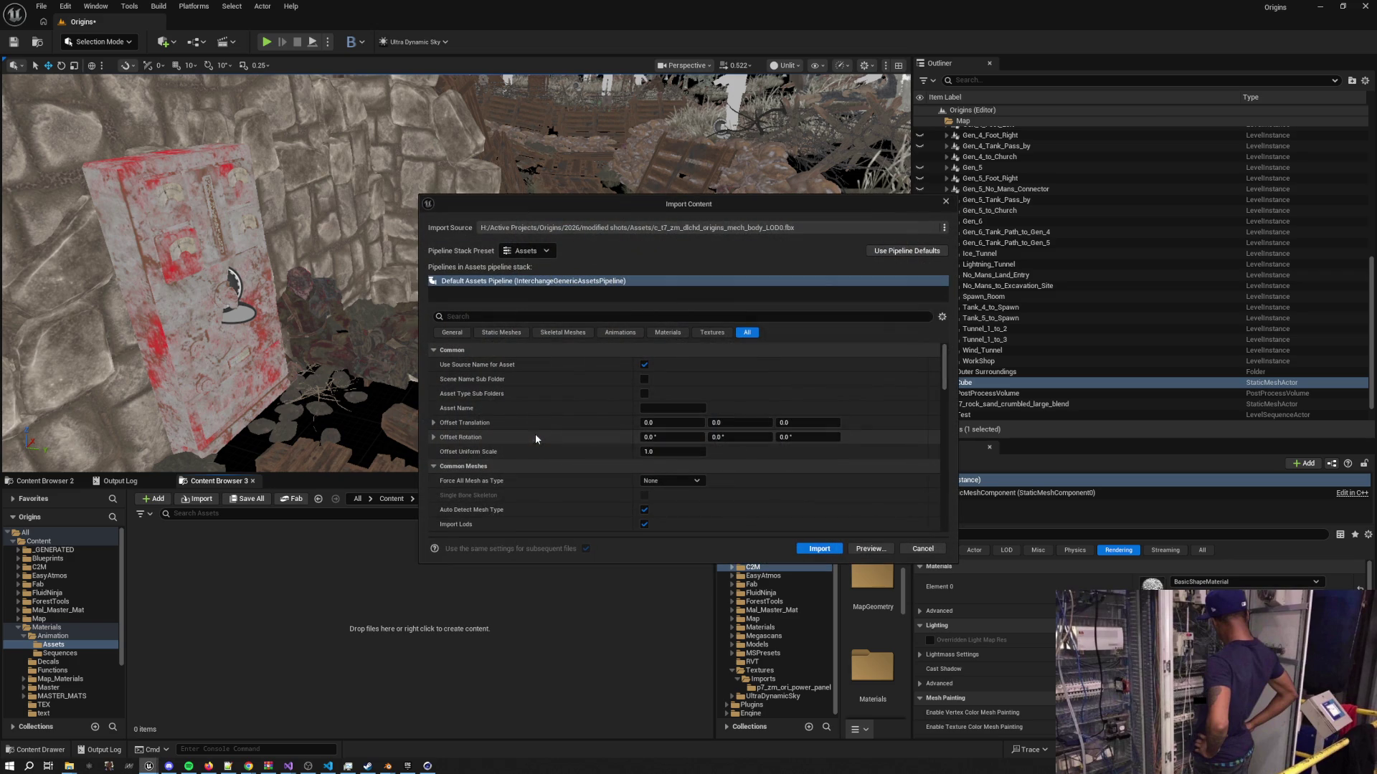
{"action": "left_click_drag", "start_coordinate": [619, 194], "coordinate": [648, 62]}
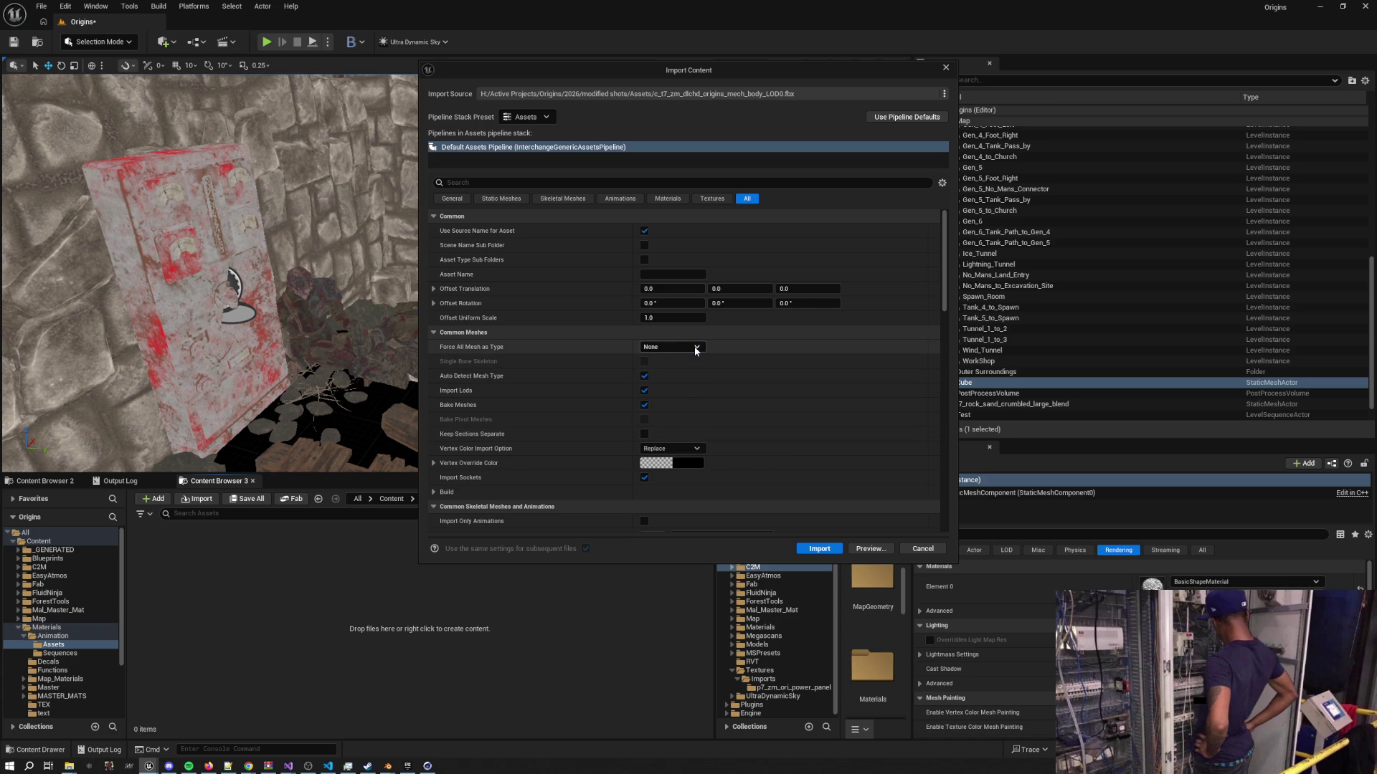
{"action": "scroll", "coordinate": [746, 414], "scroll_direction": "down", "scroll_amount": 3}
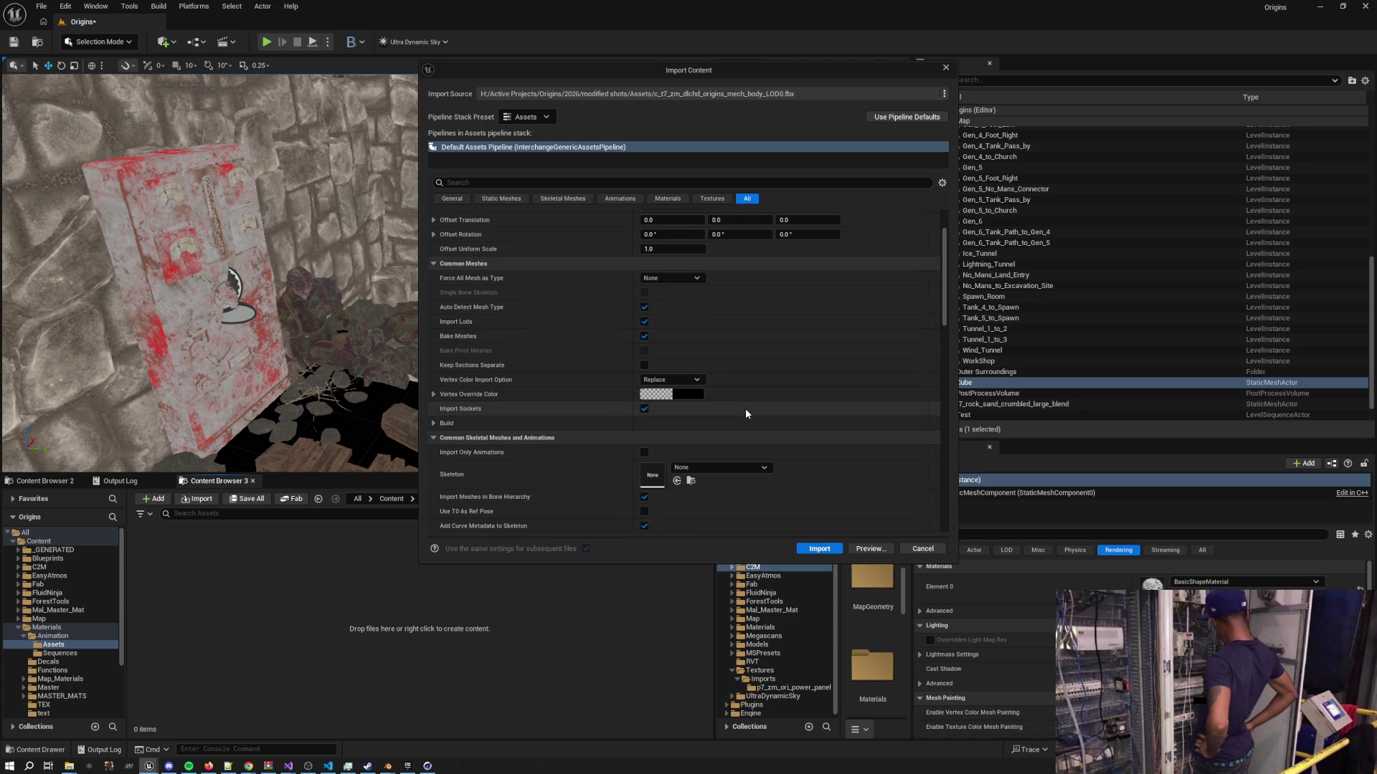
{"action": "scroll", "coordinate": [746, 412], "scroll_direction": "down", "scroll_amount": 1}
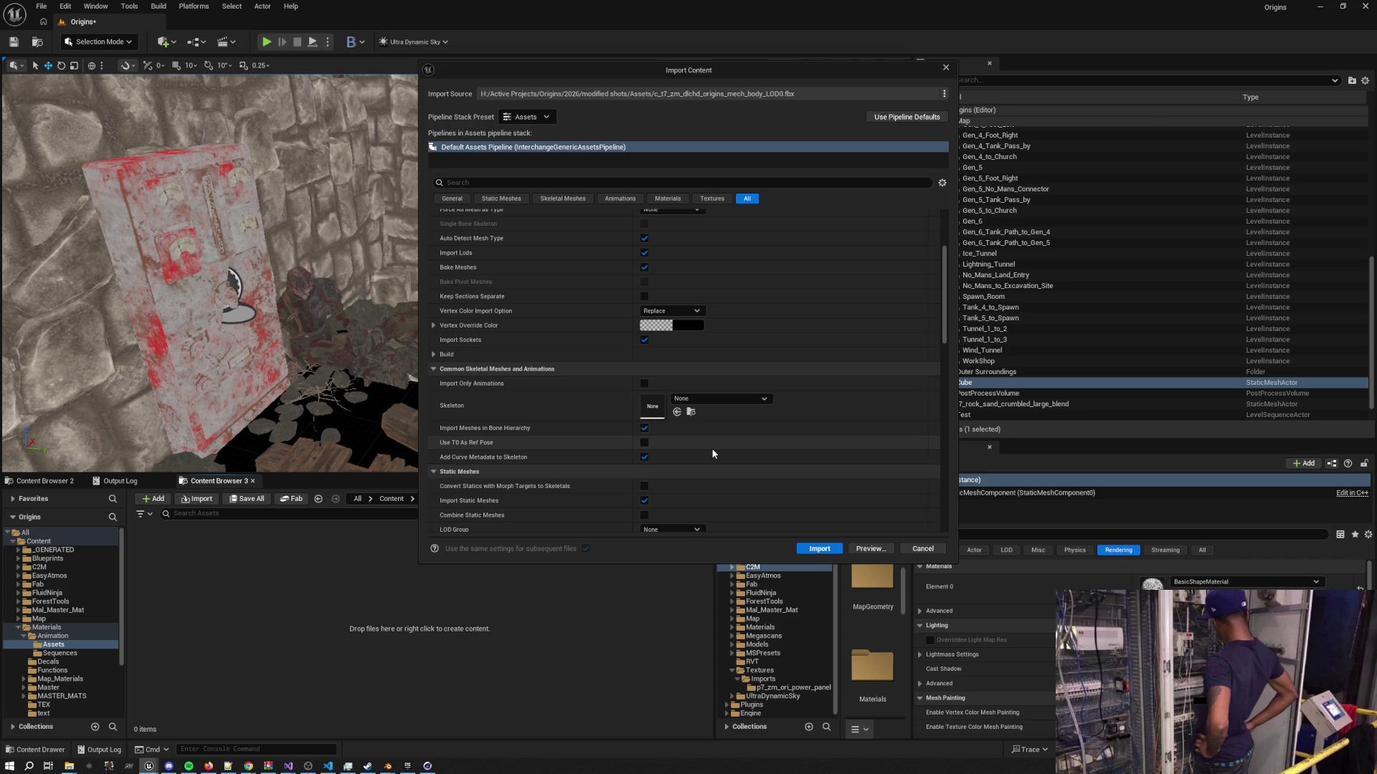
{"action": "scroll", "coordinate": [714, 453], "scroll_direction": "down", "scroll_amount": 3}
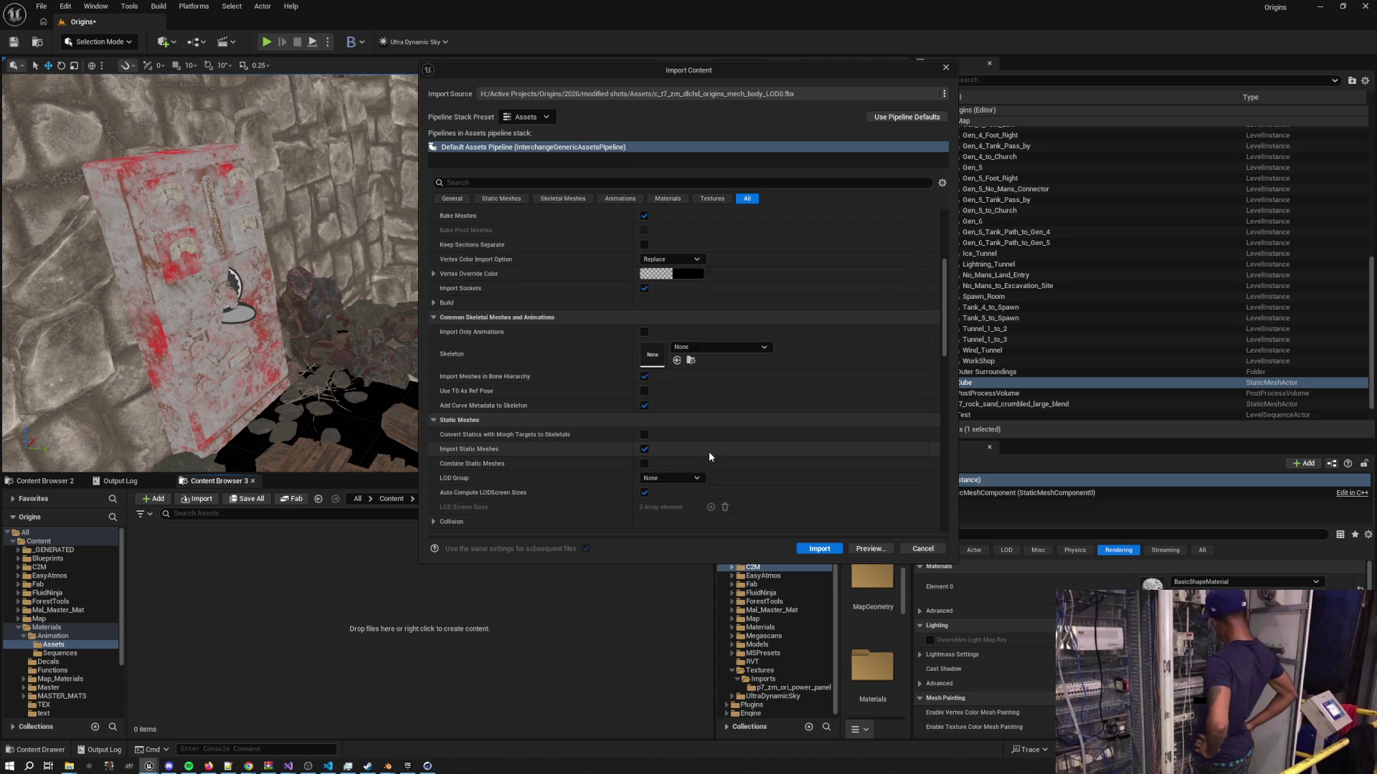
{"action": "scroll", "coordinate": [708, 453], "scroll_direction": "down", "scroll_amount": 8}
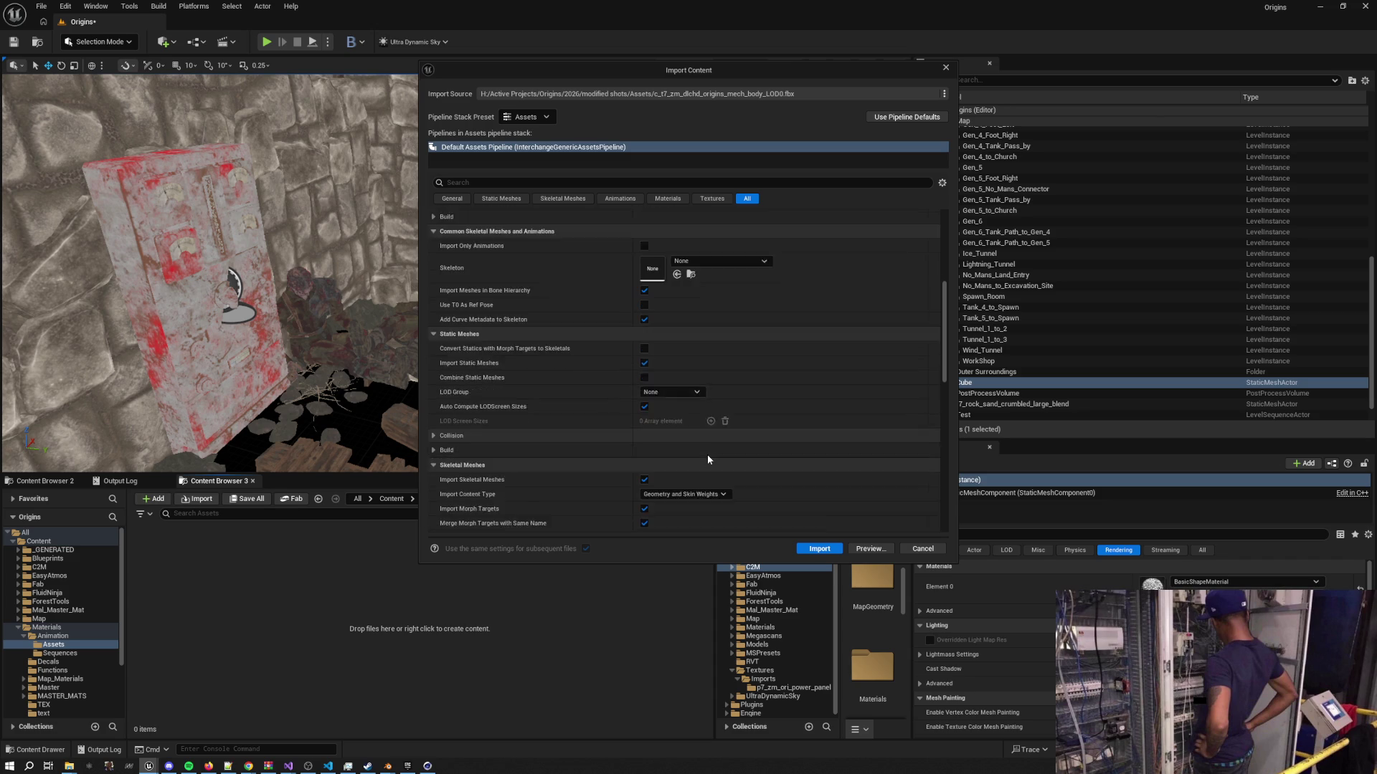
{"action": "scroll", "coordinate": [707, 455], "scroll_direction": "down", "scroll_amount": 1}
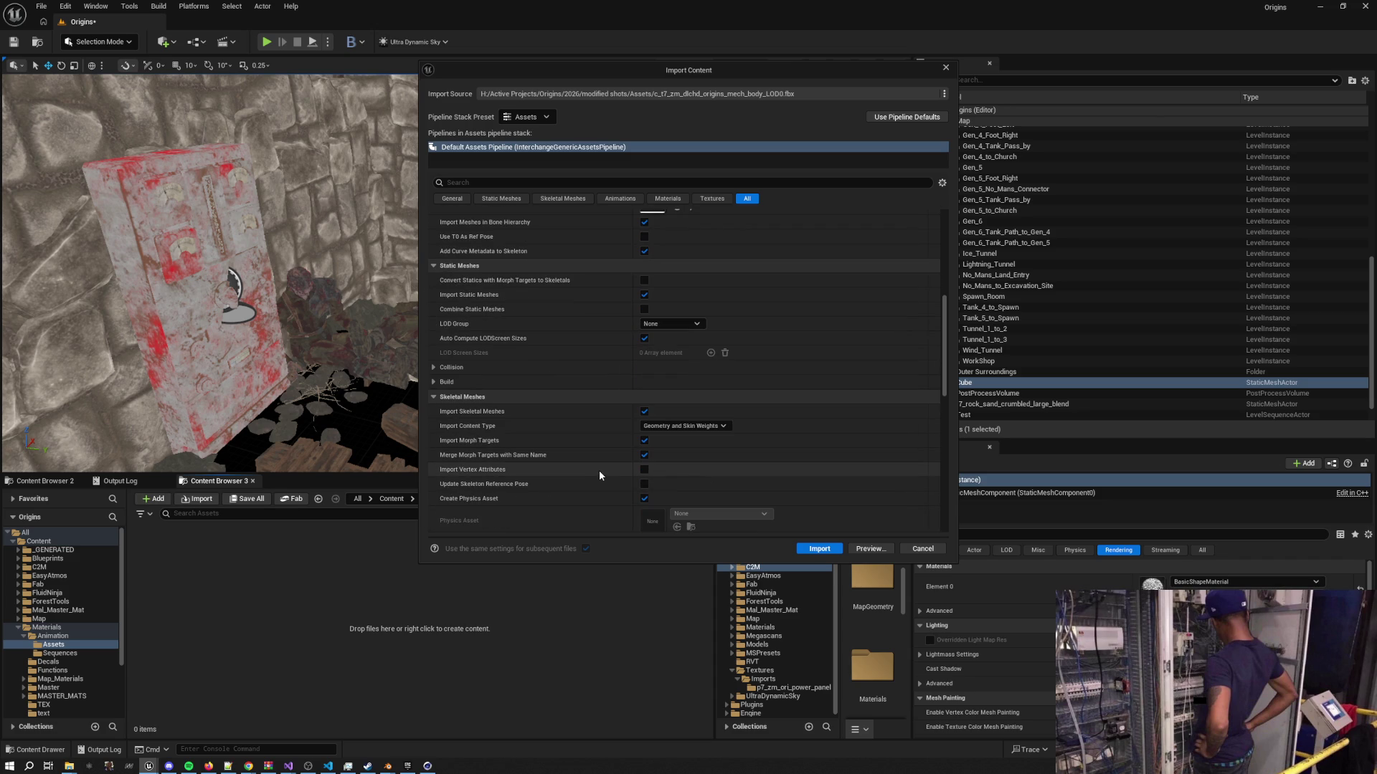
{"action": "scroll", "coordinate": [599, 474], "scroll_direction": "down", "scroll_amount": 5}
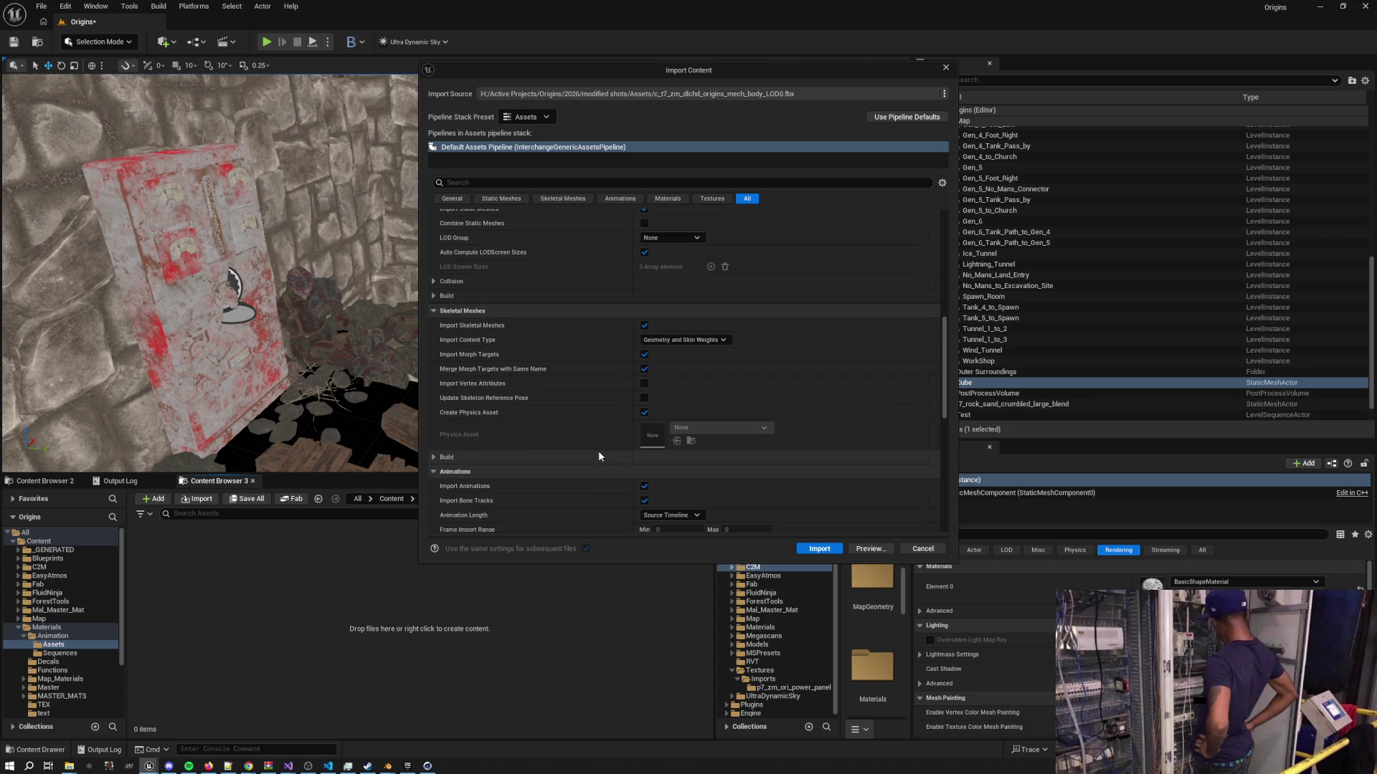
{"action": "scroll", "coordinate": [599, 455], "scroll_direction": "down", "scroll_amount": 5}
{"action": "scroll", "coordinate": [598, 457], "scroll_direction": "down", "scroll_amount": 5}
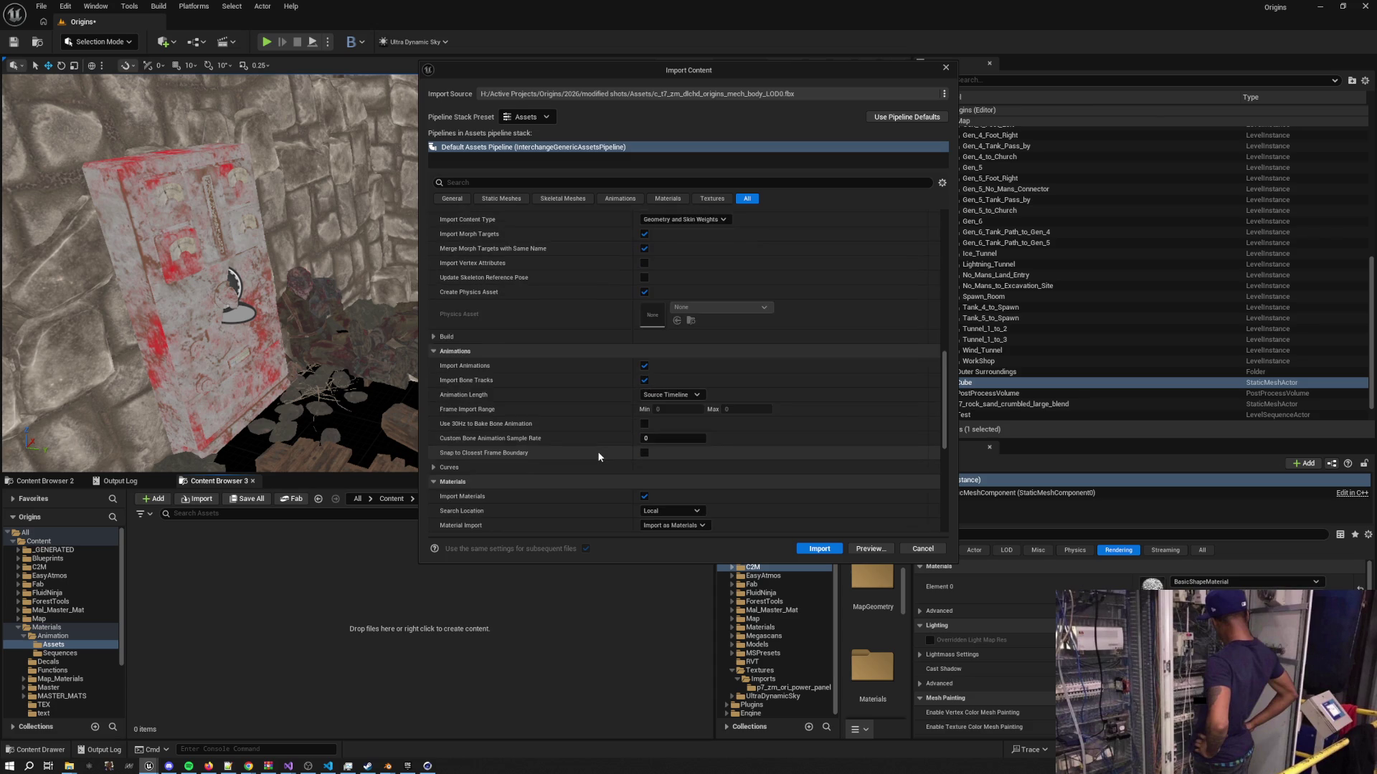
{"action": "scroll", "coordinate": [597, 456], "scroll_direction": "down", "scroll_amount": 1}
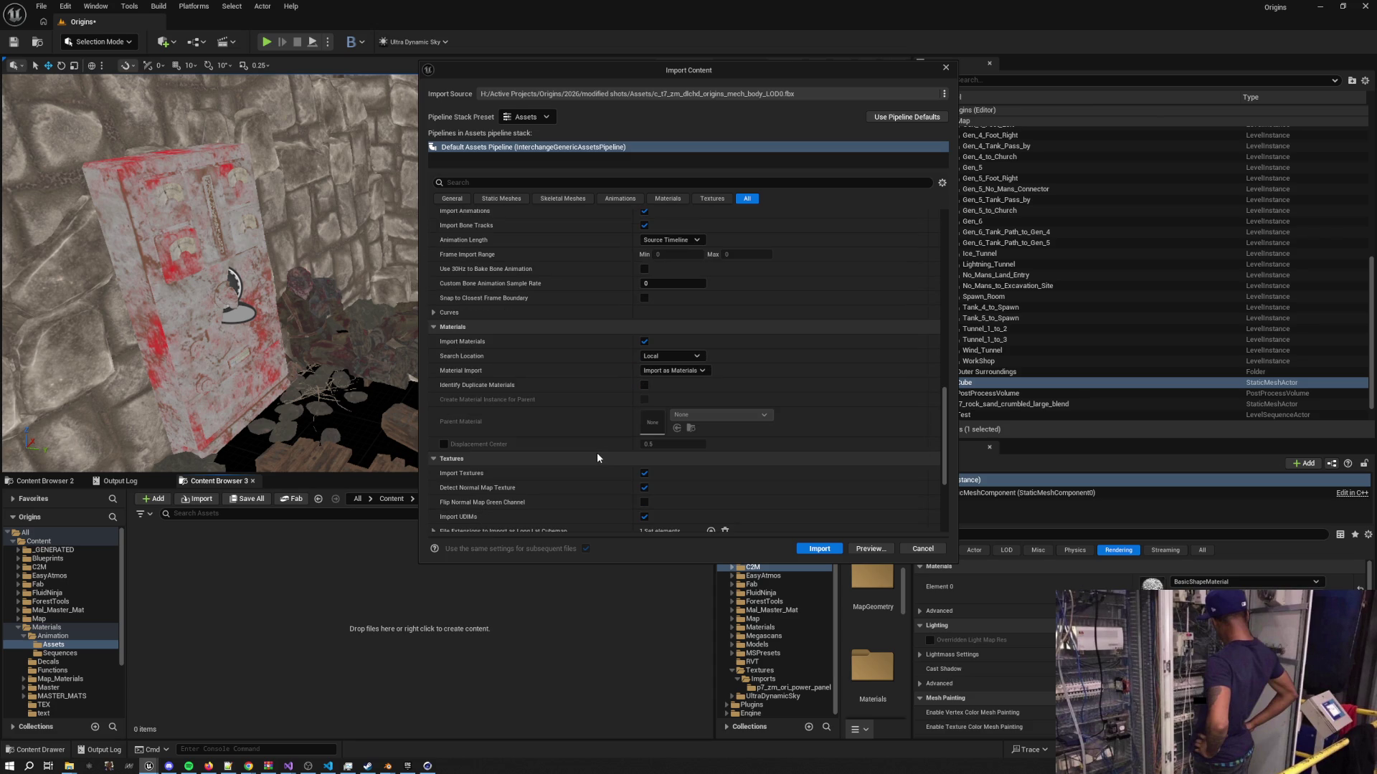
{"action": "scroll", "coordinate": [597, 455], "scroll_direction": "down", "scroll_amount": 4}
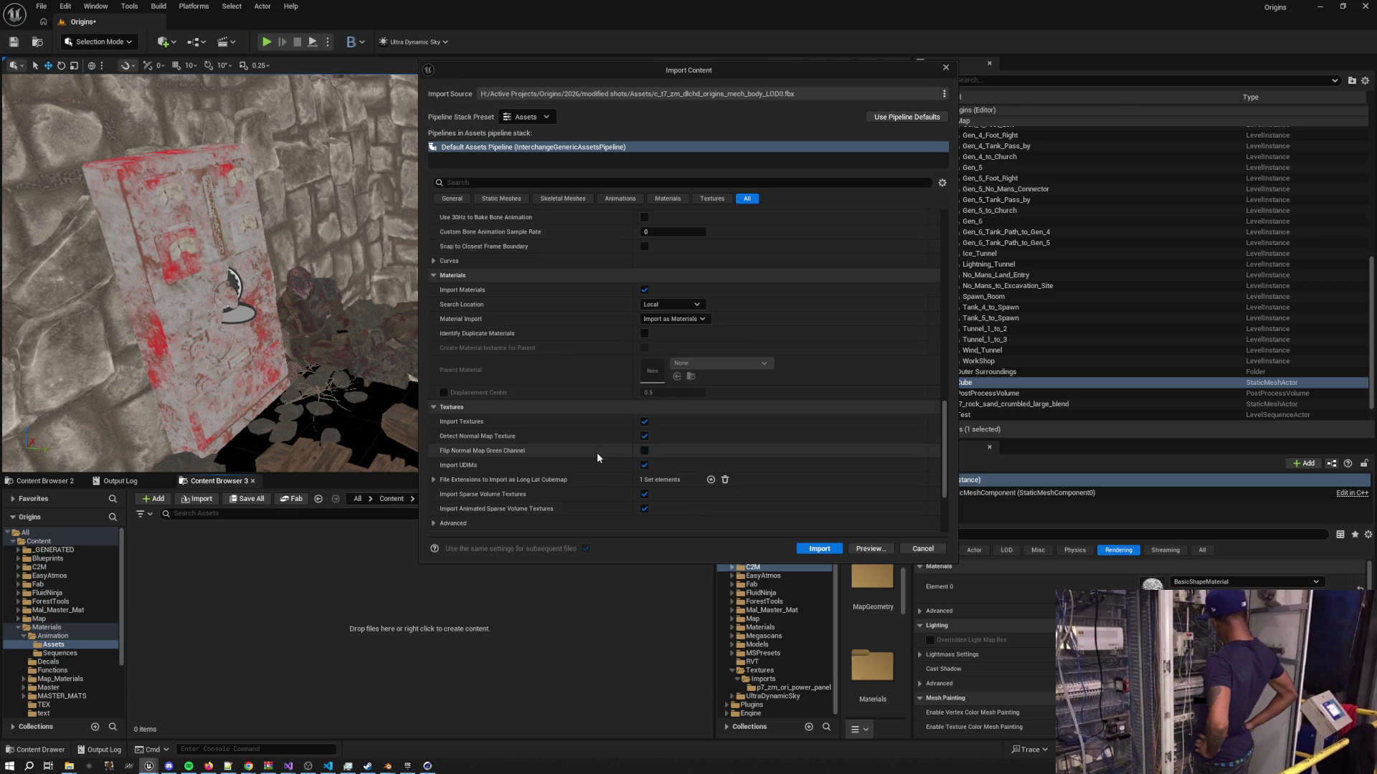
{"action": "left_click_drag", "start_coordinate": [944, 469], "coordinate": [946, 193]}
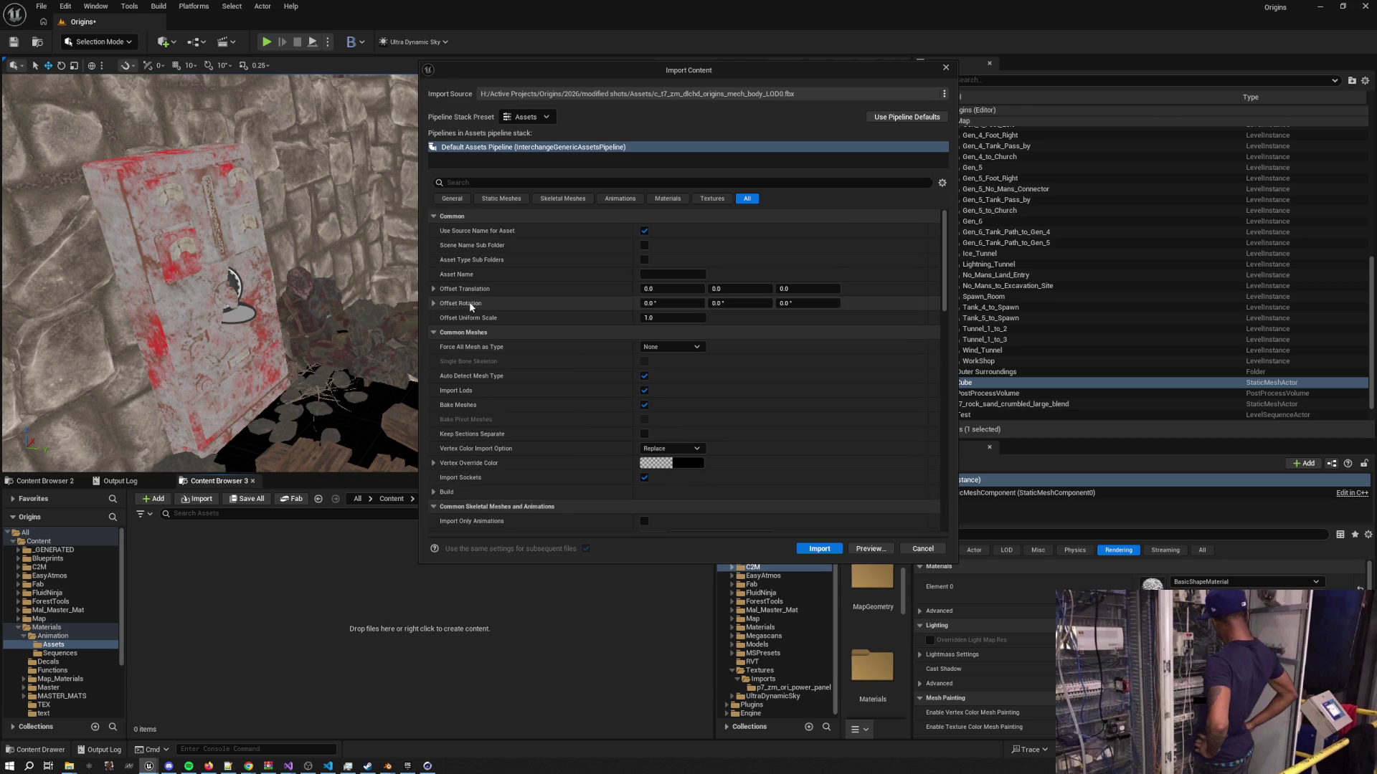
Turn off recomputing normals and tangents in the Build options, then import the mech FBX
{"action": "left_click", "coordinate": [434, 492]}
{"action": "scroll", "coordinate": [532, 464], "scroll_direction": "down", "scroll_amount": 3}
{"action": "scroll", "coordinate": [532, 464], "scroll_direction": "down", "scroll_amount": 1}
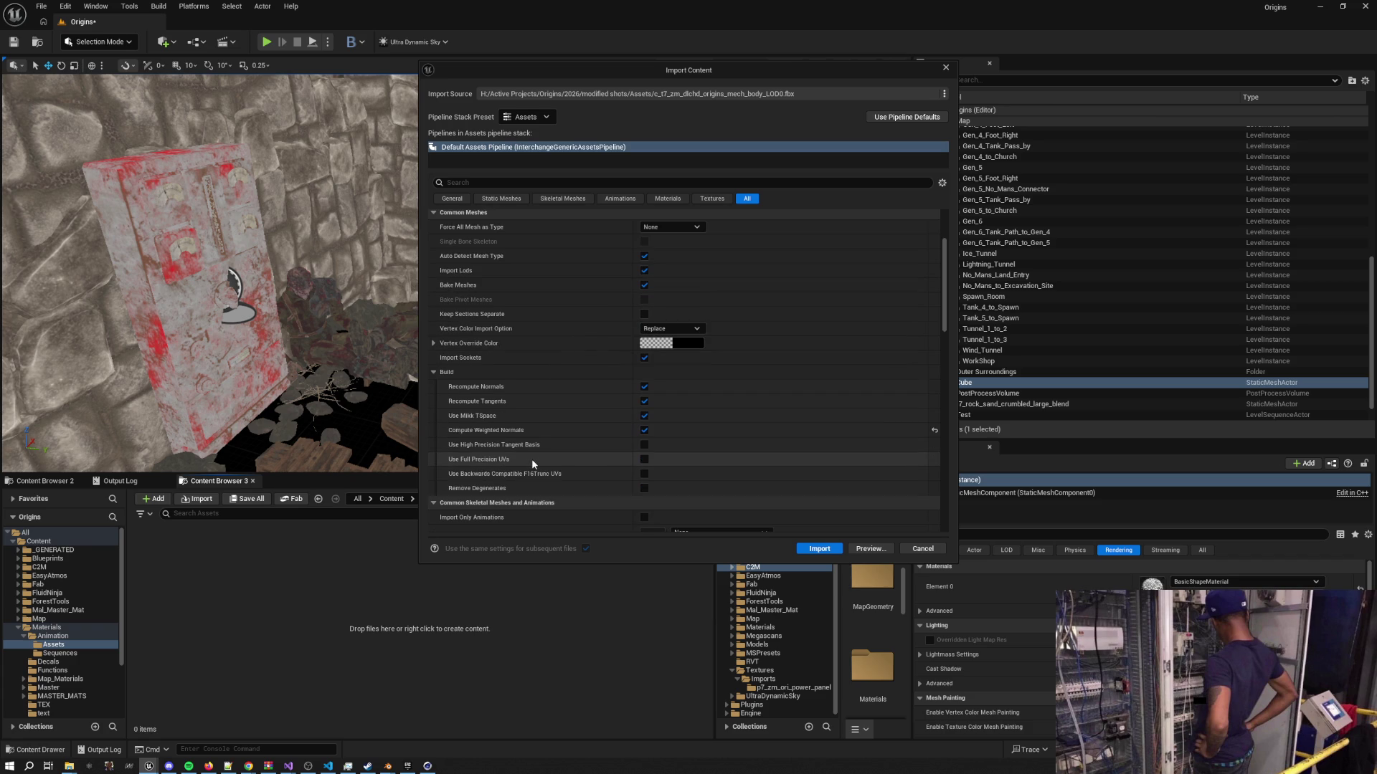
{"action": "scroll", "coordinate": [532, 464], "scroll_direction": "down", "scroll_amount": 1}
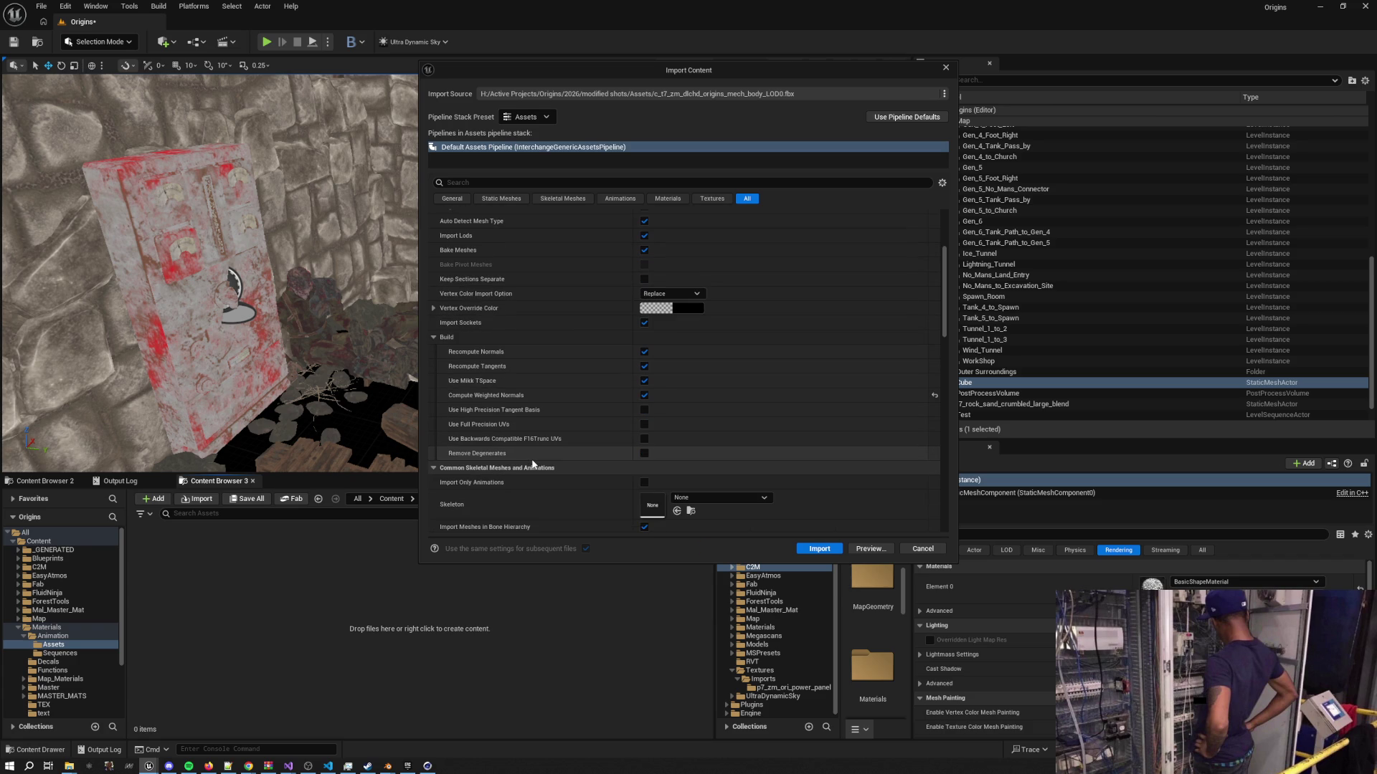
{"action": "mouse_move", "coordinate": [487, 352]}
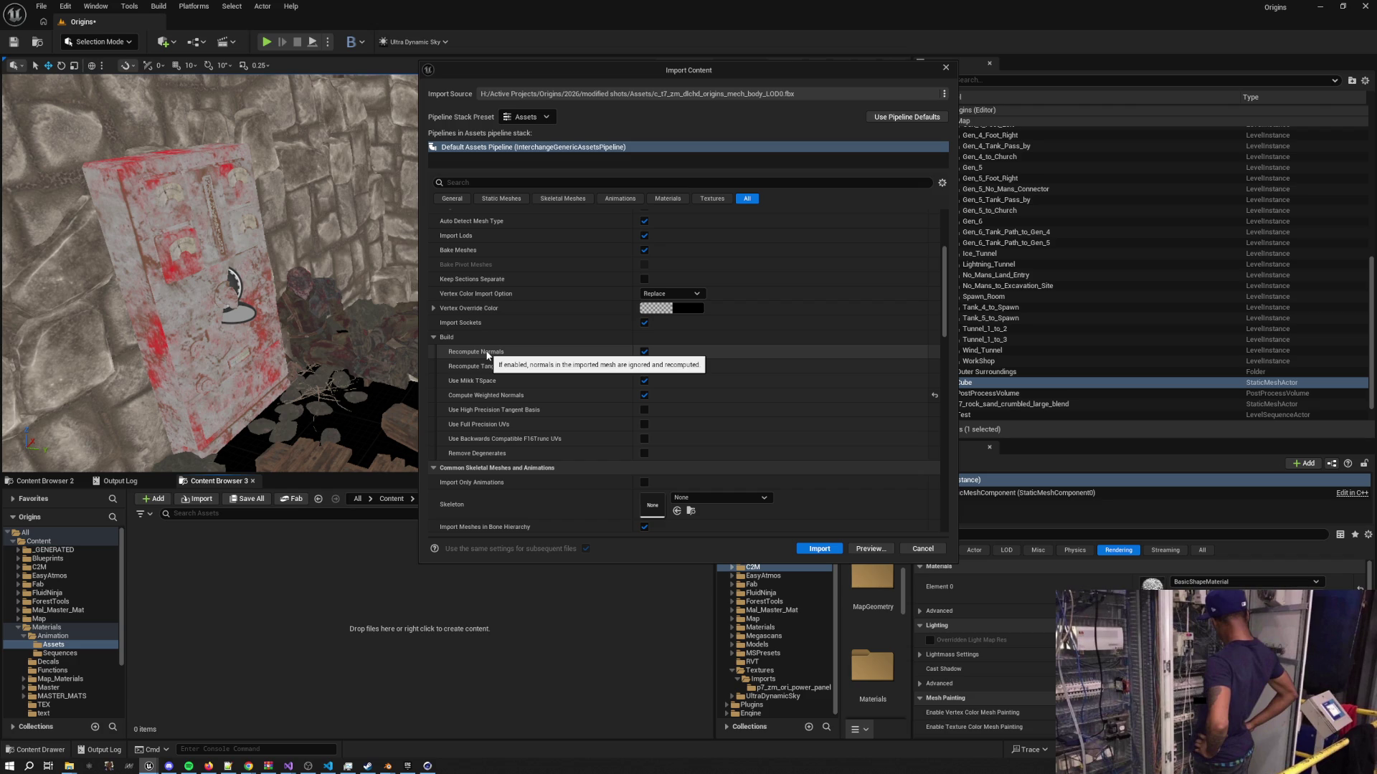
{"action": "left_click", "coordinate": [643, 352]}
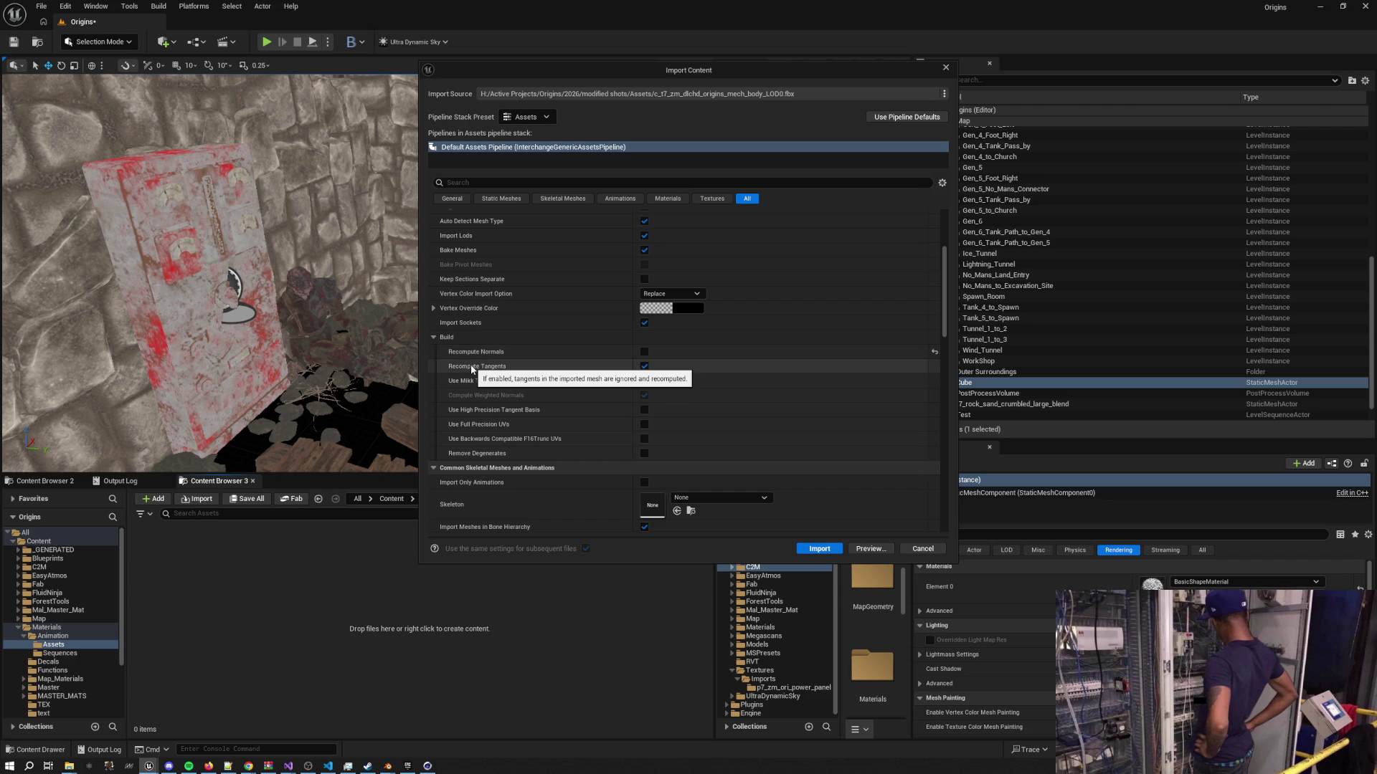
{"action": "left_click", "coordinate": [644, 367]}
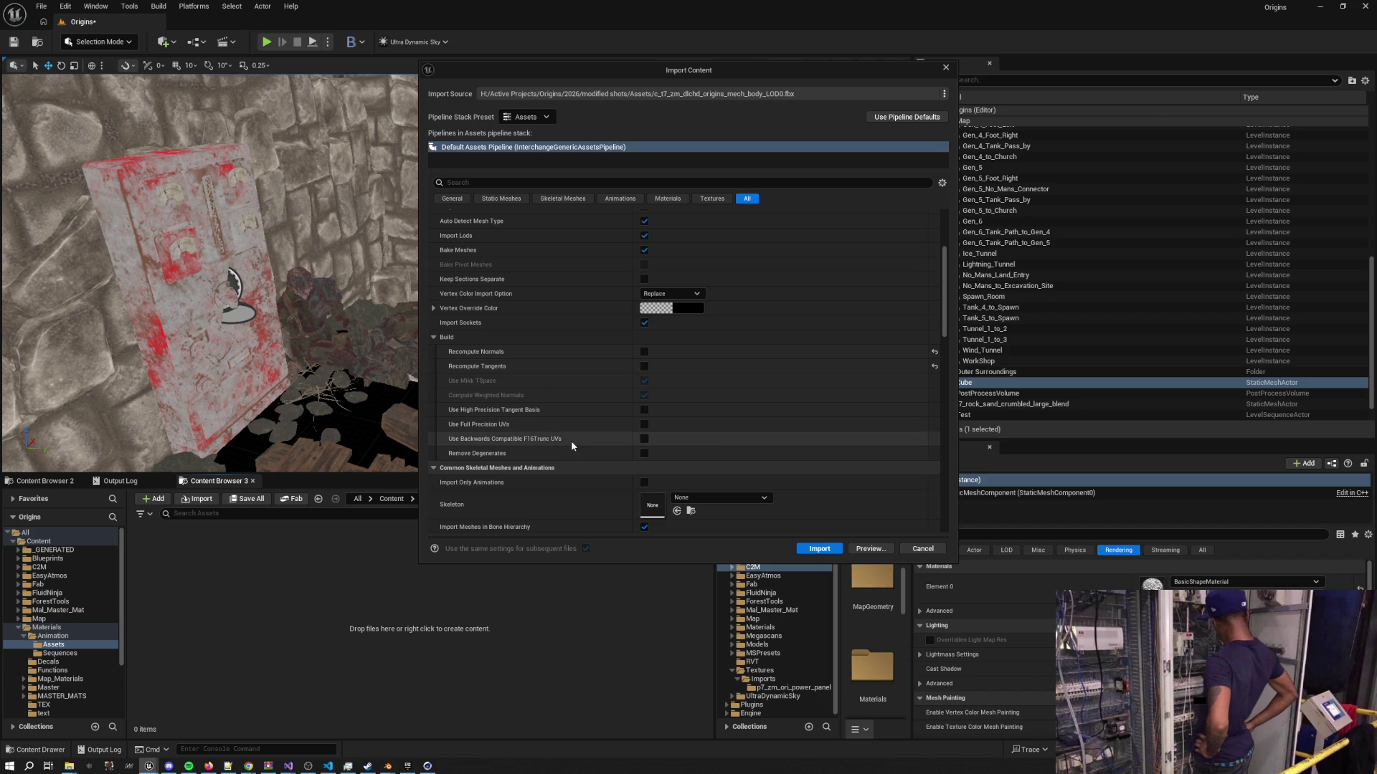
{"action": "scroll", "coordinate": [554, 430], "scroll_direction": "up", "scroll_amount": 5}
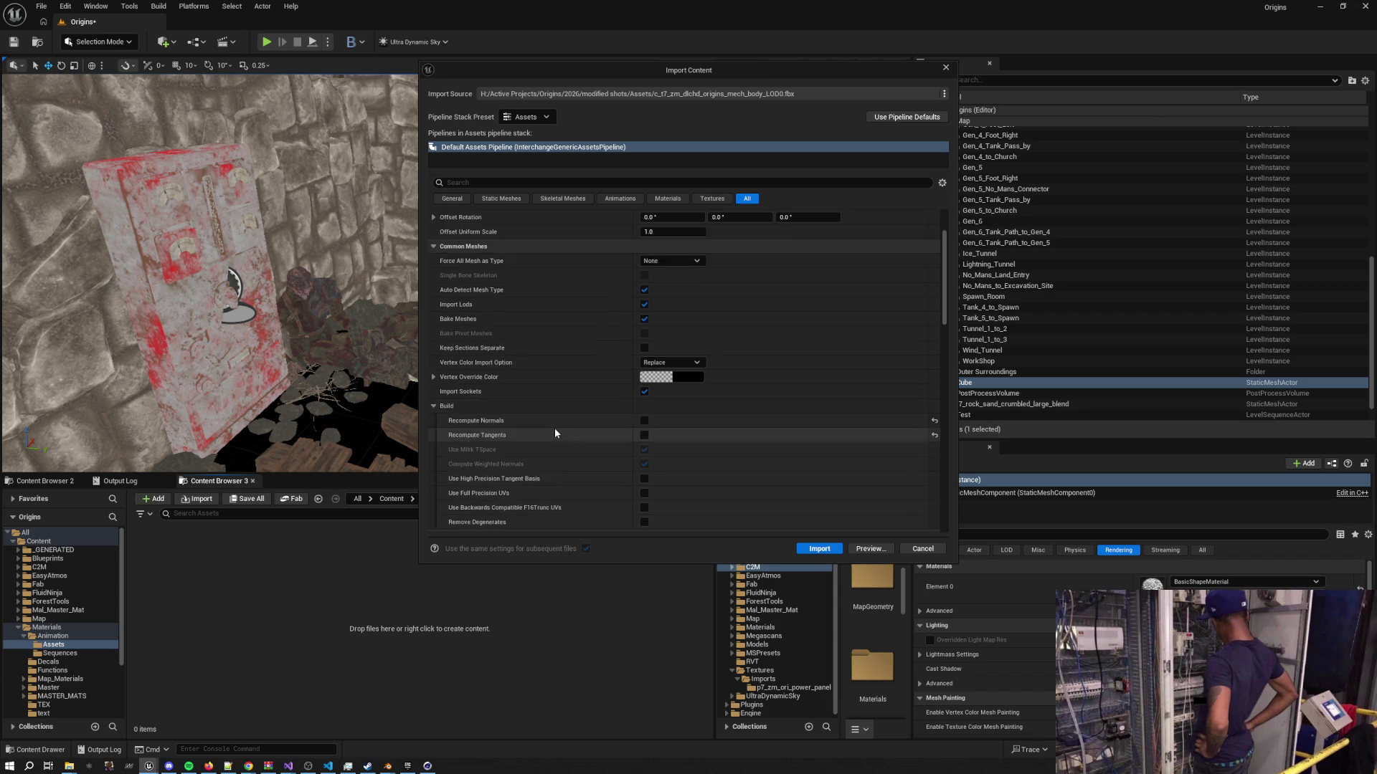
{"action": "scroll", "coordinate": [555, 433], "scroll_direction": "down", "scroll_amount": 8}
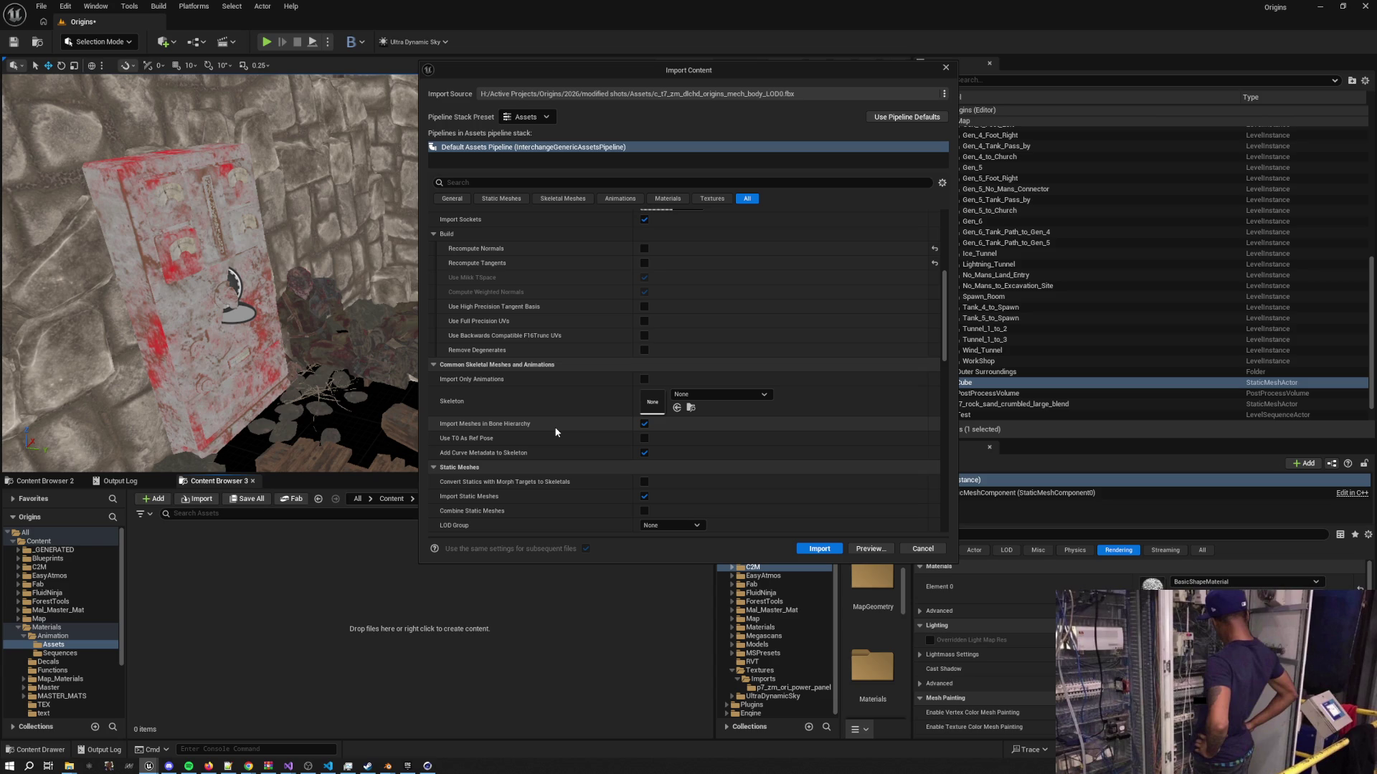
{"action": "left_click", "coordinate": [831, 550]}
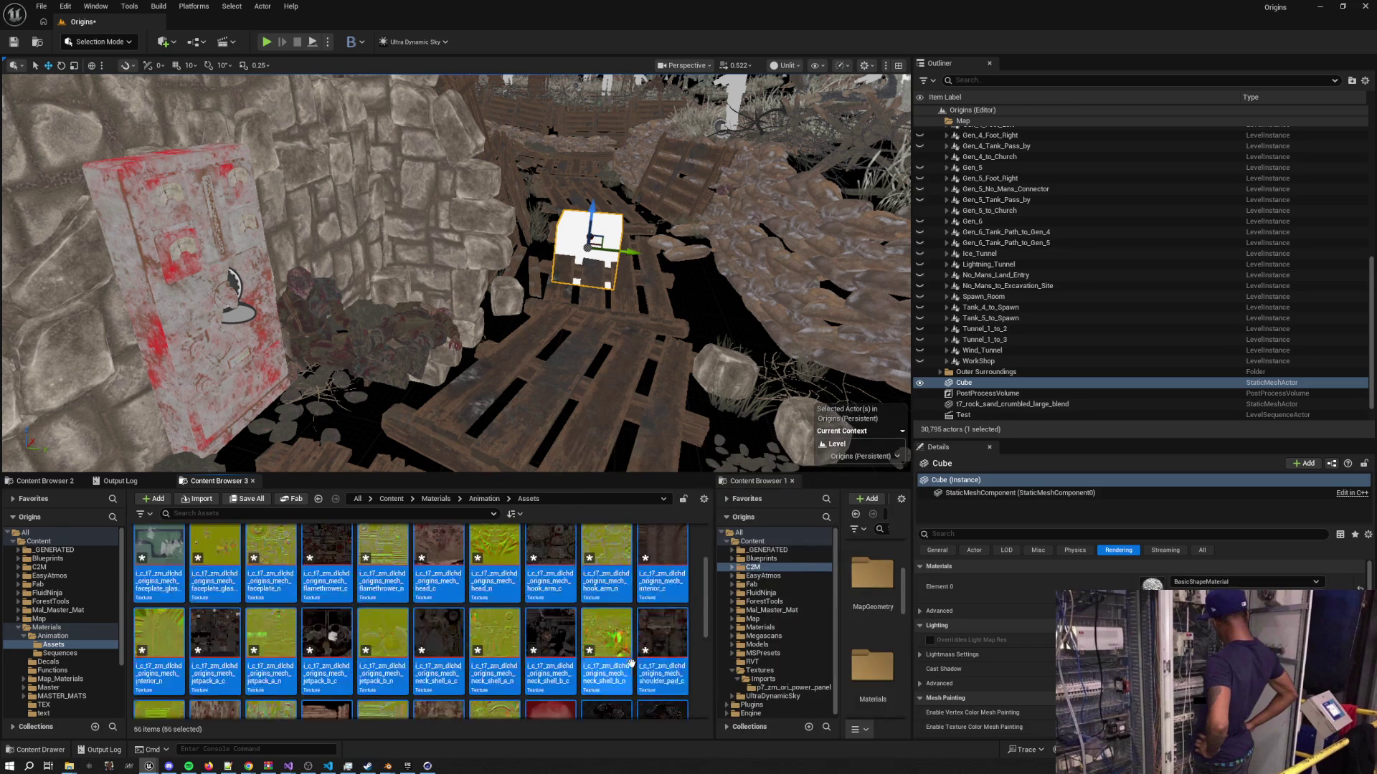
Inspect the imported mech texture thumbnails in the Assets folder
{"action": "scroll", "coordinate": [642, 649], "scroll_direction": "up", "scroll_amount": 5}
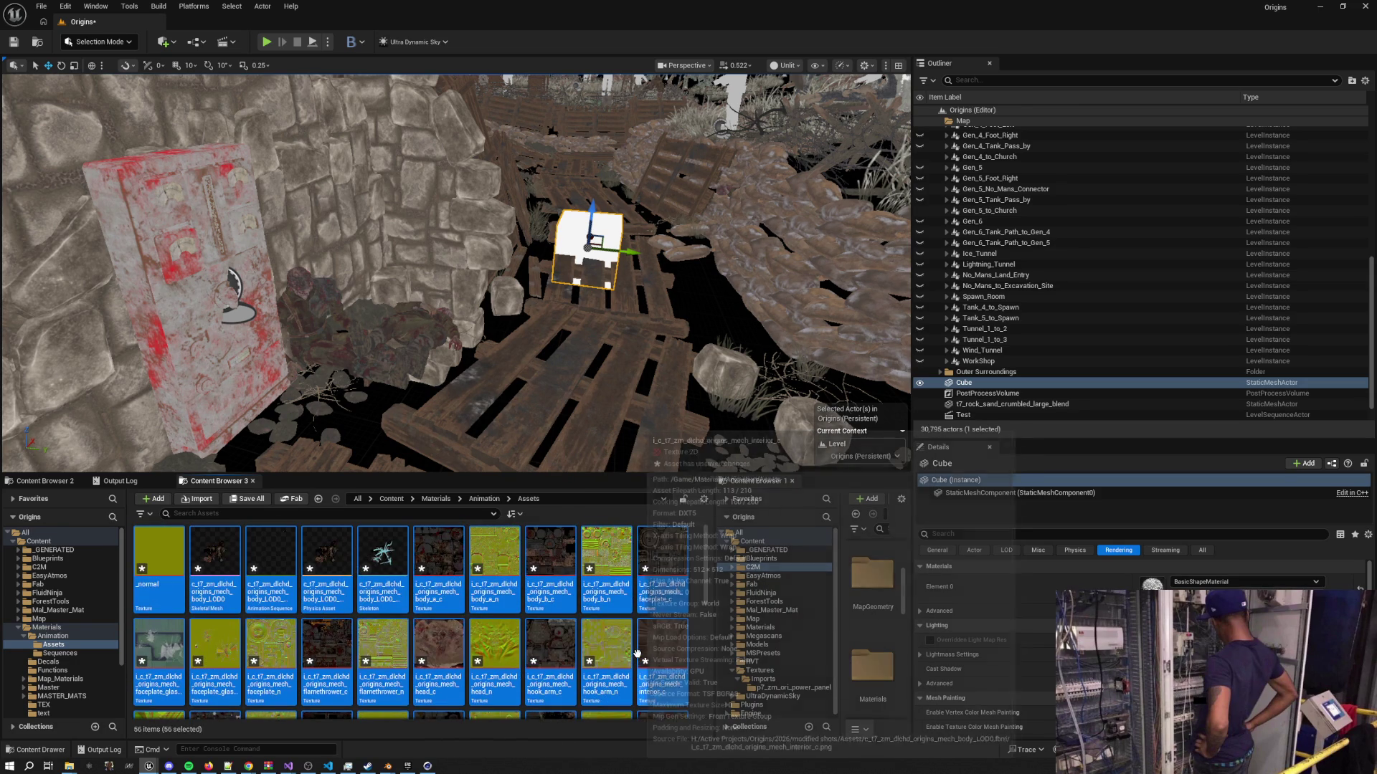
{"action": "mouse_move", "coordinate": [439, 632]}
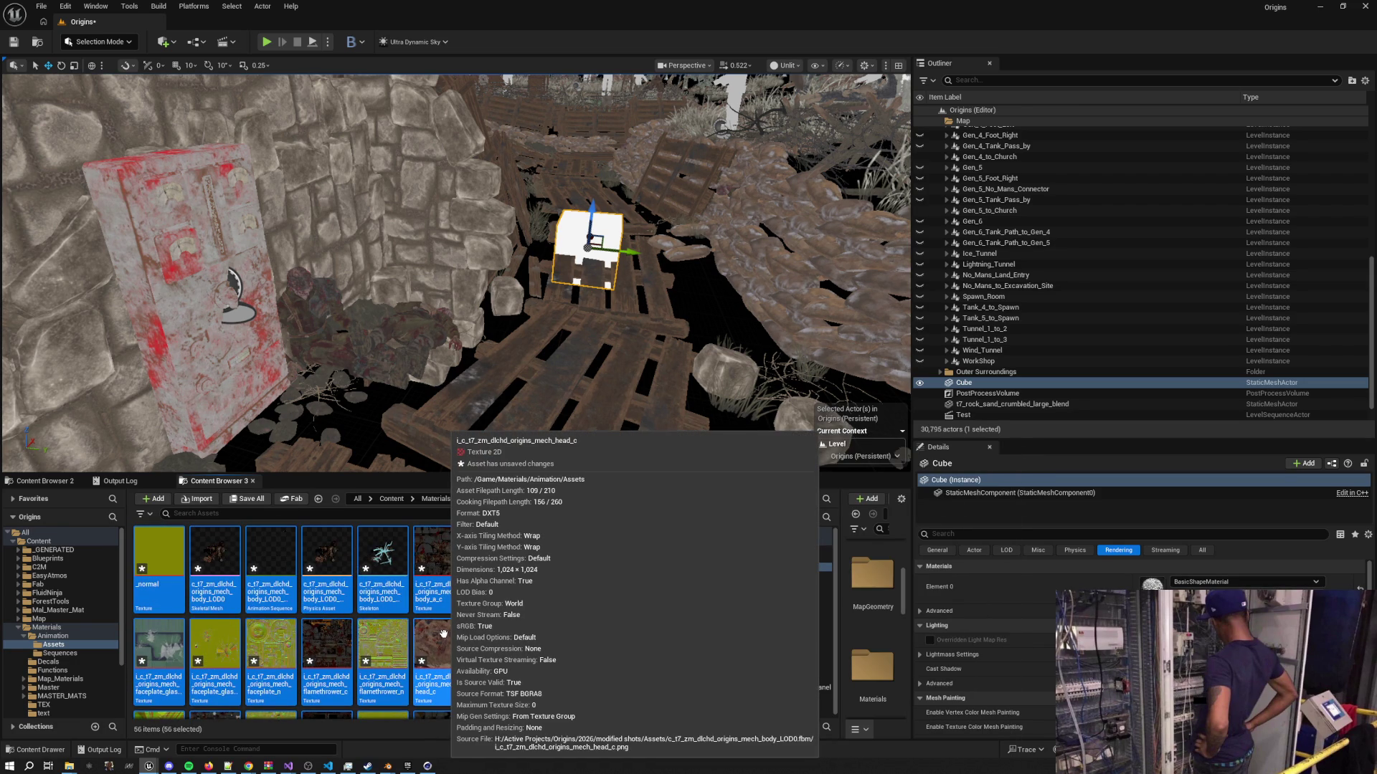
{"action": "mouse_move", "coordinate": [518, 688]}
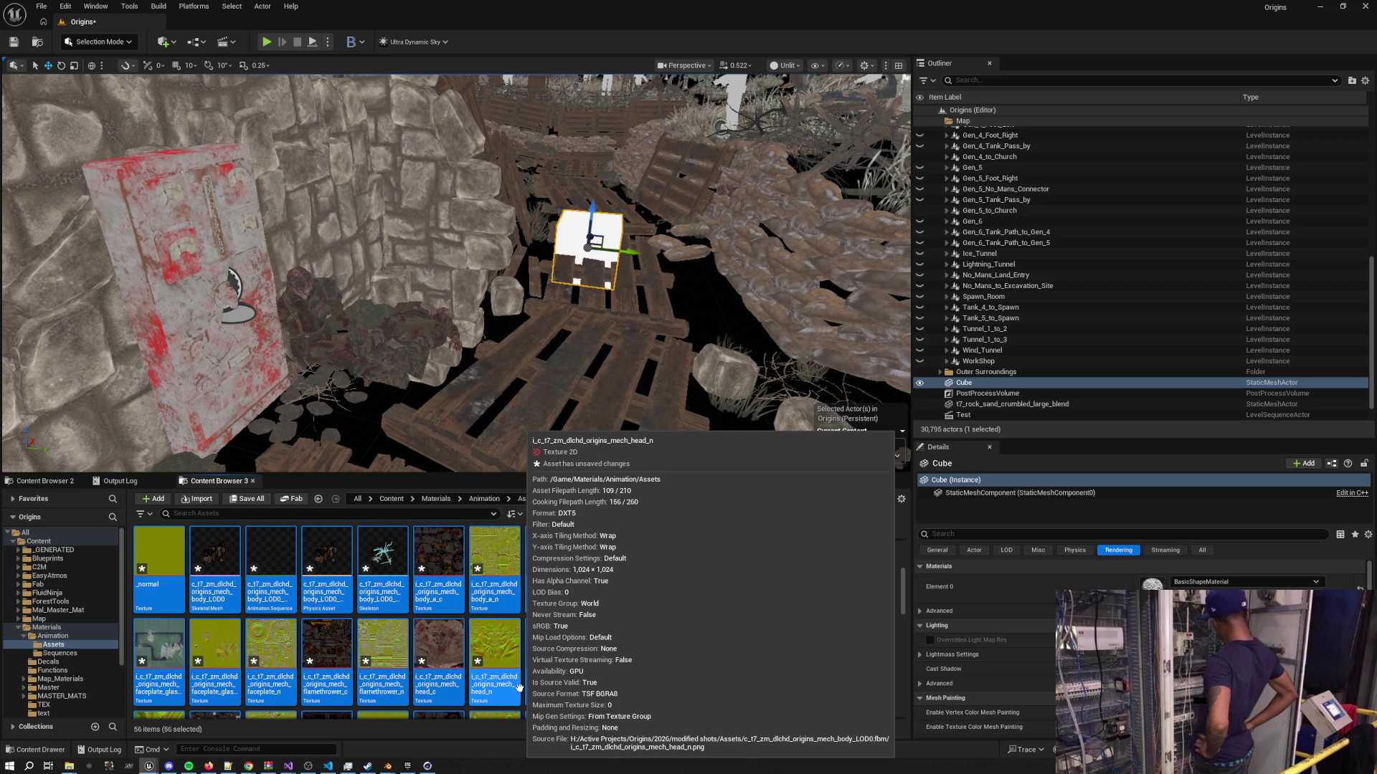
Clear the current selection, then select every asset in the Assets folder
{"action": "left_click", "coordinate": [699, 582]}
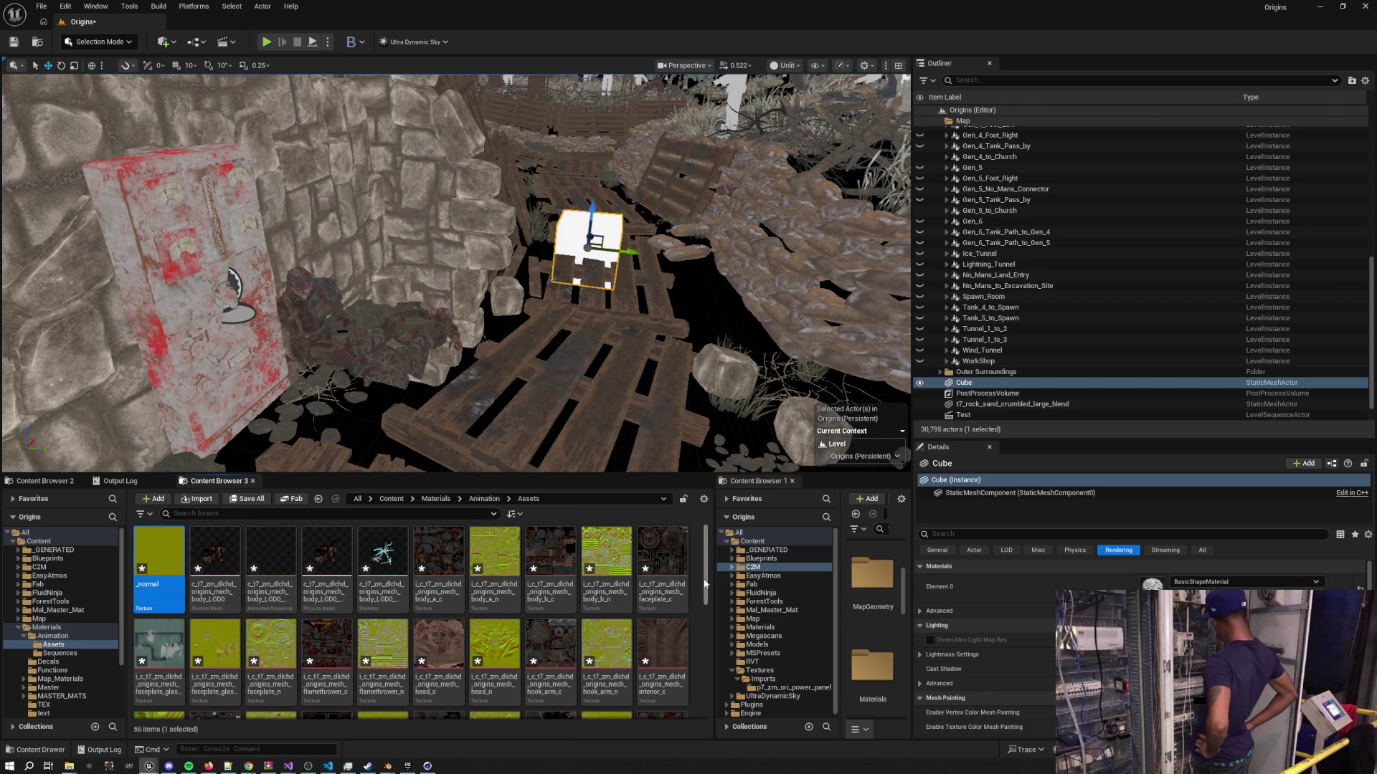
{"action": "left_click_drag", "start_coordinate": [706, 568], "coordinate": [706, 747]}
{"action": "key", "text": "ctrl+a"}
Delete all 56 selected mech assets and confirm in the Delete Assets dialog
{"action": "key", "text": "Delete"}
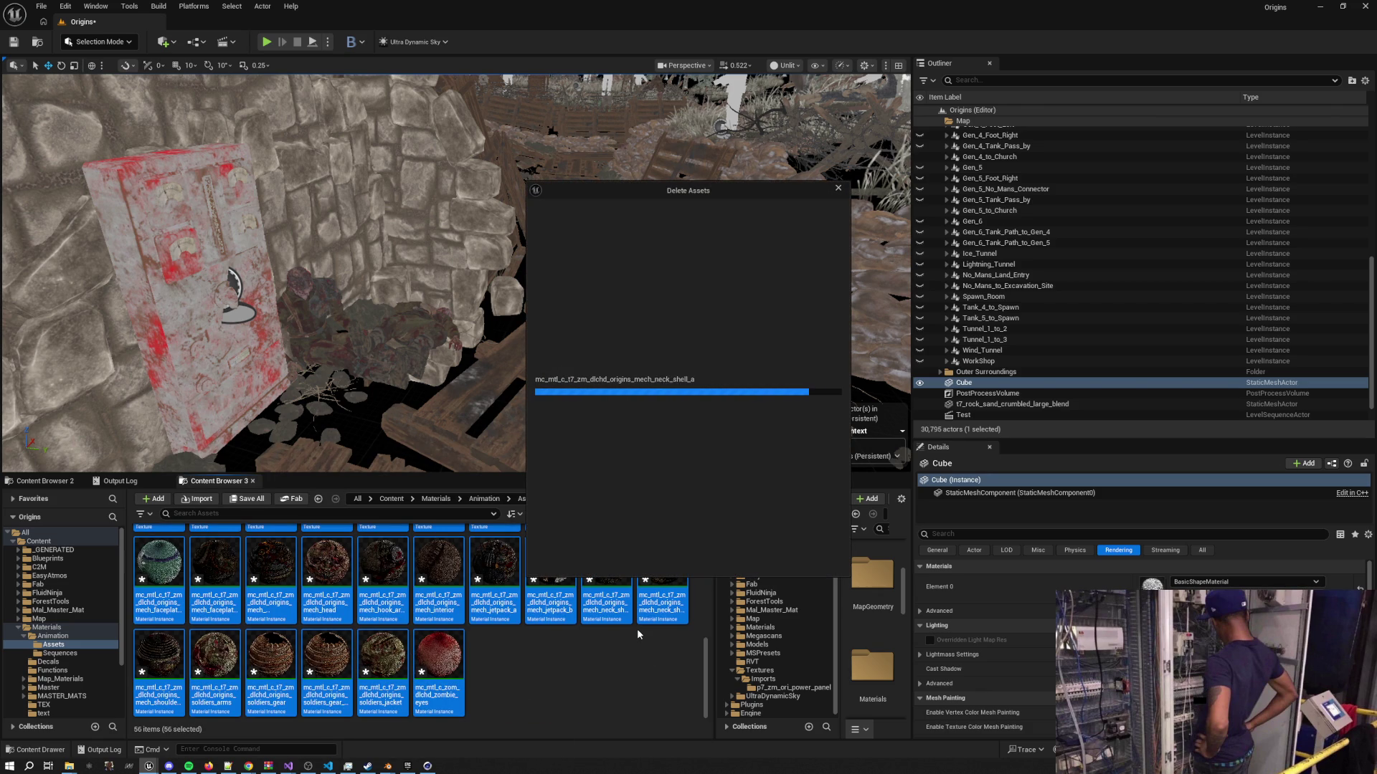
{"action": "left_click", "coordinate": [625, 556]}
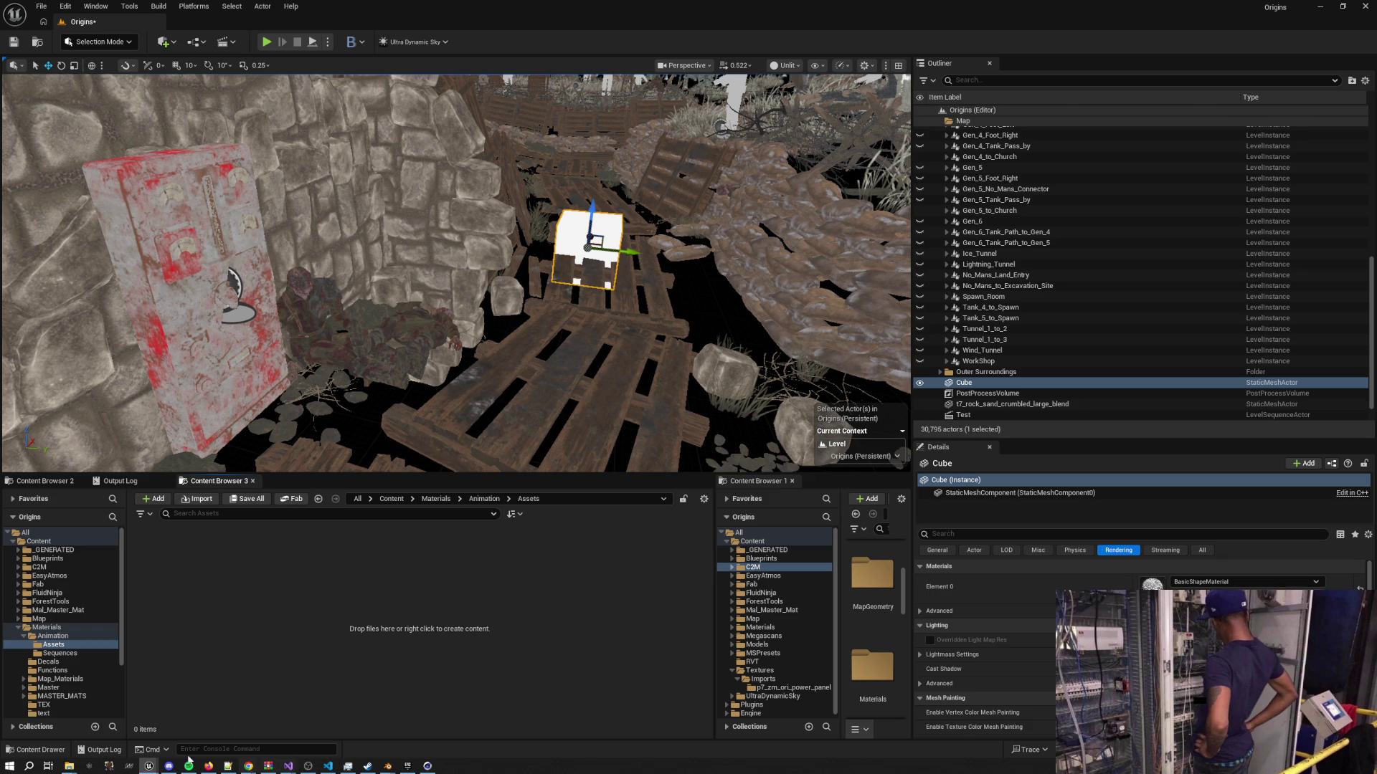
Launch Steam from a Start menu search for 'steam'
{"action": "key", "text": "super"}
{"action": "type", "text": "steam"}
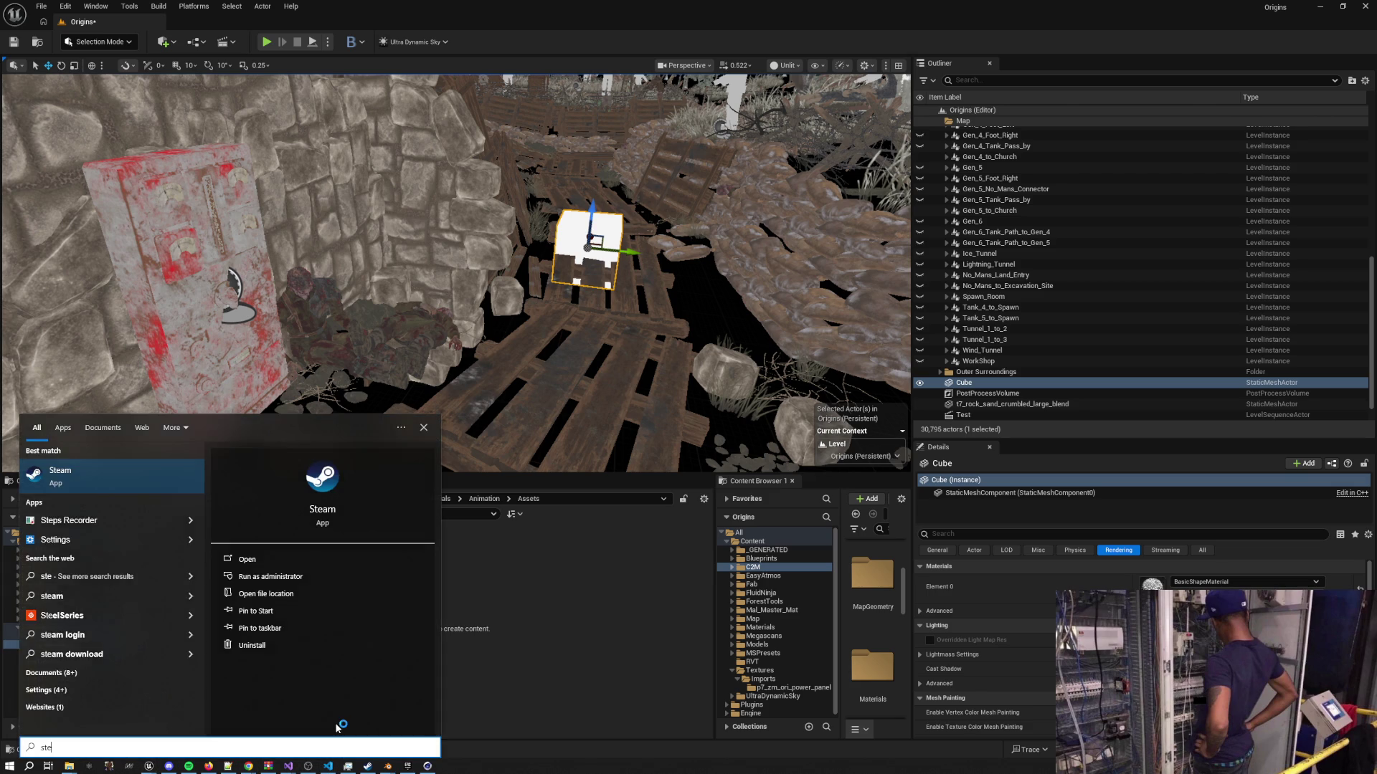
{"action": "key", "text": "Return"}
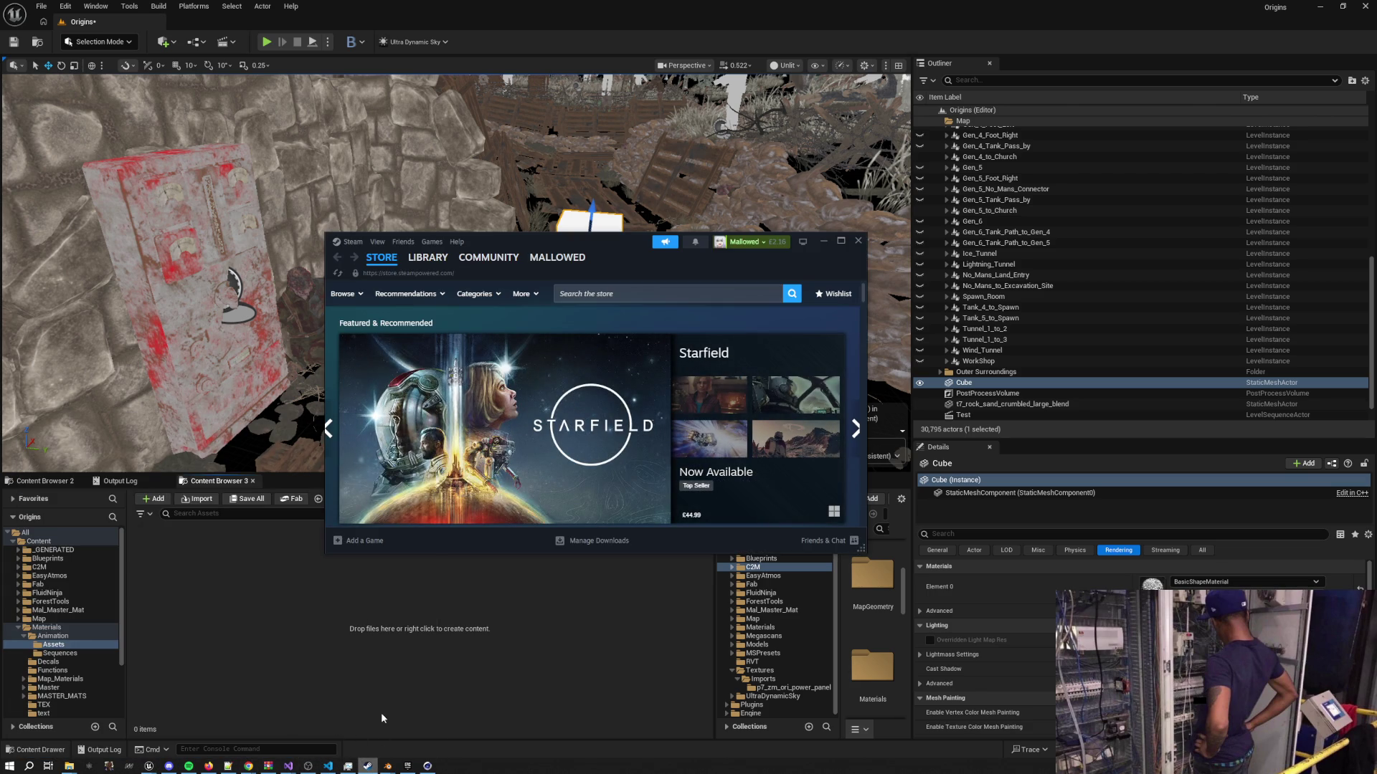
Open the Steam store from its taskbar jump list, then minimise it and the Unreal editor
{"action": "right_click", "coordinate": [367, 766]}
{"action": "left_click", "coordinate": [359, 476]}
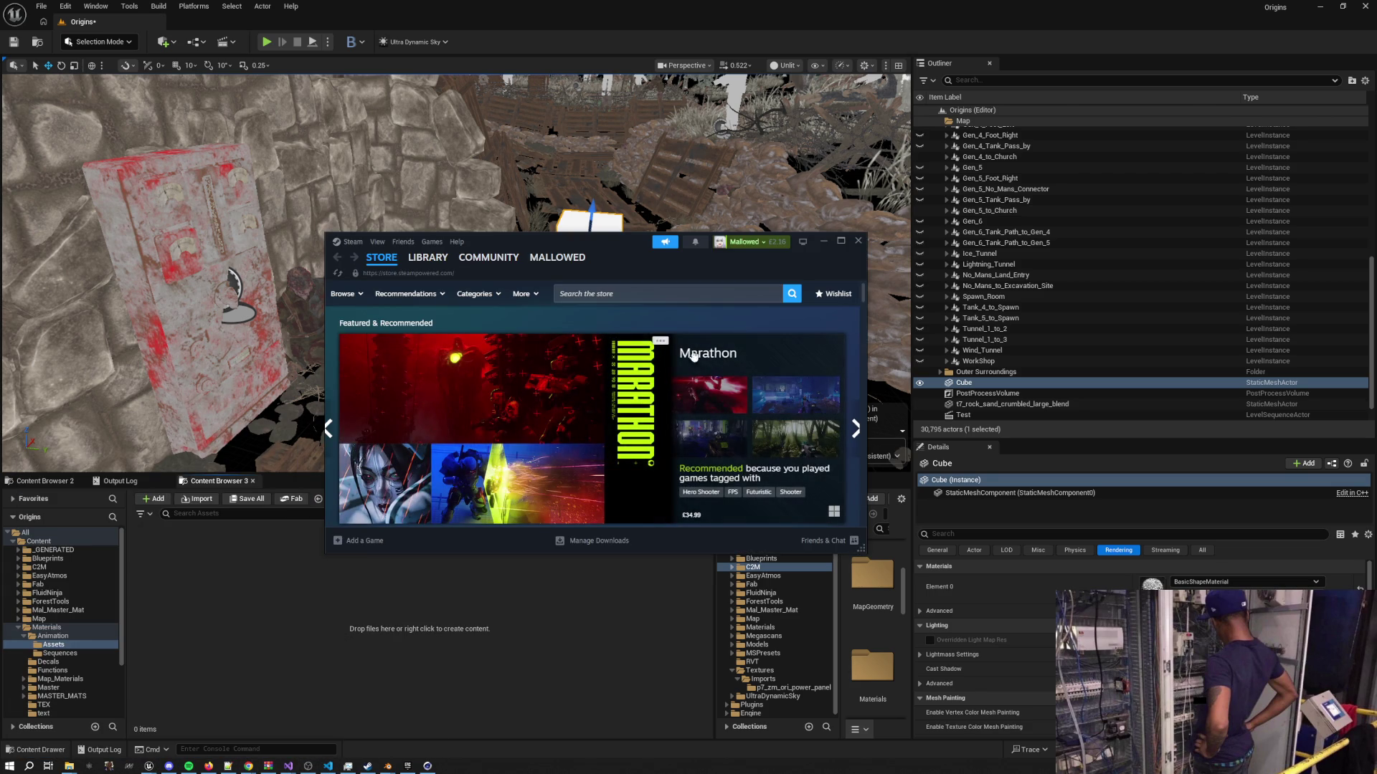
{"action": "left_click", "coordinate": [822, 243]}
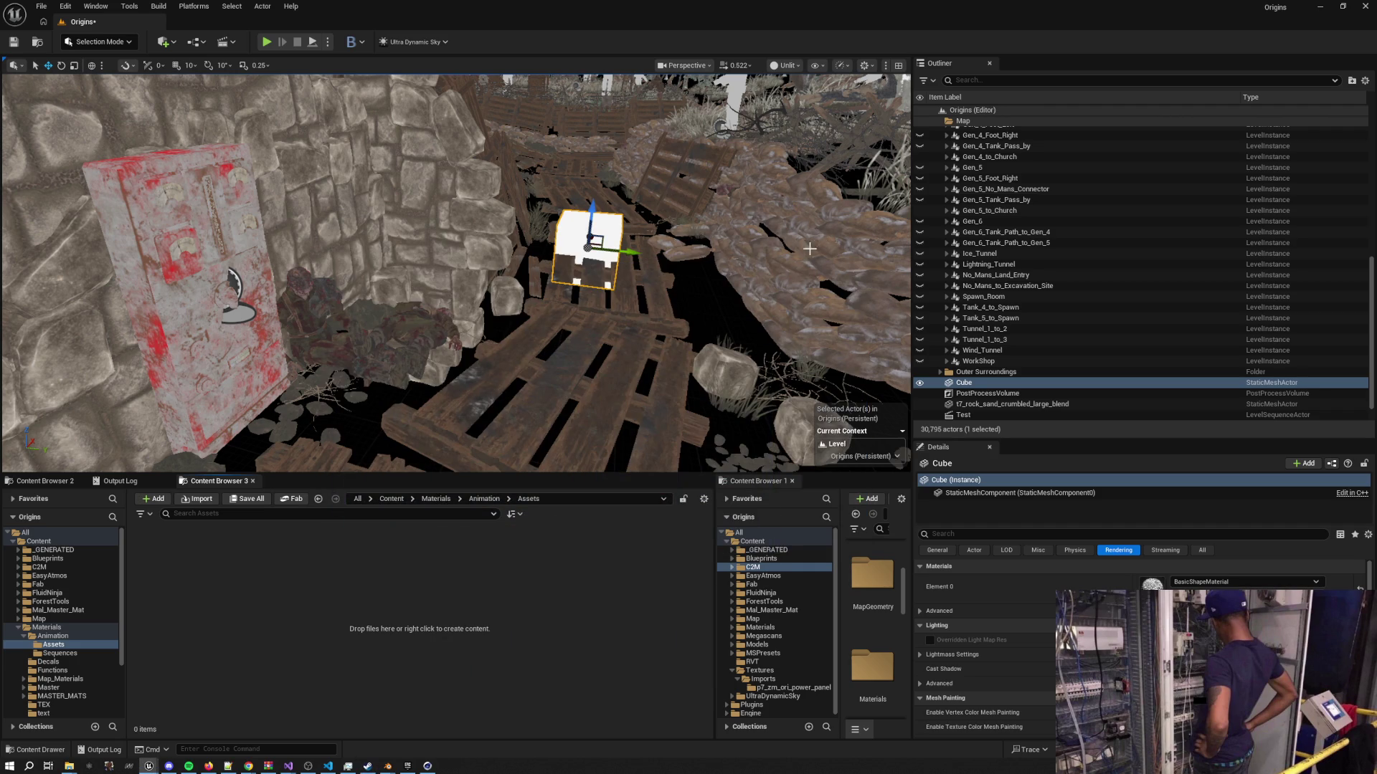
{"action": "left_click", "coordinate": [1321, 10]}
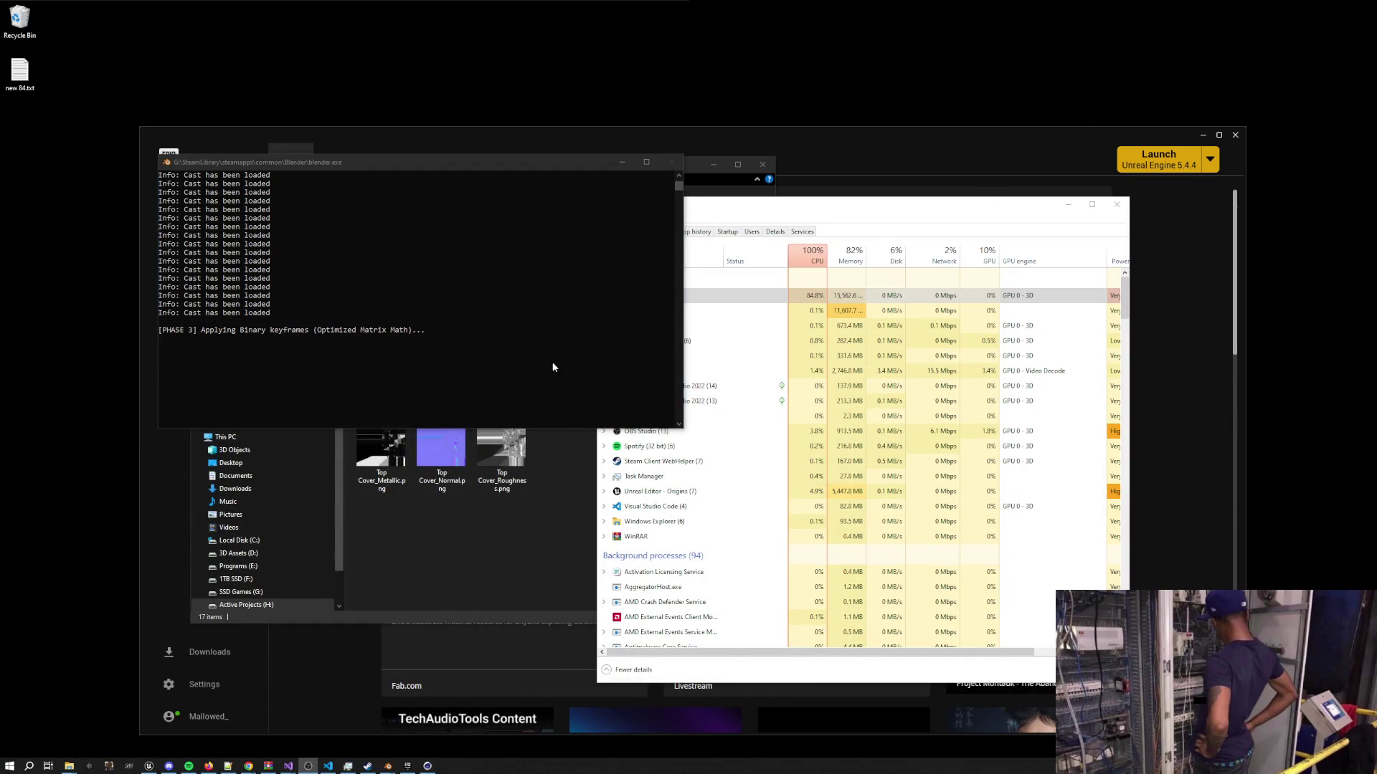
End the Blender task in Task Manager
{"action": "right_click", "coordinate": [450, 765]}
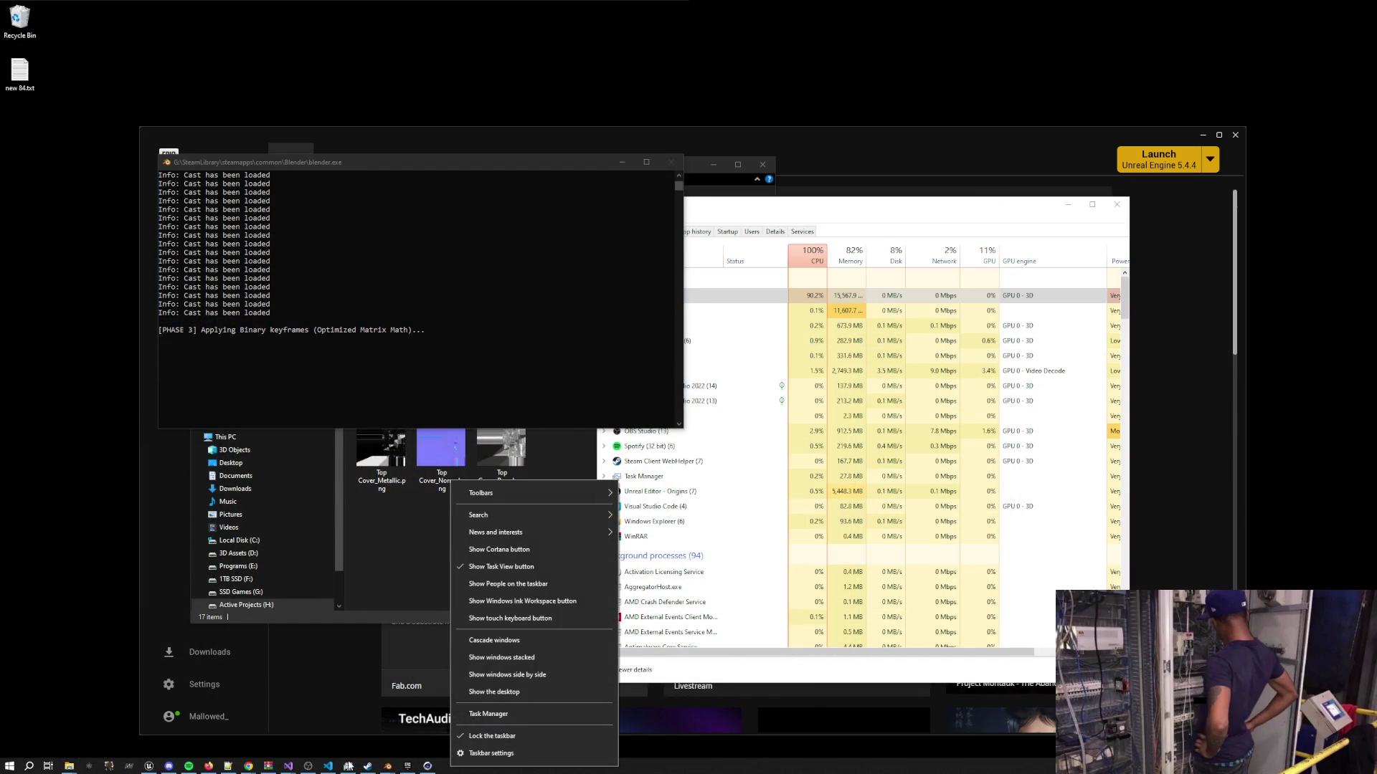
{"action": "left_click", "coordinate": [488, 713]}
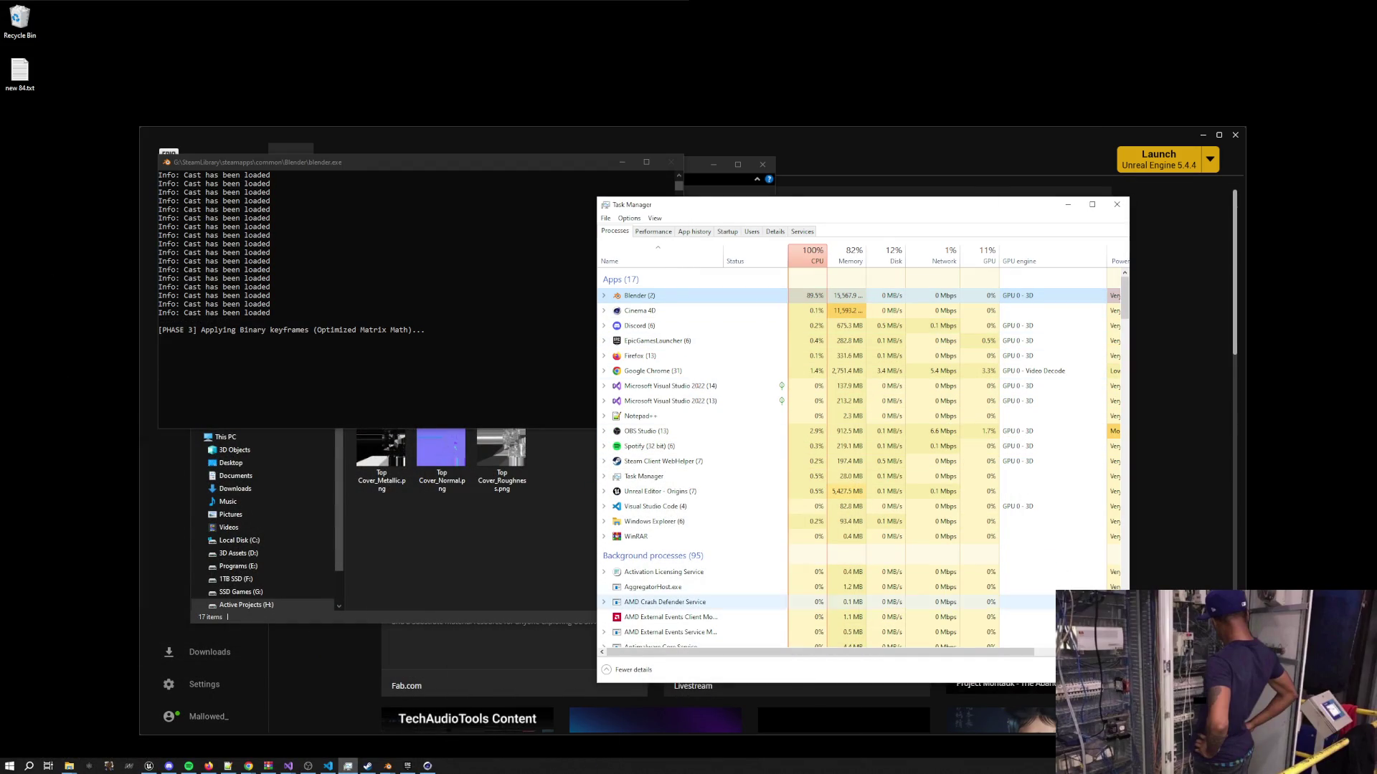
{"action": "left_click", "coordinate": [1090, 670]}
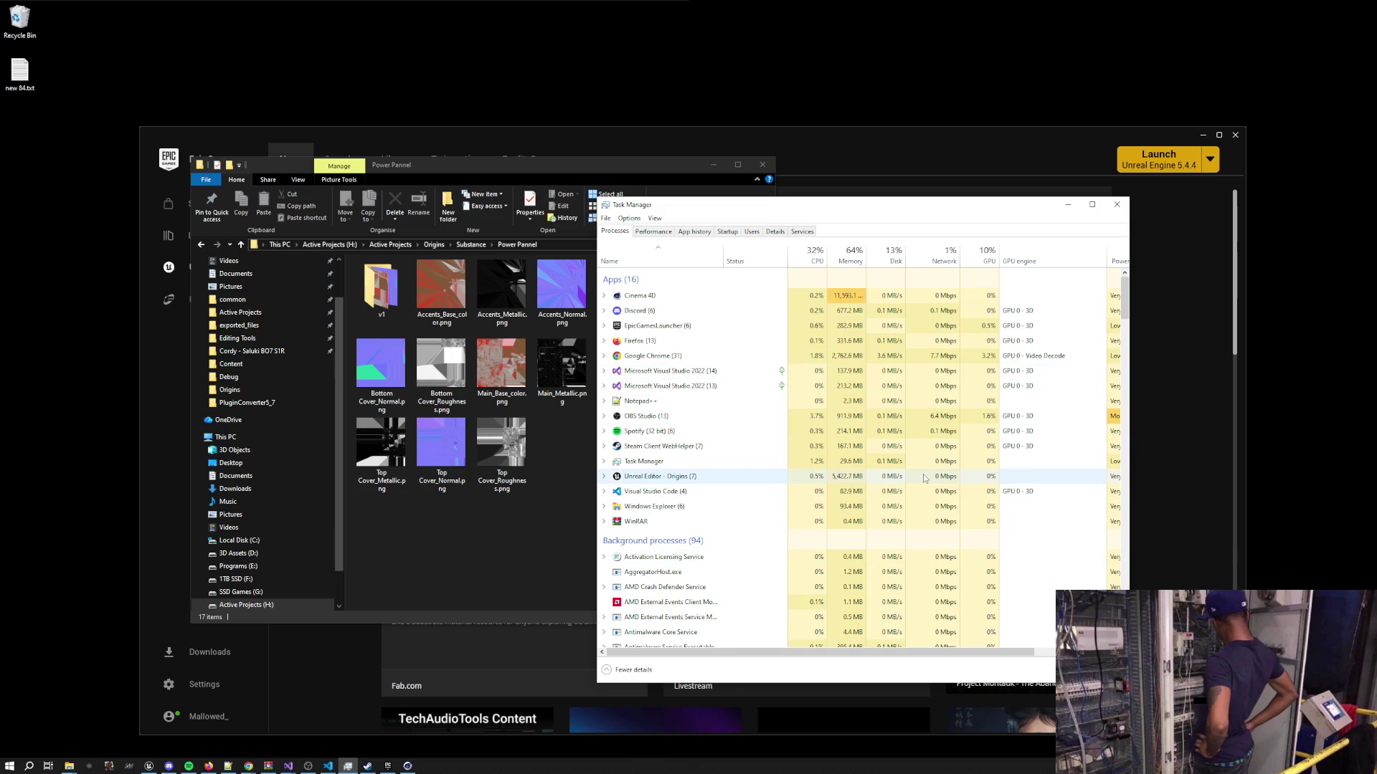
Minimise Task Manager, File Explorer and the Epic Games launcher
{"action": "left_click", "coordinate": [1068, 204]}
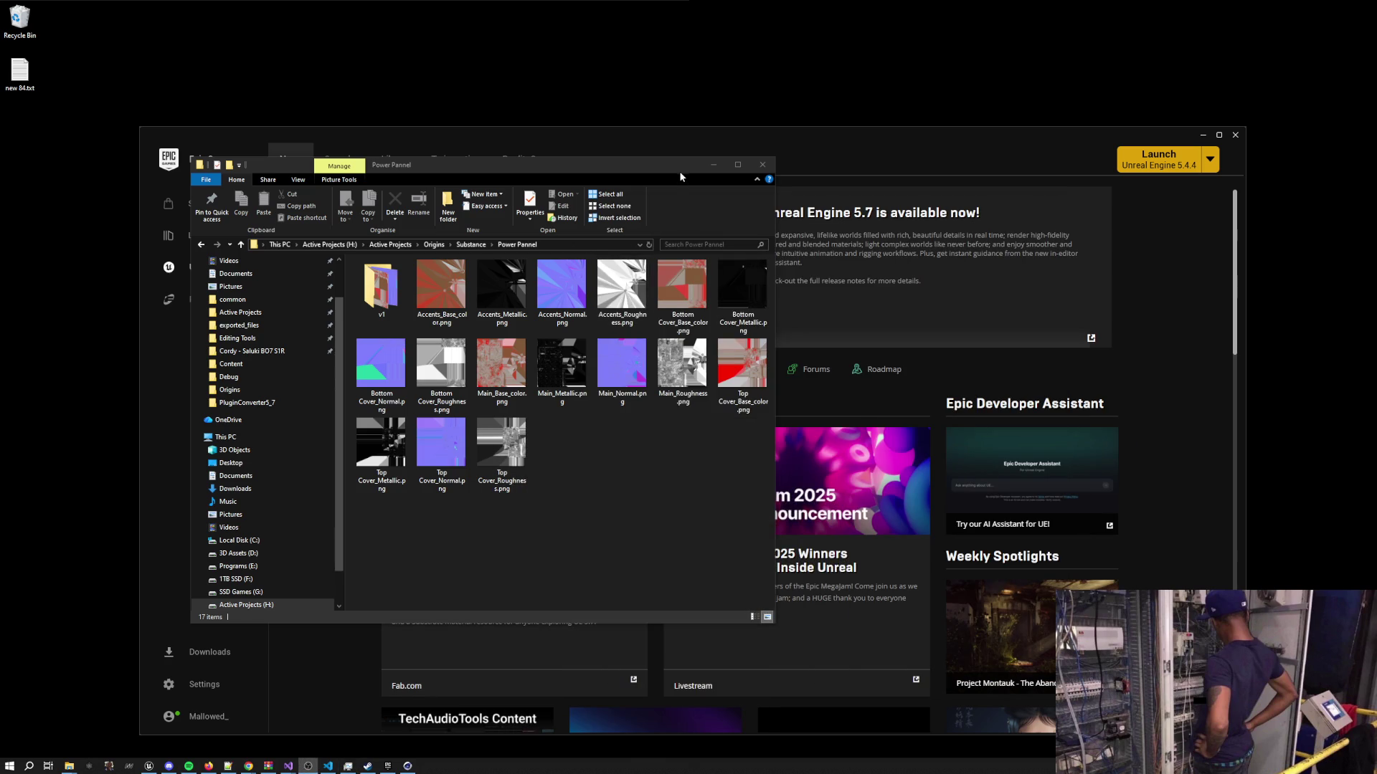
{"action": "left_click", "coordinate": [713, 164]}
{"action": "left_click", "coordinate": [1203, 136]}
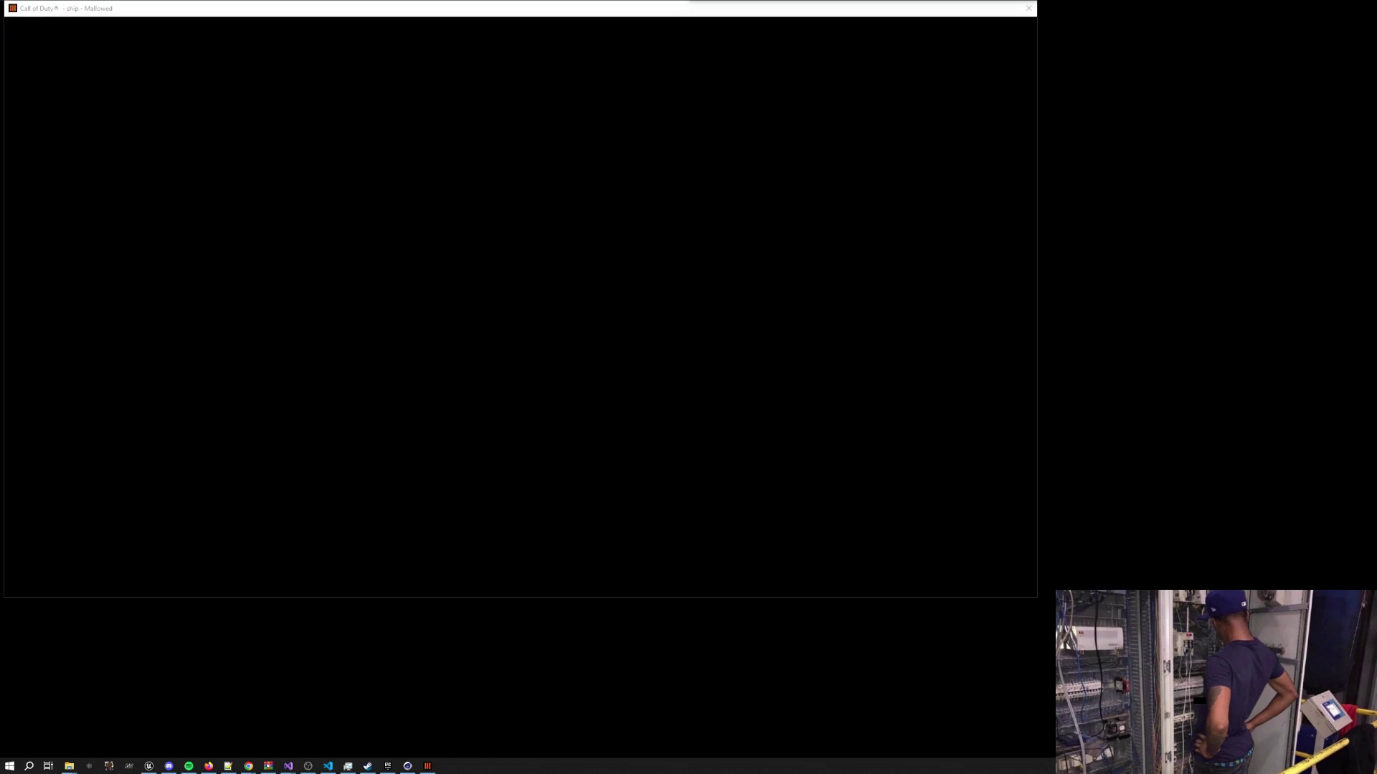
In the Call of Duty Explorer window, launch Saluki.exe from the Saluki BO7 S1R folder
{"action": "mouse_move", "coordinate": [69, 765]}
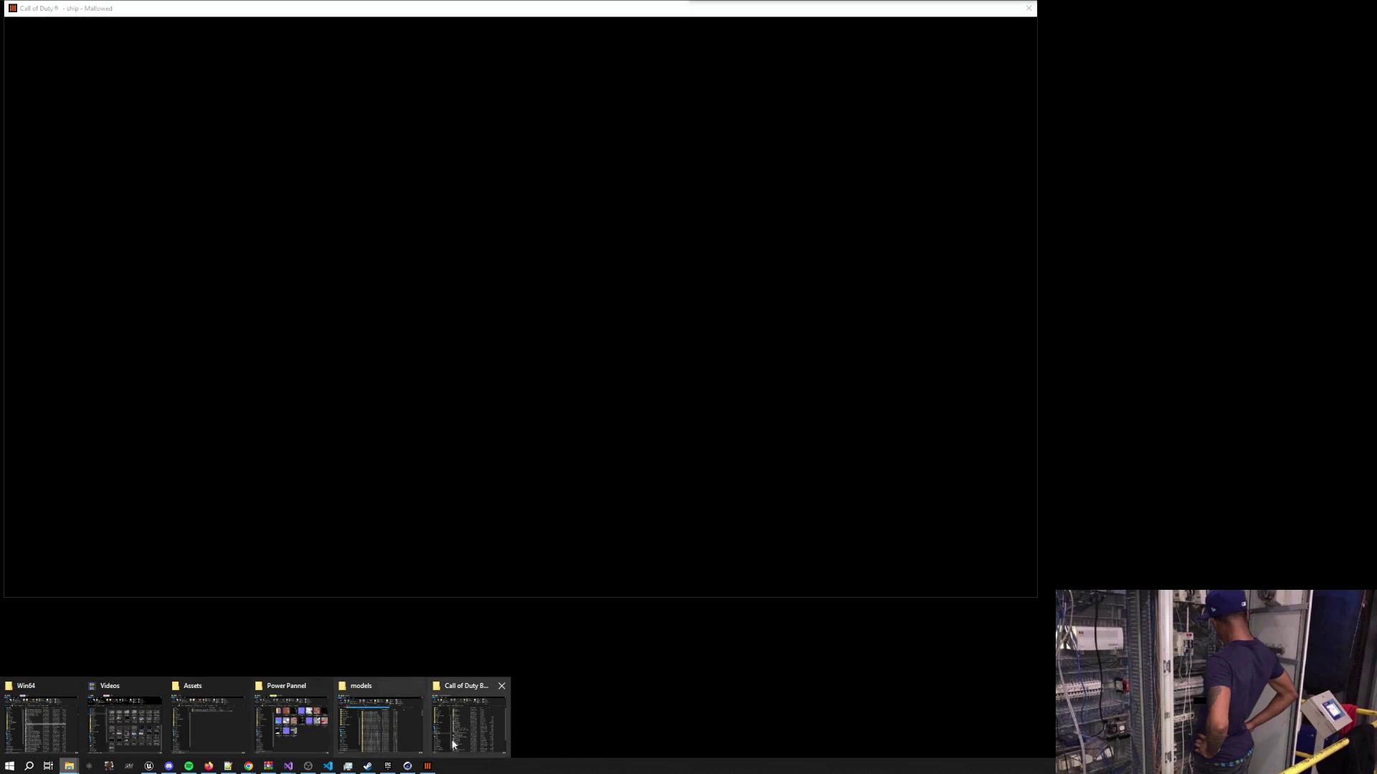
{"action": "left_click", "coordinate": [480, 740]}
{"action": "scroll", "coordinate": [359, 444], "scroll_direction": "up", "scroll_amount": 1}
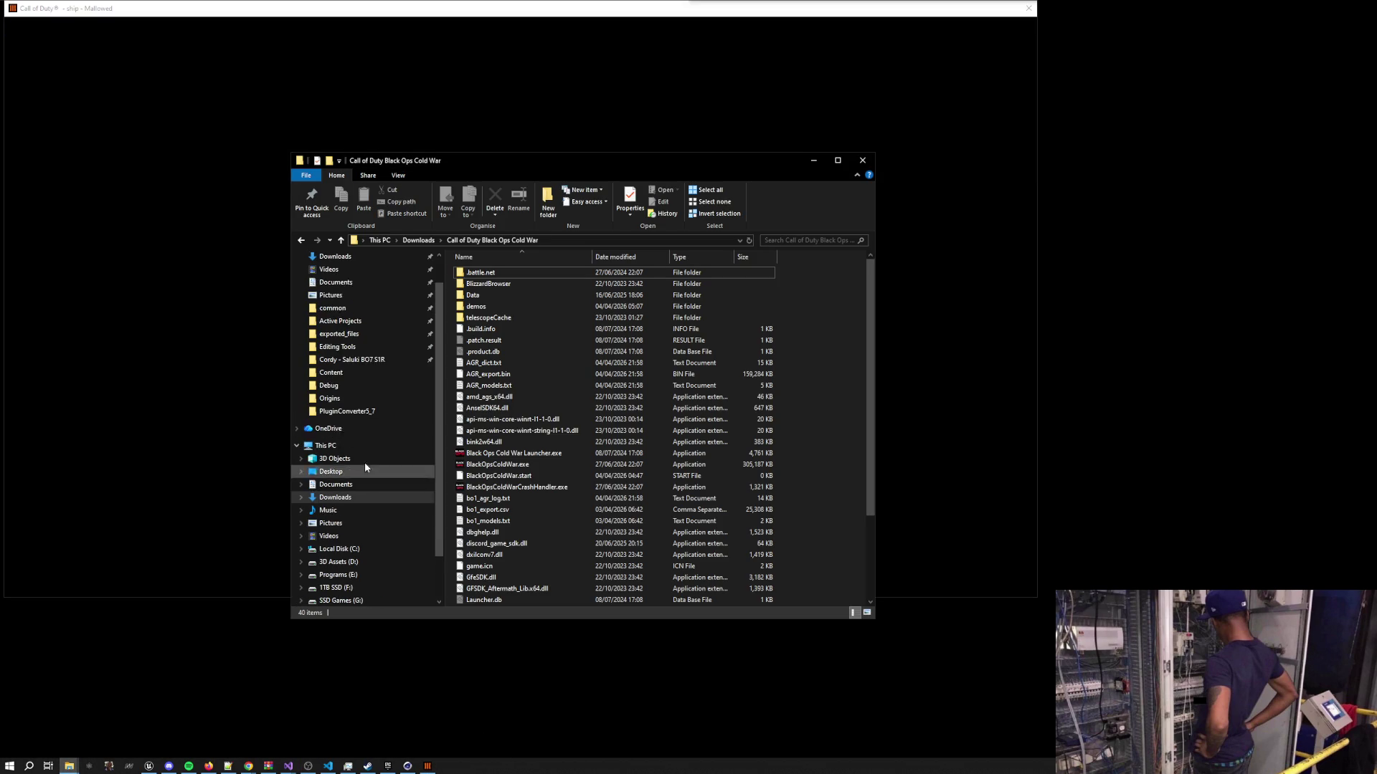
{"action": "left_click", "coordinate": [373, 360]}
{"action": "double_click", "coordinate": [552, 385]}
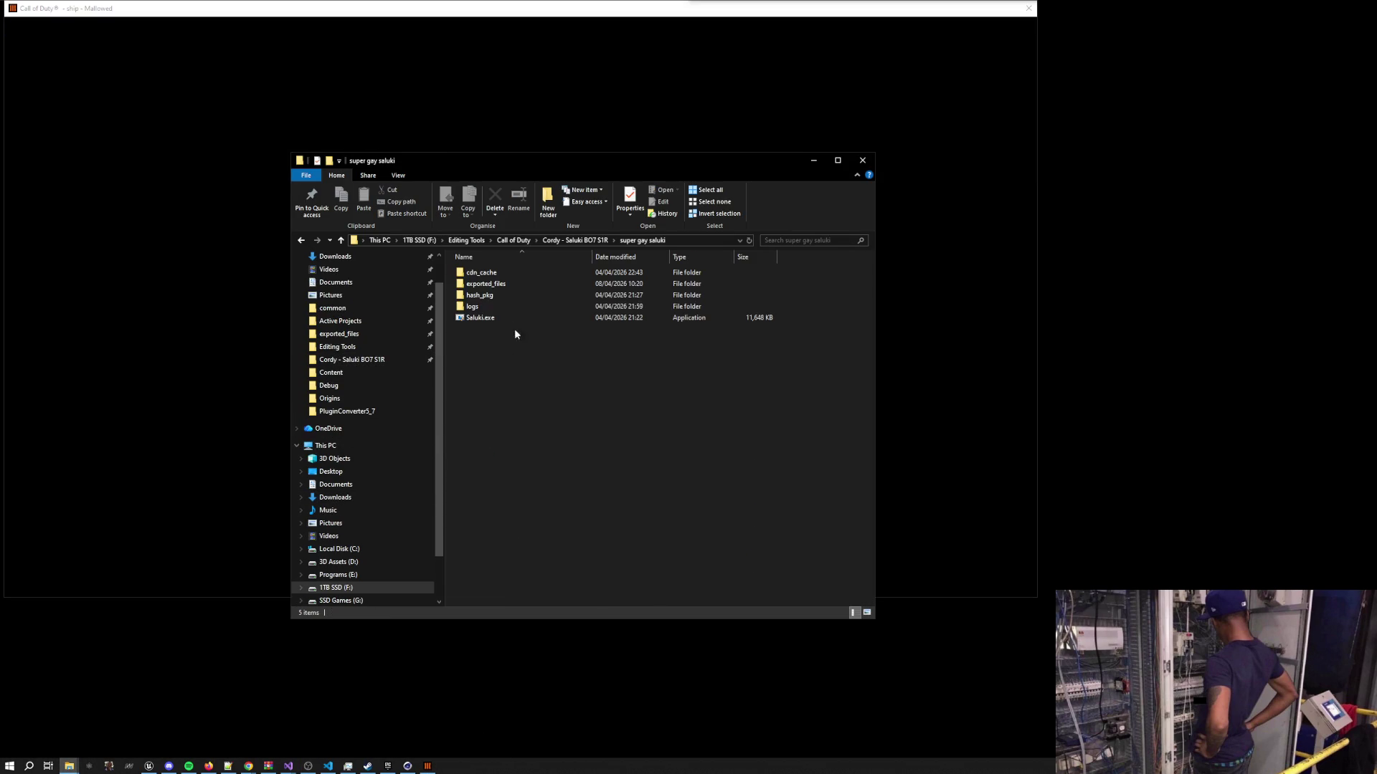
{"action": "left_click", "coordinate": [507, 284]}
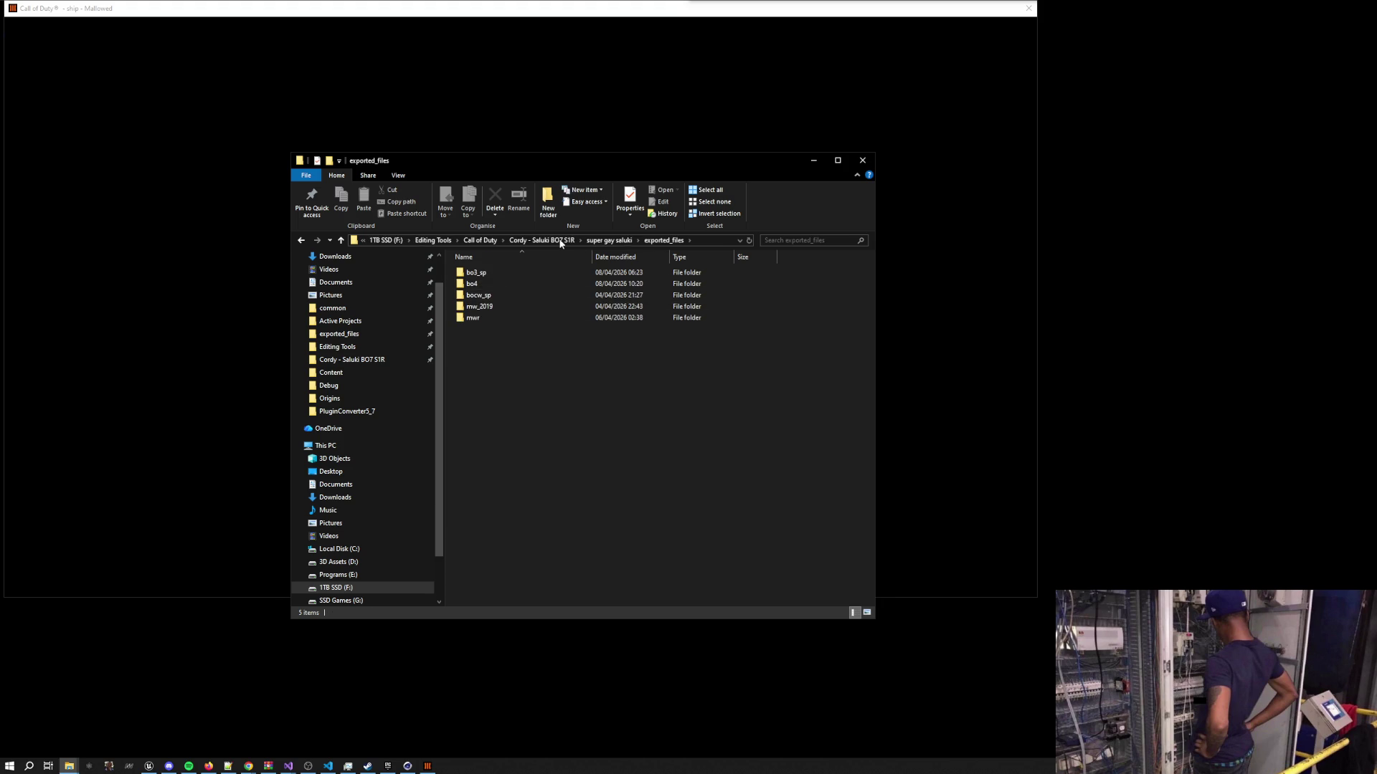
{"action": "double_click", "coordinate": [505, 320]}
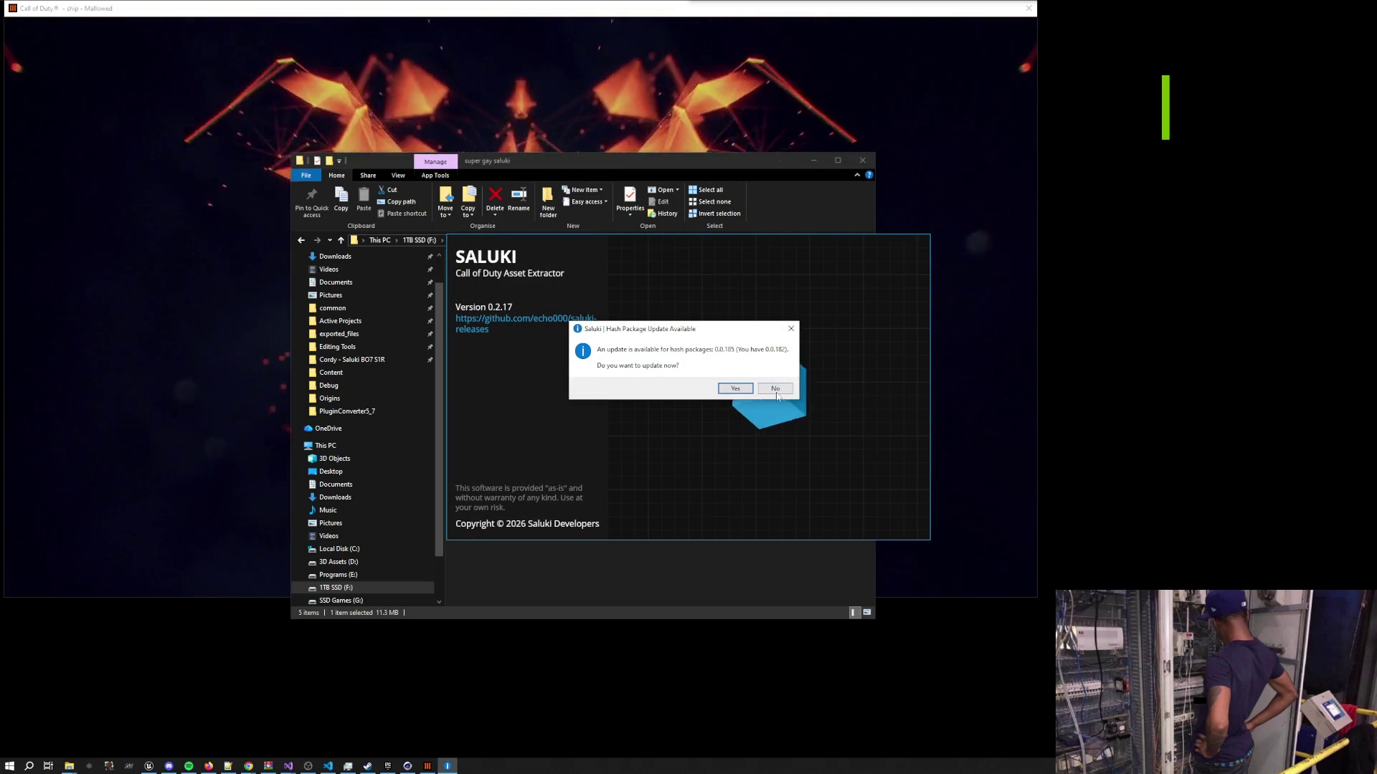
Decline the hash package update and move the Saluki window to the lower right
{"action": "left_click", "coordinate": [774, 388]}
{"action": "mouse_move", "coordinate": [676, 239]}
{"action": "left_mouse_down"}
{"action": "mouse_move", "coordinate": [1252, 12]}
{"action": "mouse_move", "coordinate": [1163, 421]}
{"action": "left_mouse_up"}
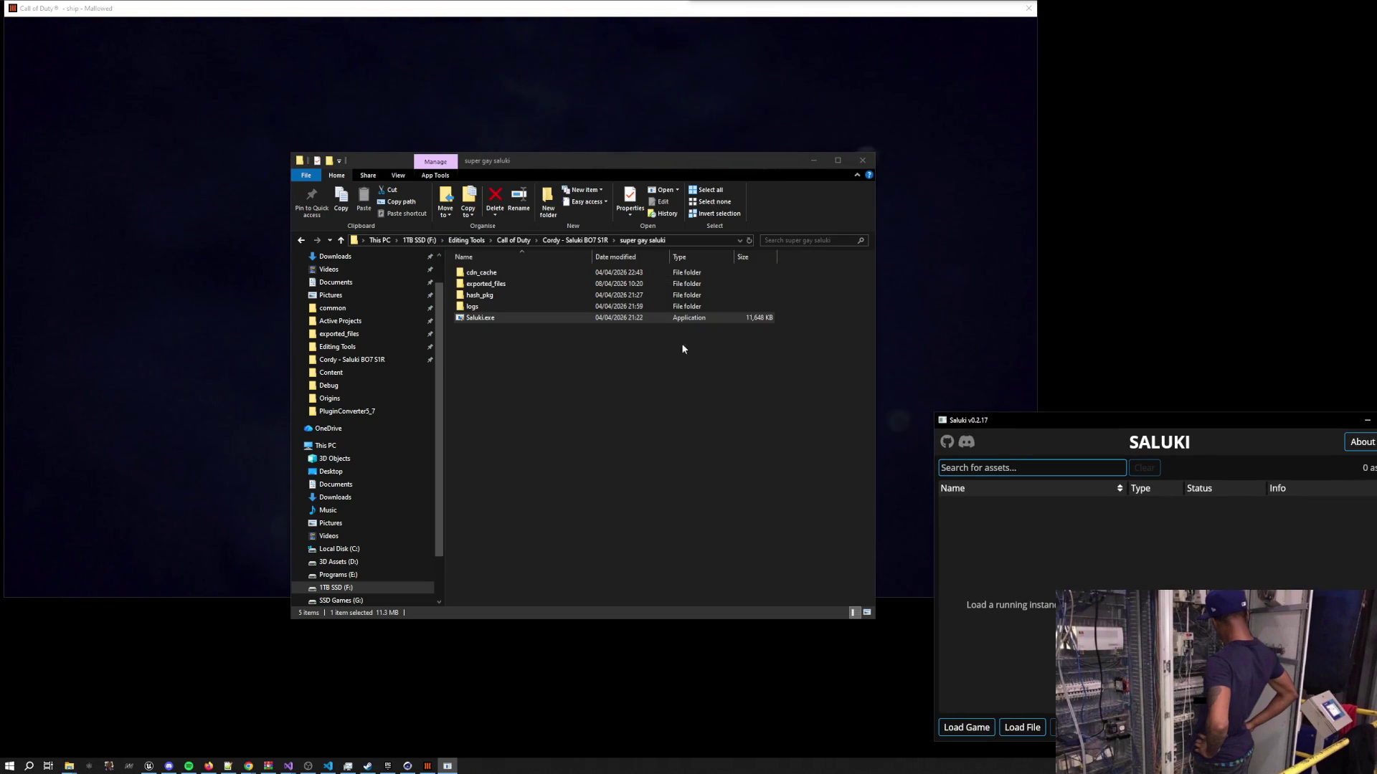
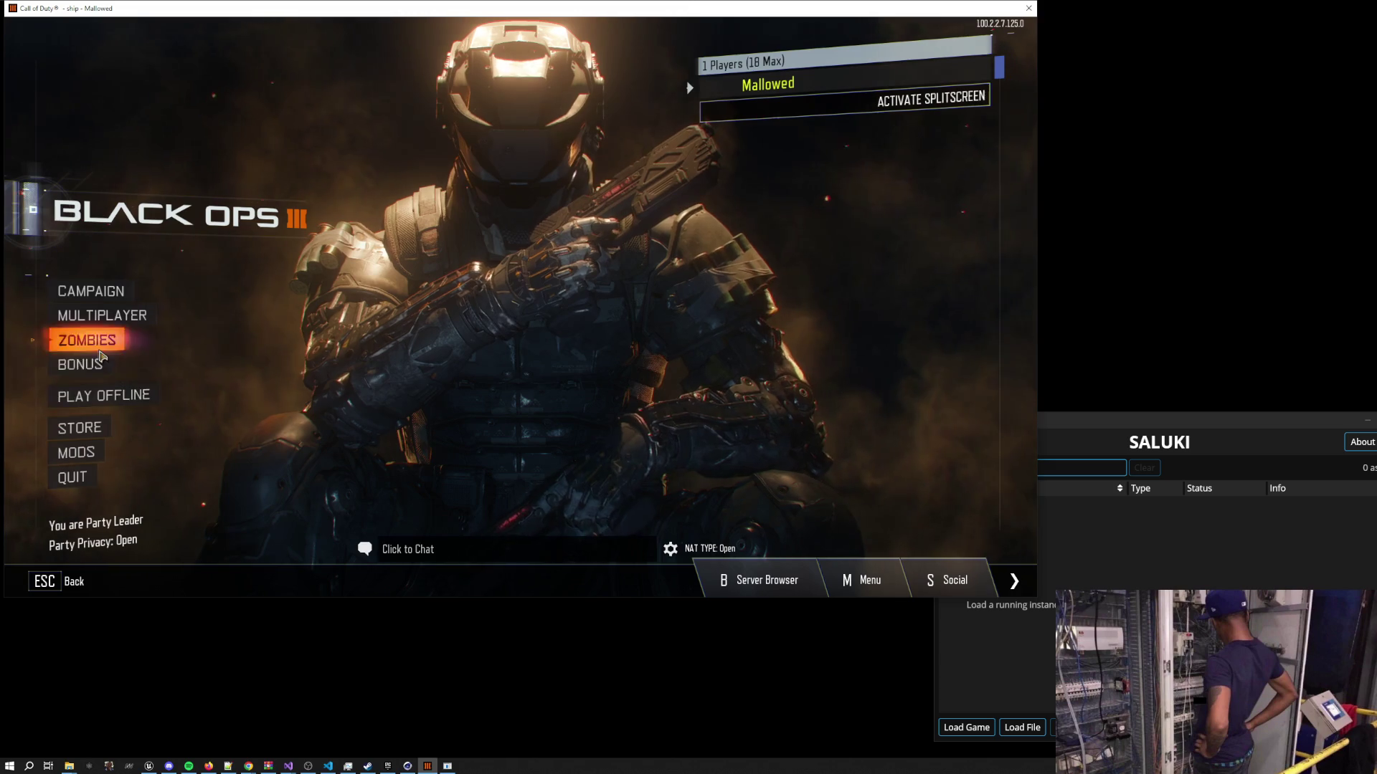
Start a private Zombies match on the Origins map and switch away while it loads
{"action": "left_click", "coordinate": [102, 348]}
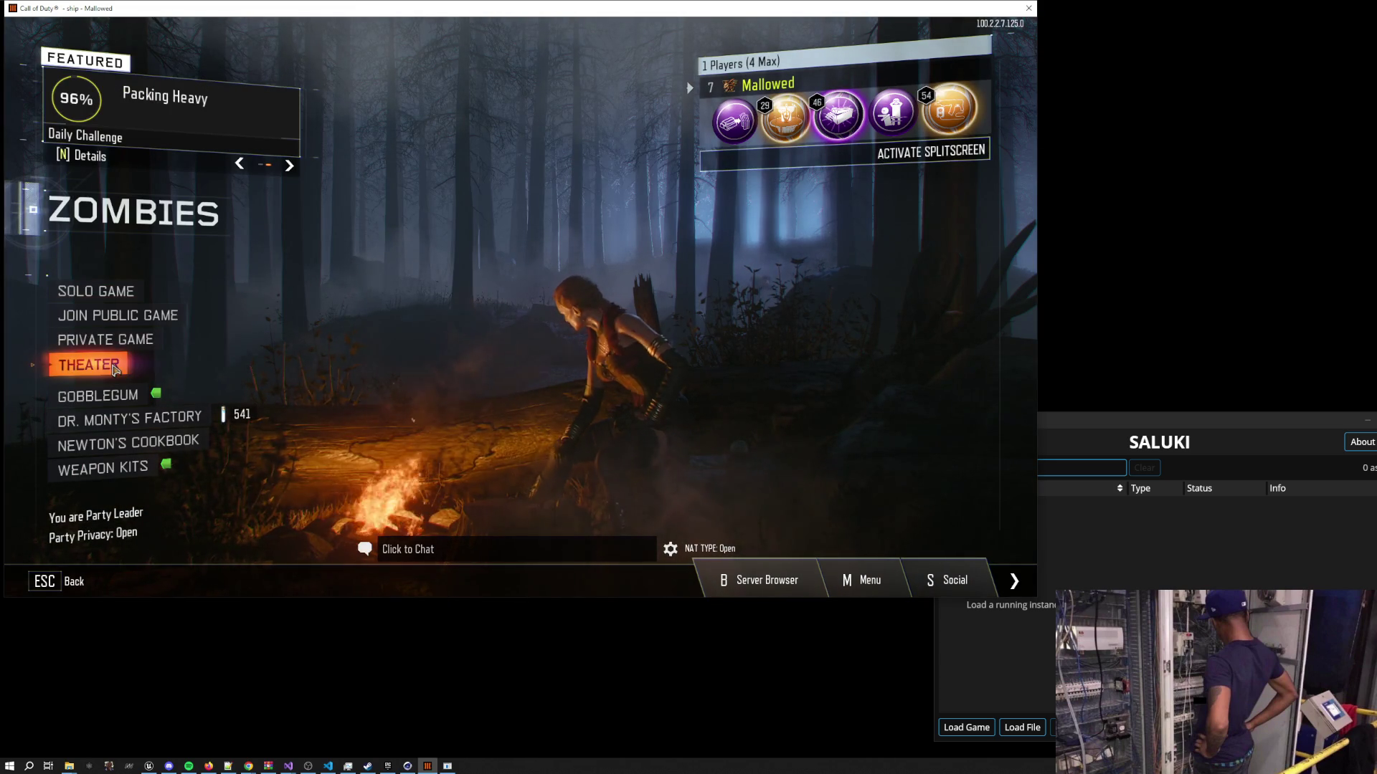
{"action": "left_click", "coordinate": [129, 339]}
{"action": "left_click", "coordinate": [123, 168]}
{"action": "scroll", "coordinate": [115, 247], "scroll_direction": "down", "scroll_amount": 5}
{"action": "left_click", "coordinate": [120, 313]}
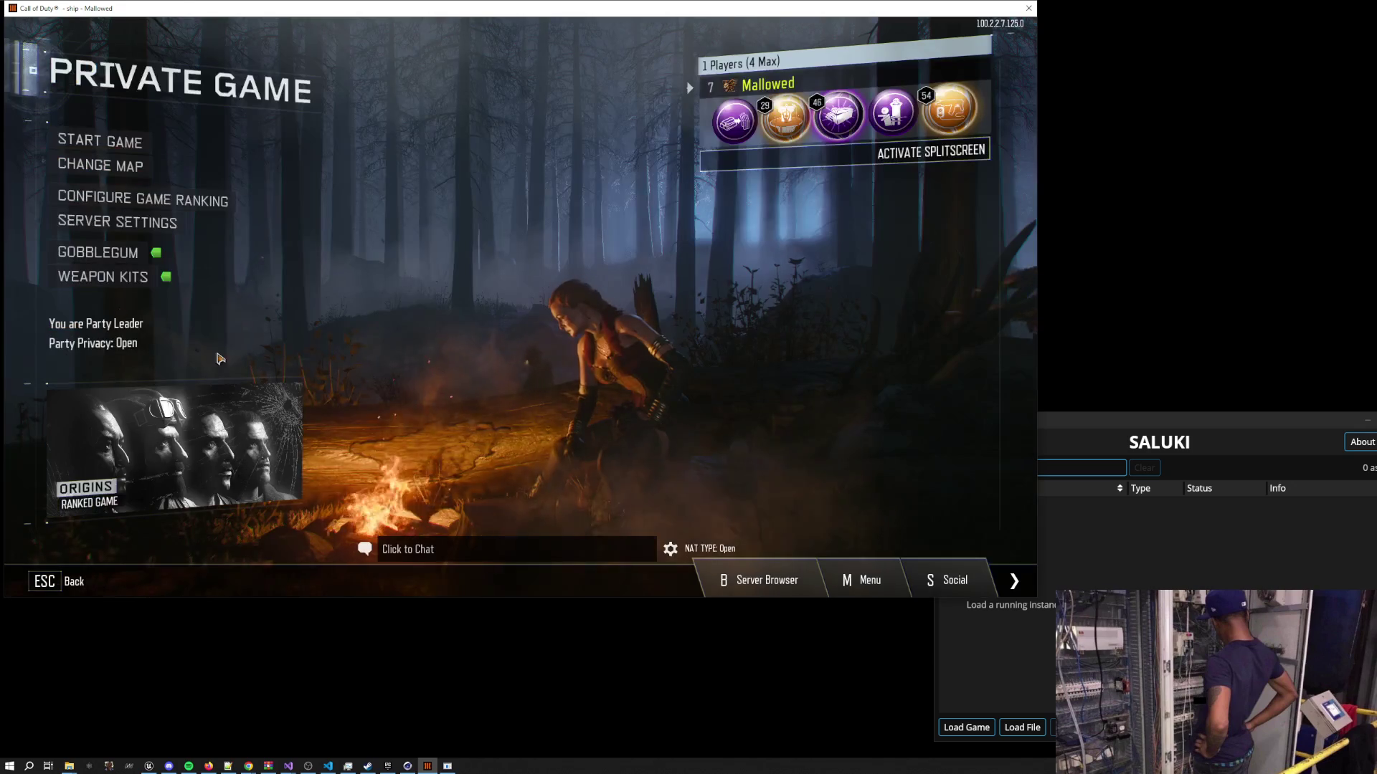
{"action": "key", "text": "Return"}
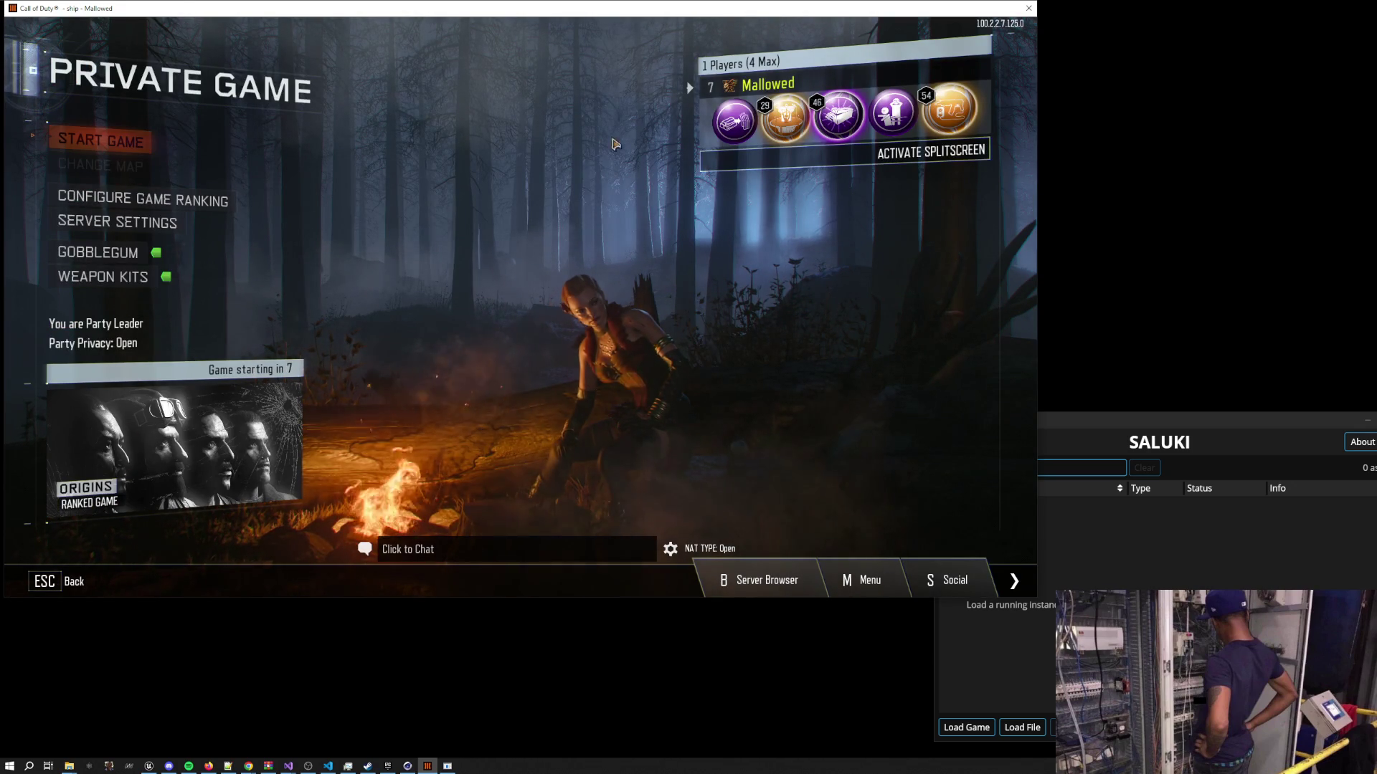
{"action": "key", "text": "alt+Tab"}
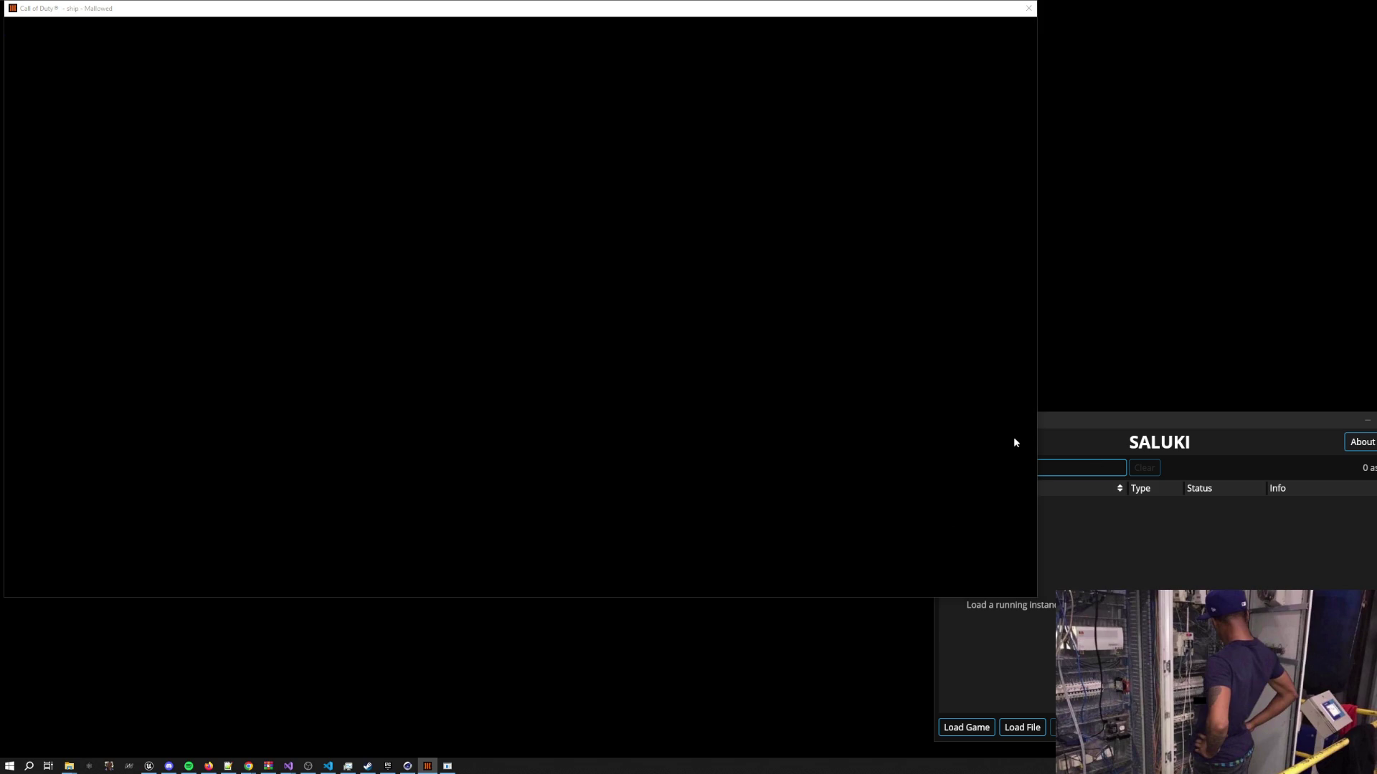
Cap Max Frames Per Second at 24 in the game's graphics options and apply it
{"action": "left_click", "coordinate": [1091, 420]}
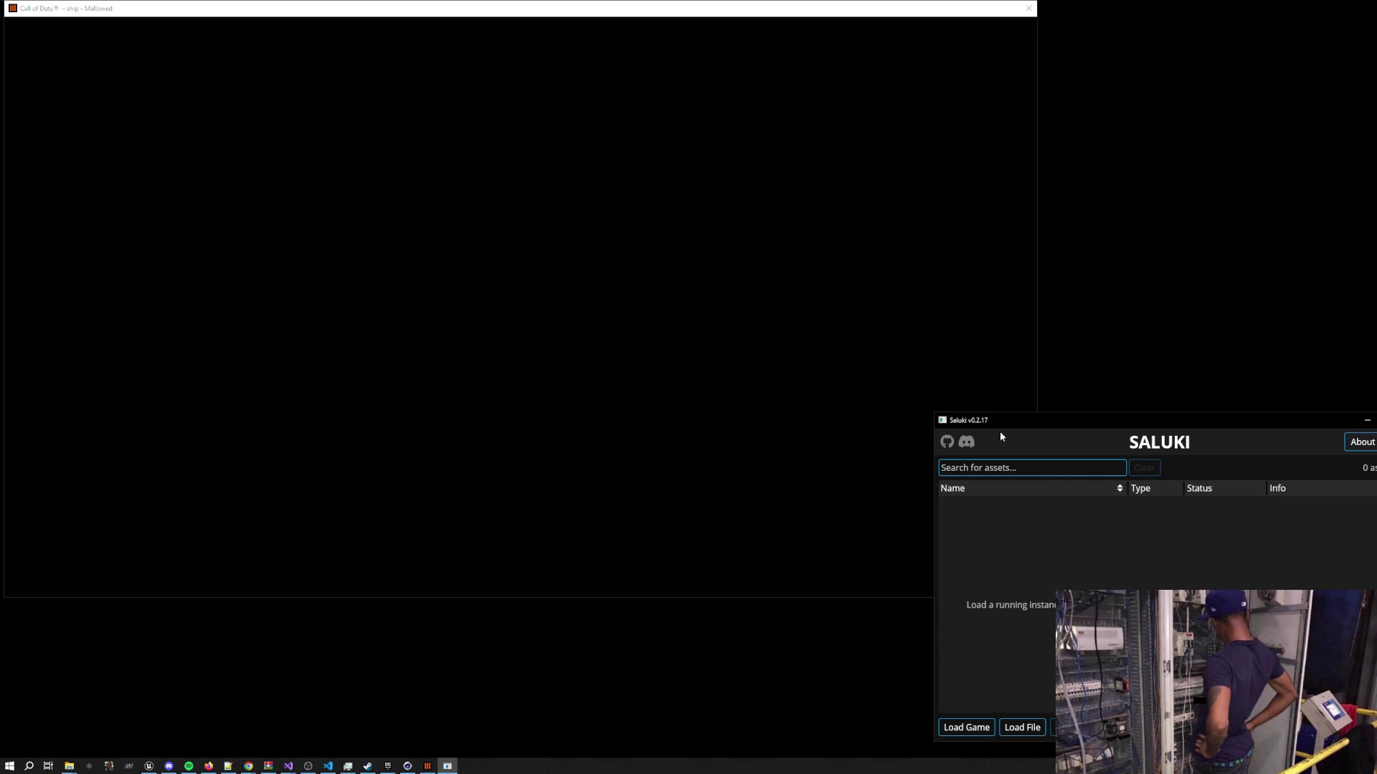
{"action": "left_click", "coordinate": [615, 358]}
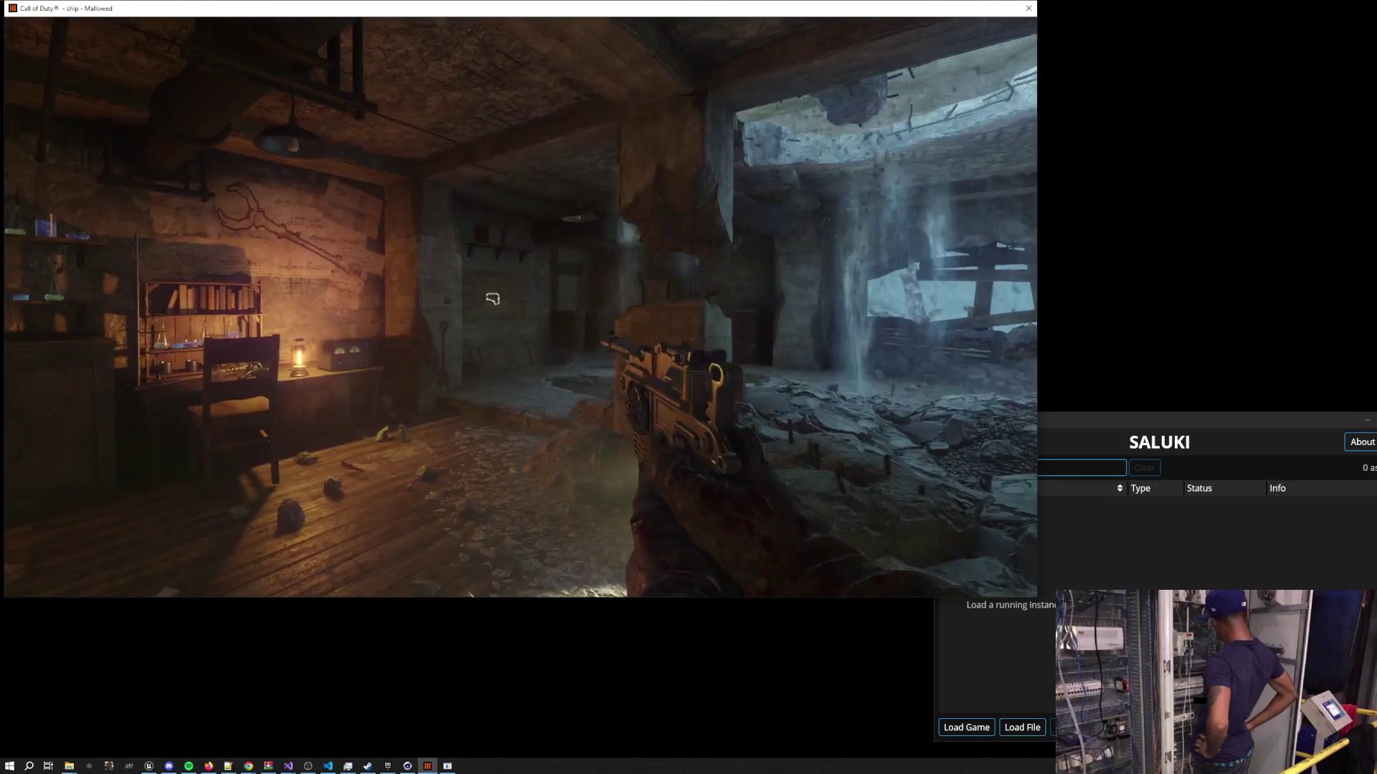
{"action": "key", "text": "Escape"}
{"action": "left_click", "coordinate": [250, 102]}
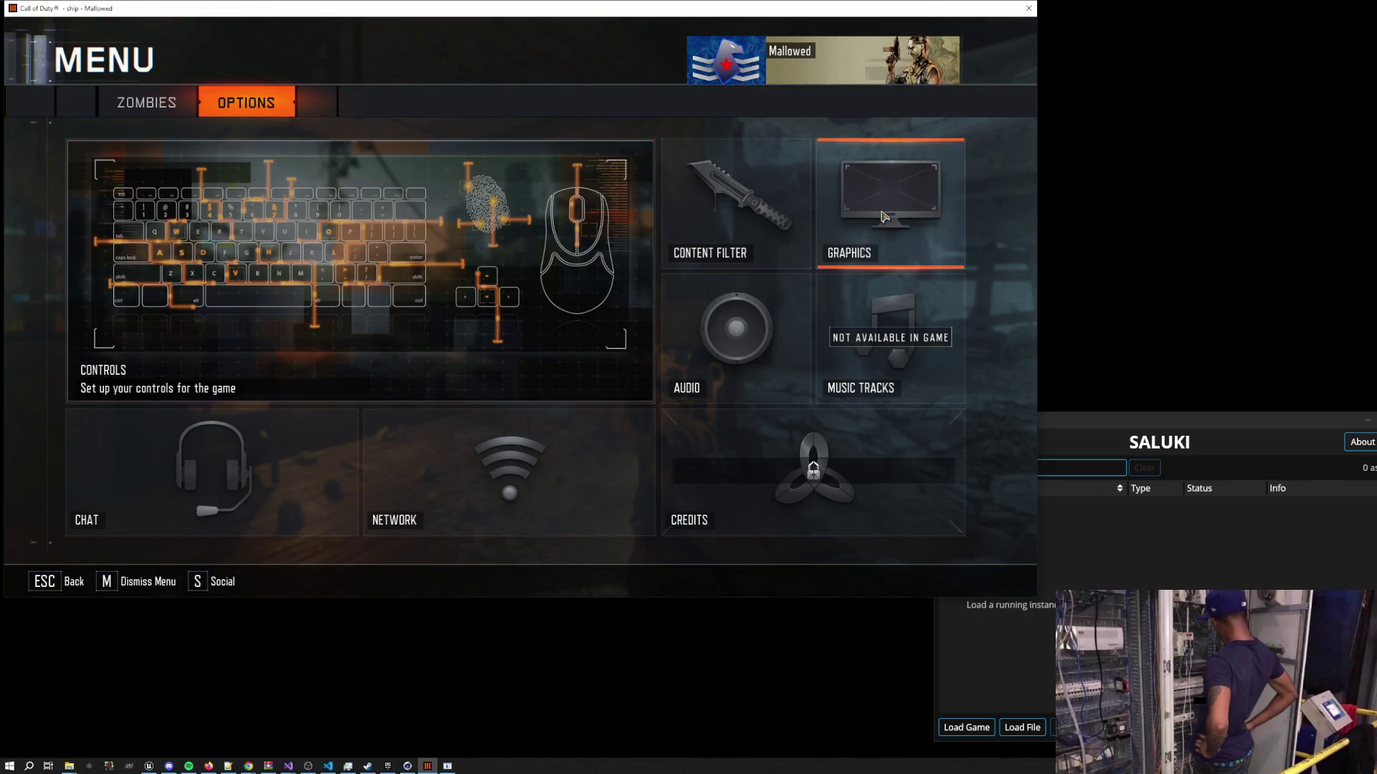
{"action": "left_click", "coordinate": [890, 201]}
{"action": "left_click_drag", "start_coordinate": [317, 423], "coordinate": [169, 431]}
{"action": "left_click", "coordinate": [136, 584]}
{"action": "left_click", "coordinate": [363, 271]}
Hook Saluki to the running game and view its general settings
{"action": "left_click_drag", "start_coordinate": [1092, 424], "coordinate": [1002, 186]}
{"action": "left_click", "coordinate": [878, 489]}
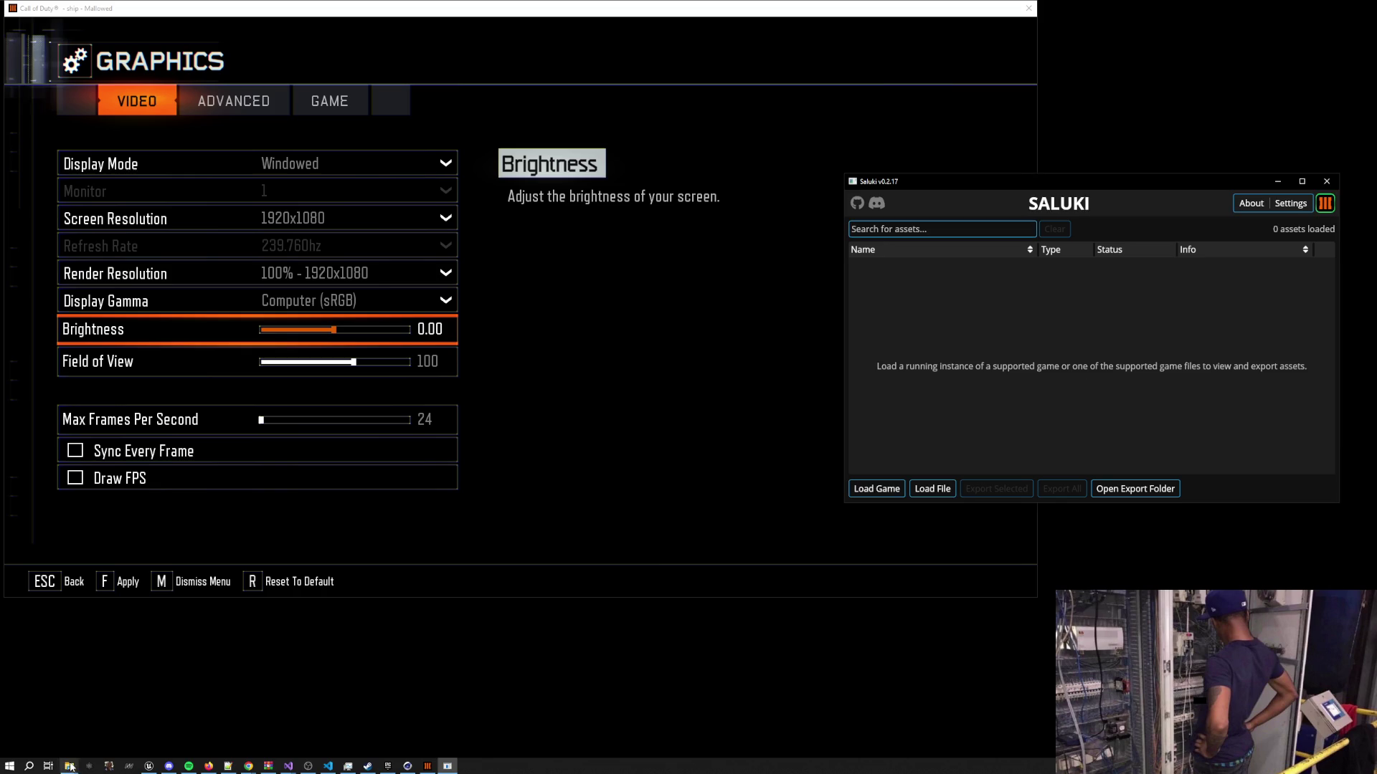
{"action": "mouse_move", "coordinate": [69, 765]}
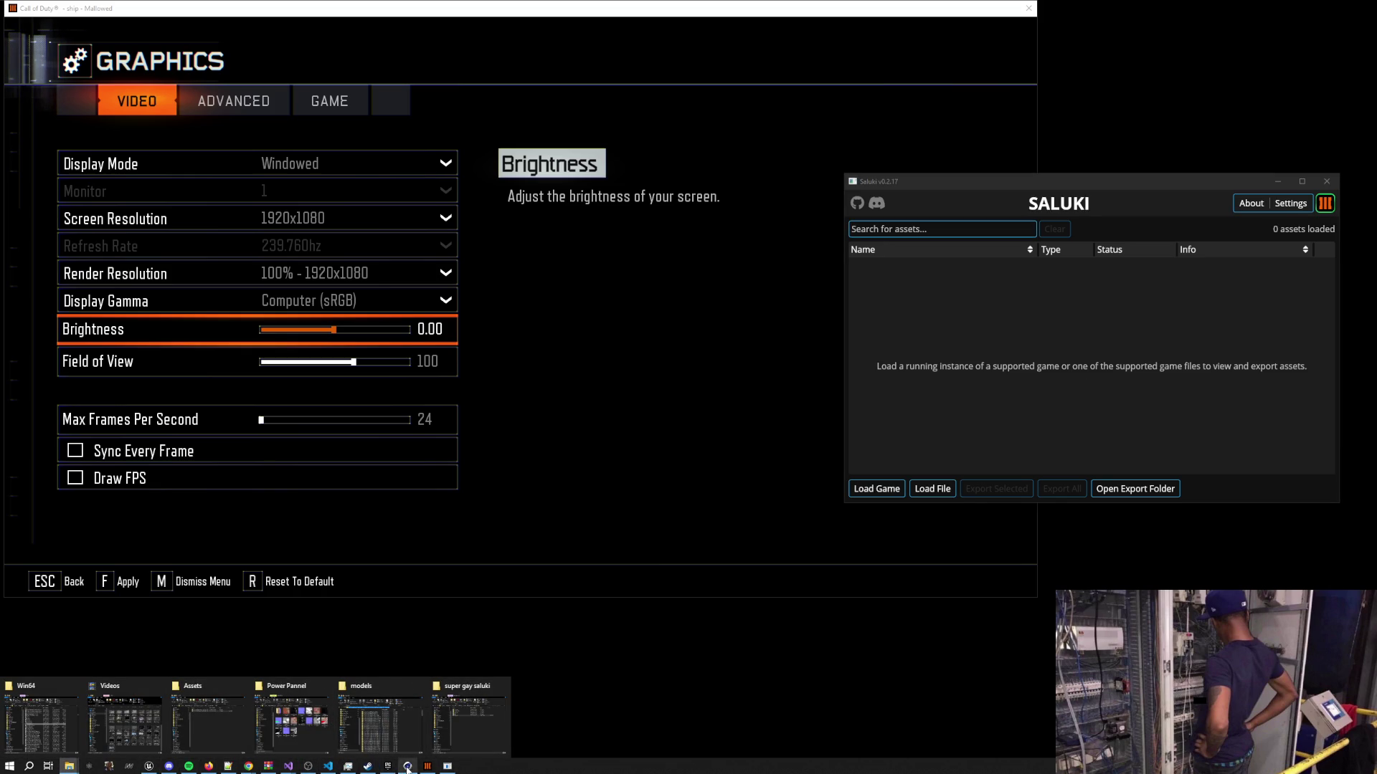
{"action": "left_click", "coordinate": [1287, 206]}
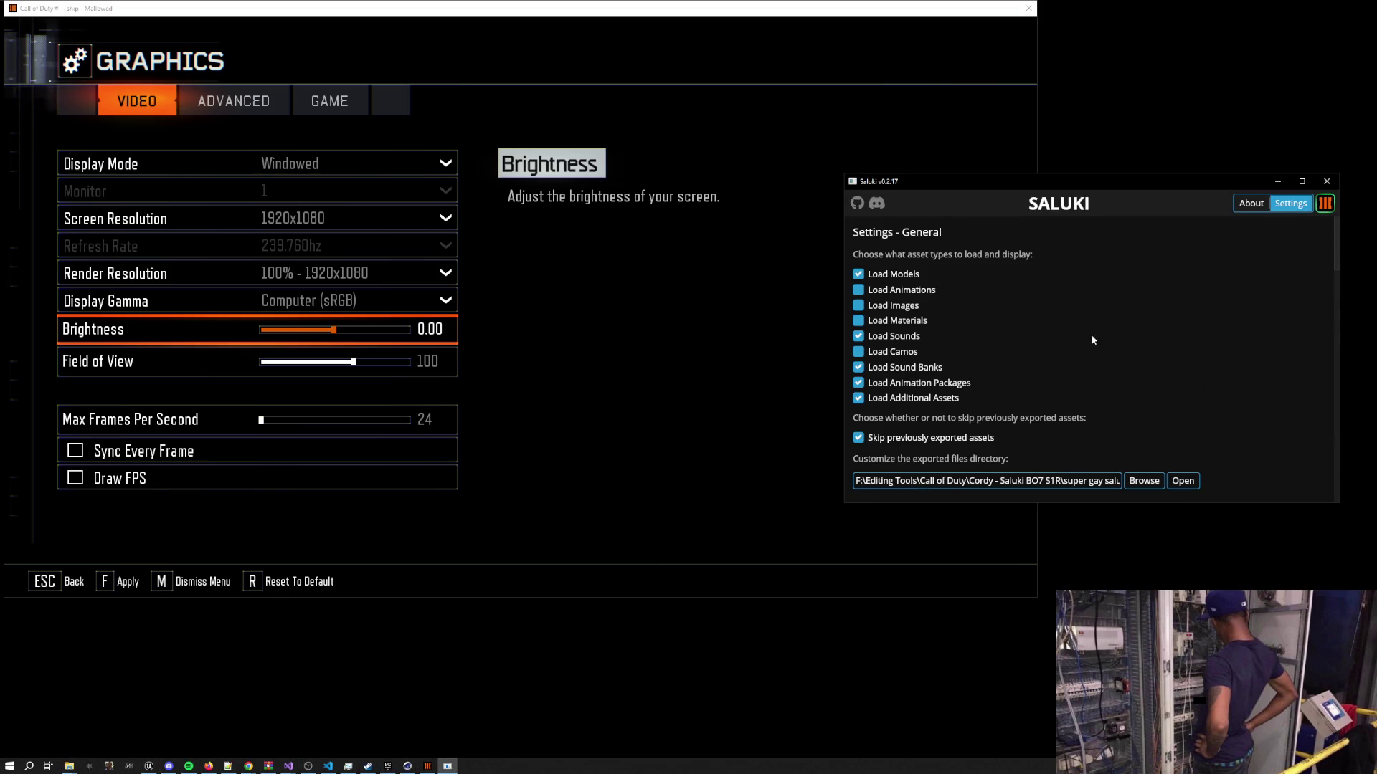
Return to Saluki's asset list and copy the mech body object's name from Cinema 4D
{"action": "scroll", "coordinate": [1080, 357], "scroll_direction": "down", "scroll_amount": 5}
{"action": "left_click", "coordinate": [1290, 204]}
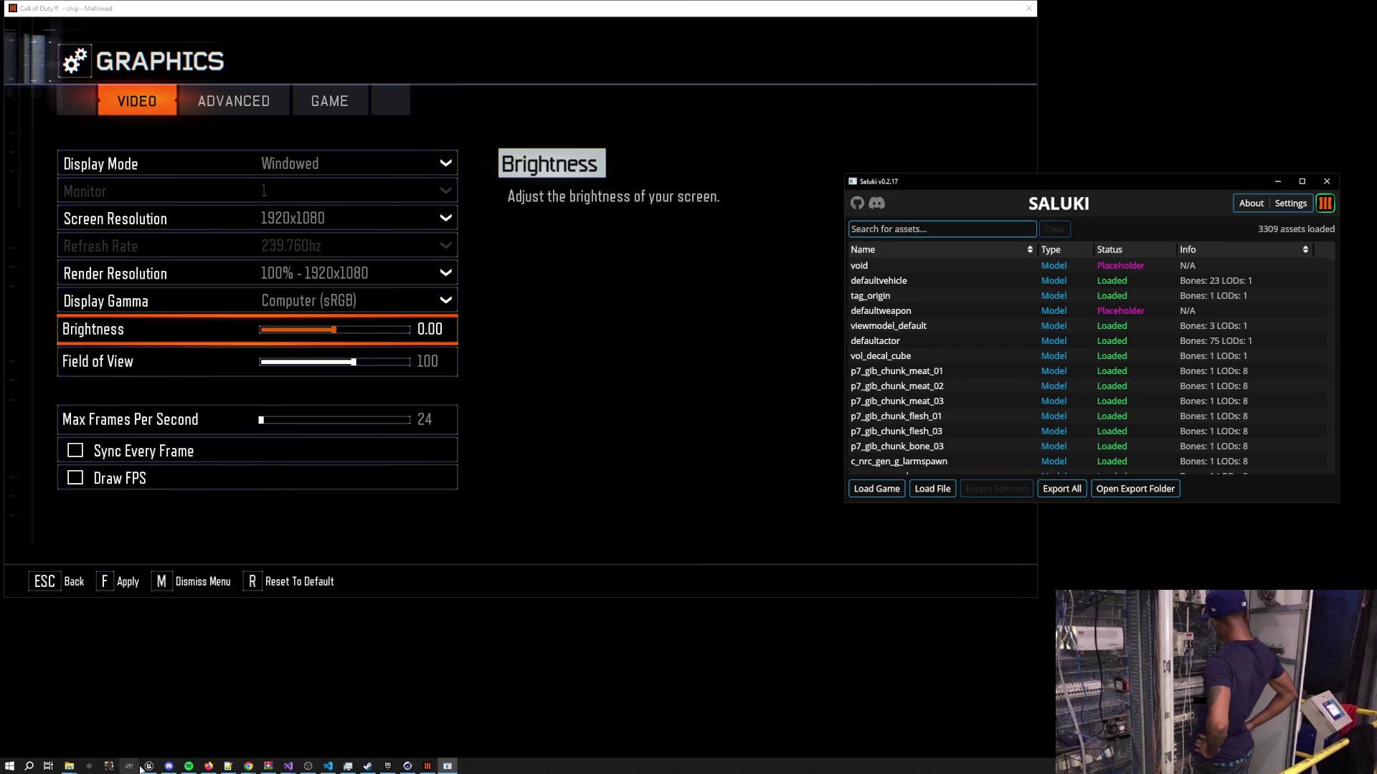
{"action": "left_click", "coordinate": [408, 767]}
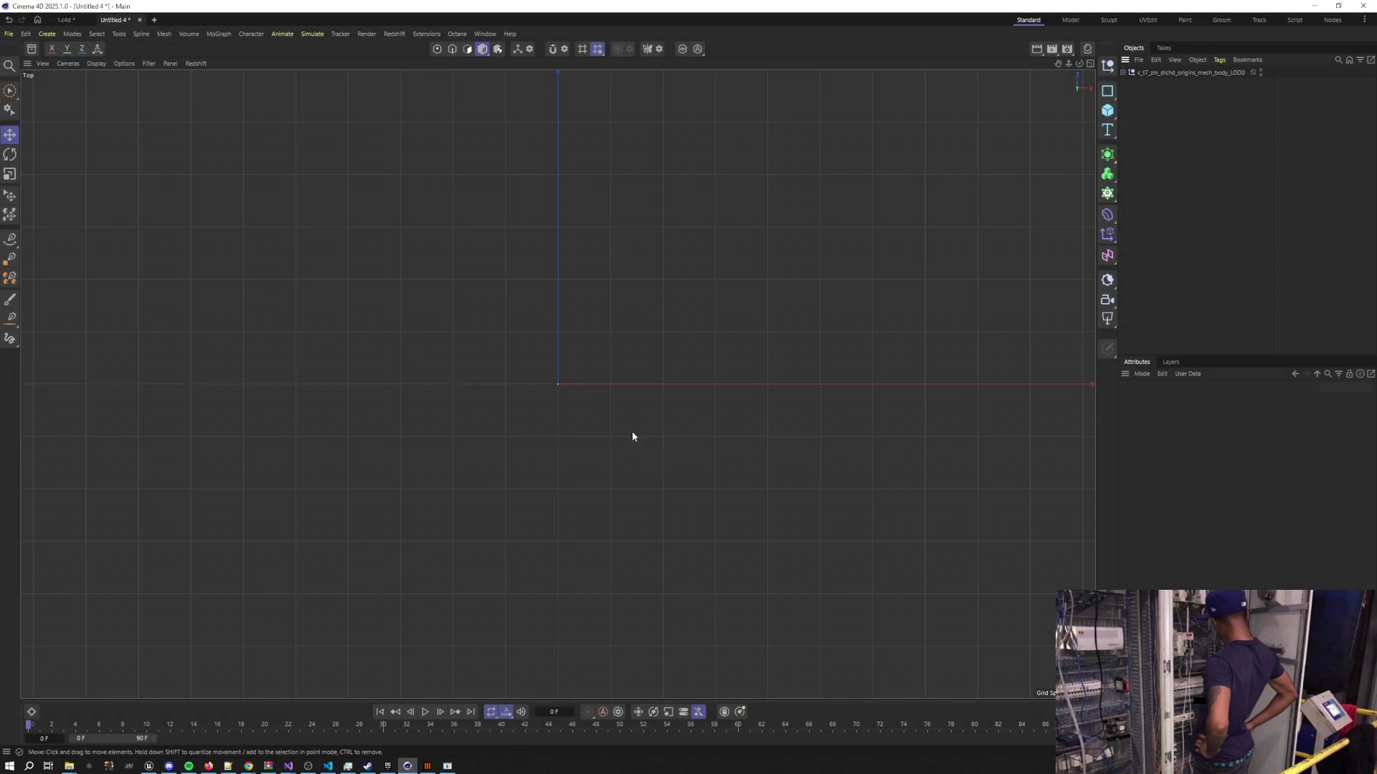
{"action": "double_click", "coordinate": [1194, 72]}
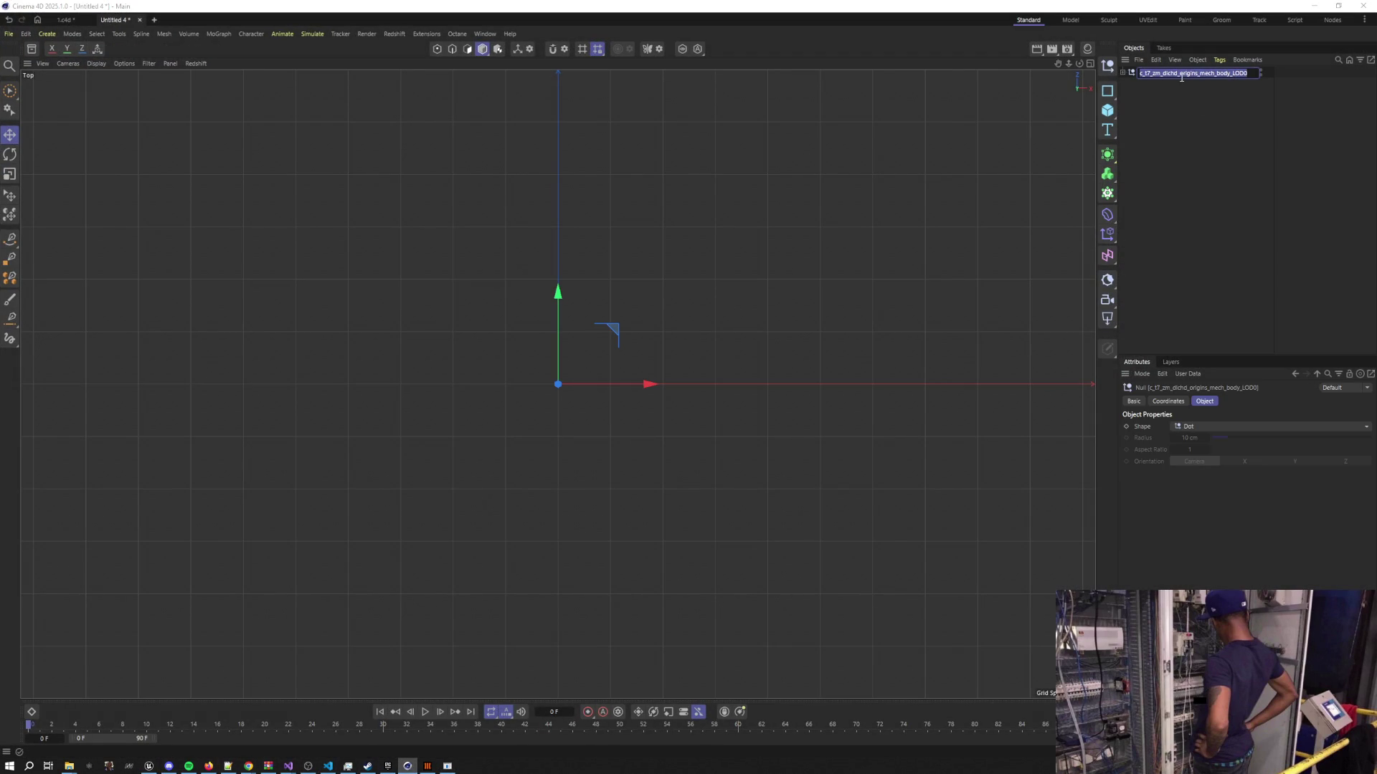
Search Saluki for the mech prefix and export the mech_body and mech_claw models
{"action": "left_click", "coordinate": [1315, 6]}
{"action": "left_click", "coordinate": [898, 229]}
{"action": "type", "text": "c_t7_zm_dlchd_origins_mech_body_LOD0"}
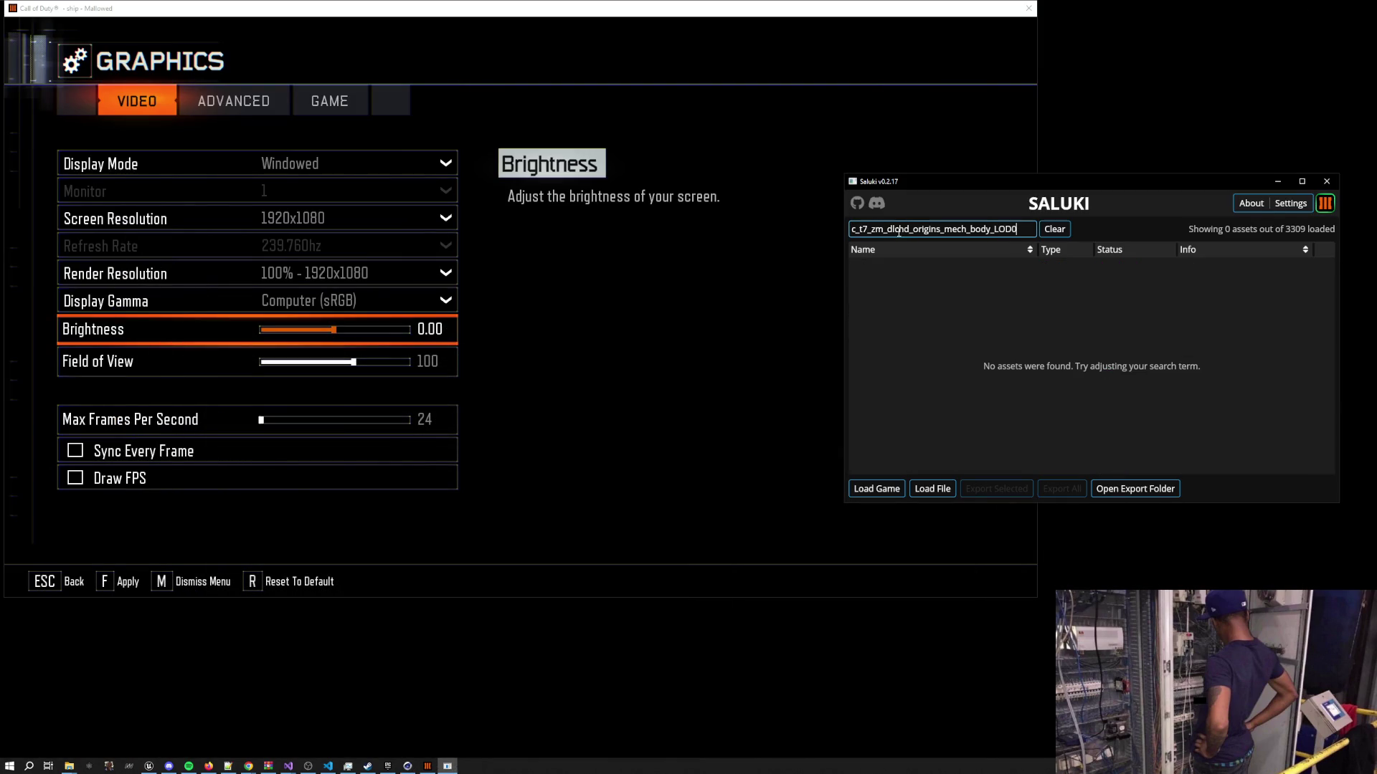
{"action": "key", "text": "BackSpace"}
{"action": "key", "text": "BackSpace"}
{"action": "key", "text": "BackSpace"}
{"action": "left_click", "coordinate": [957, 266]}
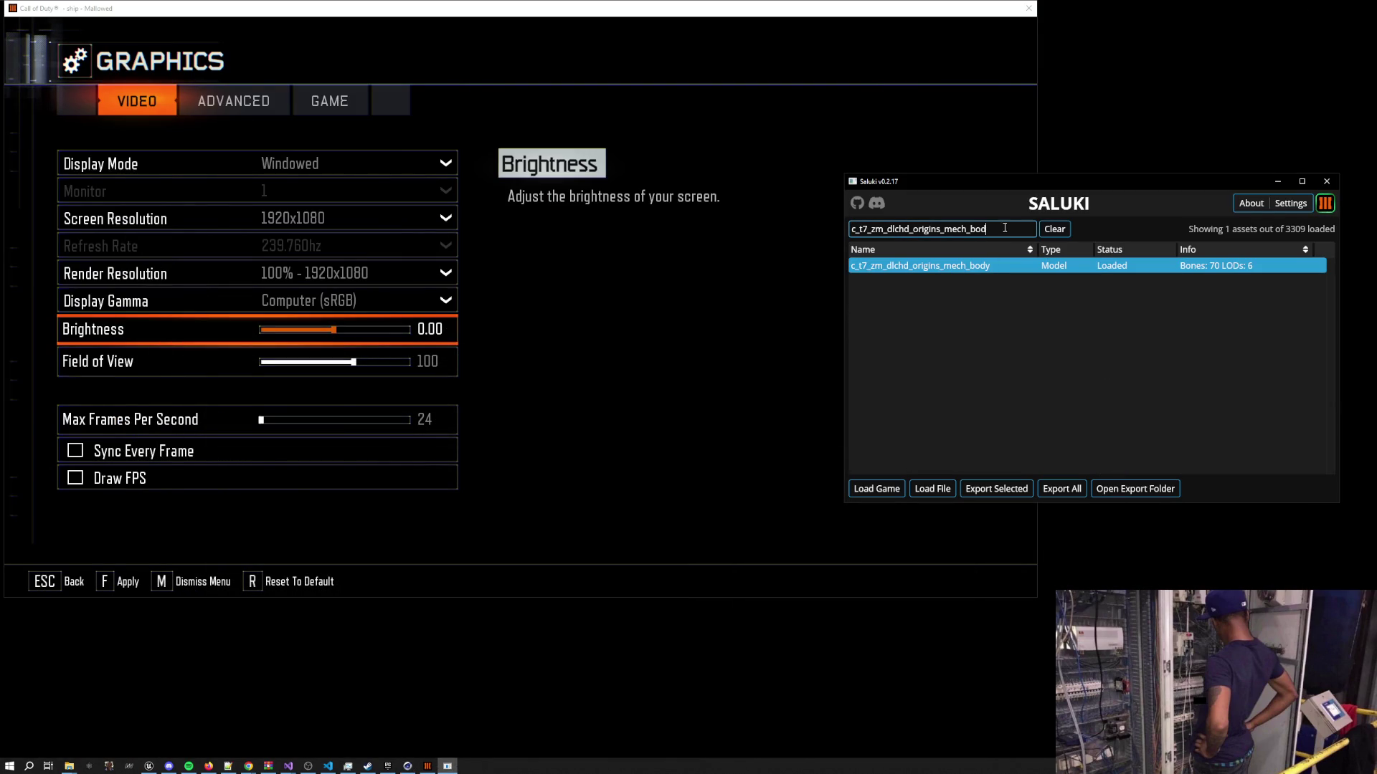
{"action": "key", "text": "BackSpace"}
{"action": "key", "text": "BackSpace"}
{"action": "left_click", "coordinate": [976, 266]}
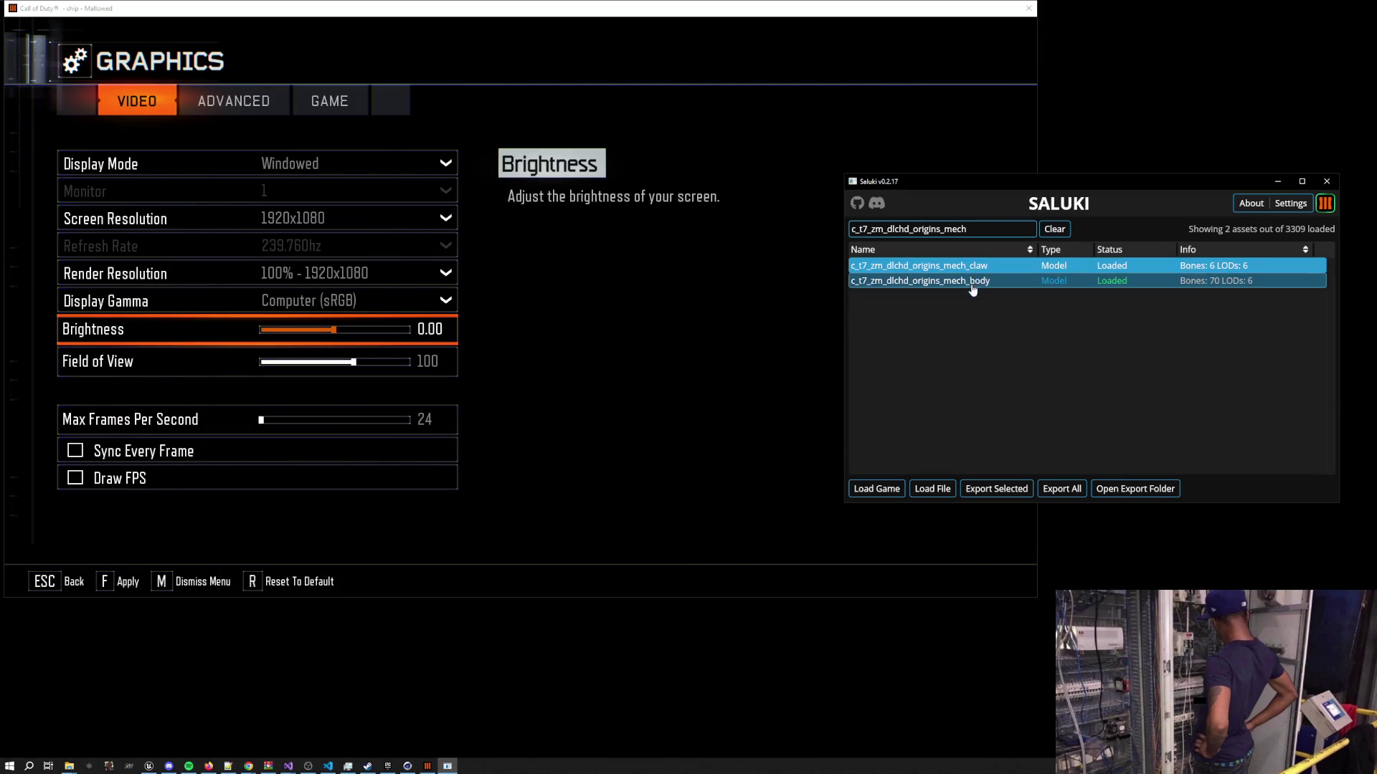
{"action": "left_click", "coordinate": [1042, 488]}
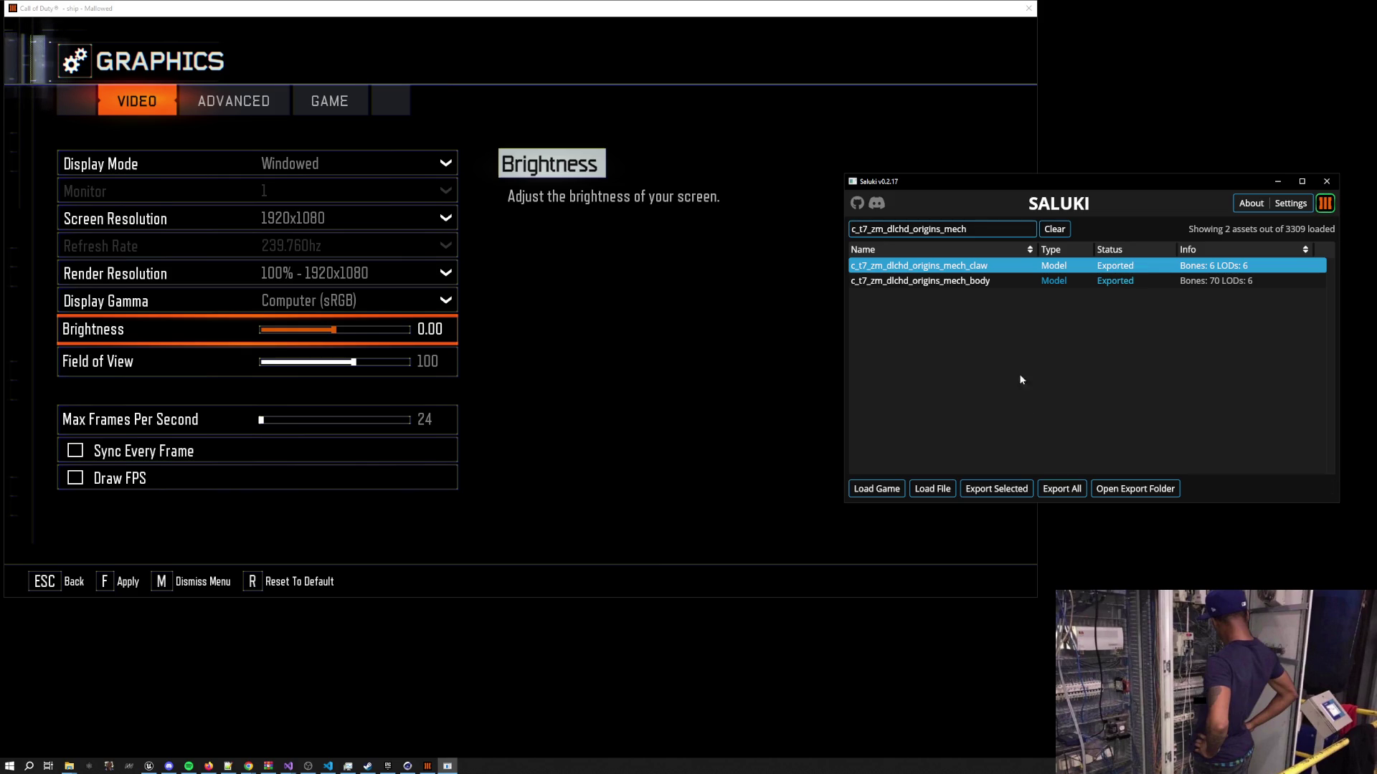
{"action": "left_click", "coordinate": [149, 766]}
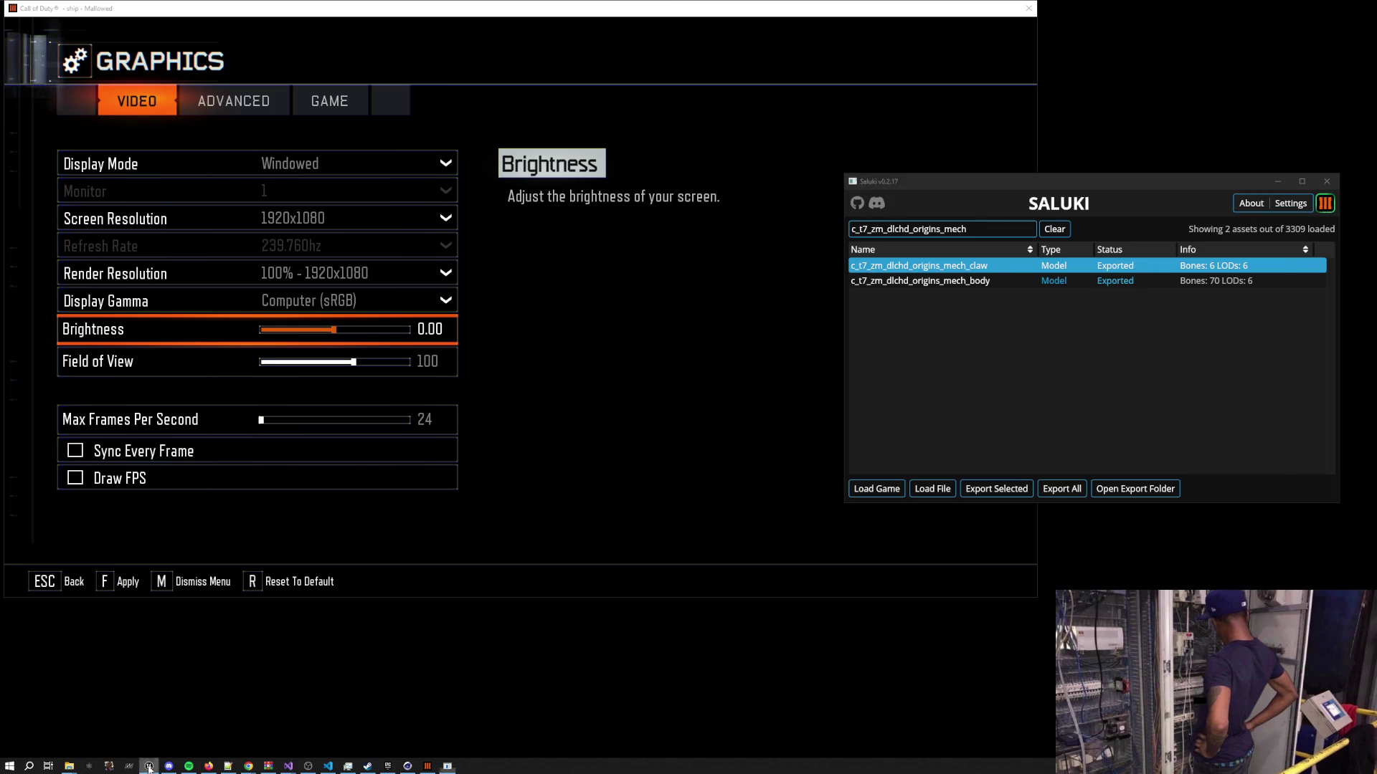
Drag c_t7_zm_dlchd_origins_mech_body_LOD0.fbx from exported_files > bo3_sp > models into Unreal
{"action": "mouse_move", "coordinate": [69, 766]}
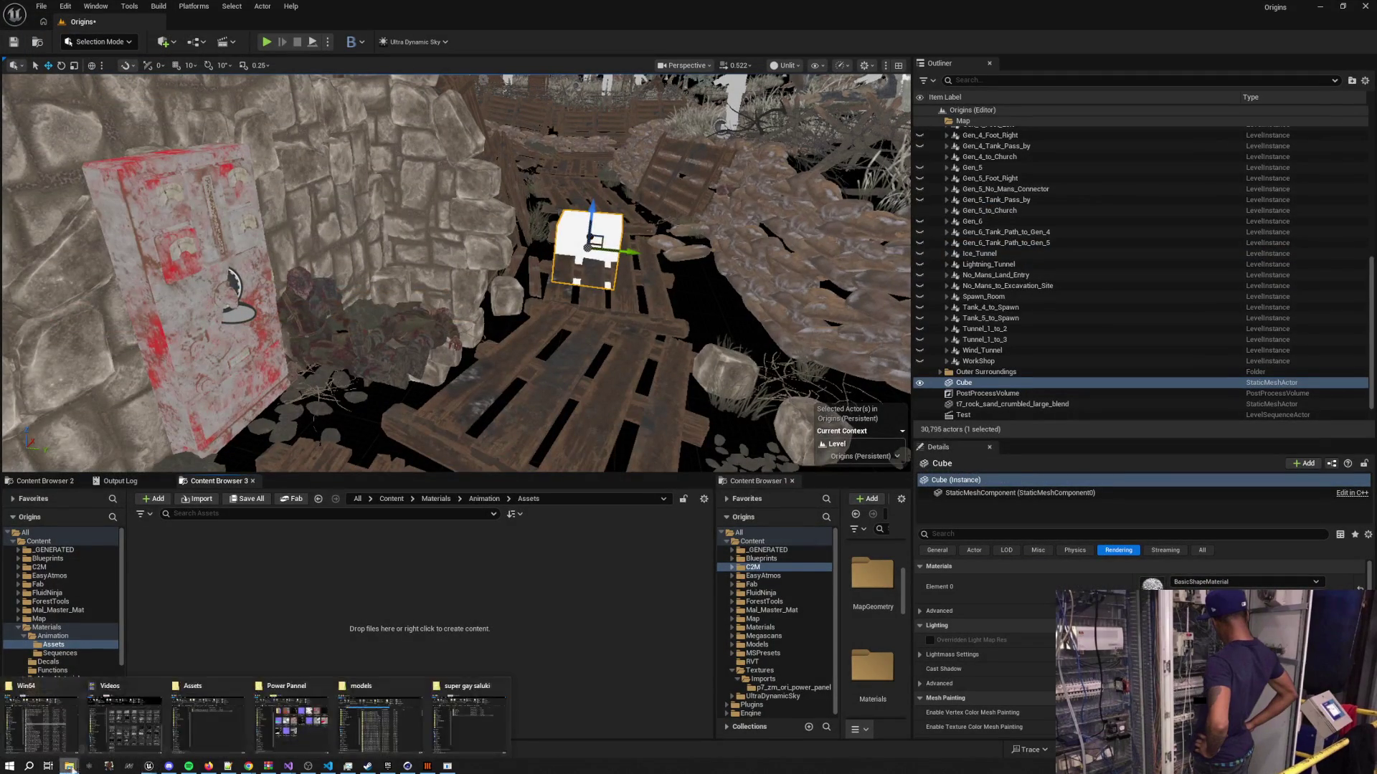
{"action": "left_click", "coordinate": [469, 717]}
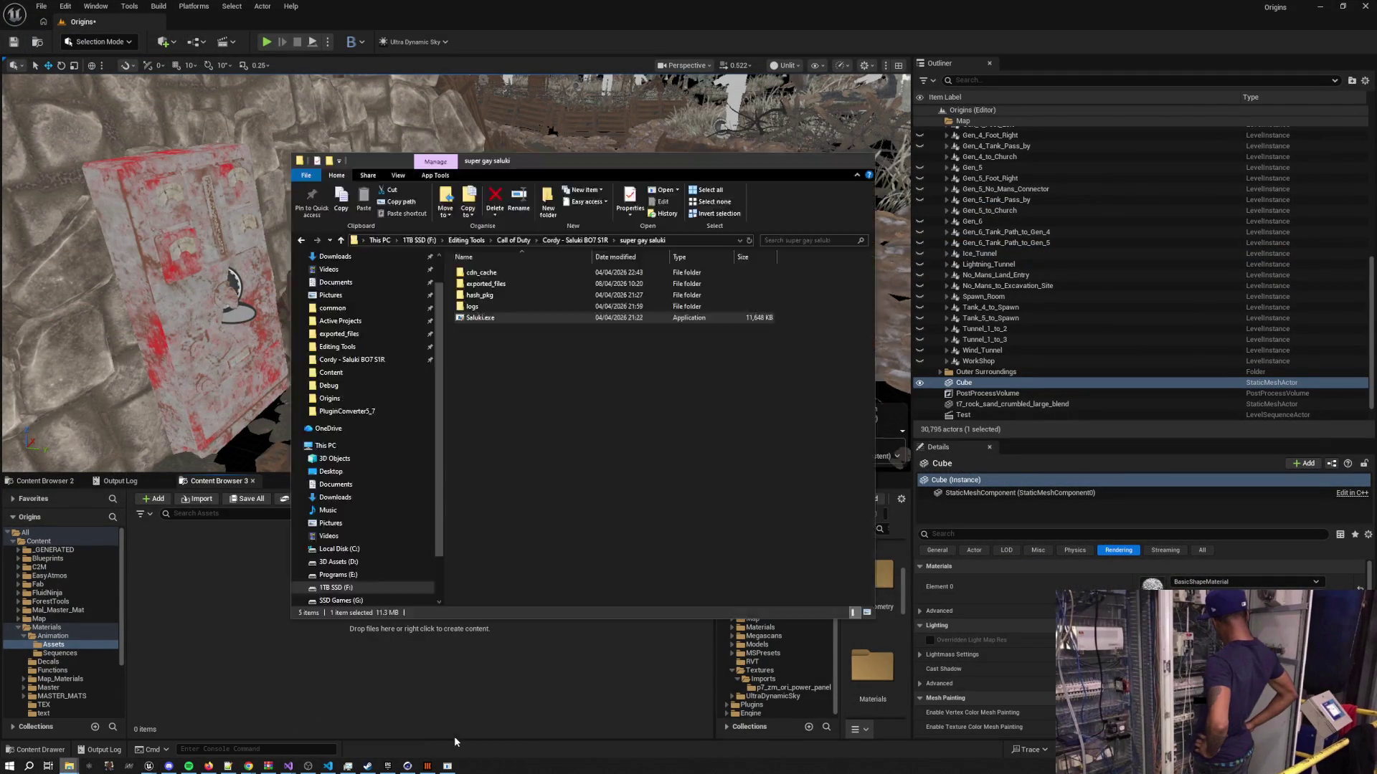
{"action": "double_click", "coordinate": [496, 284]}
{"action": "double_click", "coordinate": [505, 272]}
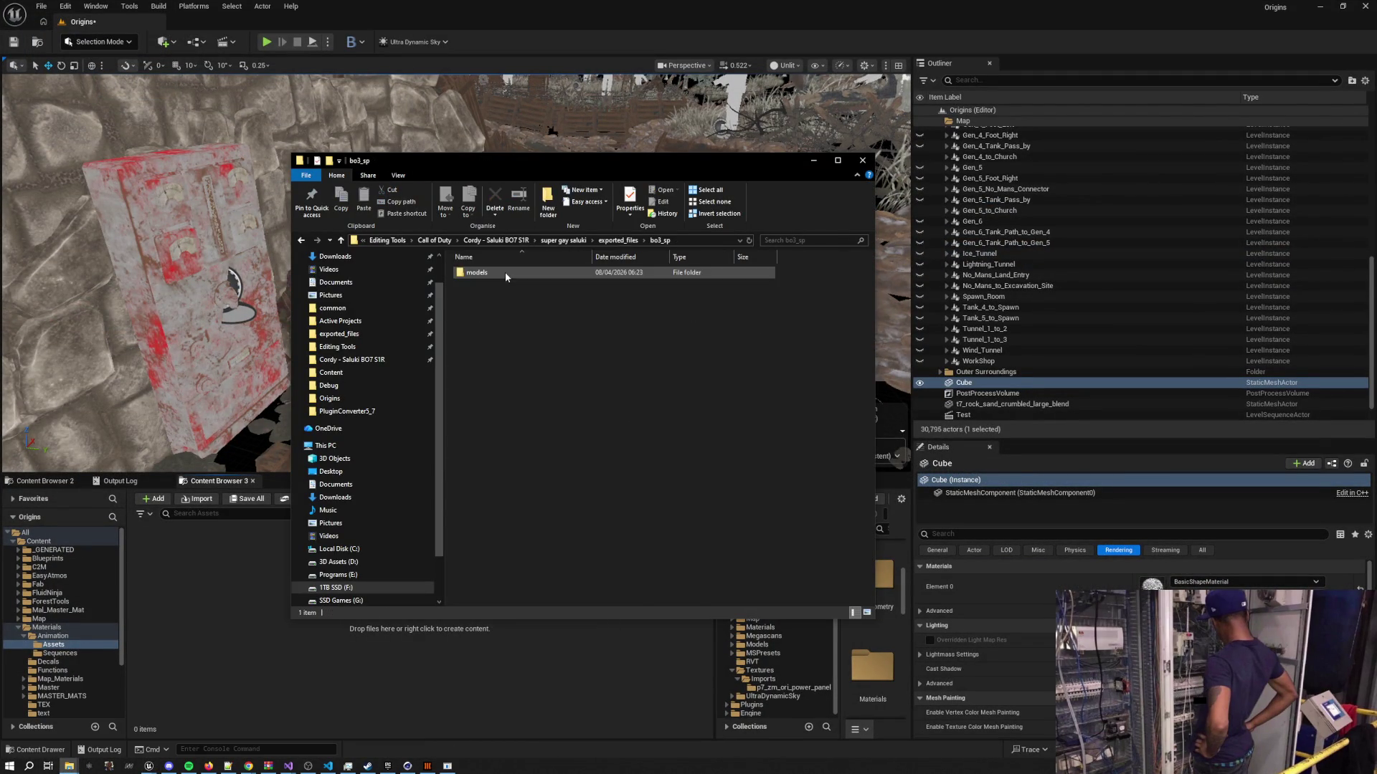
{"action": "double_click", "coordinate": [504, 273]}
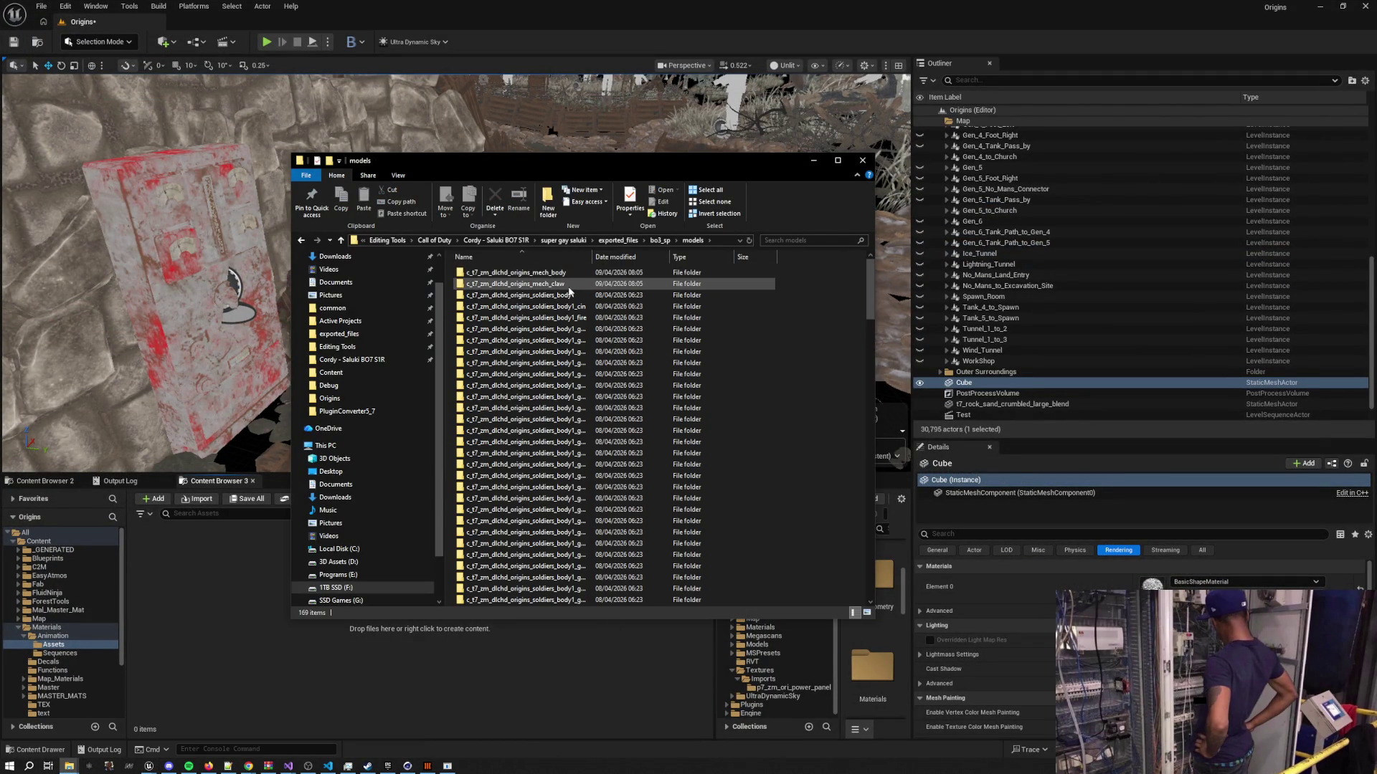
{"action": "left_click_drag", "start_coordinate": [643, 260], "coordinate": [654, 259]}
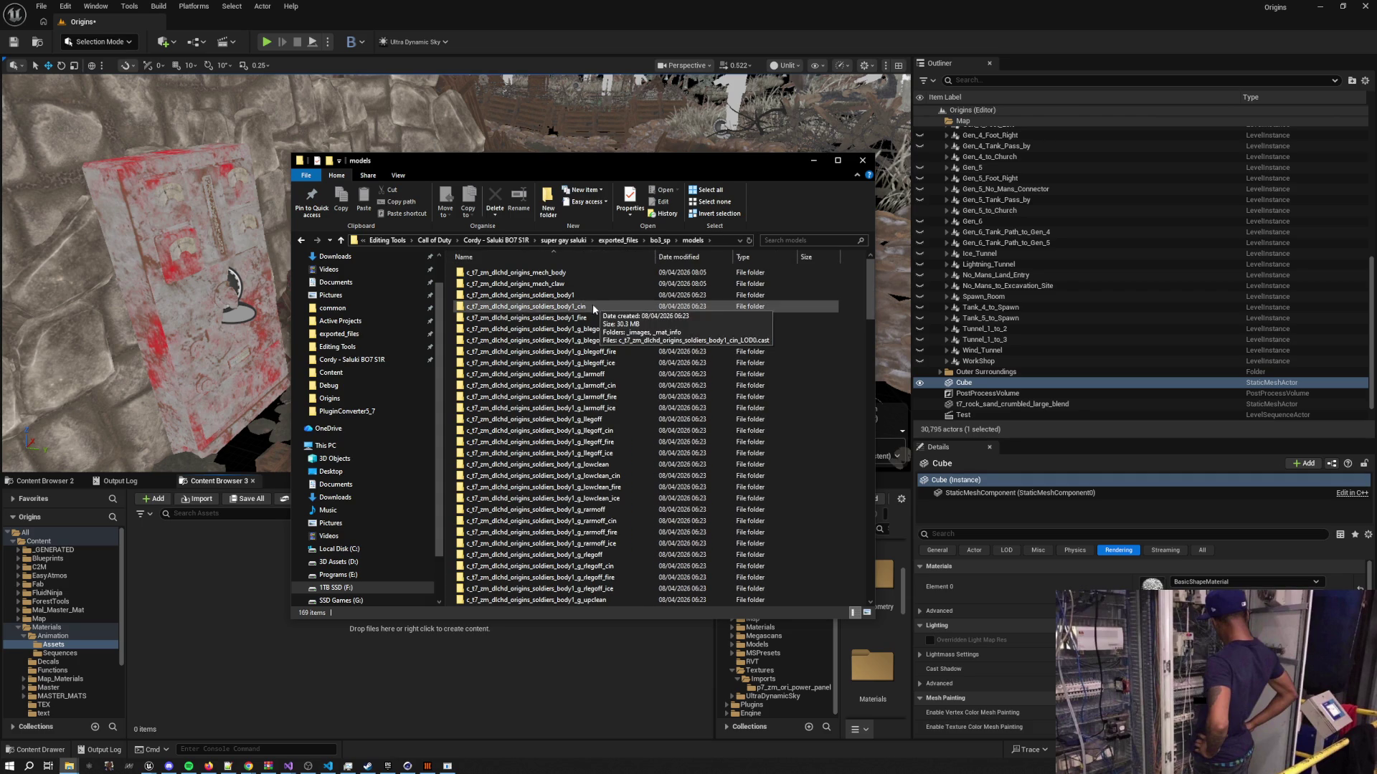
{"action": "double_click", "coordinate": [560, 274]}
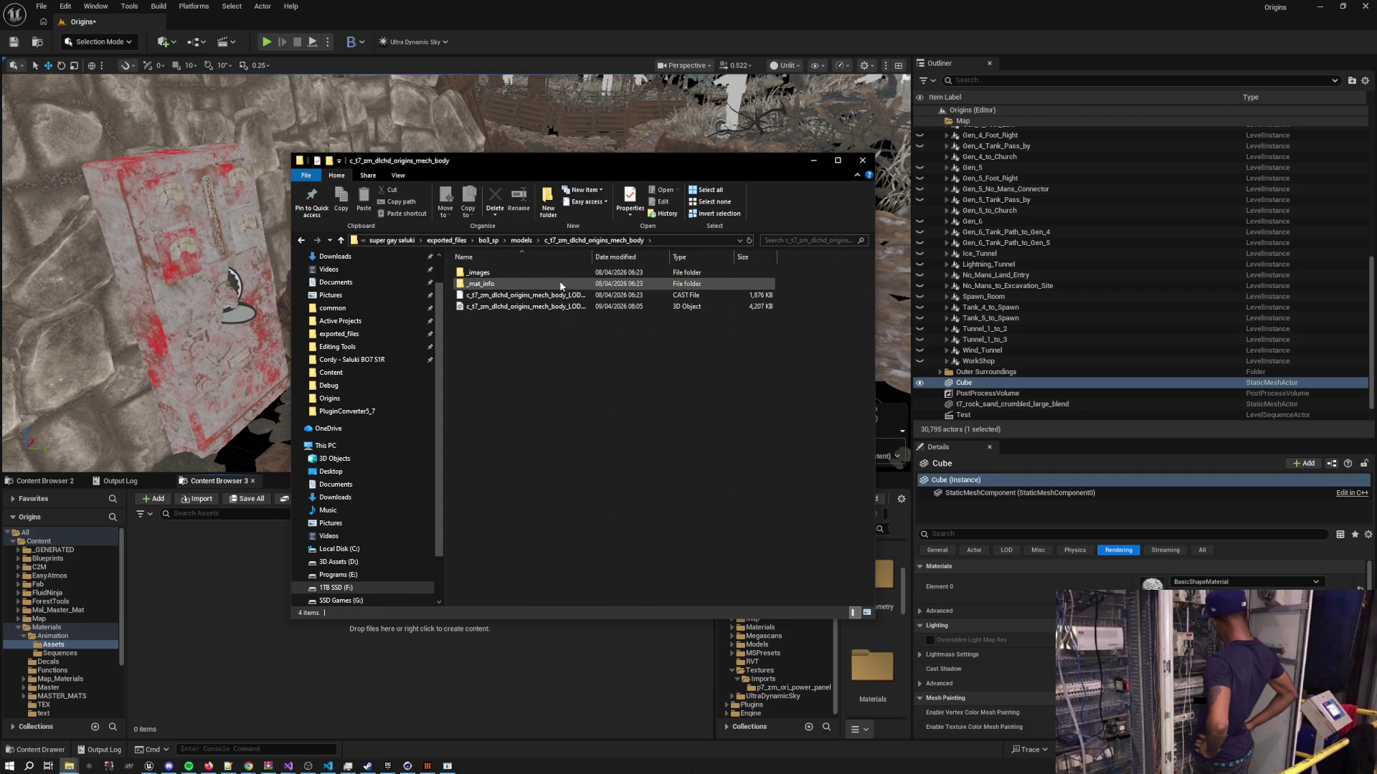
{"action": "left_click_drag", "start_coordinate": [593, 256], "coordinate": [670, 255]}
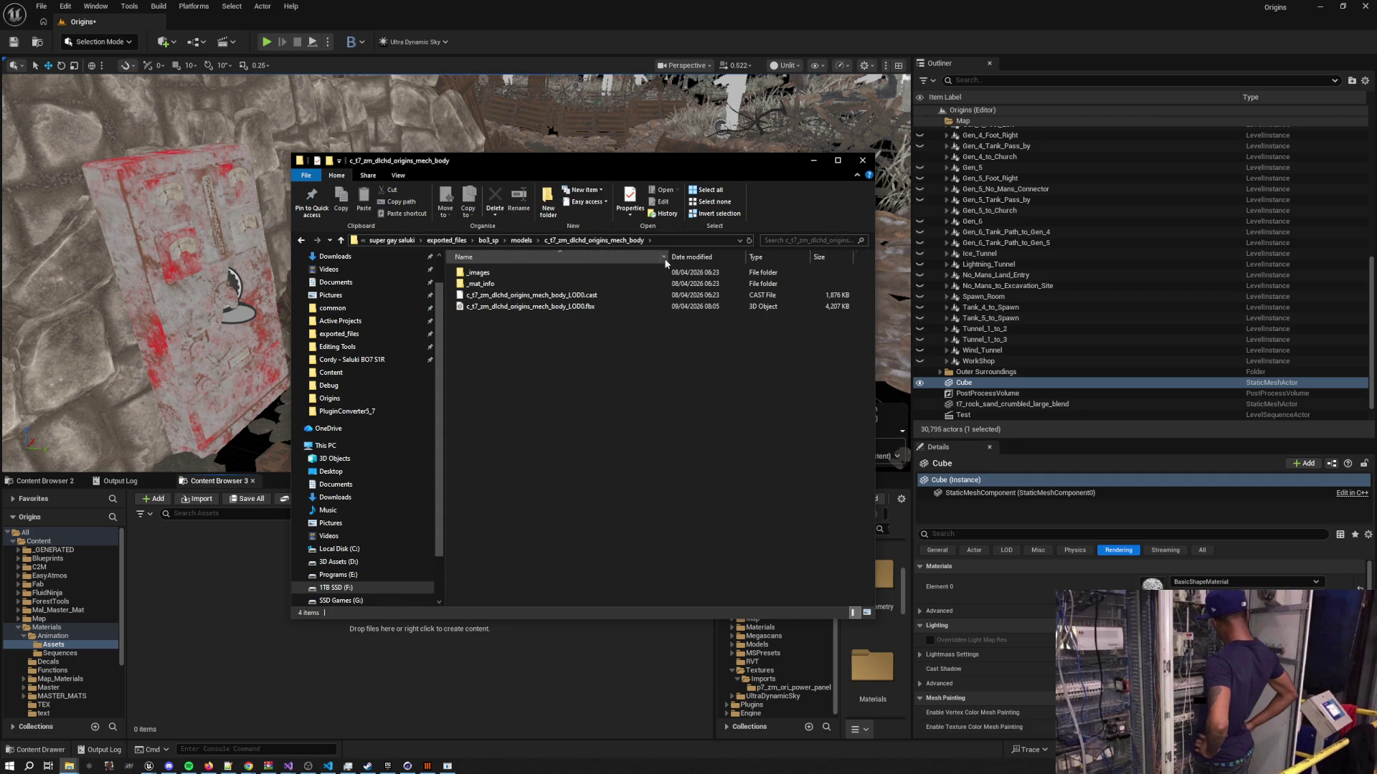
{"action": "mouse_move", "coordinate": [506, 306]}
{"action": "left_mouse_down"}
{"action": "mouse_move", "coordinate": [412, 473]}
{"action": "mouse_move", "coordinate": [213, 603]}
{"action": "left_mouse_up"}
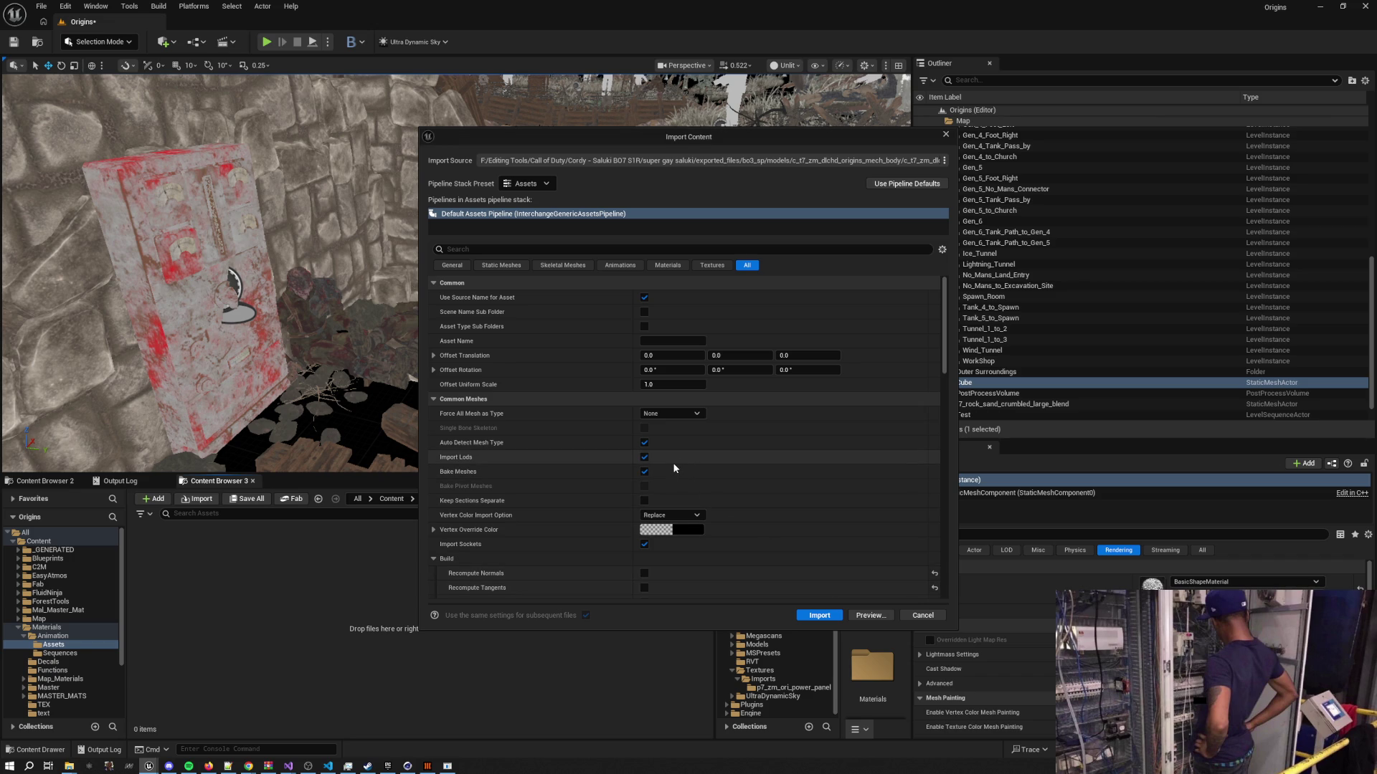
Import the mech body FBX with mesh sections kept separate
{"action": "left_click", "coordinate": [644, 500]}
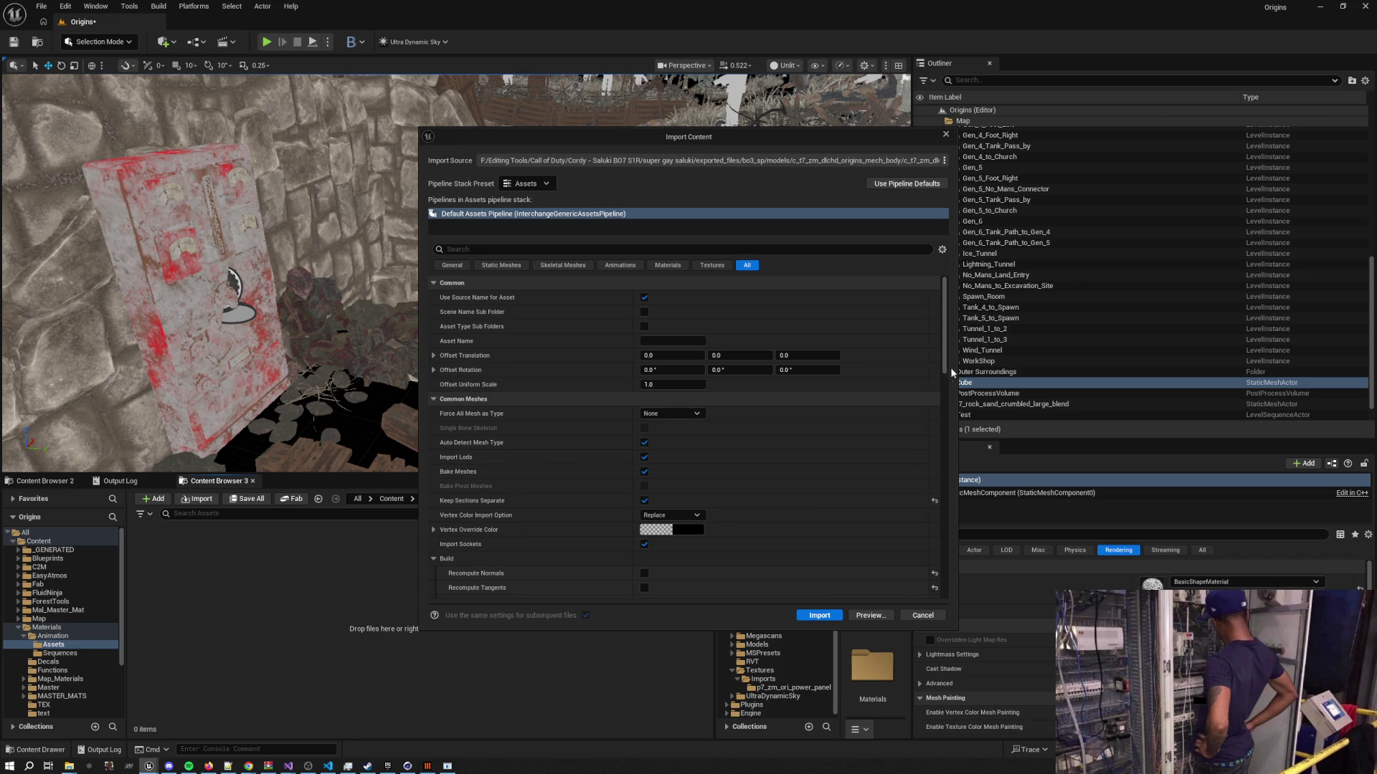
{"action": "mouse_move", "coordinate": [945, 365]}
{"action": "left_mouse_down"}
{"action": "mouse_move", "coordinate": [932, 594]}
{"action": "mouse_move", "coordinate": [952, 319]}
{"action": "mouse_move", "coordinate": [949, 575]}
{"action": "mouse_move", "coordinate": [948, 315]}
{"action": "left_mouse_up"}
{"action": "left_click", "coordinate": [819, 615]}
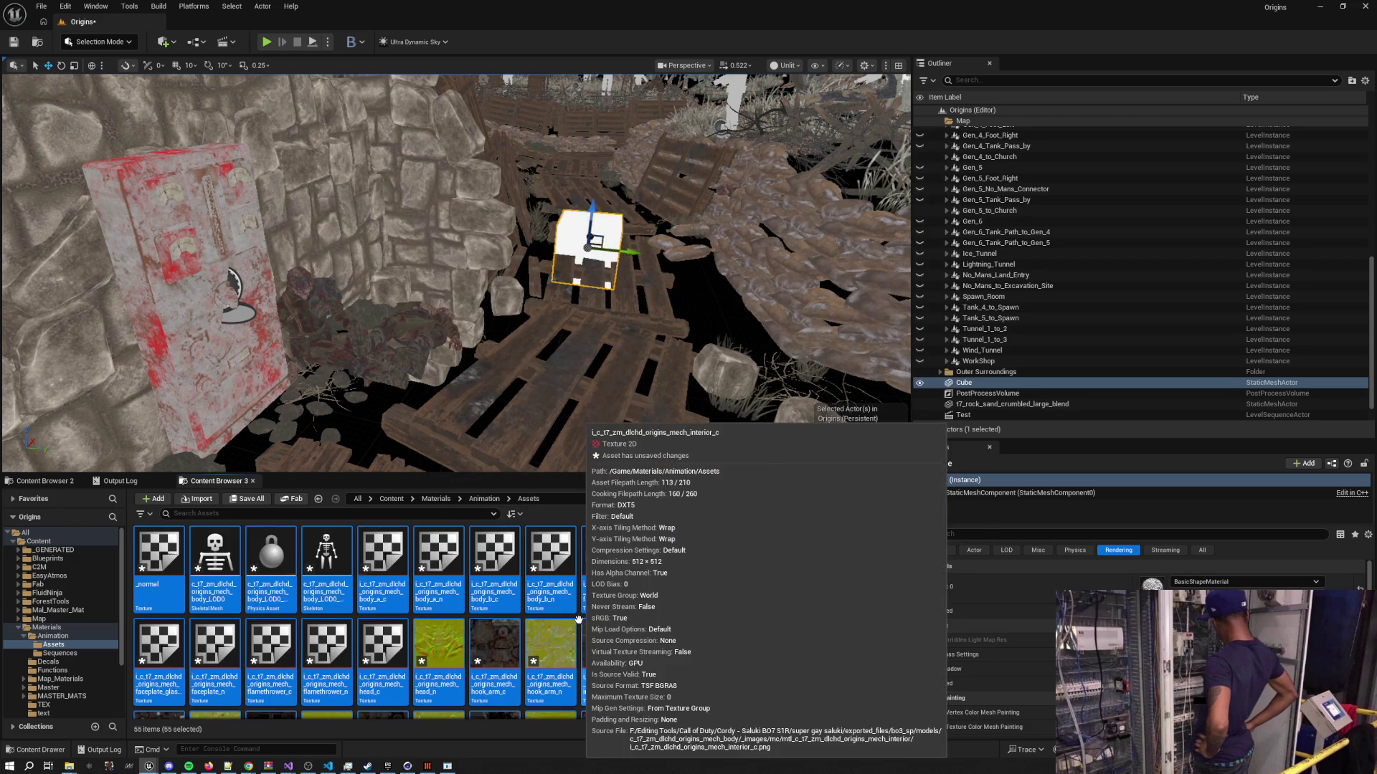
{"action": "scroll", "coordinate": [706, 584], "scroll_direction": "down", "scroll_amount": 5}
{"action": "scroll", "coordinate": [708, 559], "scroll_direction": "up", "scroll_amount": 5}
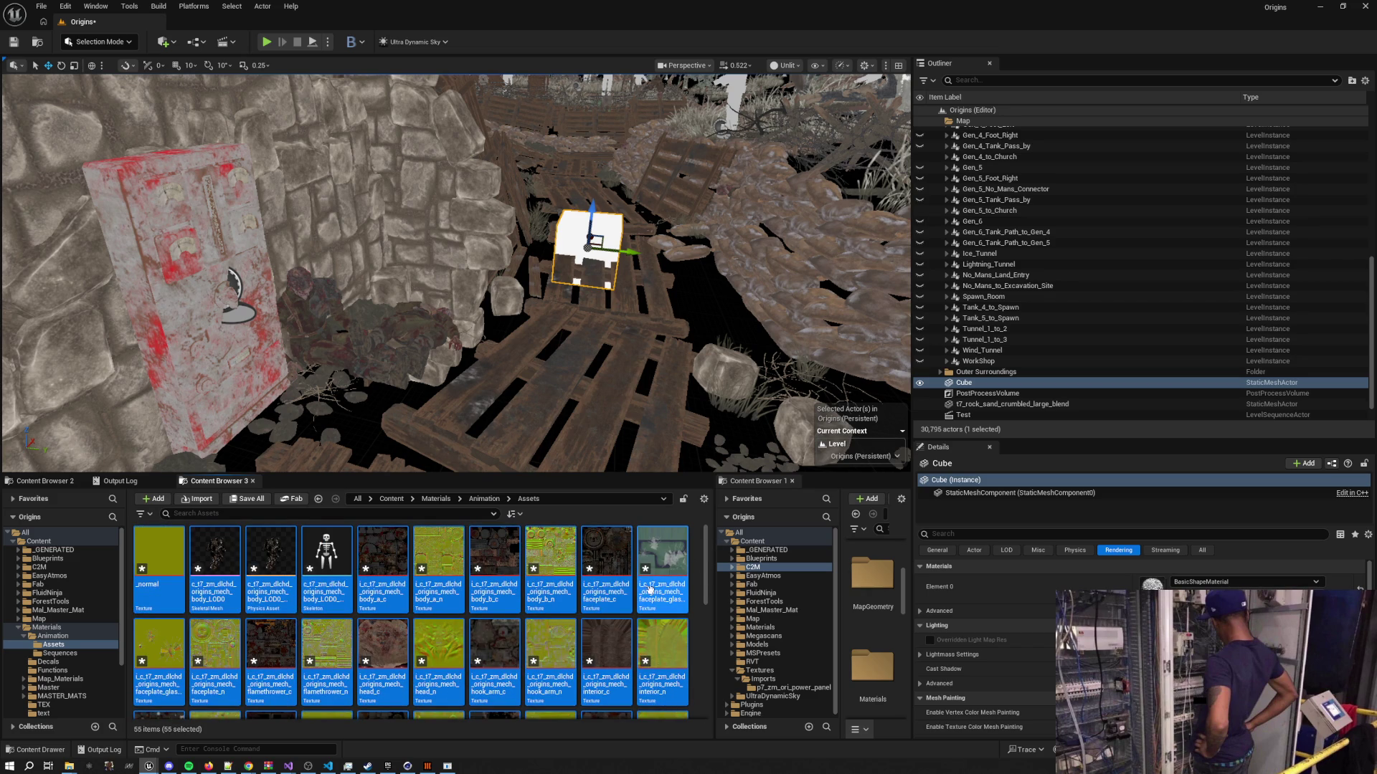
Create a new Textures folder inside Assets
{"action": "left_click", "coordinate": [694, 577]}
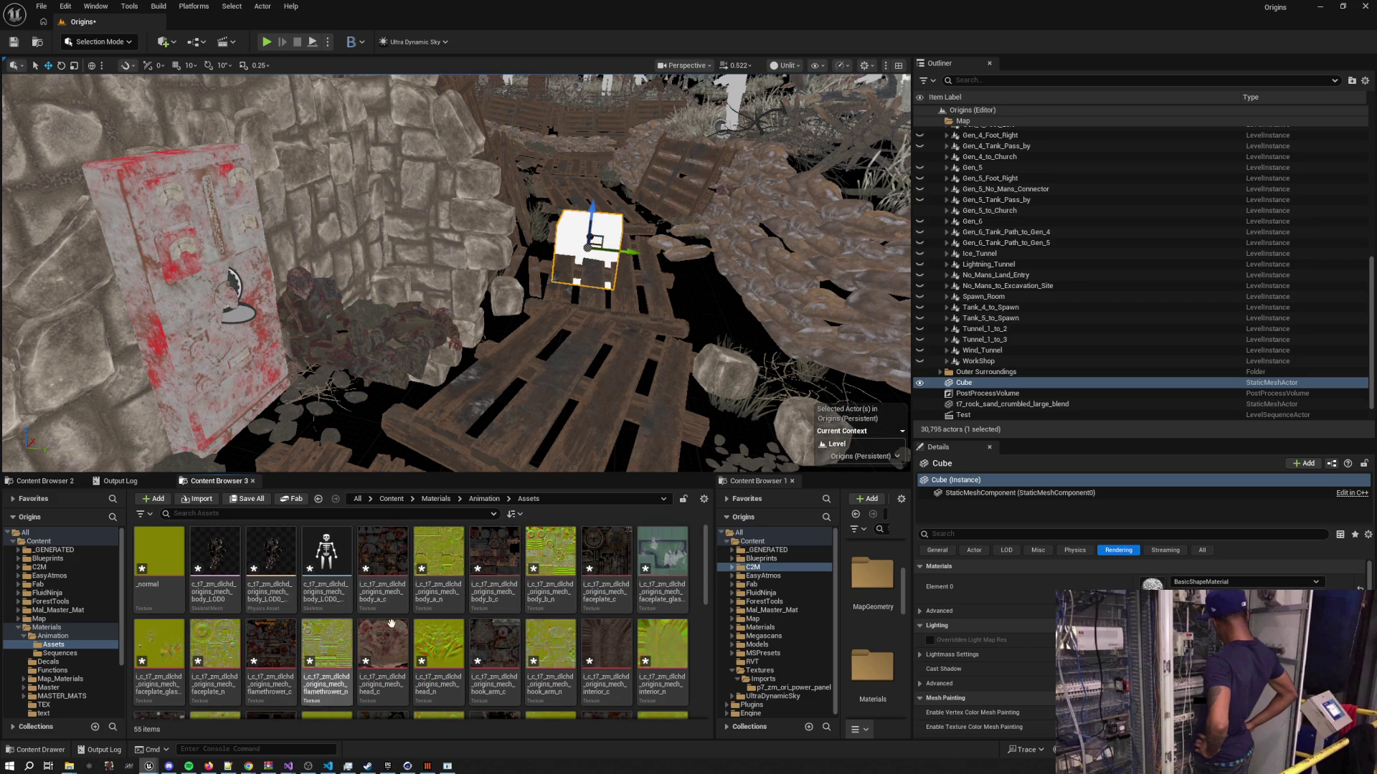
{"action": "right_click", "coordinate": [696, 590]}
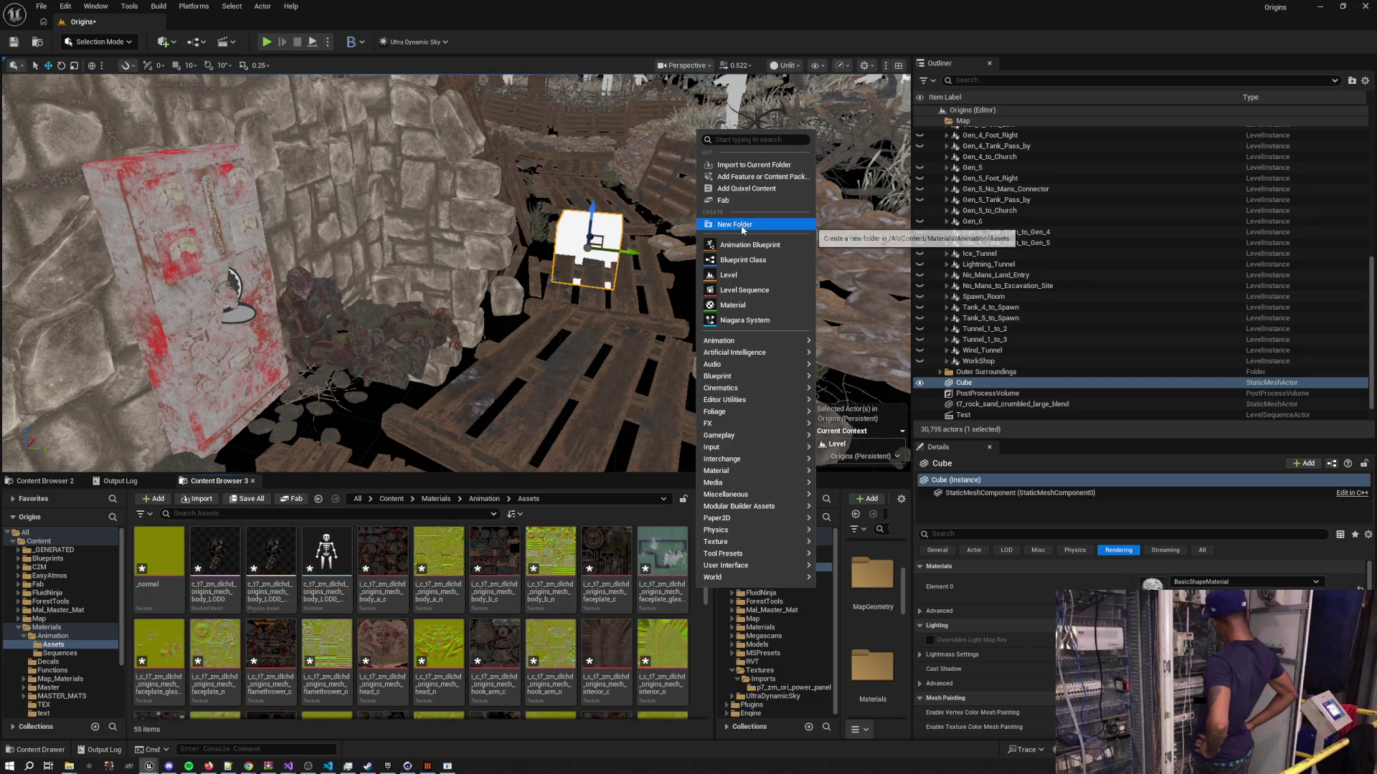
{"action": "left_click", "coordinate": [739, 224]}
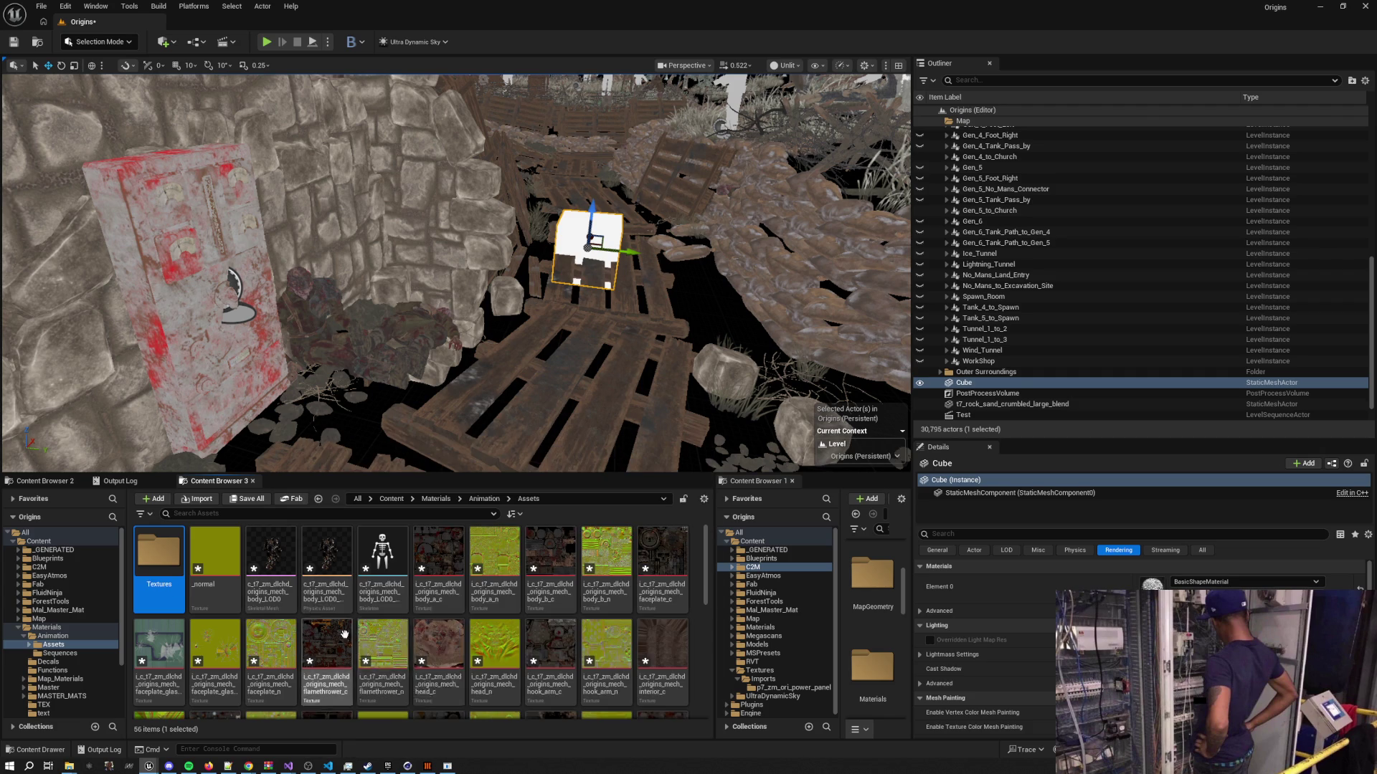
Move all imported assets except the physics asset and skeleton into Textures
{"action": "mouse_move", "coordinate": [343, 611]}
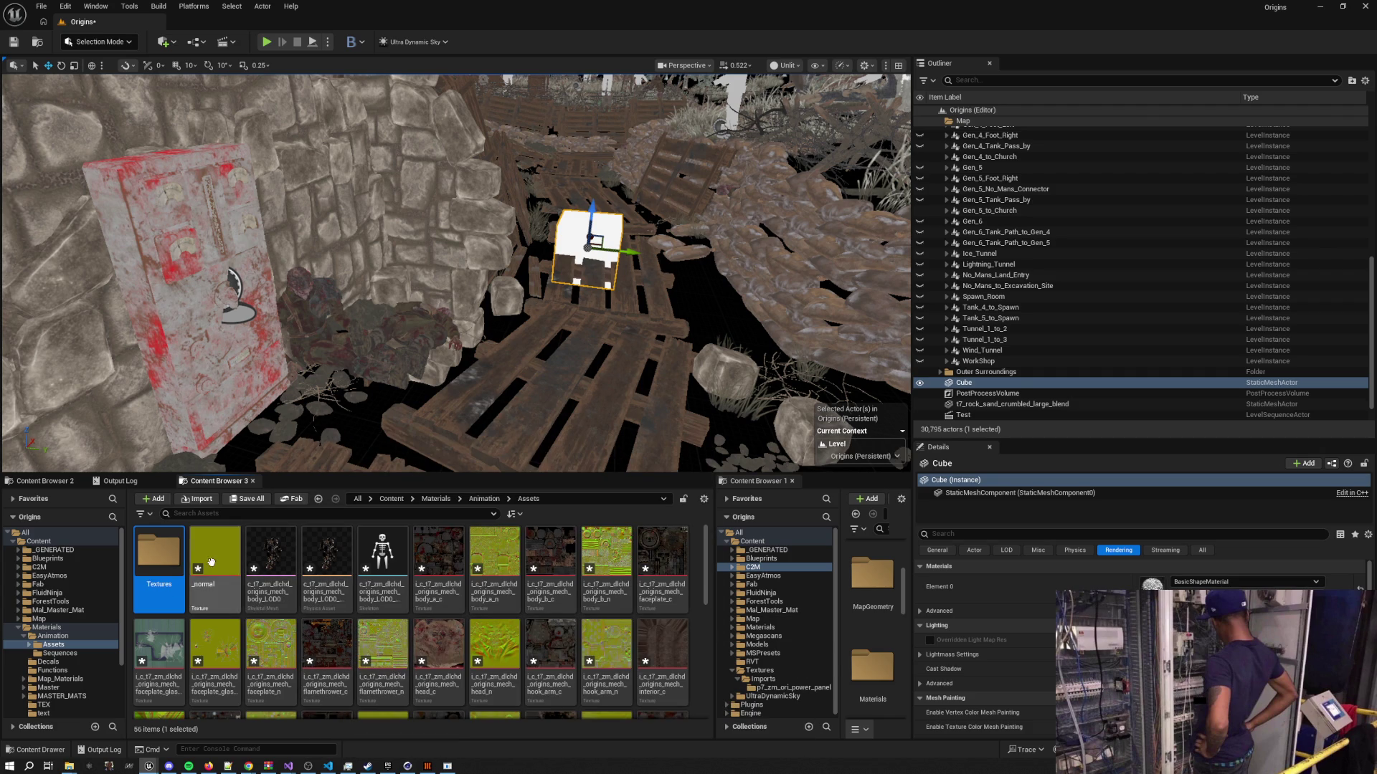
{"action": "scroll", "coordinate": [537, 673], "scroll_direction": "down", "scroll_amount": 3}
{"action": "key", "text": "ctrl+a"}
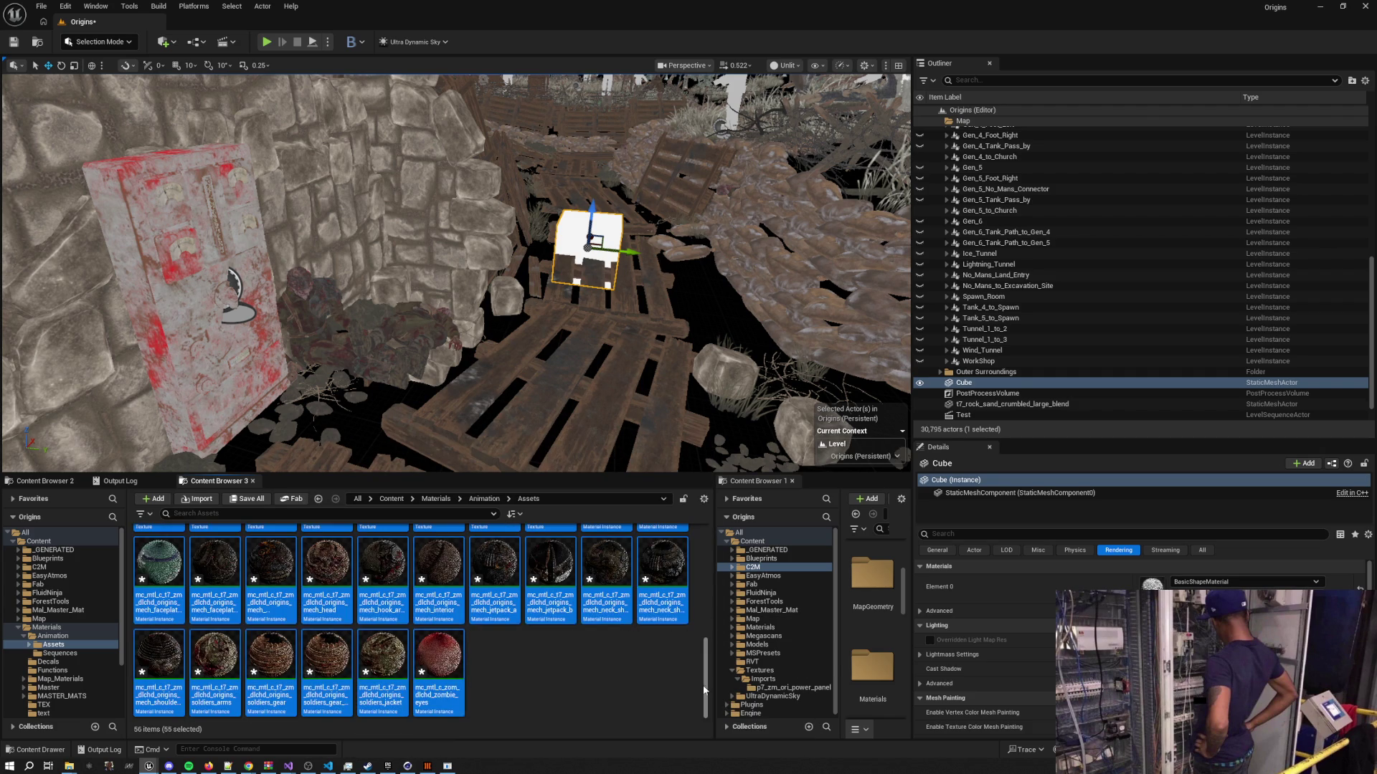
{"action": "scroll", "coordinate": [299, 599], "scroll_direction": "up", "scroll_amount": 3}
{"action": "left_click", "coordinate": [317, 562], "text": "ctrl"}
{"action": "left_click", "coordinate": [373, 561], "text": "ctrl"}
{"action": "left_click_drag", "start_coordinate": [215, 563], "coordinate": [156, 563]}
{"action": "left_click", "coordinate": [176, 583]}
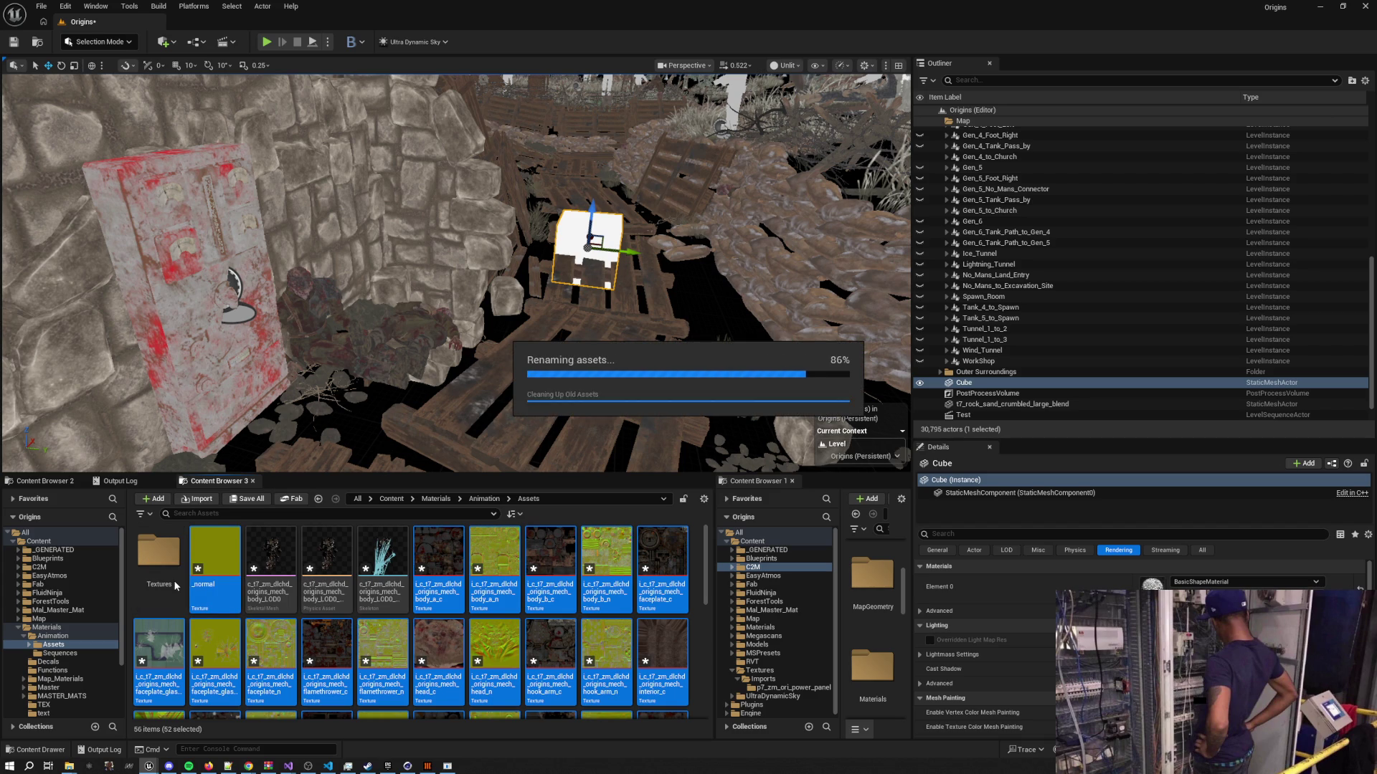
{"action": "double_click", "coordinate": [335, 567]}
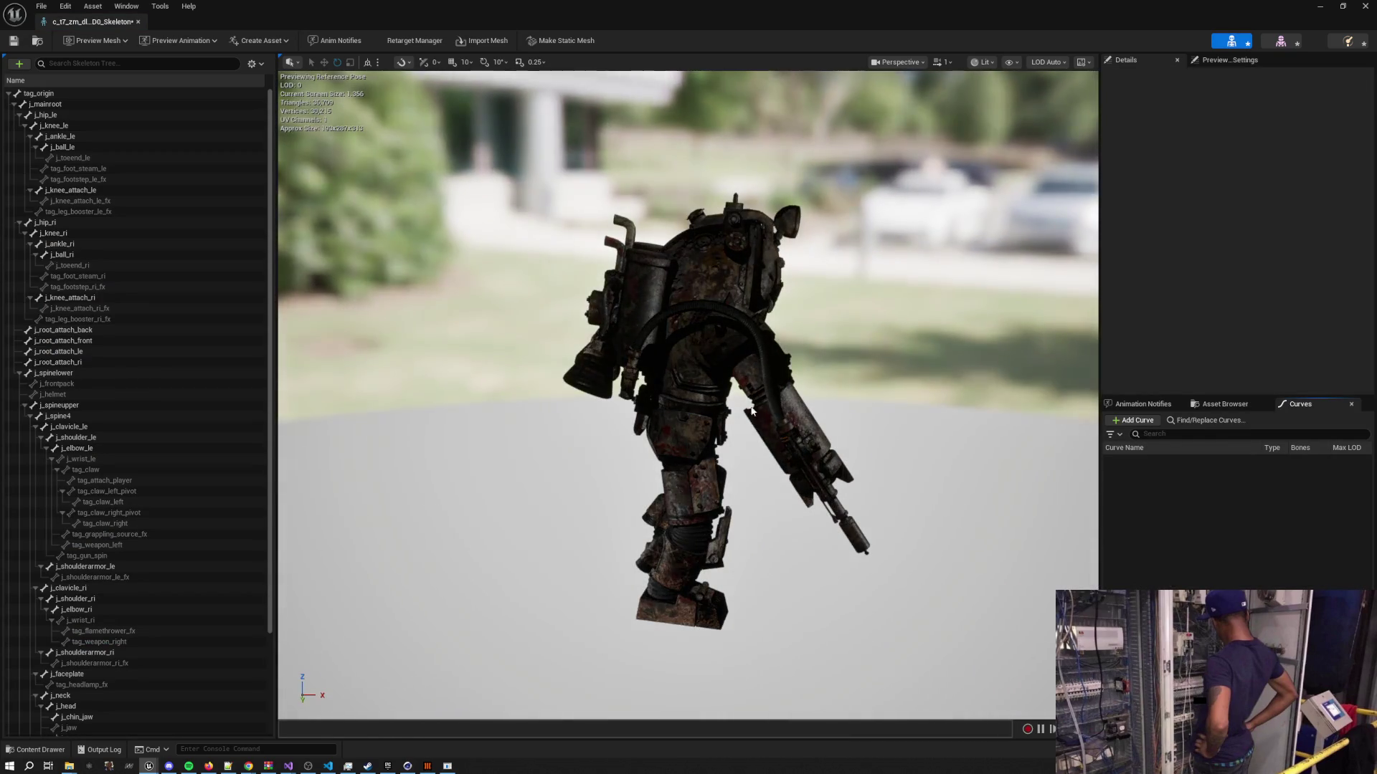
Inspect the mech skeleton preview, then check the Textures folder's contents
{"action": "left_click_drag", "start_coordinate": [1040, 402], "coordinate": [645, 401]}
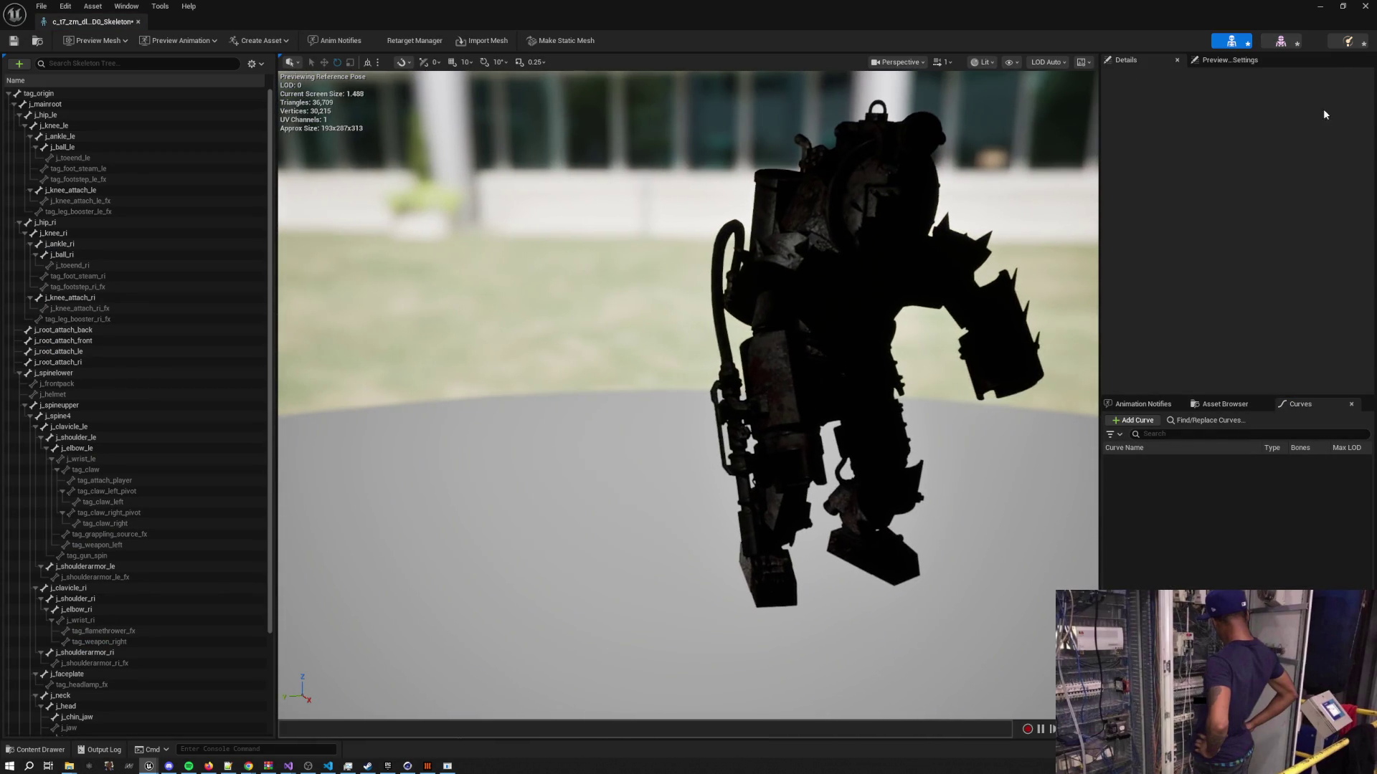
{"action": "left_click", "coordinate": [1365, 5]}
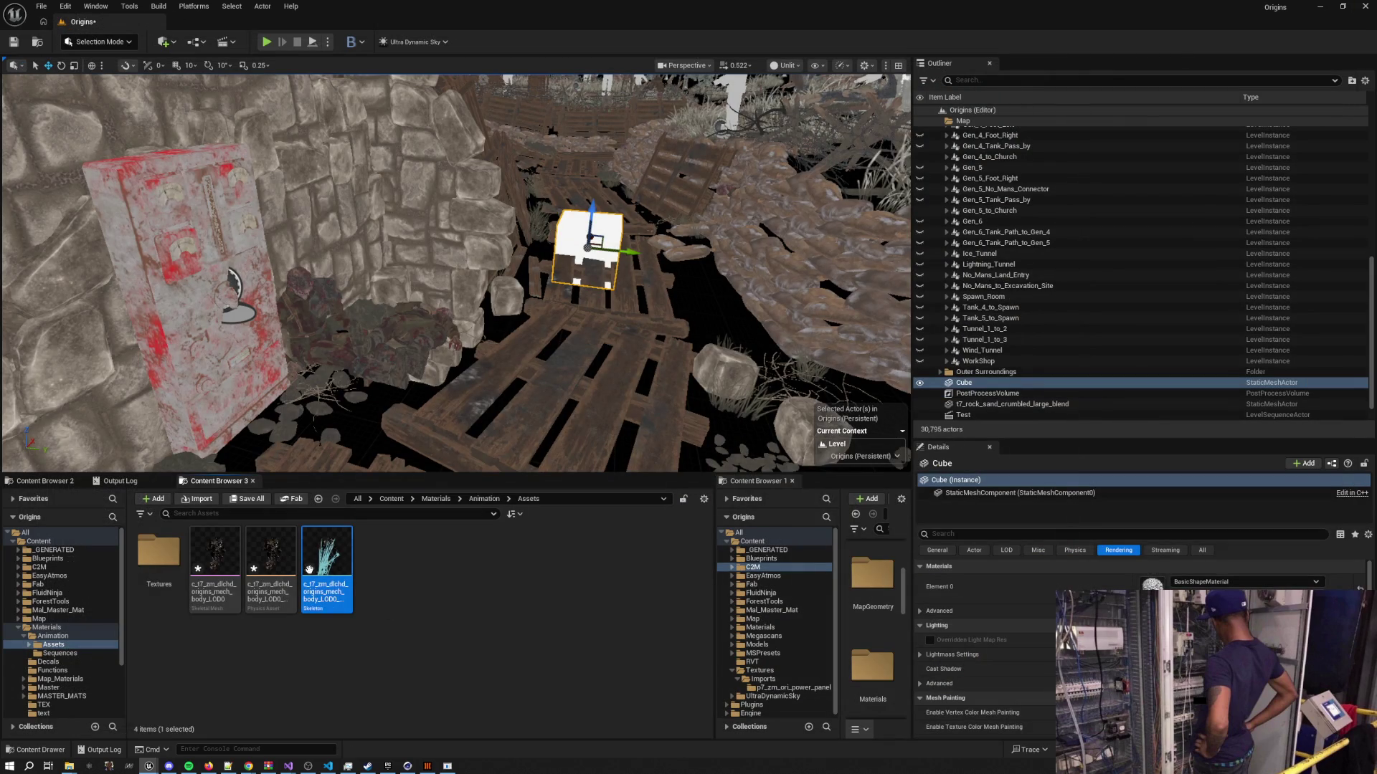
{"action": "left_click_drag", "start_coordinate": [373, 606], "coordinate": [220, 566]}
{"action": "double_click", "coordinate": [169, 563]}
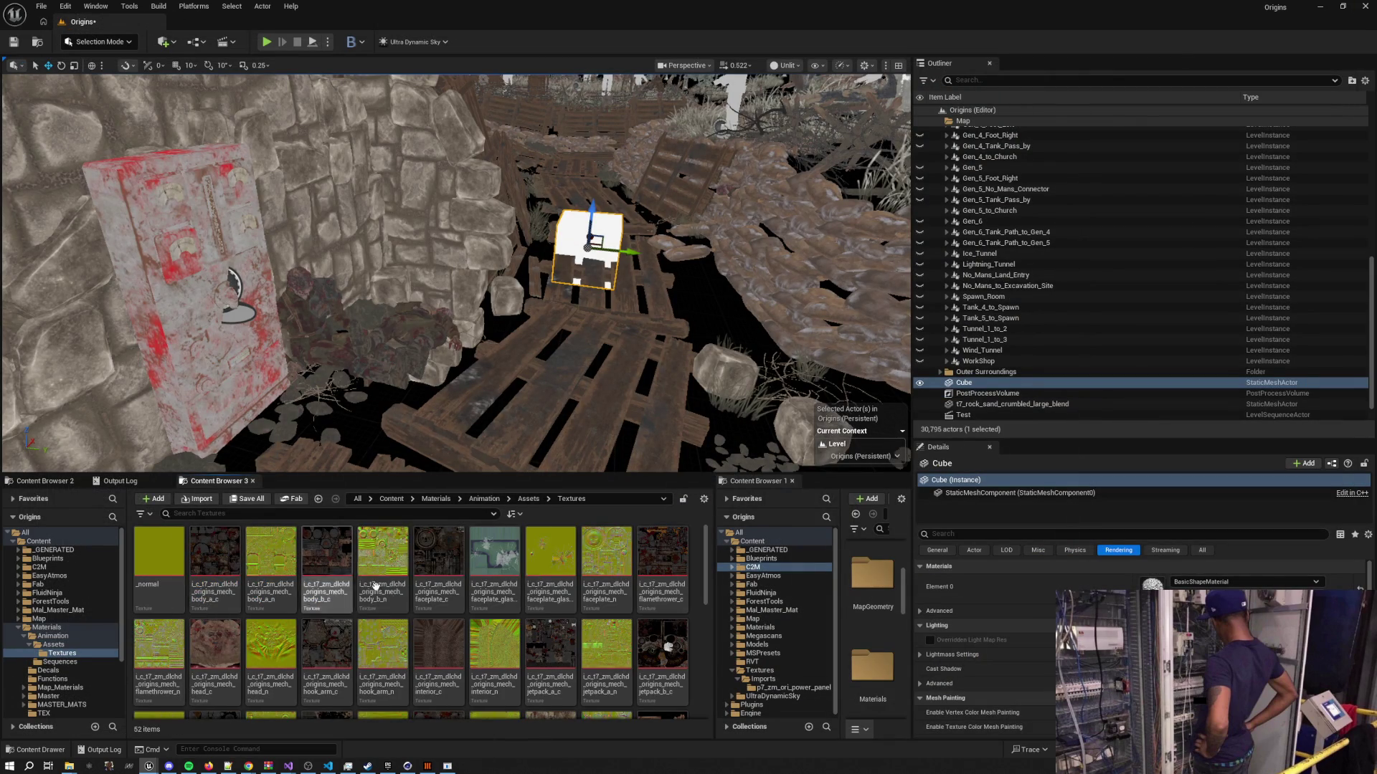
{"action": "left_click", "coordinate": [528, 499]}
Delete the three mech assets from the Assets folder
{"action": "left_click_drag", "start_coordinate": [355, 620], "coordinate": [201, 552]}
{"action": "right_click", "coordinate": [215, 566]}
{"action": "left_click", "coordinate": [606, 540]}
{"action": "left_click", "coordinate": [620, 561]}
Drag the mech FBX from File Explorer into the Assets folder again
{"action": "key", "text": "alt+Tab"}
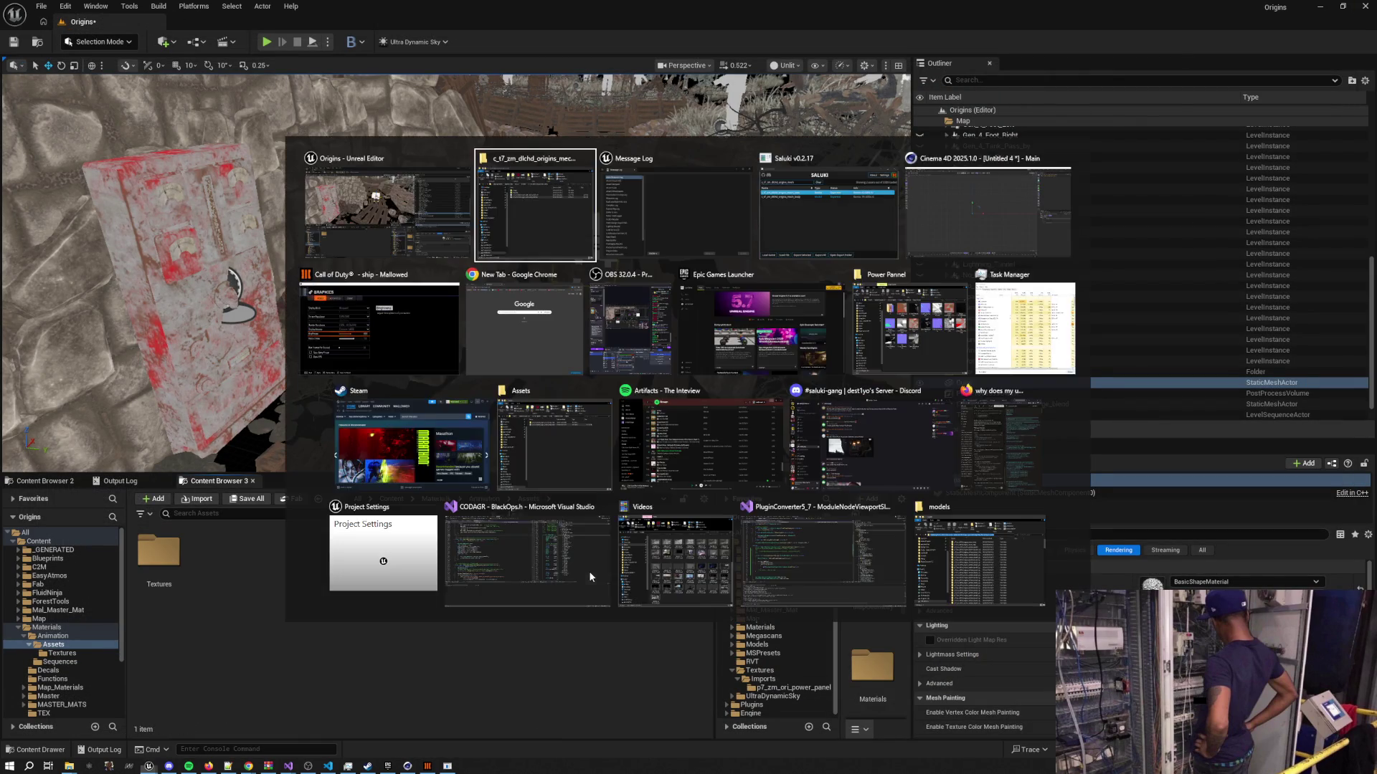
{"action": "left_click", "coordinate": [538, 575]}
{"action": "left_click_drag", "start_coordinate": [471, 313], "coordinate": [209, 608]}
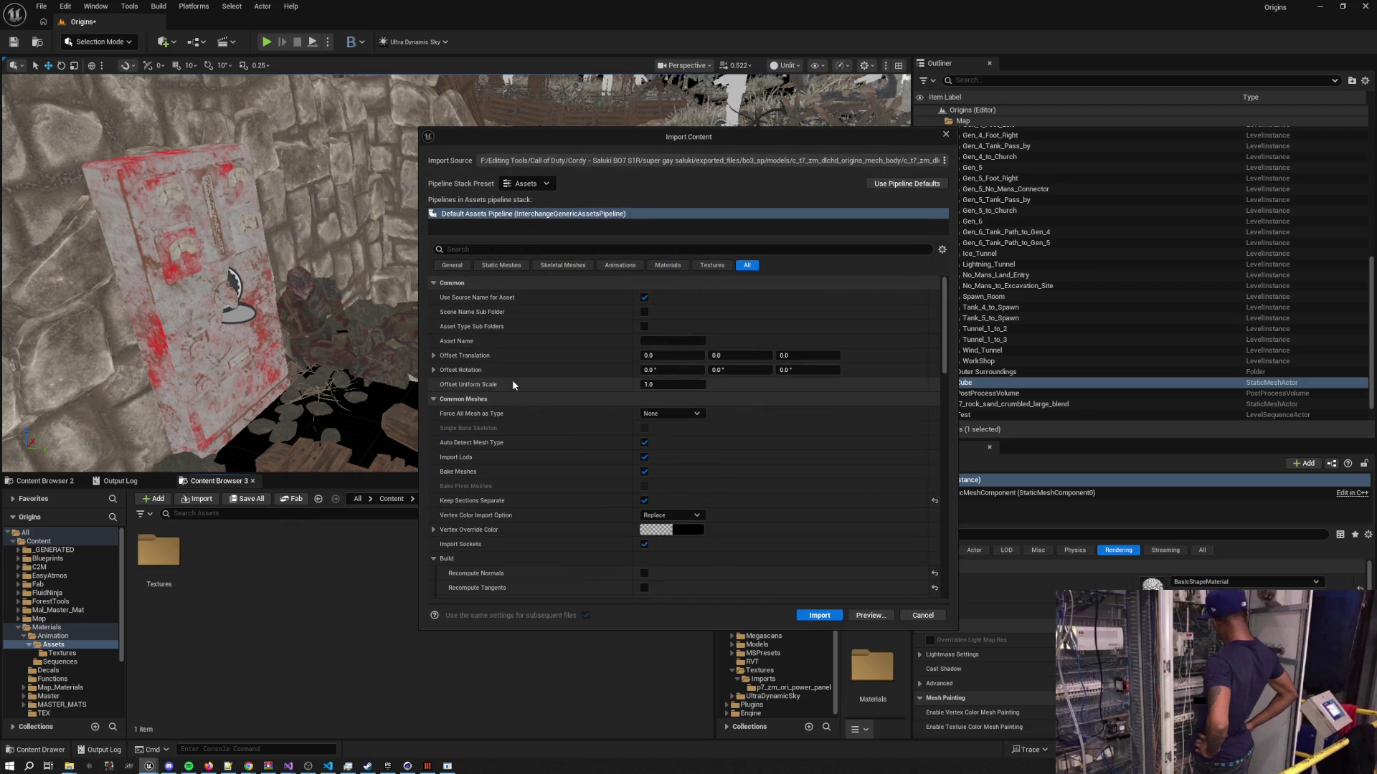
Reimport the mech FBX with Use T0 As Ref Pose and Material Search Location Under Root
{"action": "scroll", "coordinate": [565, 441], "scroll_direction": "down", "scroll_amount": 2}
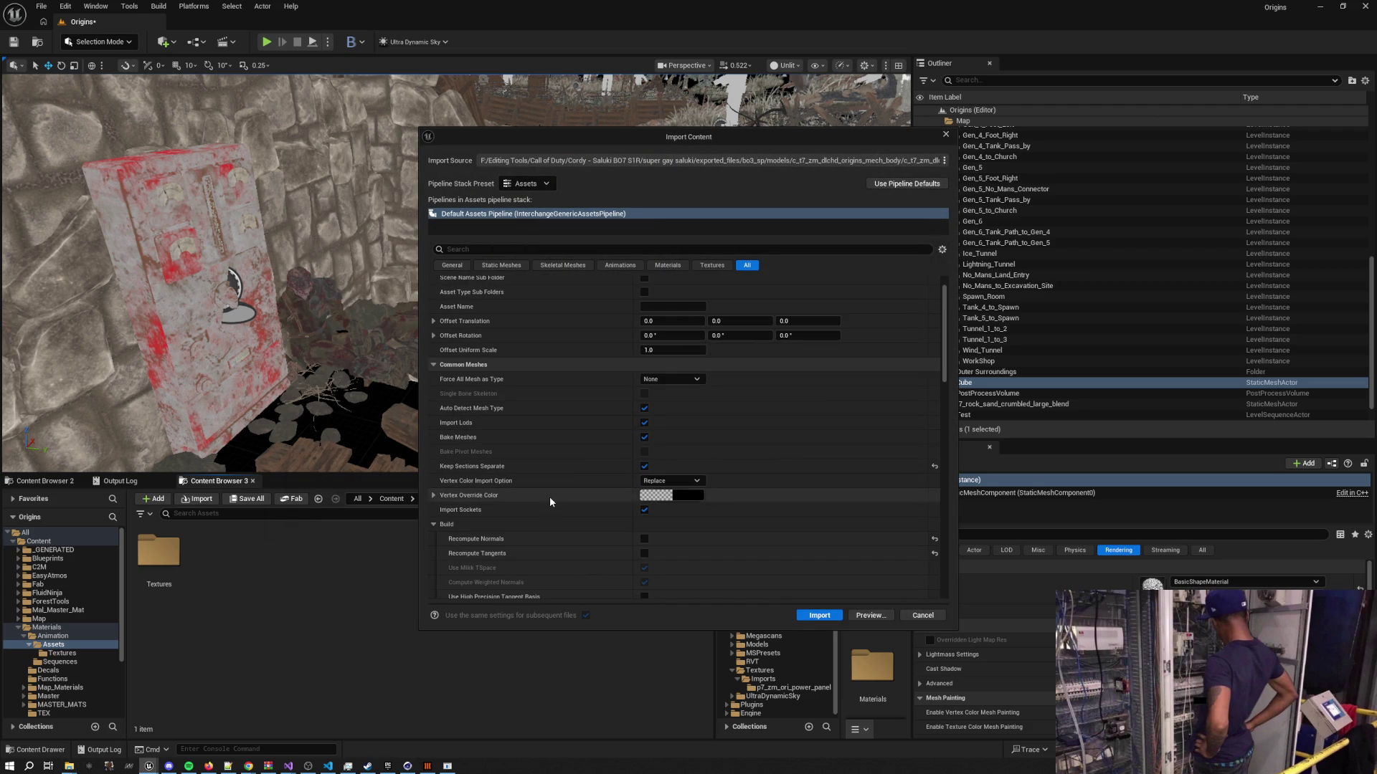
{"action": "scroll", "coordinate": [553, 493], "scroll_direction": "down", "scroll_amount": 5}
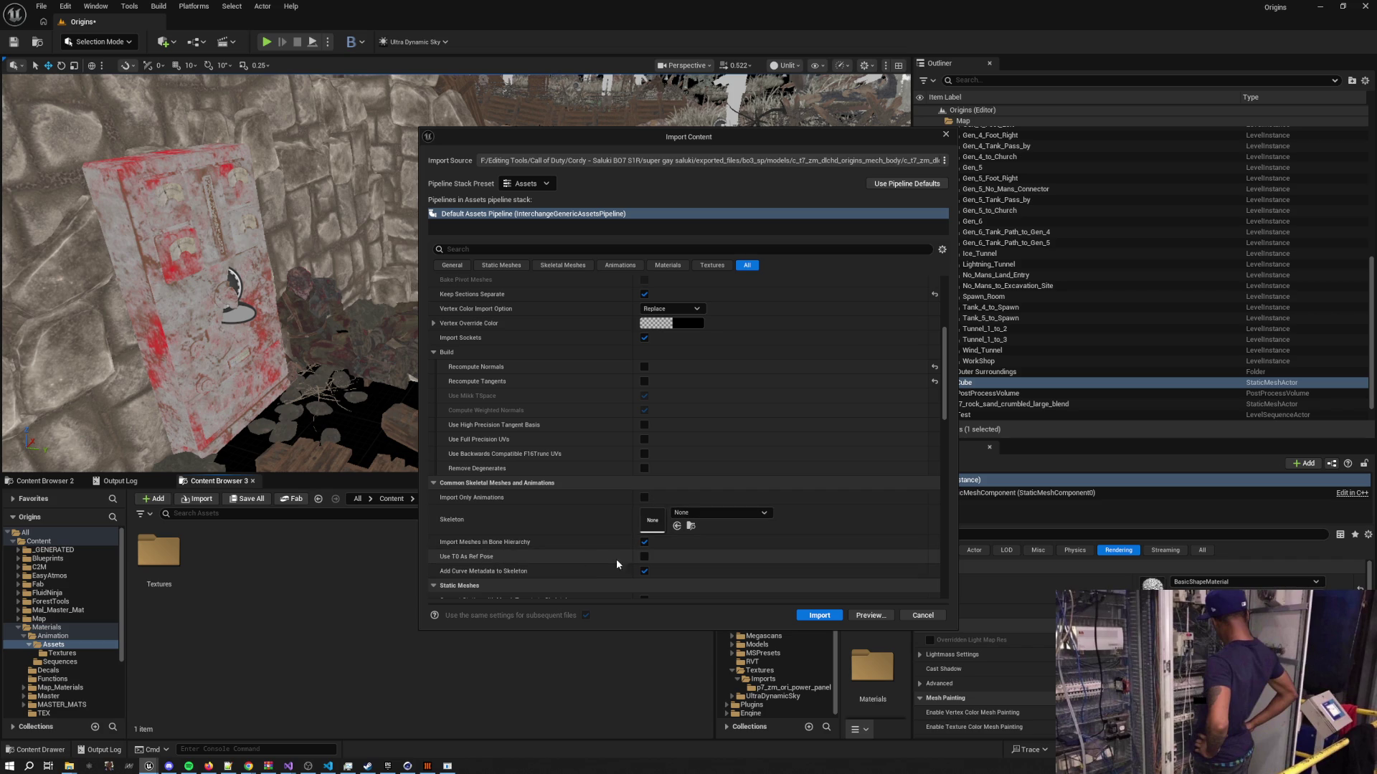
{"action": "left_click", "coordinate": [644, 557]}
{"action": "scroll", "coordinate": [549, 527], "scroll_direction": "down", "scroll_amount": 8}
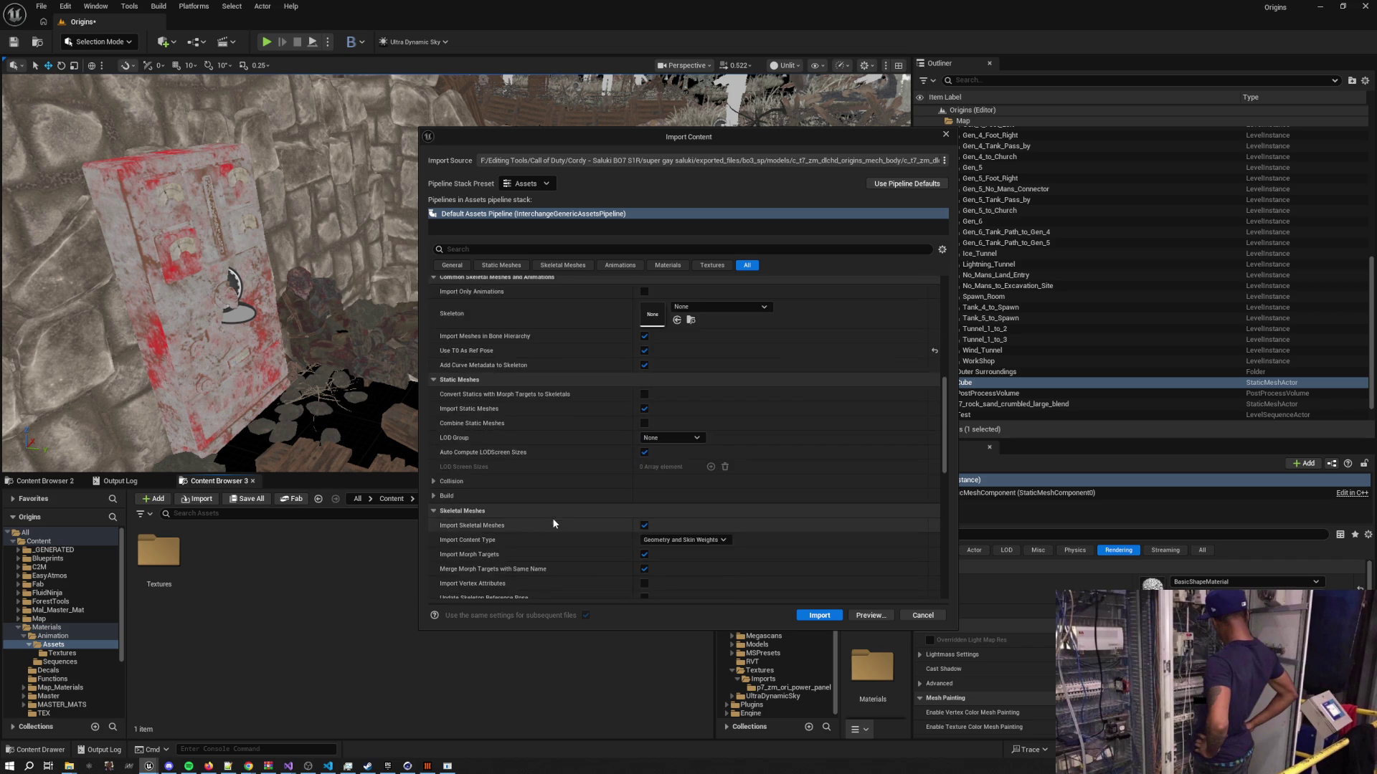
{"action": "scroll", "coordinate": [555, 514], "scroll_direction": "down", "scroll_amount": 15}
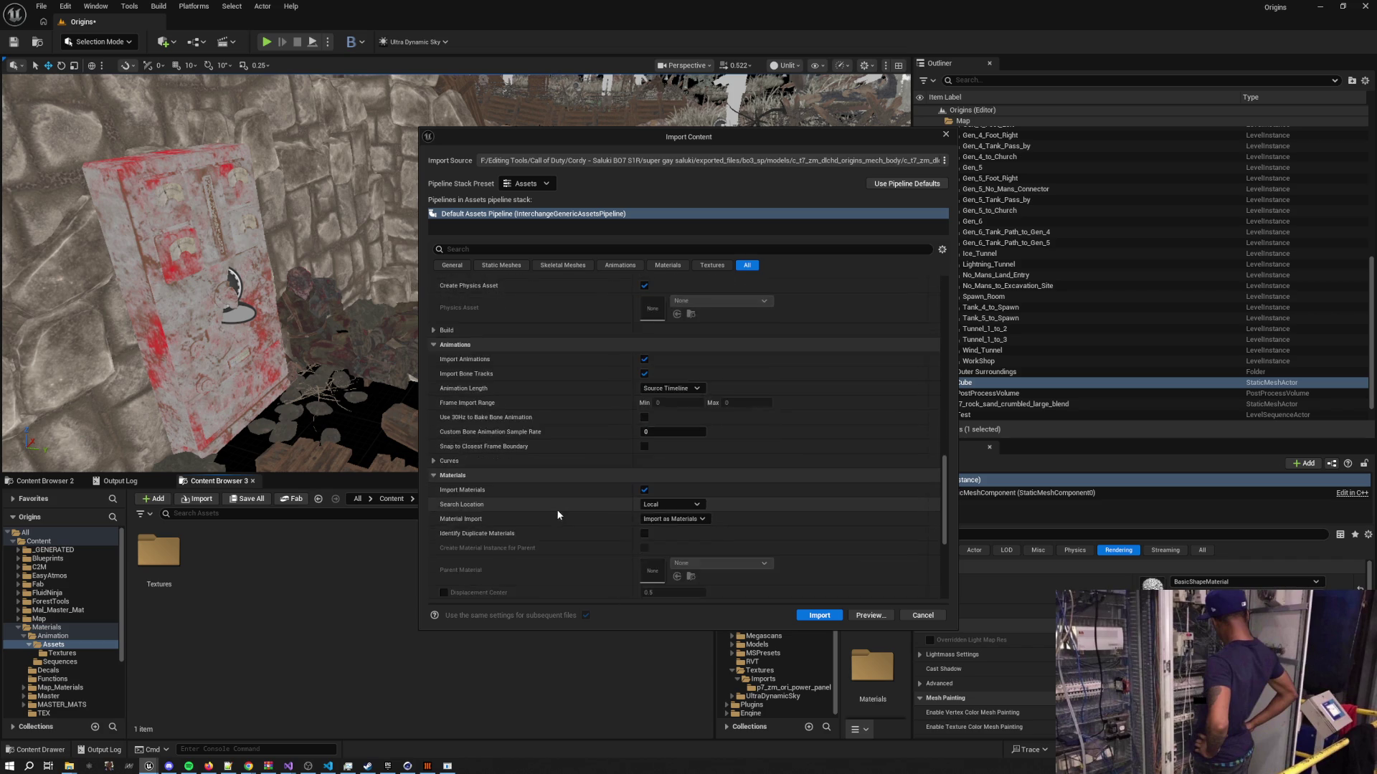
{"action": "left_click", "coordinate": [681, 385]}
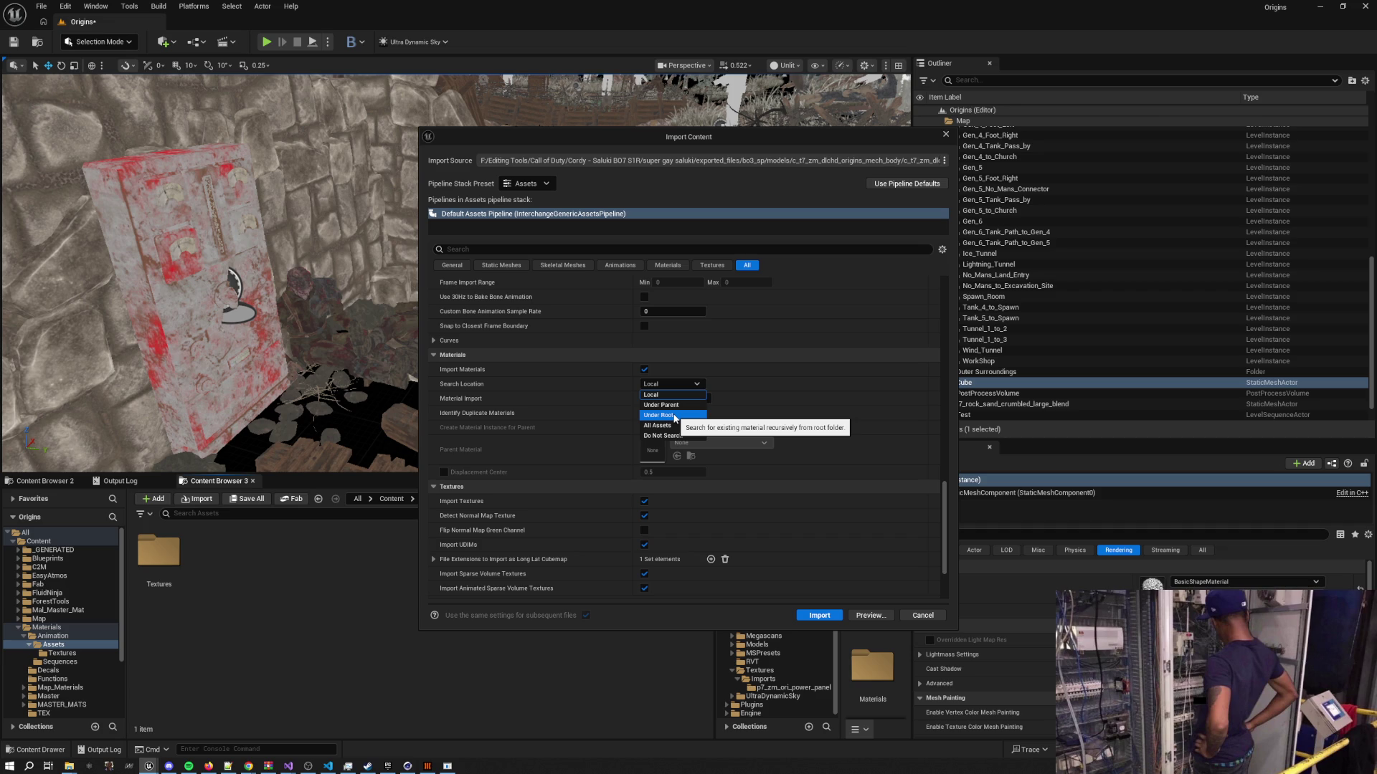
{"action": "left_click", "coordinate": [673, 416]}
{"action": "left_click", "coordinate": [818, 615]}
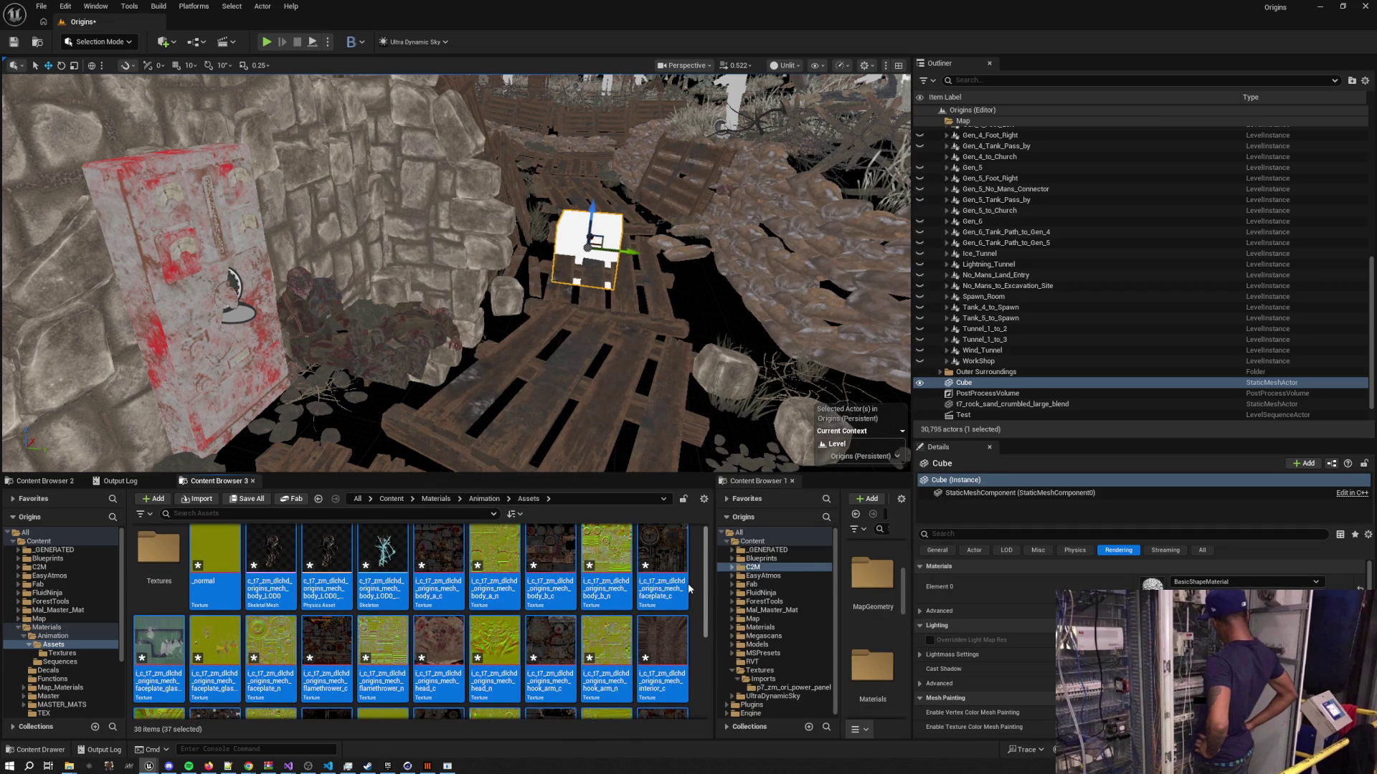
{"action": "scroll", "coordinate": [706, 590], "scroll_direction": "down", "scroll_amount": 1}
{"action": "scroll", "coordinate": [706, 589], "scroll_direction": "down", "scroll_amount": 3}
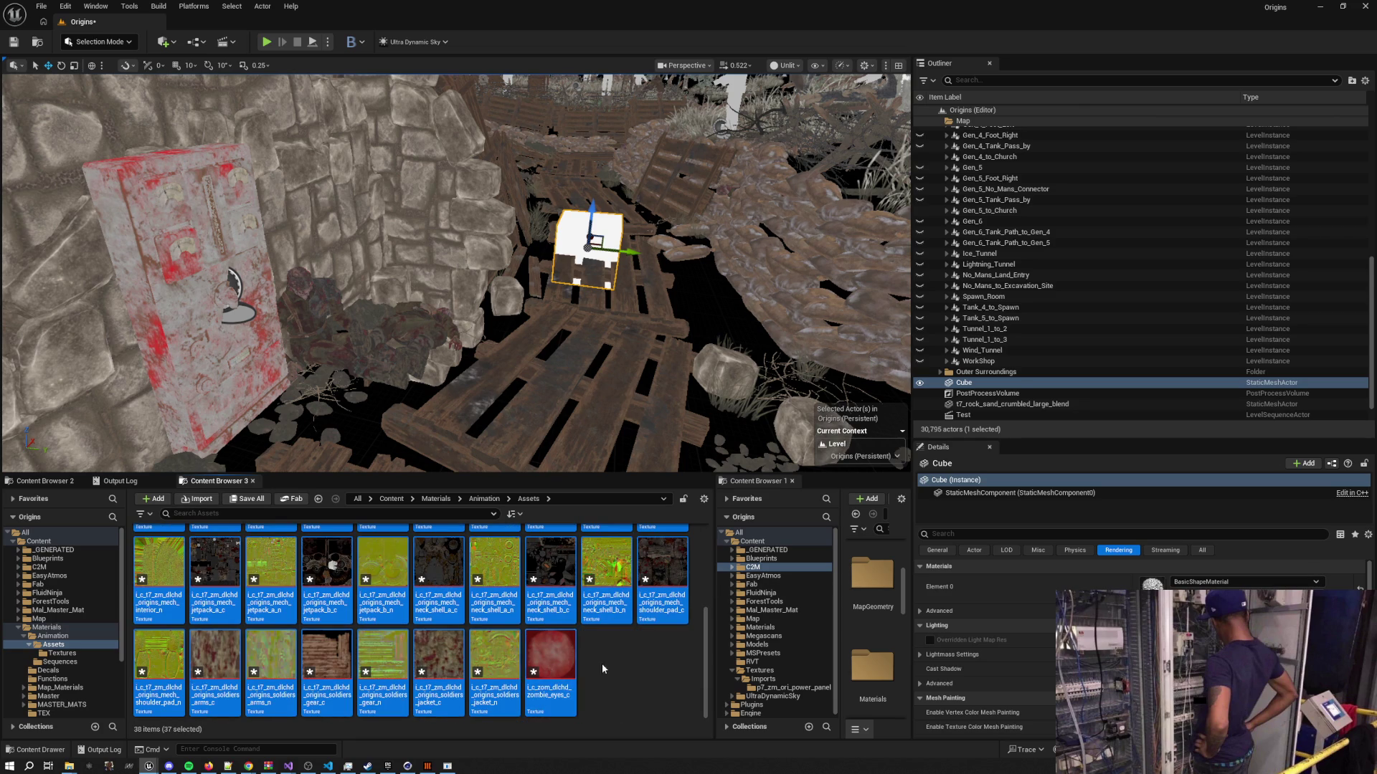
Move the 34 textures, excluding mesh, physics asset and skeleton, into the Textures folder
{"action": "left_click", "coordinate": [631, 663]}
{"action": "scroll", "coordinate": [709, 659], "scroll_direction": "up", "scroll_amount": 5}
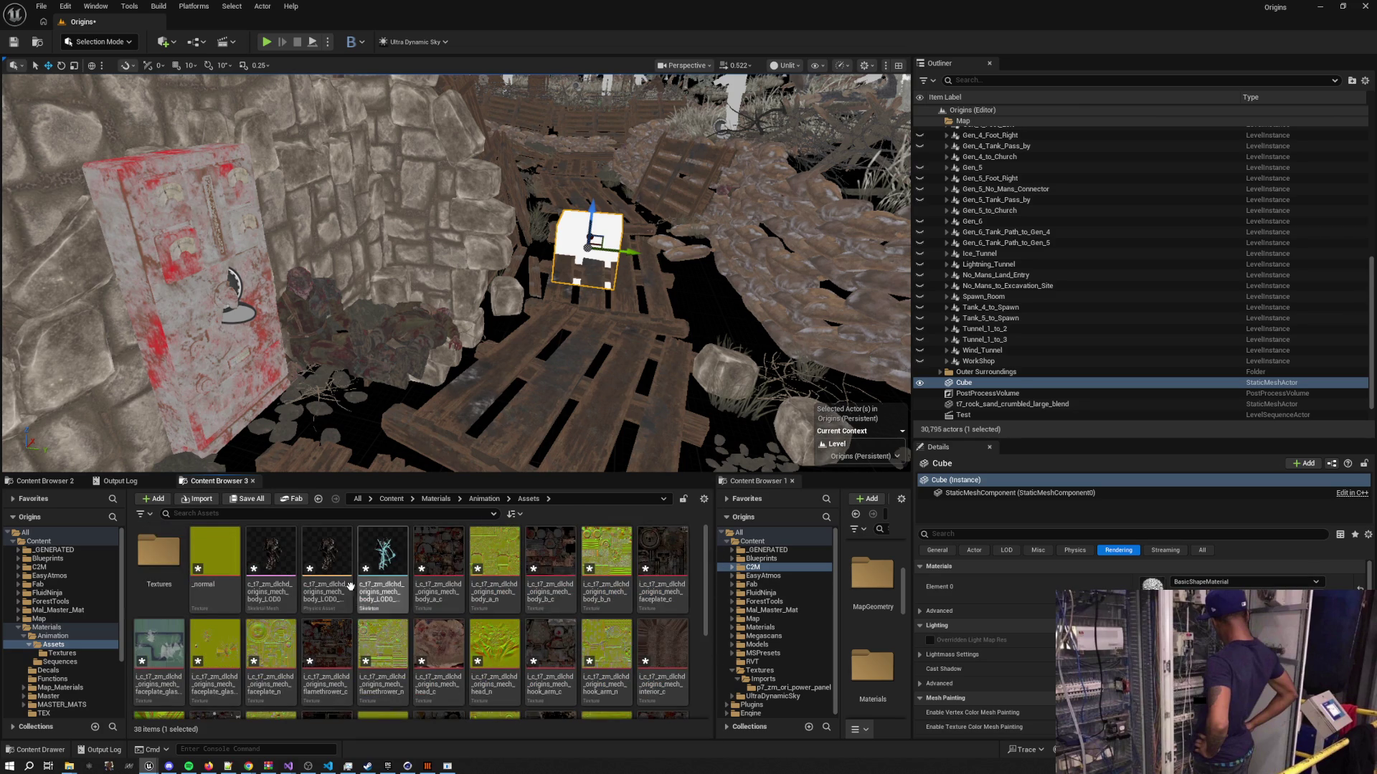
{"action": "left_click", "coordinate": [220, 566], "text": "shift"}
{"action": "left_click", "coordinate": [271, 559], "text": "ctrl"}
{"action": "left_click", "coordinate": [327, 559], "text": "ctrl"}
{"action": "left_click", "coordinate": [372, 558], "text": "ctrl"}
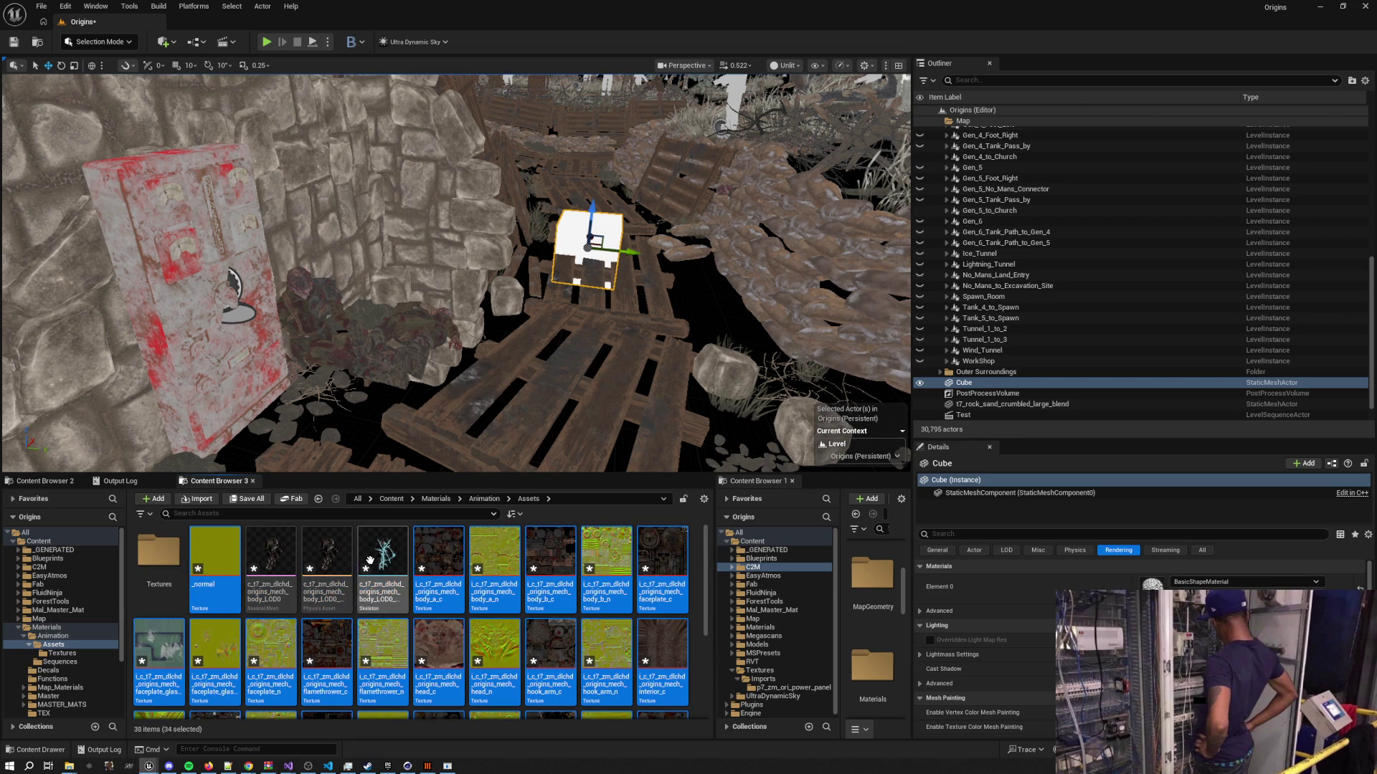
{"action": "left_click_drag", "start_coordinate": [192, 561], "coordinate": [159, 556]}
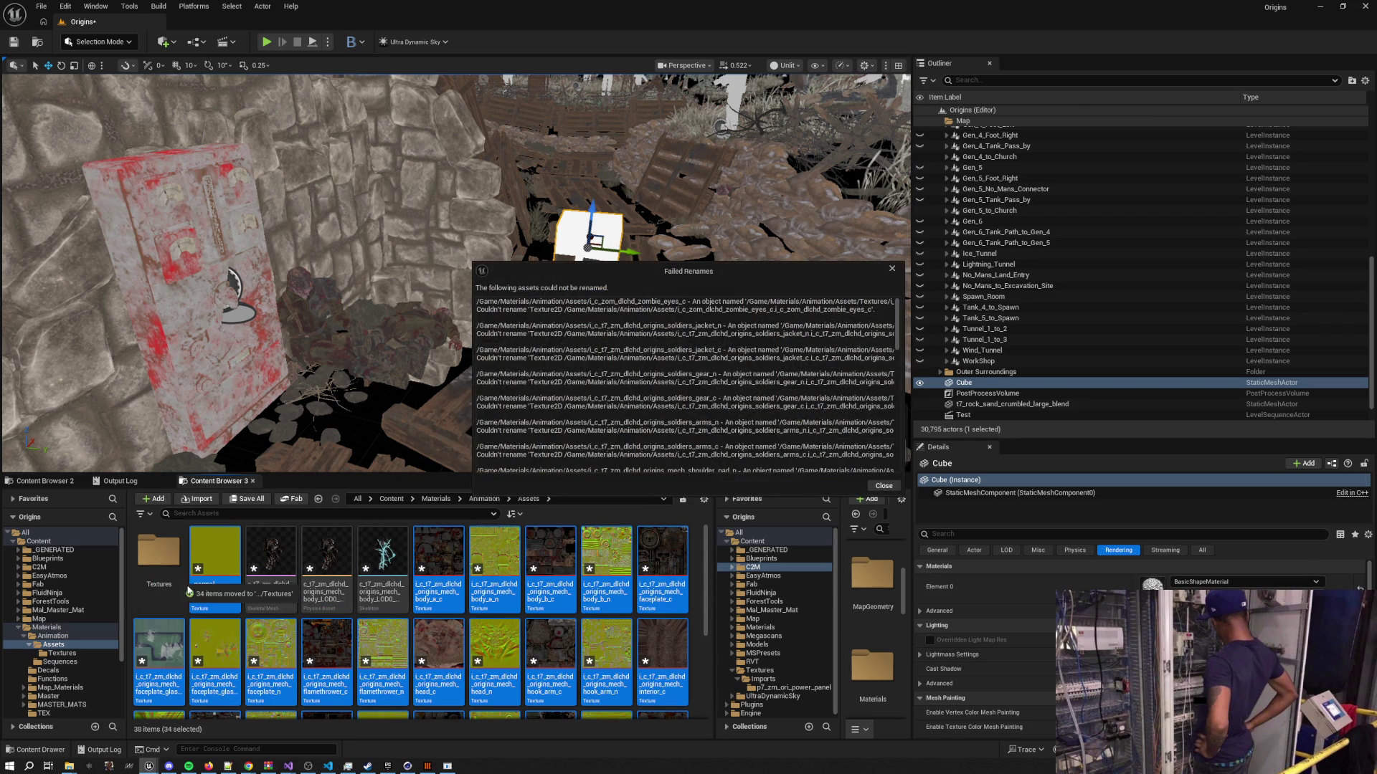
{"action": "left_click", "coordinate": [883, 486]}
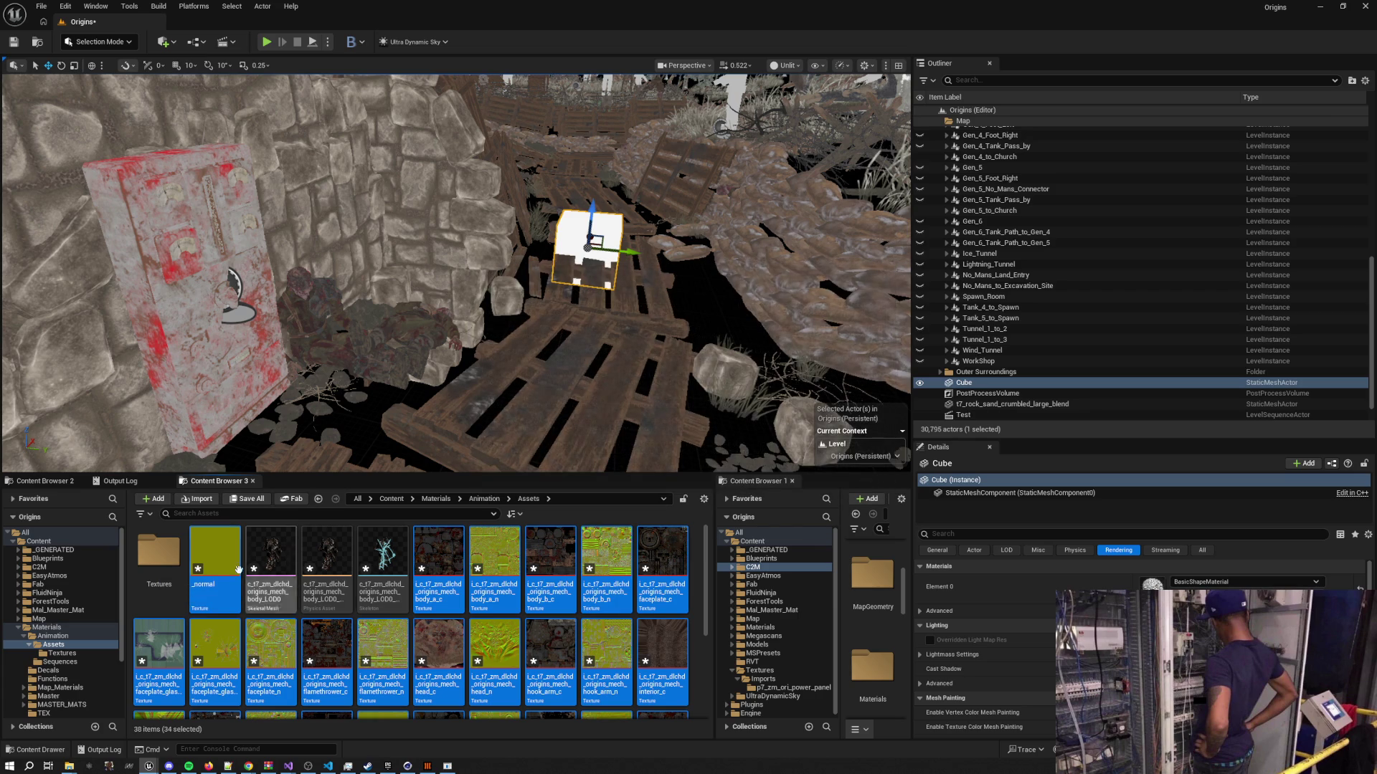
Delete every asset inside the Textures folder
{"action": "double_click", "coordinate": [159, 556]}
{"action": "left_click", "coordinate": [158, 566]}
{"action": "scroll", "coordinate": [704, 586], "scroll_direction": "down", "scroll_amount": 5}
{"action": "key", "text": "ctrl+a"}
{"action": "key", "text": "Delete"}
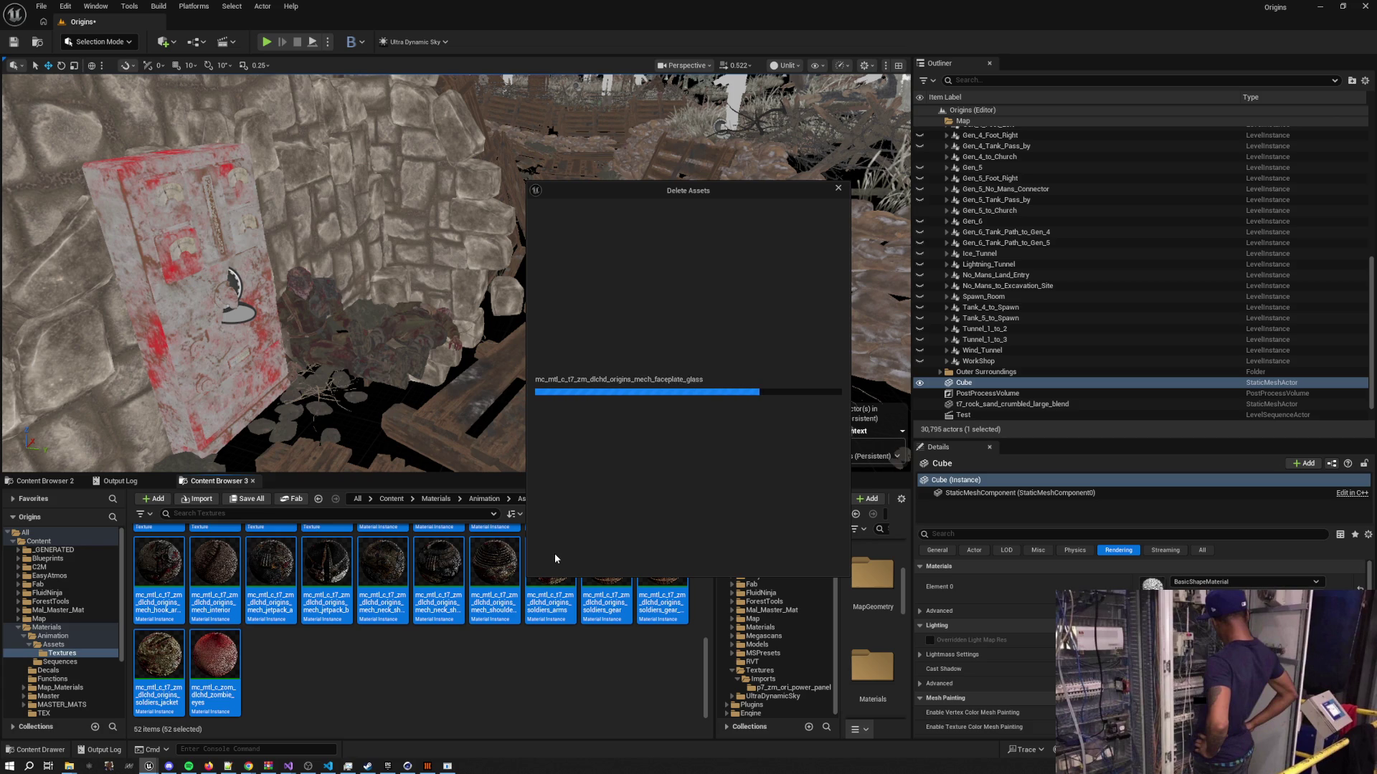
{"action": "left_click", "coordinate": [553, 556]}
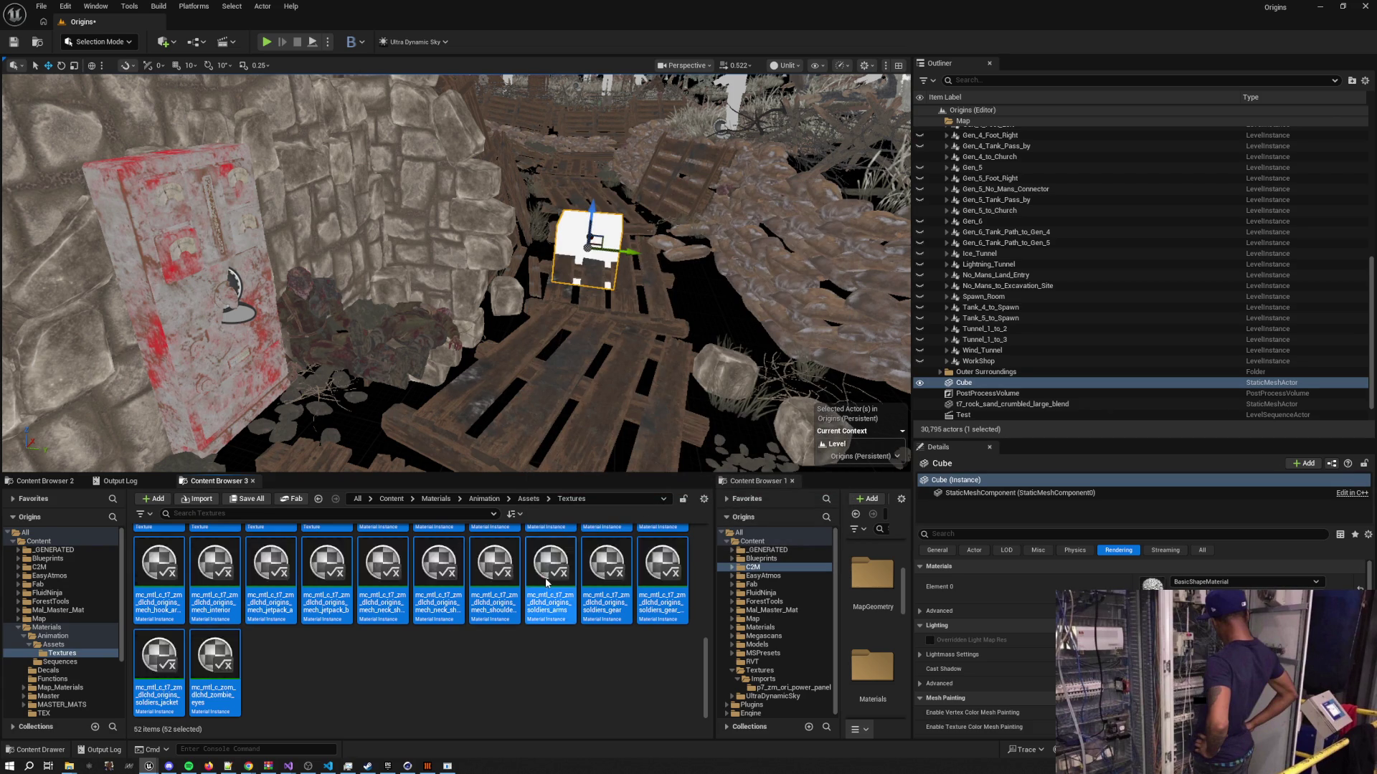
Select all assets in Assets and try moving them to Textures, cancelling the move
{"action": "left_click", "coordinate": [528, 499]}
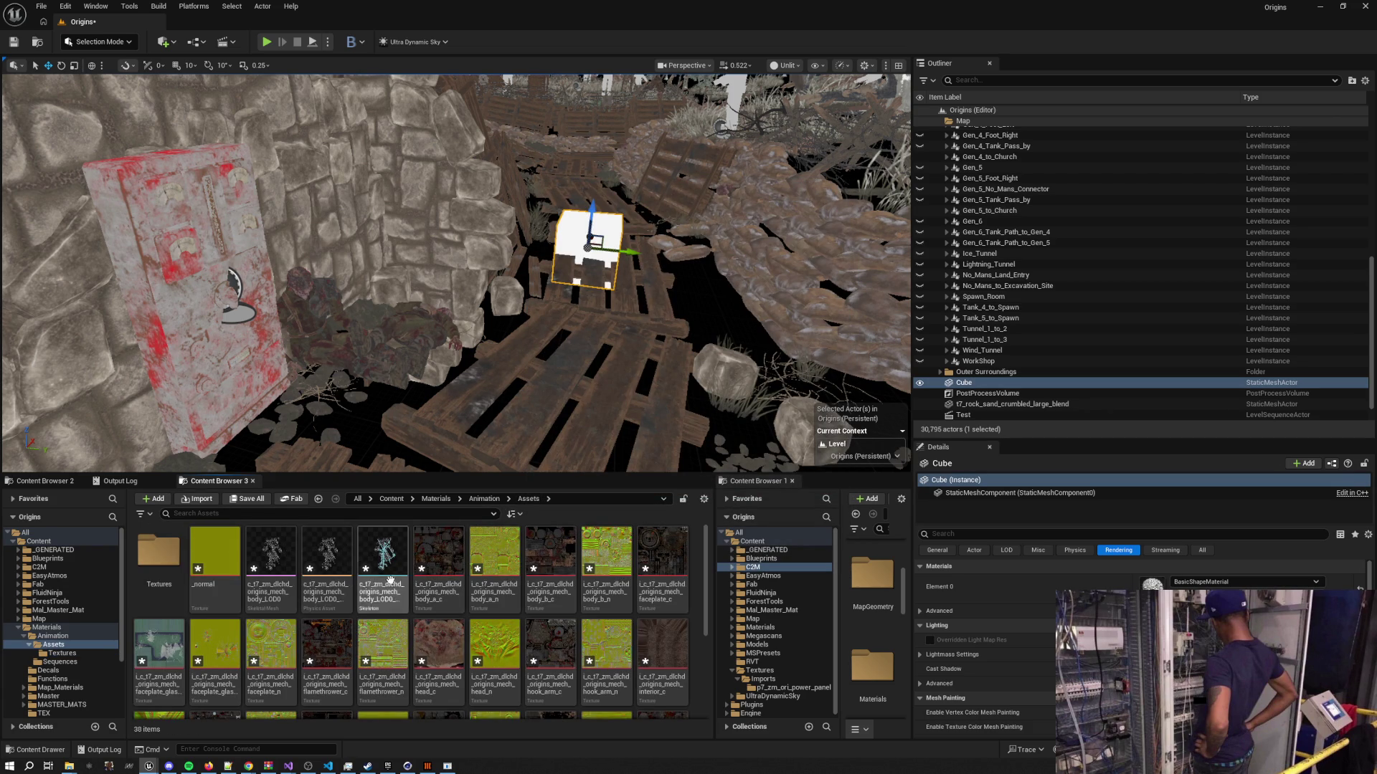
{"action": "left_click", "coordinate": [215, 567]}
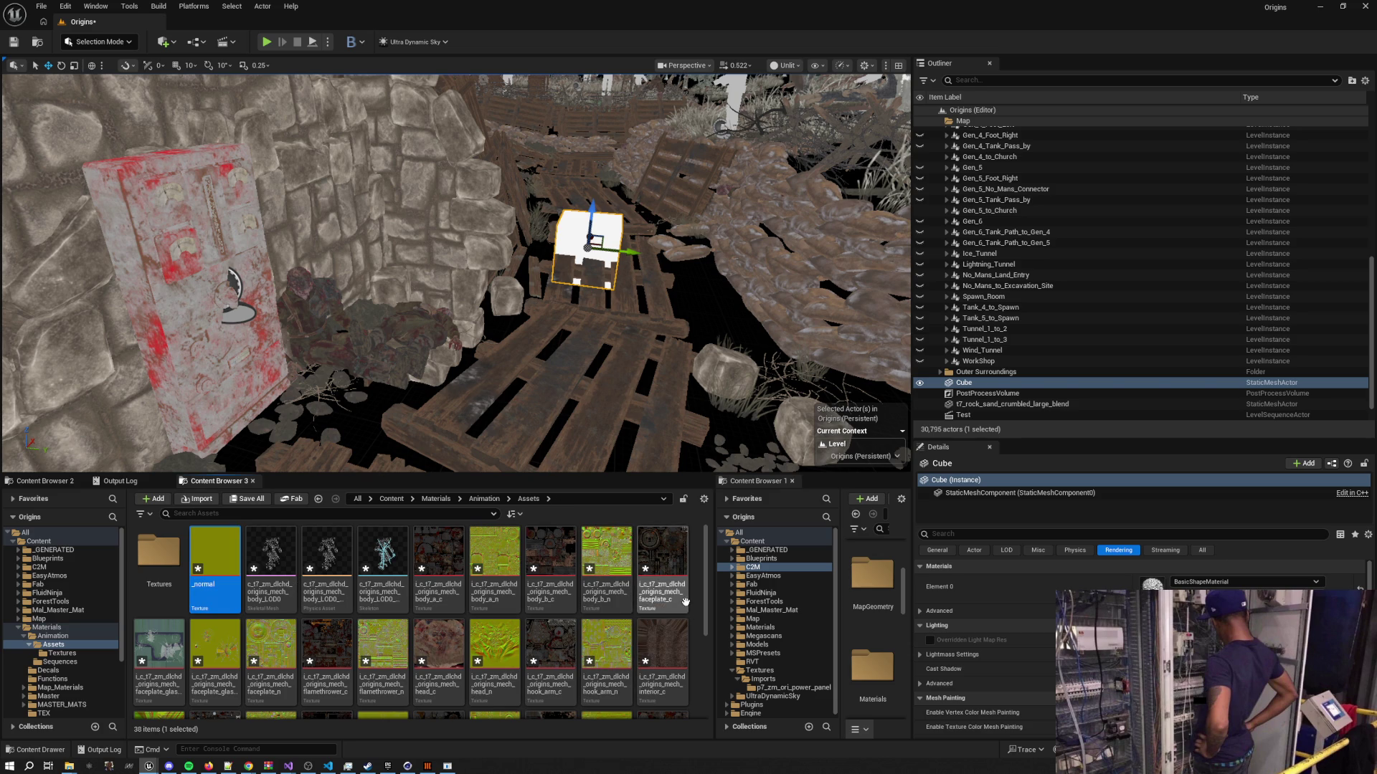
{"action": "key", "text": "ctrl+a"}
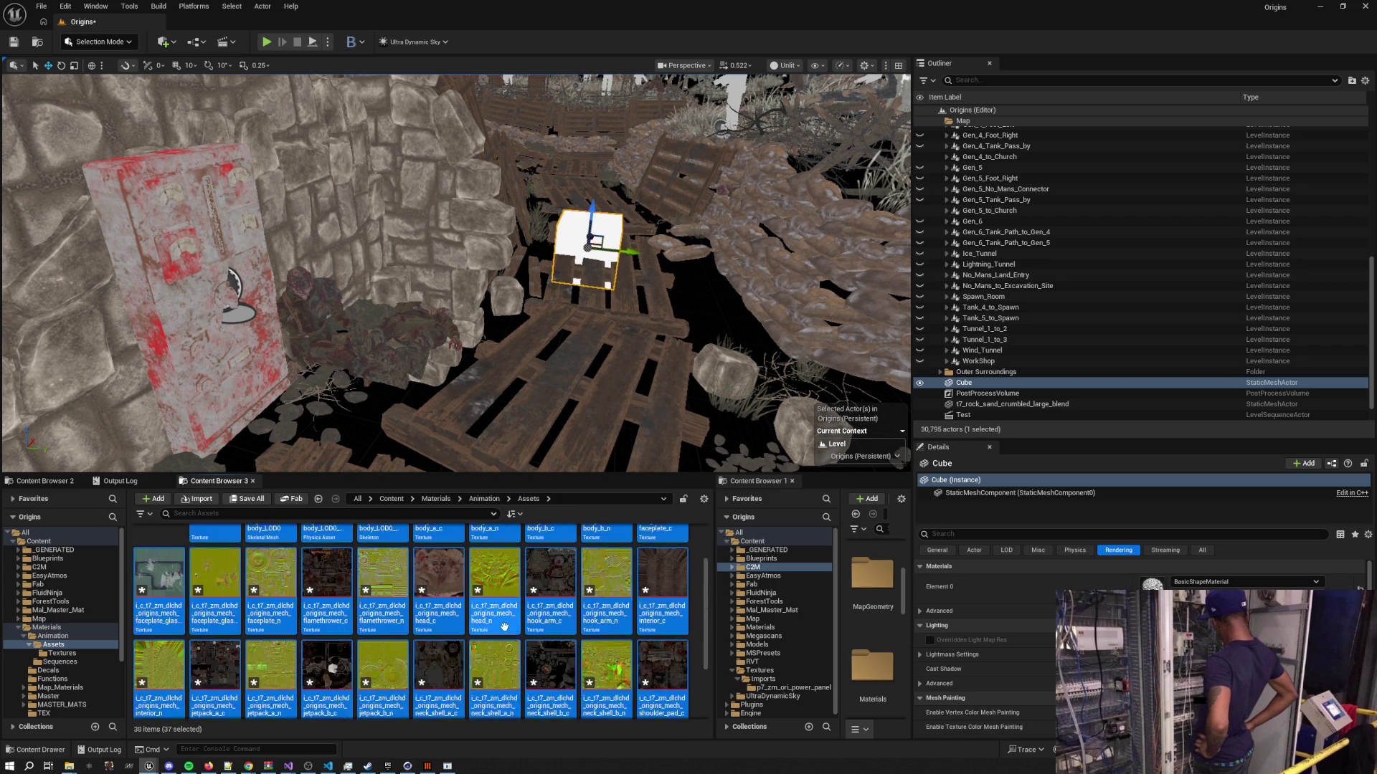
{"action": "left_click_drag", "start_coordinate": [215, 567], "coordinate": [163, 574]}
{"action": "left_click", "coordinate": [274, 602]}
{"action": "left_click", "coordinate": [383, 660]}
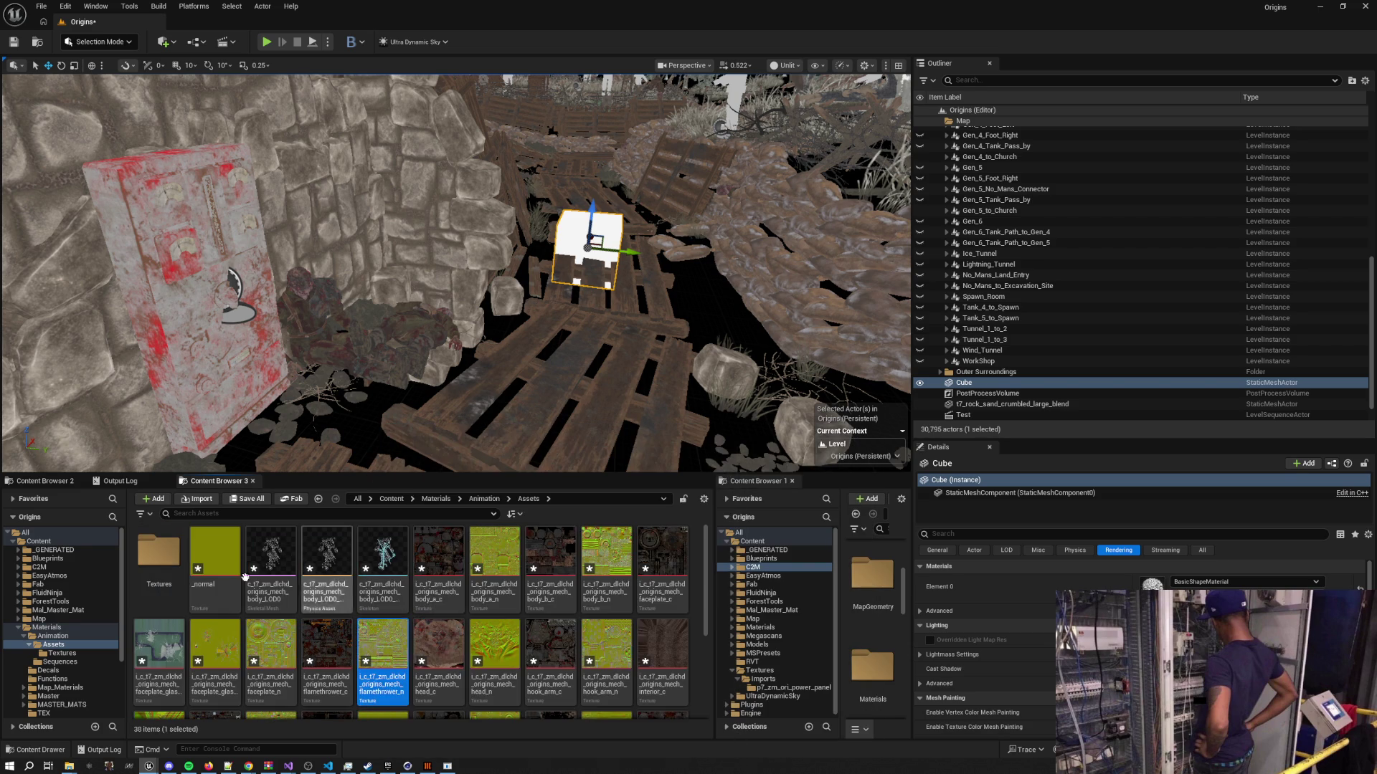
{"action": "left_click", "coordinate": [215, 566]}
Delete all 37 remaining assets from the Assets folder
{"action": "left_click_drag", "start_coordinate": [712, 624], "coordinate": [682, 705]}
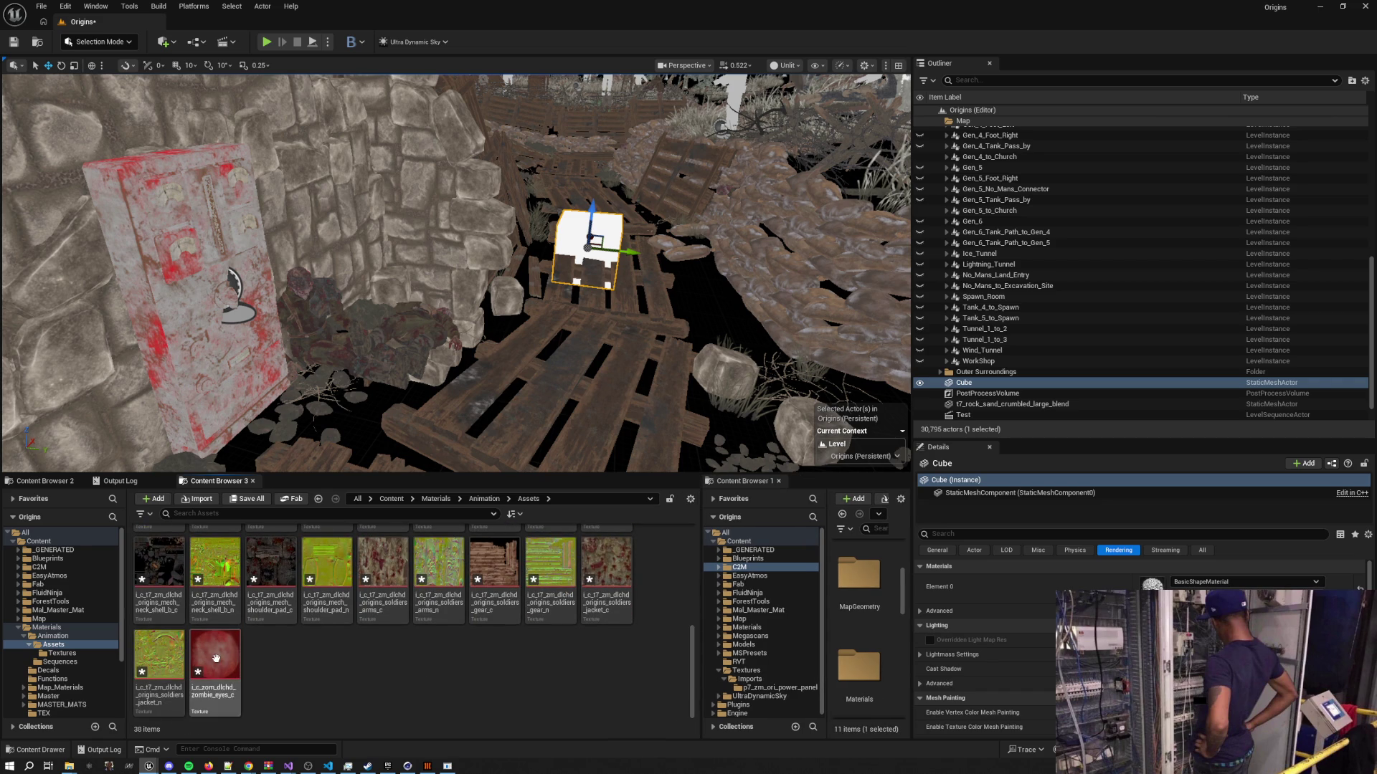
{"action": "scroll", "coordinate": [689, 652], "scroll_direction": "up", "scroll_amount": 5}
{"action": "left_click", "coordinate": [215, 567], "text": "shift"}
{"action": "right_click", "coordinate": [227, 570]}
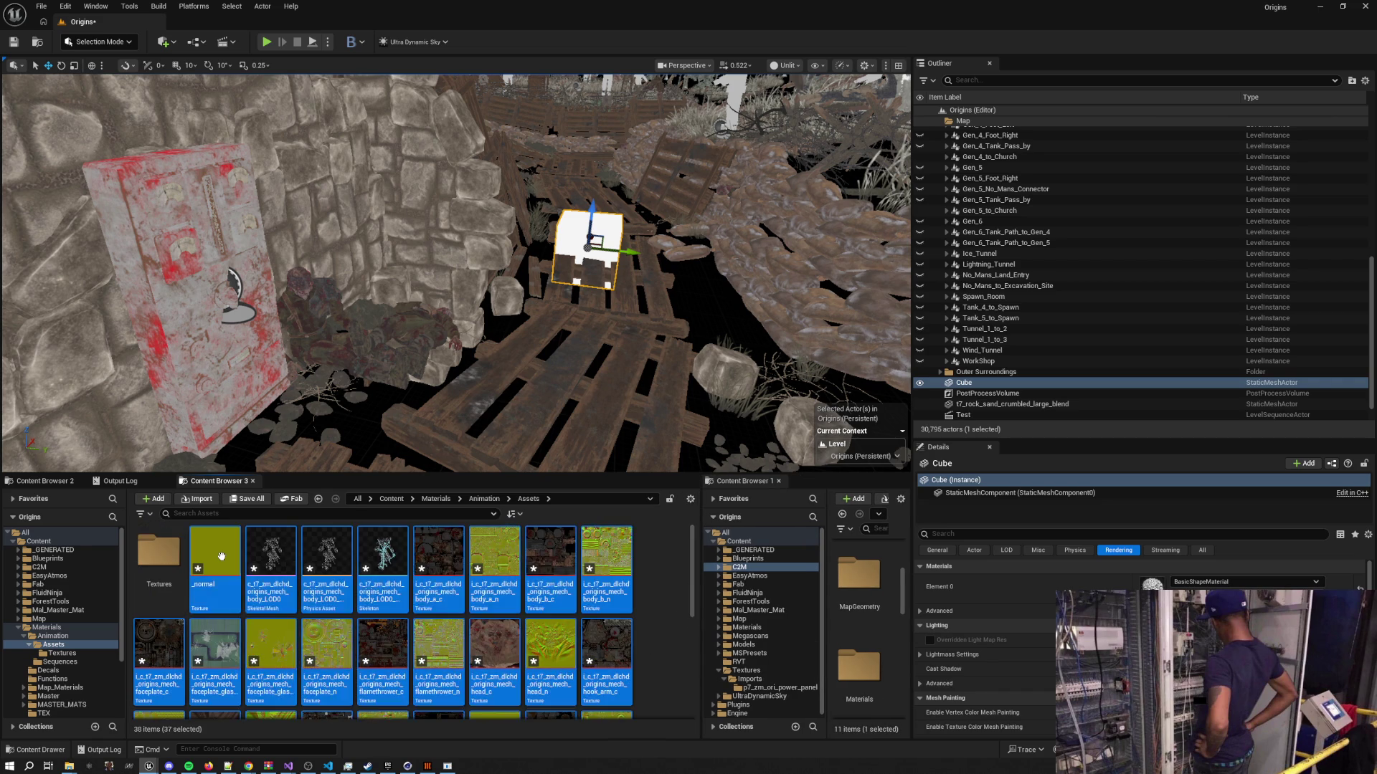
{"action": "left_click", "coordinate": [558, 514]}
{"action": "left_click", "coordinate": [615, 559]}
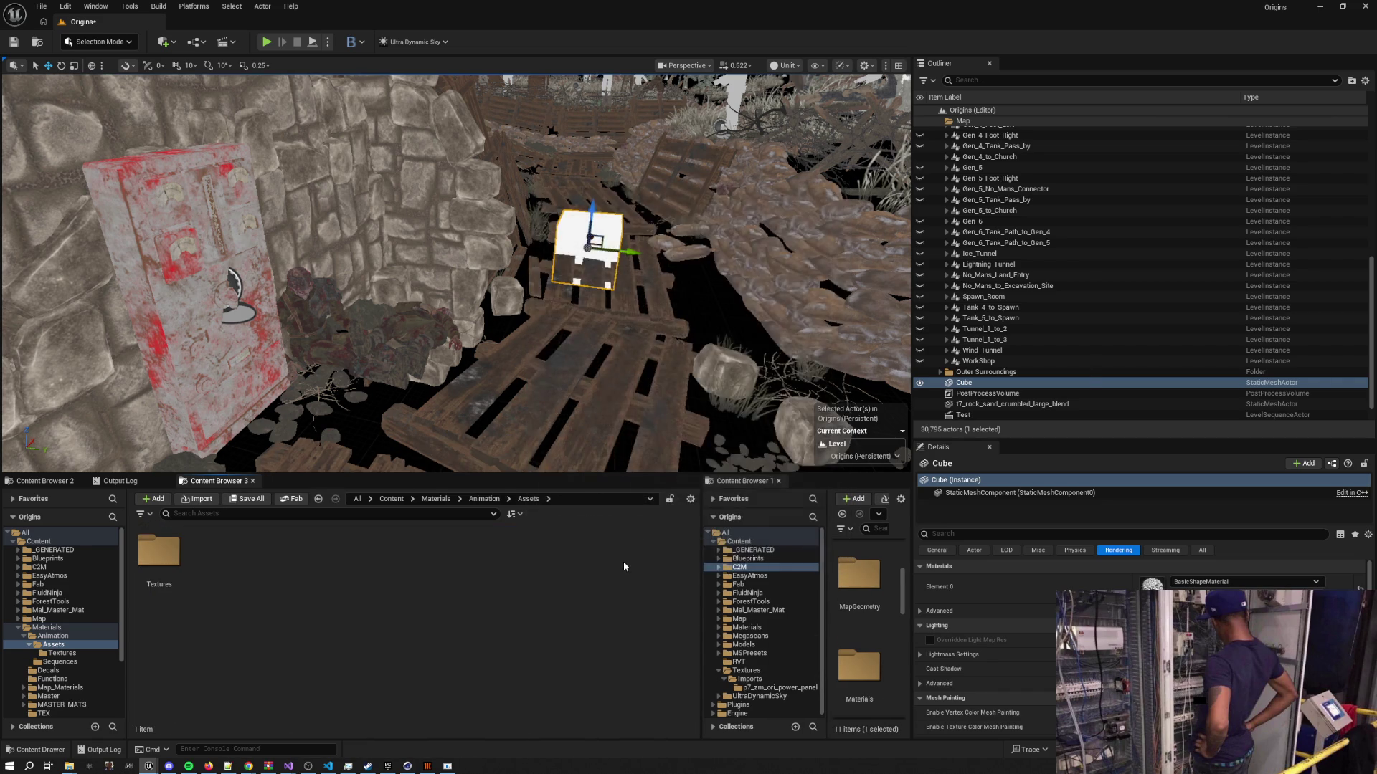
Import the mech FBX into the Assets folder once more
{"action": "key", "text": "alt+Tab"}
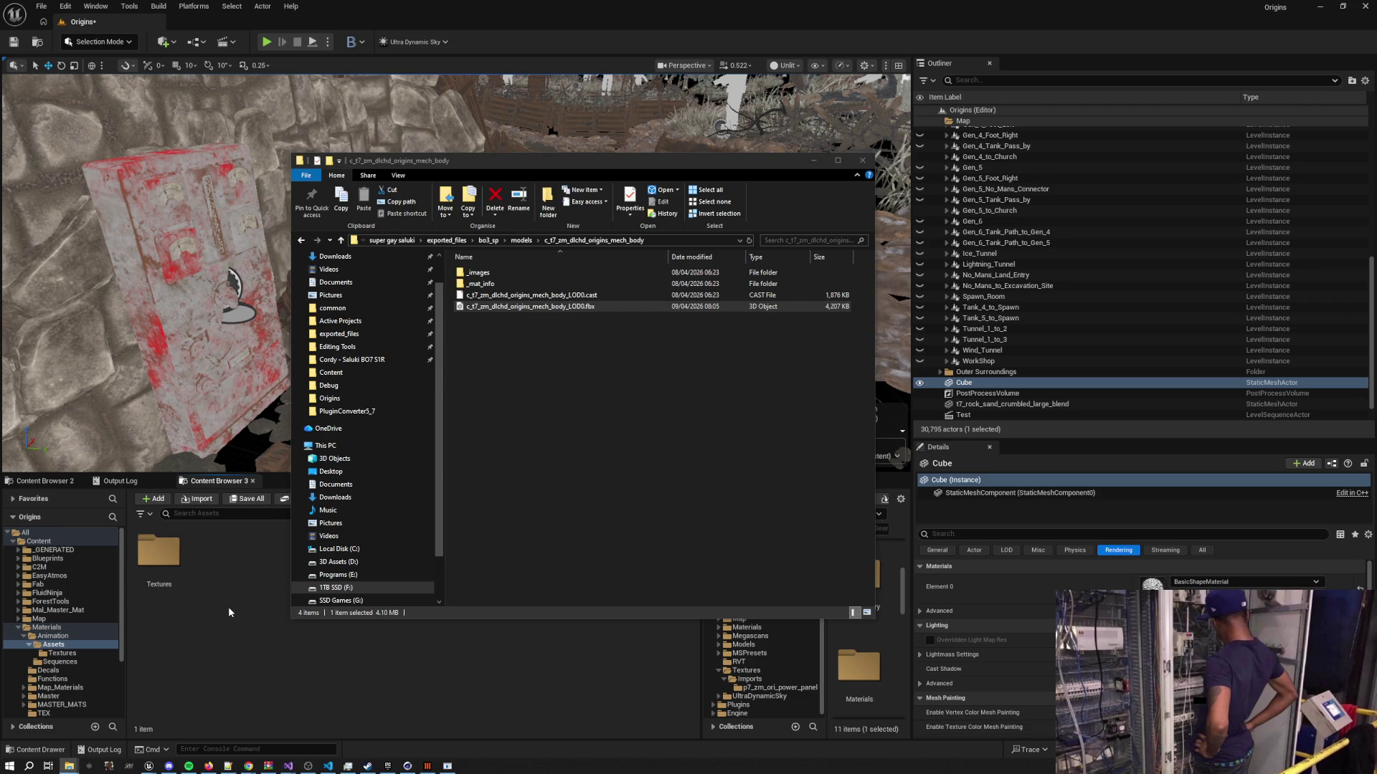
{"action": "left_click_drag", "start_coordinate": [228, 606], "coordinate": [228, 606]}
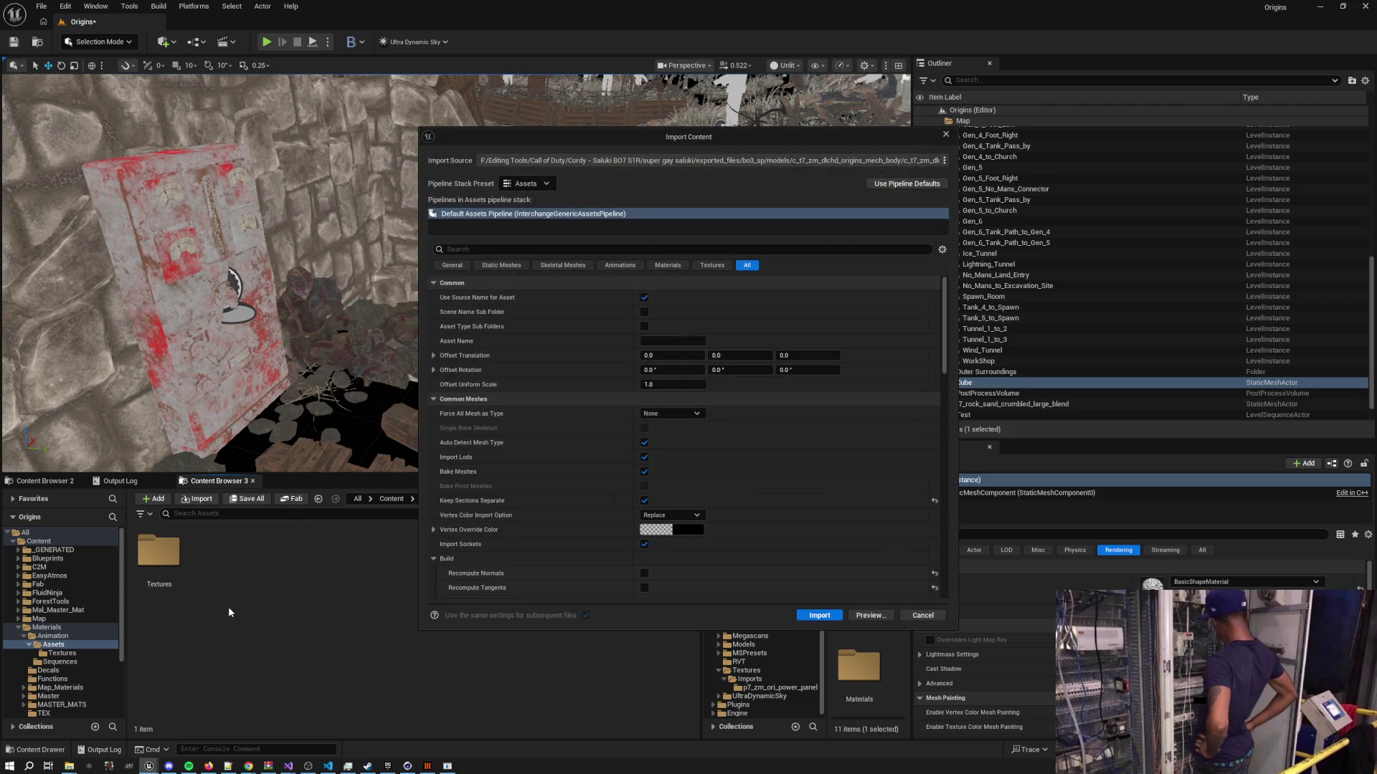
{"action": "left_click", "coordinate": [818, 615]}
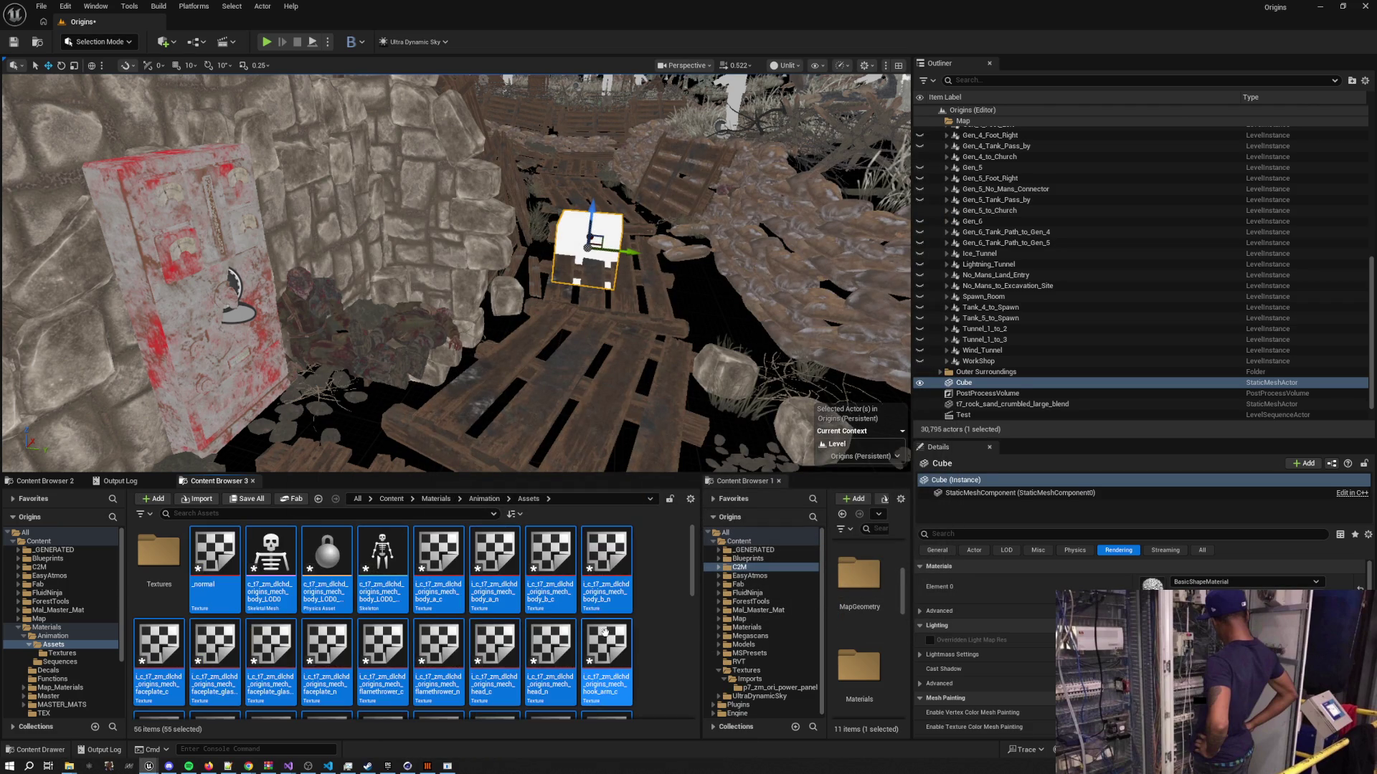
Move the 34 textures into Textures, leaving mesh, physics asset and skeleton in Assets
{"action": "scroll", "coordinate": [675, 645], "scroll_direction": "down", "scroll_amount": 5}
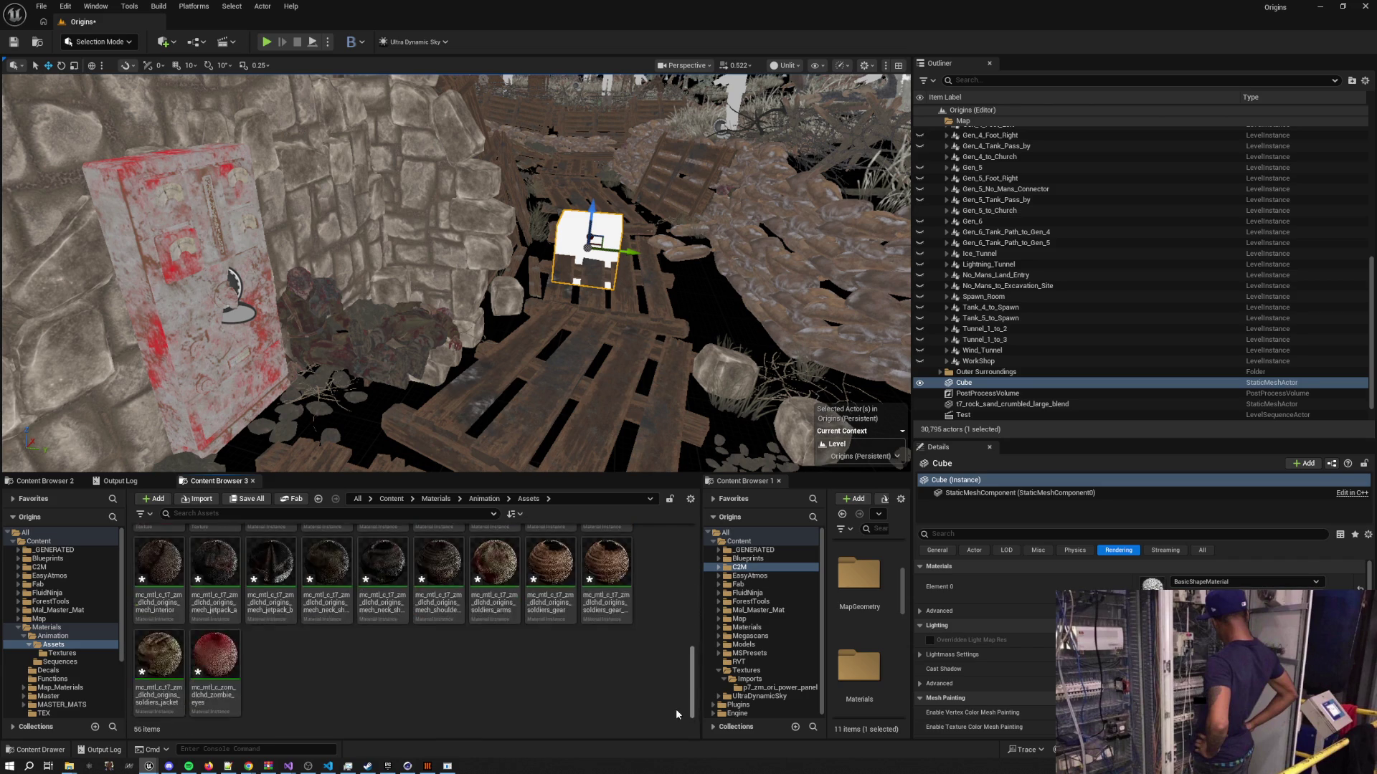
{"action": "left_click", "coordinate": [224, 646]}
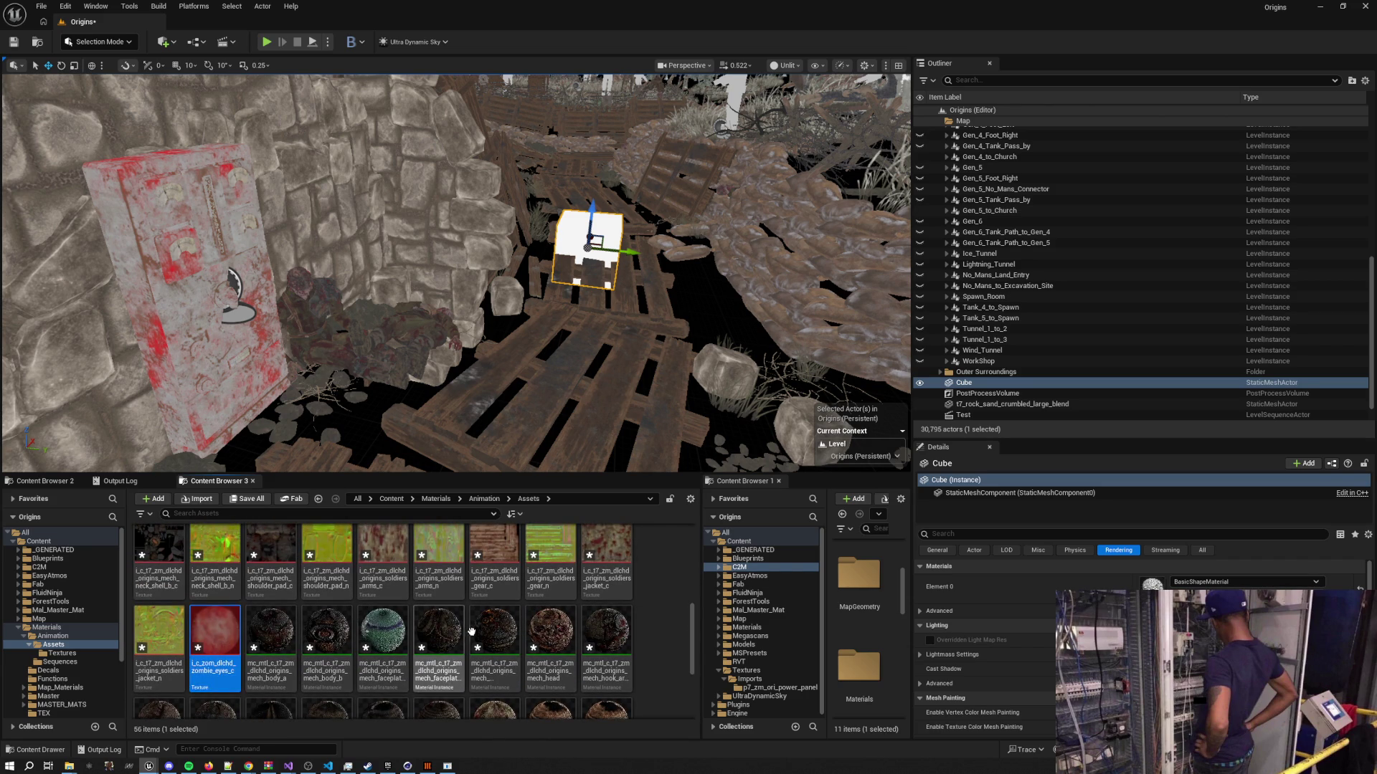
{"action": "scroll", "coordinate": [226, 631], "scroll_direction": "up", "scroll_amount": 5}
{"action": "left_click", "coordinate": [231, 566], "text": "shift"}
{"action": "left_click", "coordinate": [271, 566], "text": "ctrl"}
{"action": "left_click", "coordinate": [327, 566], "text": "ctrl"}
{"action": "left_click", "coordinate": [380, 553], "text": "ctrl"}
{"action": "left_click_drag", "start_coordinate": [216, 566], "coordinate": [159, 562]}
{"action": "left_click", "coordinate": [183, 583]}
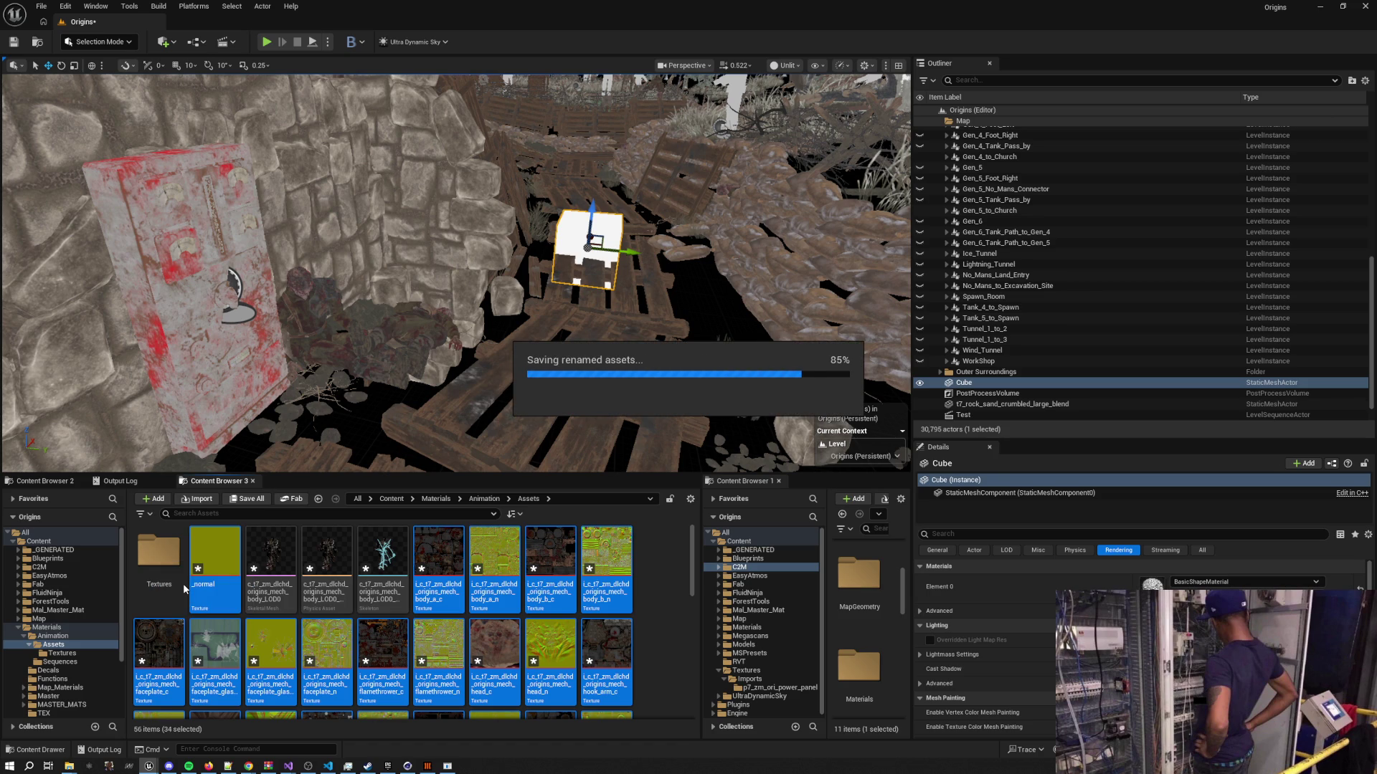
{"action": "right_click", "coordinate": [657, 587]}
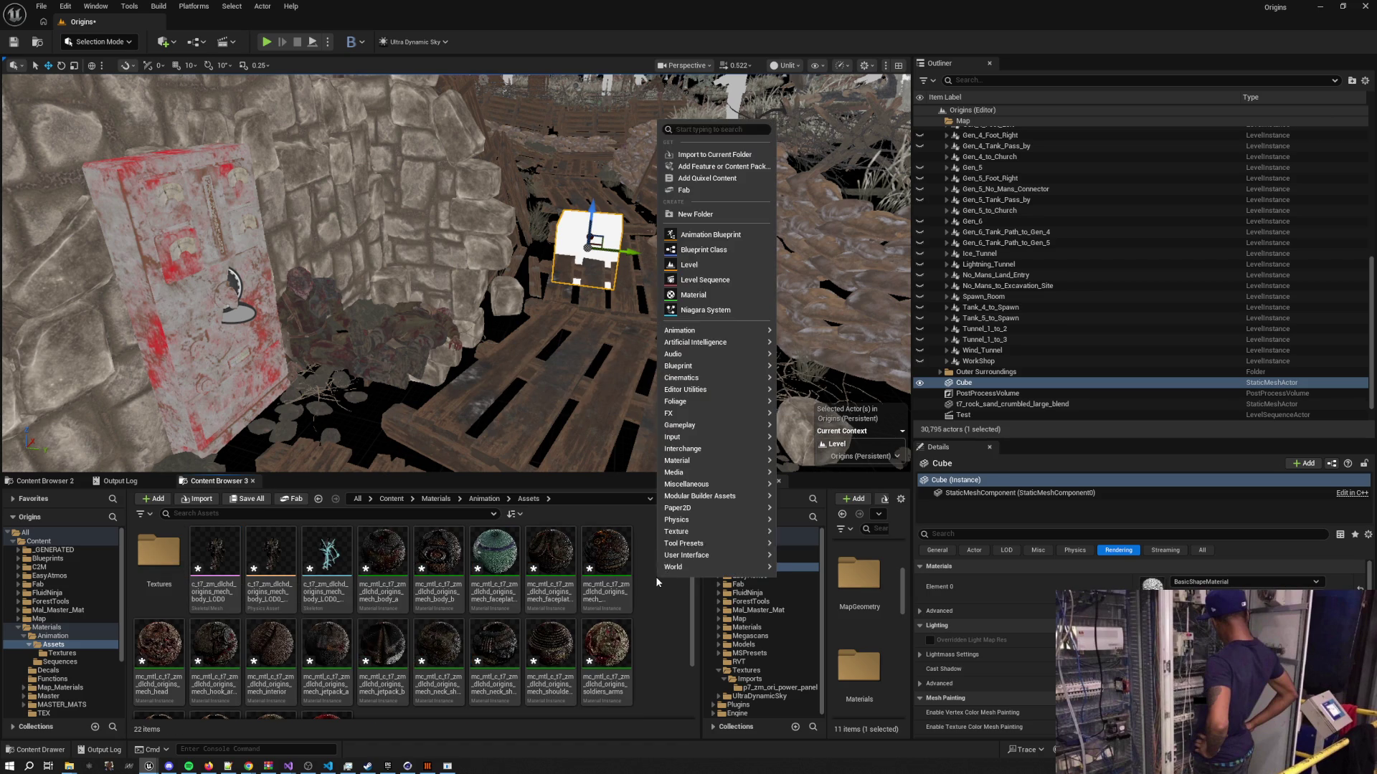
Create a Materials folder in Assets and move all the material instances into it
{"action": "left_click", "coordinate": [710, 217]}
{"action": "type", "text": "Materi"}
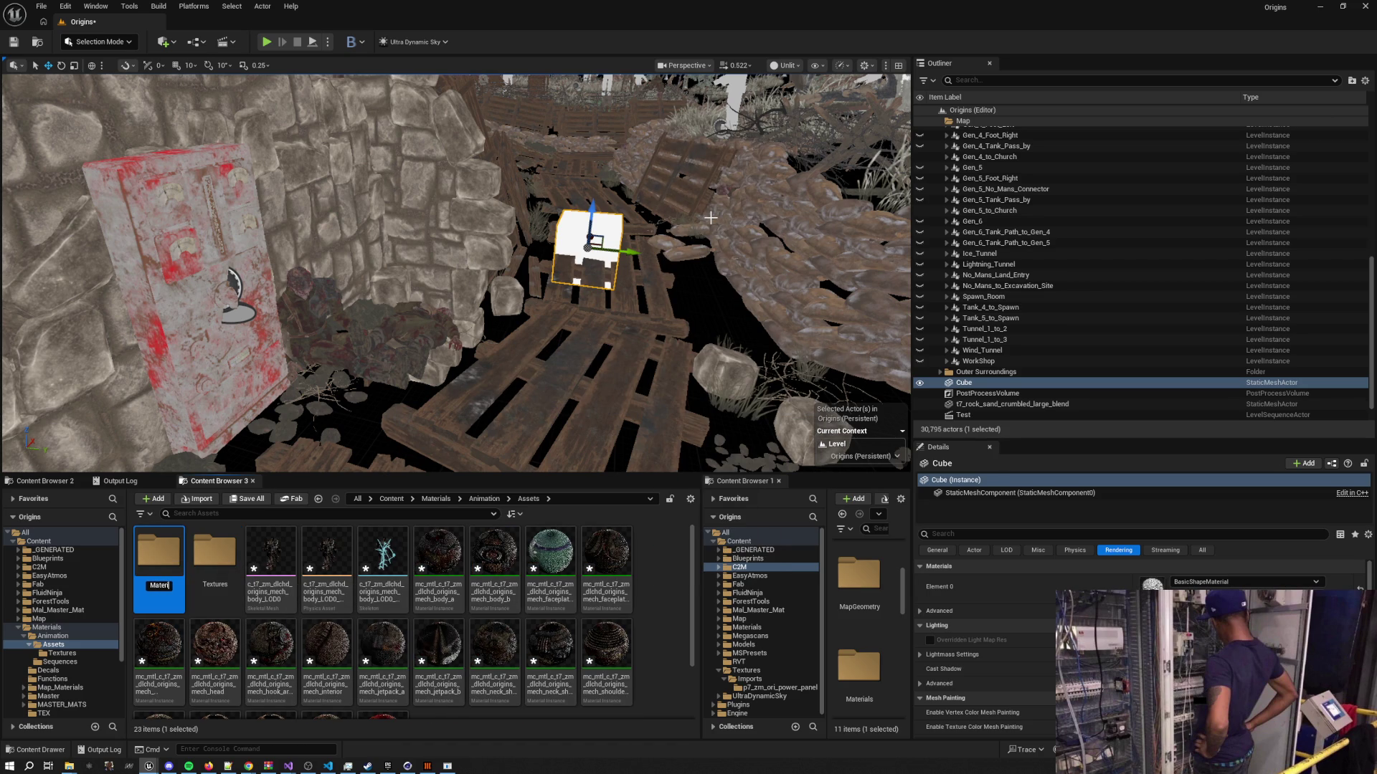
{"action": "type", "text": "als"}
{"action": "key", "text": "Return"}
{"action": "scroll", "coordinate": [384, 645], "scroll_direction": "down", "scroll_amount": 2}
{"action": "left_click", "coordinate": [383, 667]}
{"action": "scroll", "coordinate": [384, 666], "scroll_direction": "up", "scroll_amount": 2}
{"action": "left_click", "coordinate": [454, 576], "text": "shift"}
{"action": "left_click_drag", "start_coordinate": [454, 576], "coordinate": [159, 555]}
{"action": "left_click", "coordinate": [178, 583]}
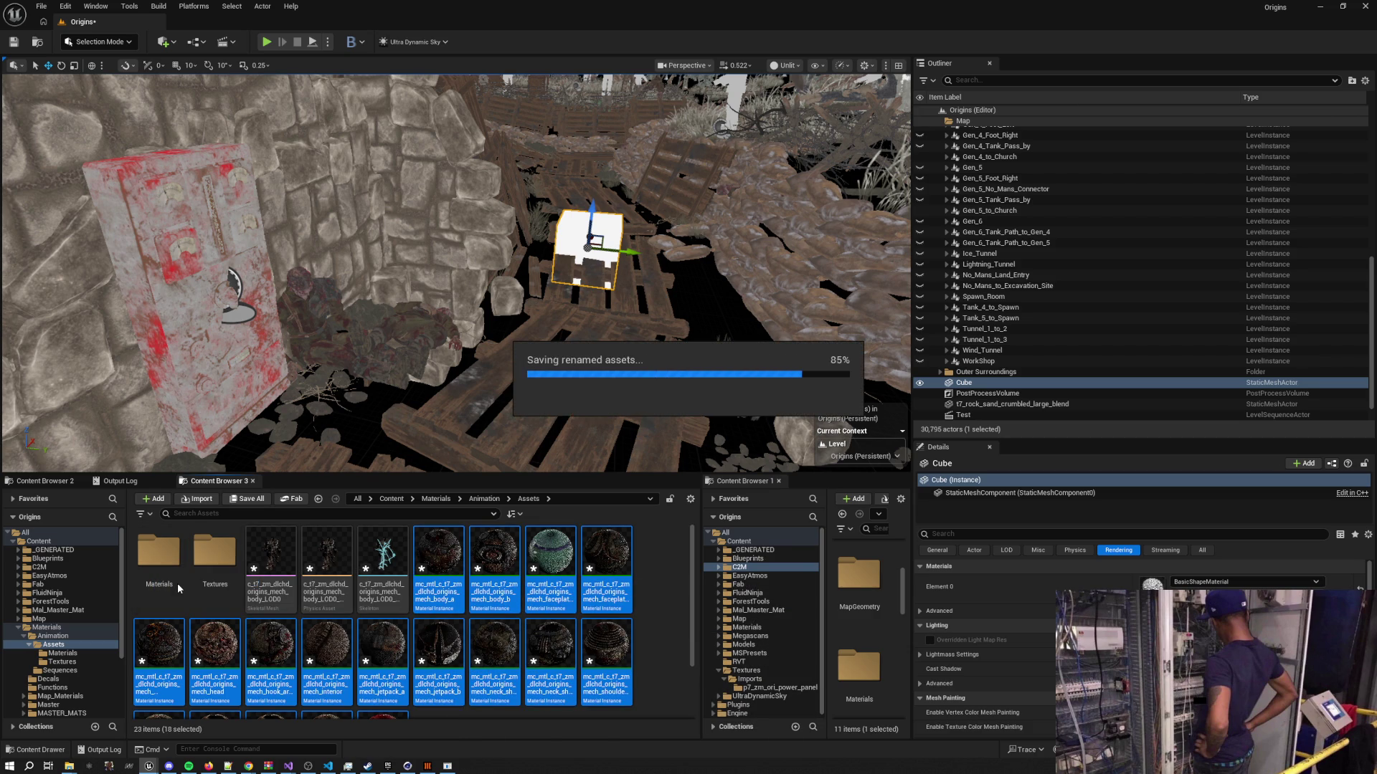
Add a default-named NewFolder, then browse the Animation and Sequences folders and return to Assets
{"action": "right_click", "coordinate": [349, 669]}
{"action": "left_click", "coordinate": [388, 583]}
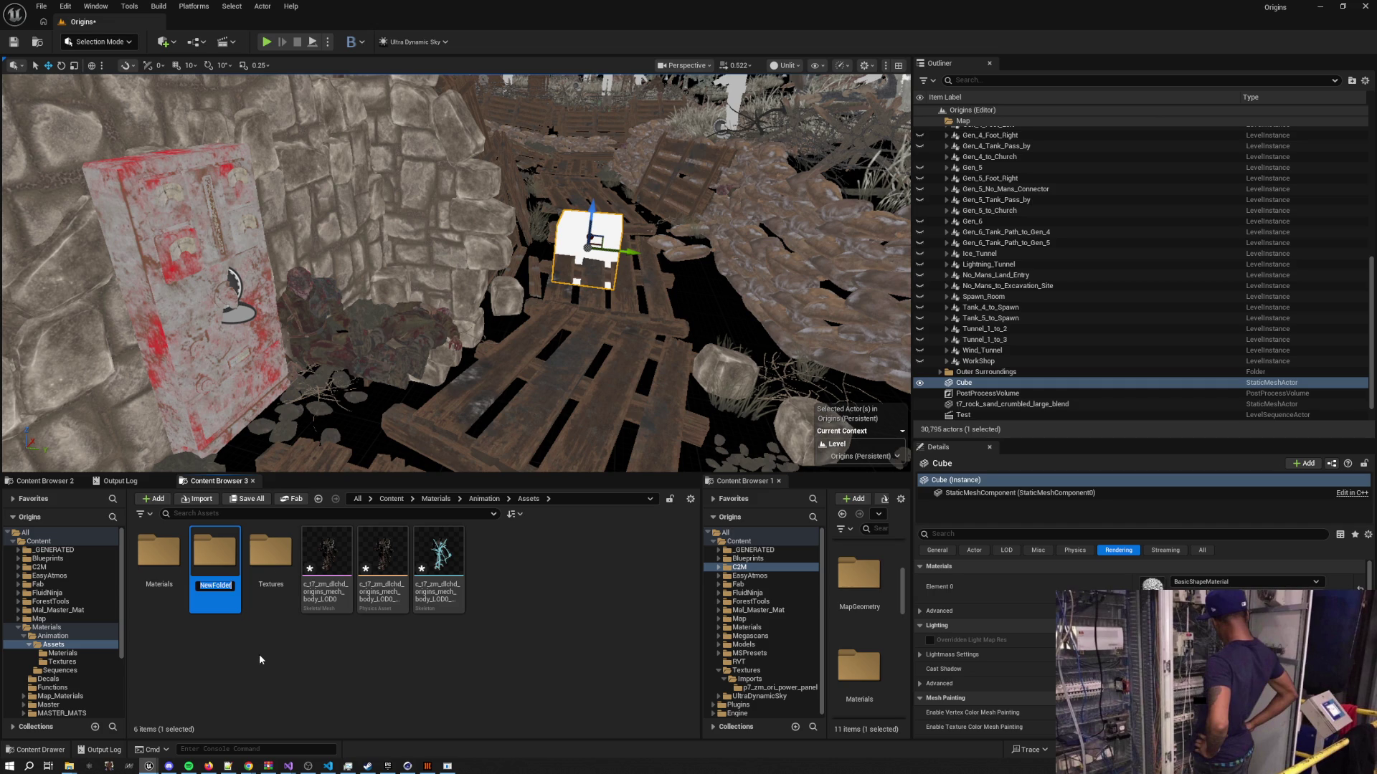
{"action": "key", "text": "Return"}
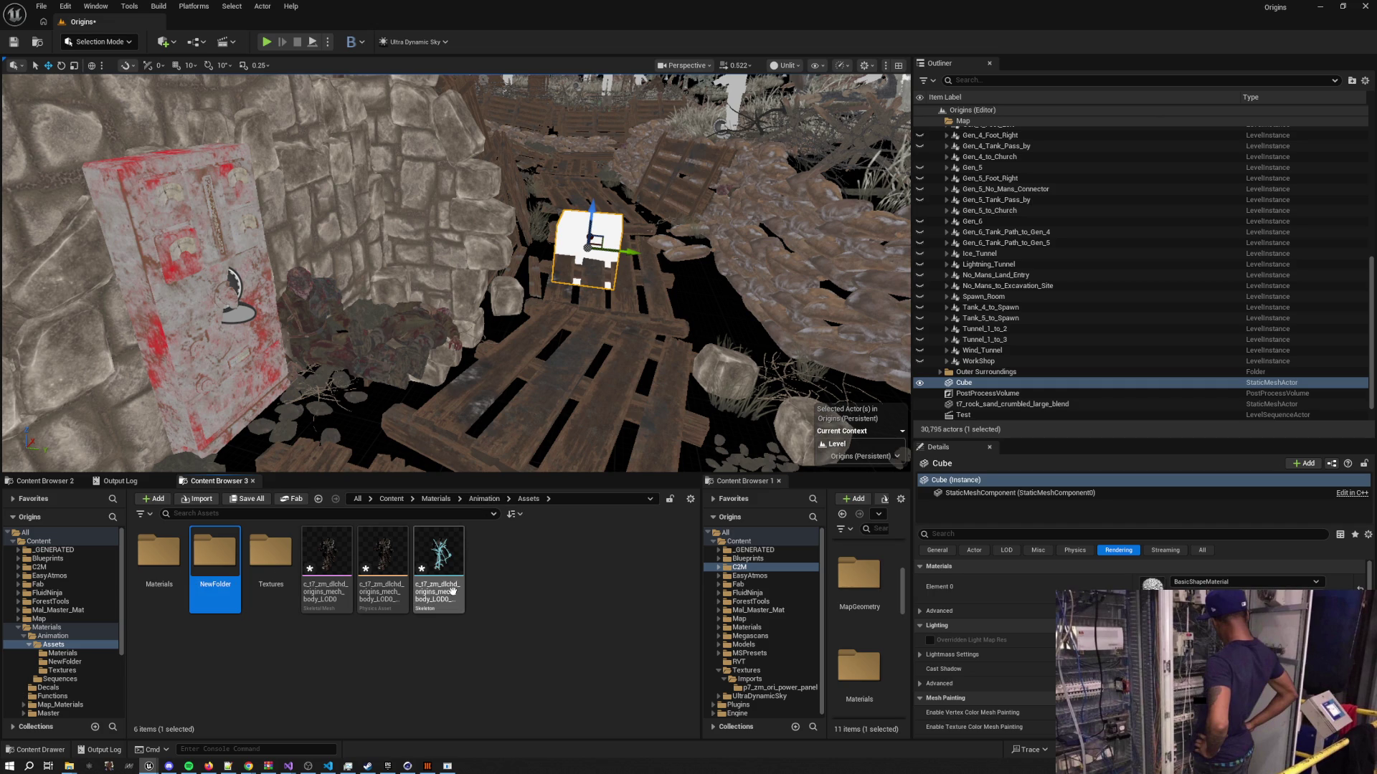
{"action": "left_click", "coordinate": [439, 566]}
{"action": "left_click", "coordinate": [523, 615]}
{"action": "left_click", "coordinate": [477, 500]}
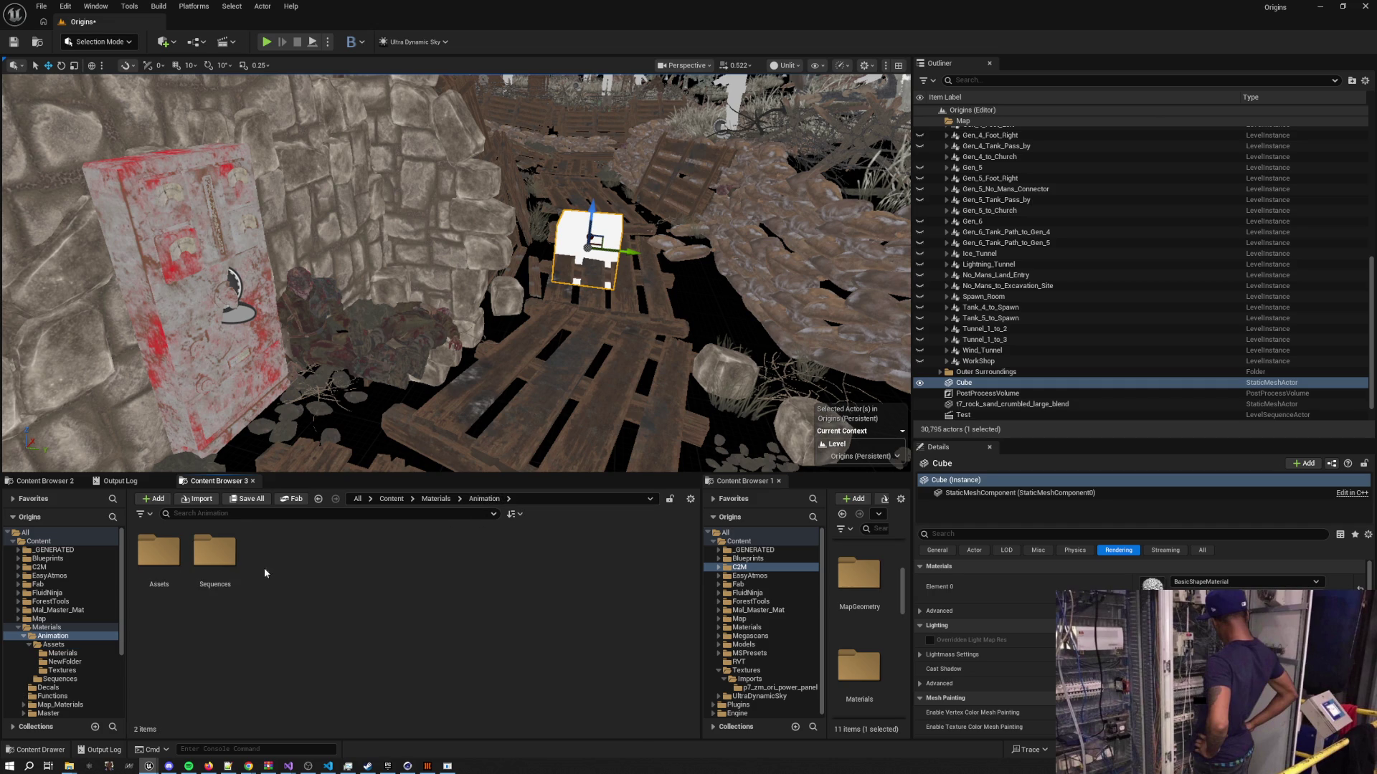
{"action": "double_click", "coordinate": [222, 557]}
{"action": "left_click", "coordinate": [484, 500]}
{"action": "double_click", "coordinate": [159, 552]}
Create an Anims folder in Assets and open it
{"action": "right_click", "coordinate": [226, 640]}
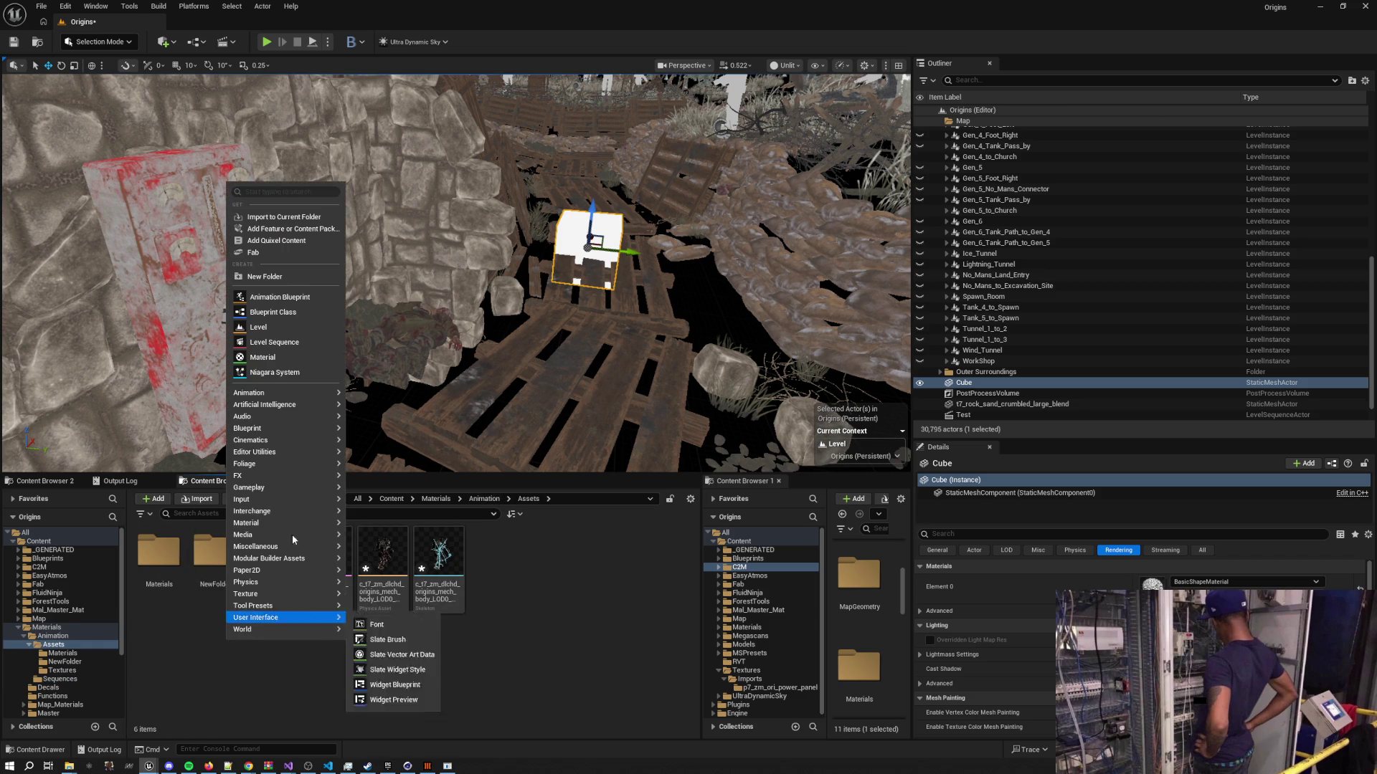
{"action": "left_click", "coordinate": [287, 276]}
{"action": "type", "text": "nims"}
{"action": "key", "text": "Return"}
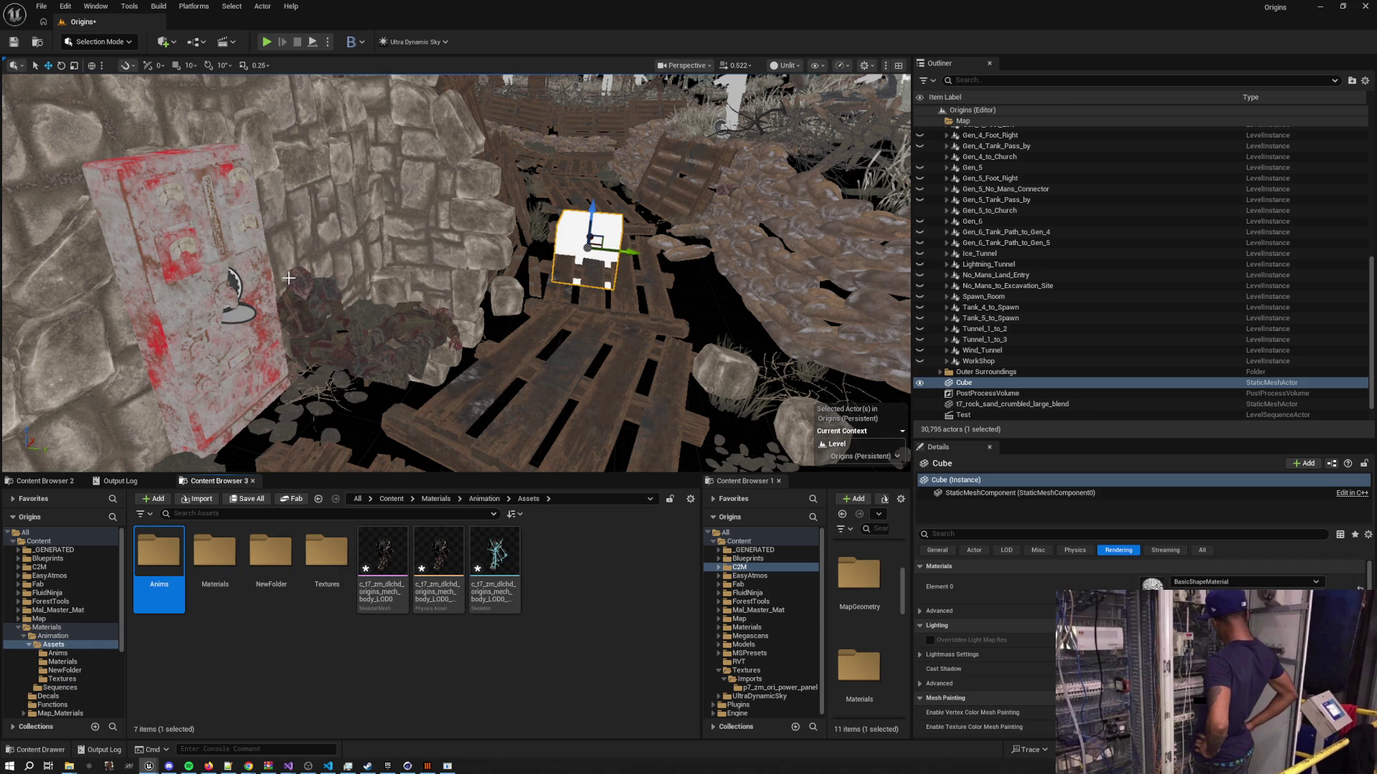
{"action": "double_click", "coordinate": [157, 572]}
Drag the mech body FBX from the Assets Explorer window into the Anims folder
{"action": "mouse_move", "coordinate": [74, 767]}
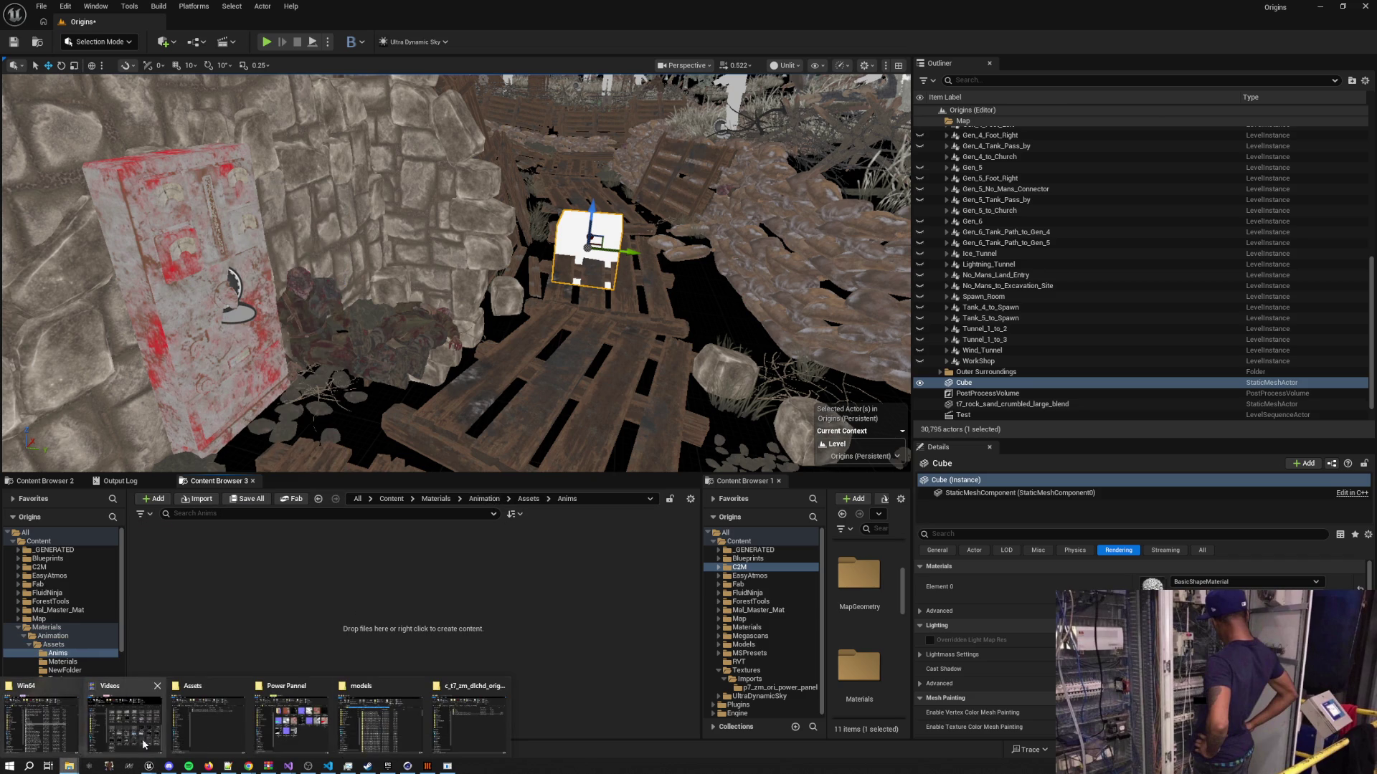
{"action": "mouse_move", "coordinate": [452, 722]}
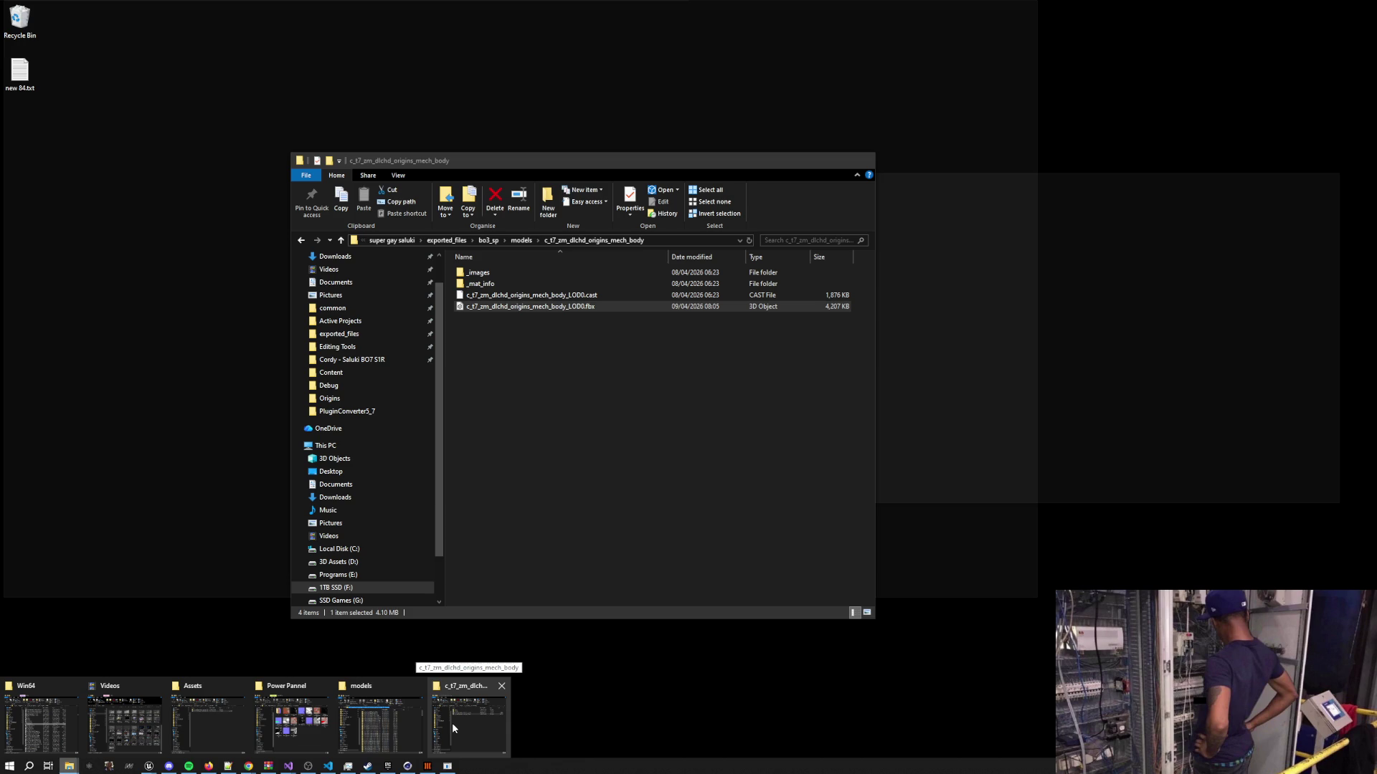
{"action": "mouse_move", "coordinate": [224, 722]}
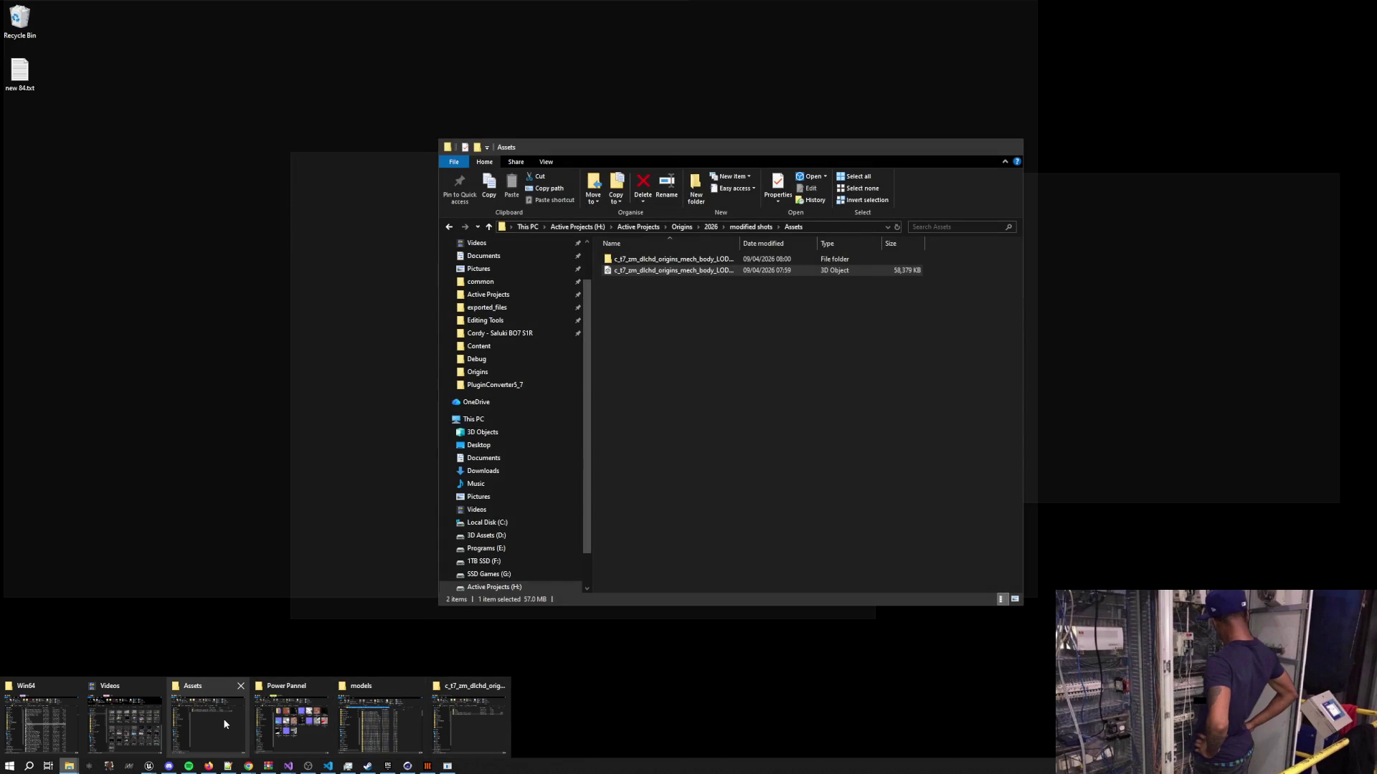
{"action": "left_click", "coordinate": [224, 722]}
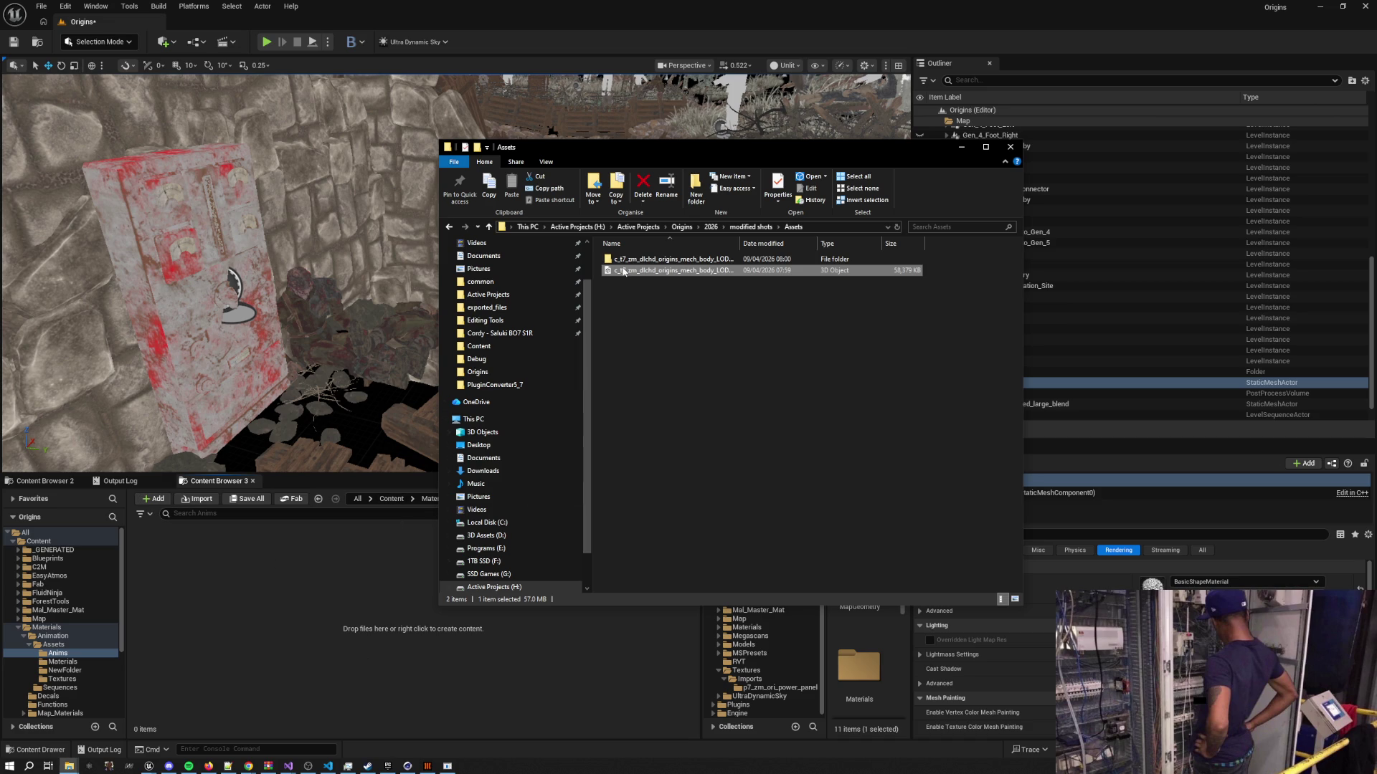
{"action": "mouse_move", "coordinate": [623, 271]}
{"action": "left_mouse_down"}
{"action": "mouse_move", "coordinate": [789, 333]}
{"action": "mouse_move", "coordinate": [680, 461]}
{"action": "mouse_move", "coordinate": [342, 629]}
{"action": "left_mouse_up"}
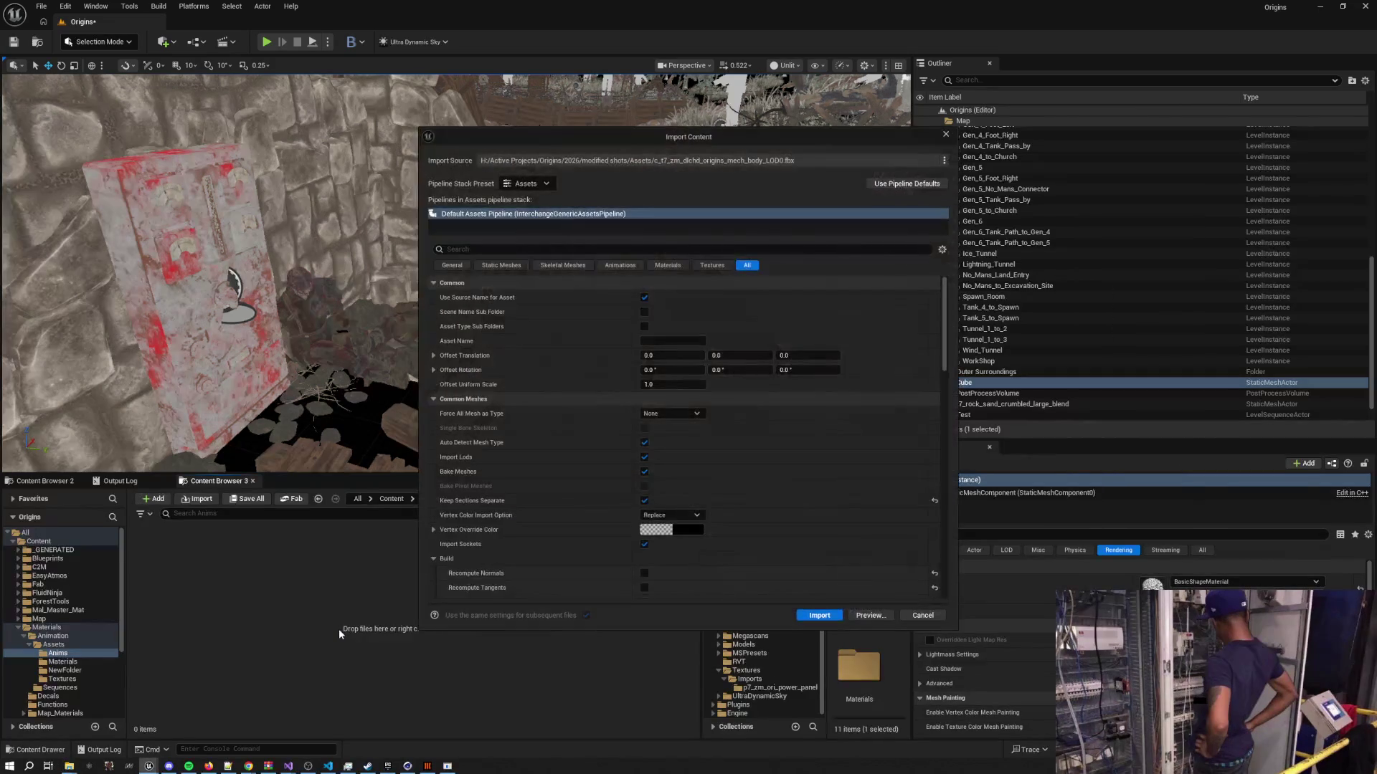
Import only the animation, assigning mech_body_LOD0_Skeleton as its skeleton
{"action": "scroll", "coordinate": [561, 461], "scroll_direction": "down", "scroll_amount": 4}
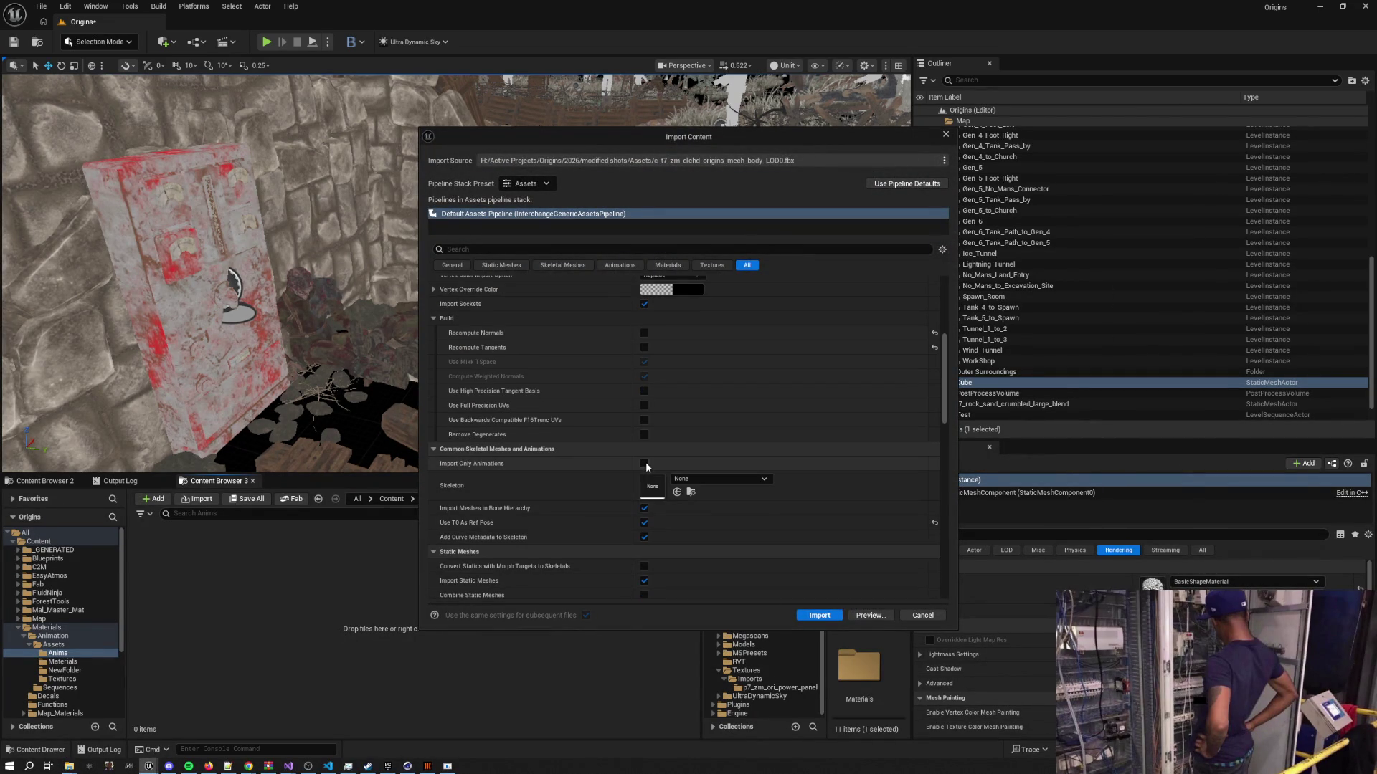
{"action": "key", "text": "space"}
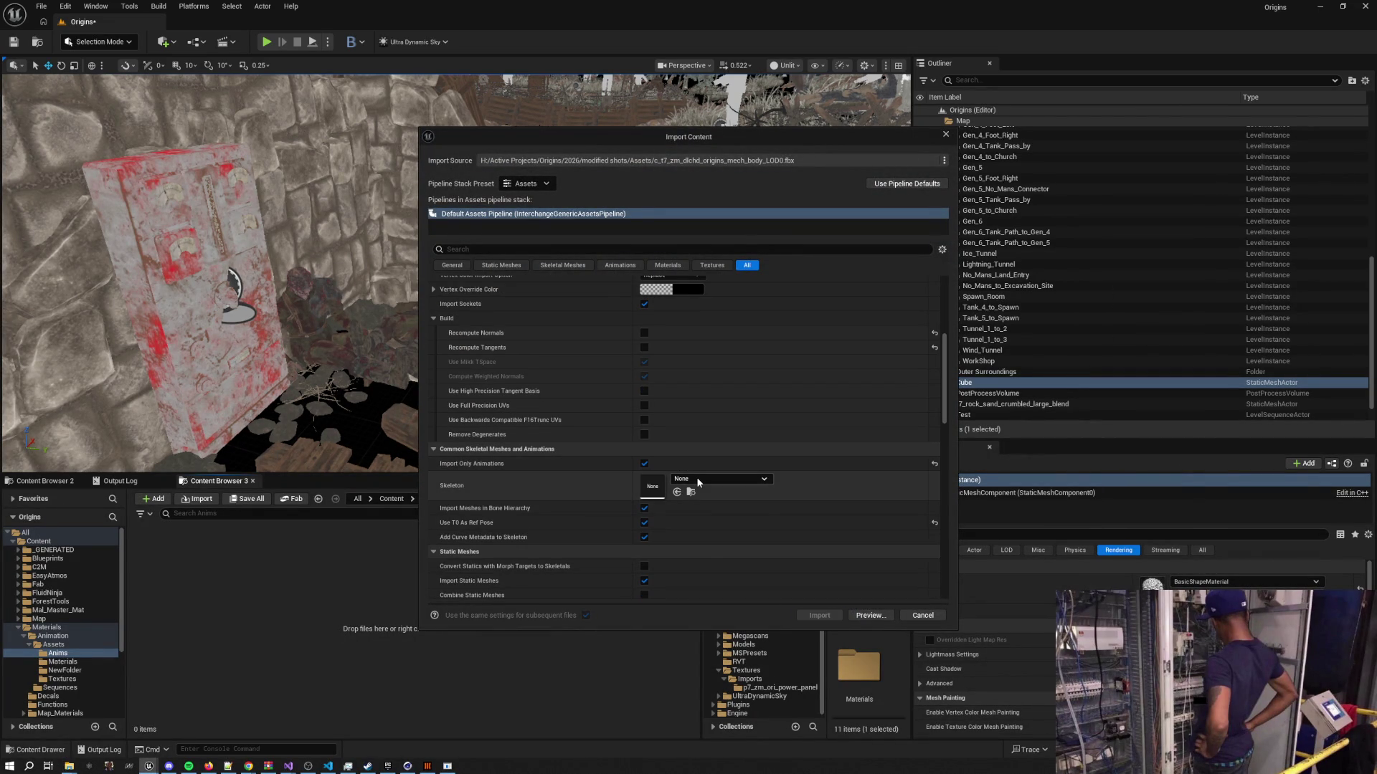
{"action": "left_click", "coordinate": [697, 481]}
{"action": "key", "text": "ctrl+v"}
{"action": "left_click", "coordinate": [733, 596]}
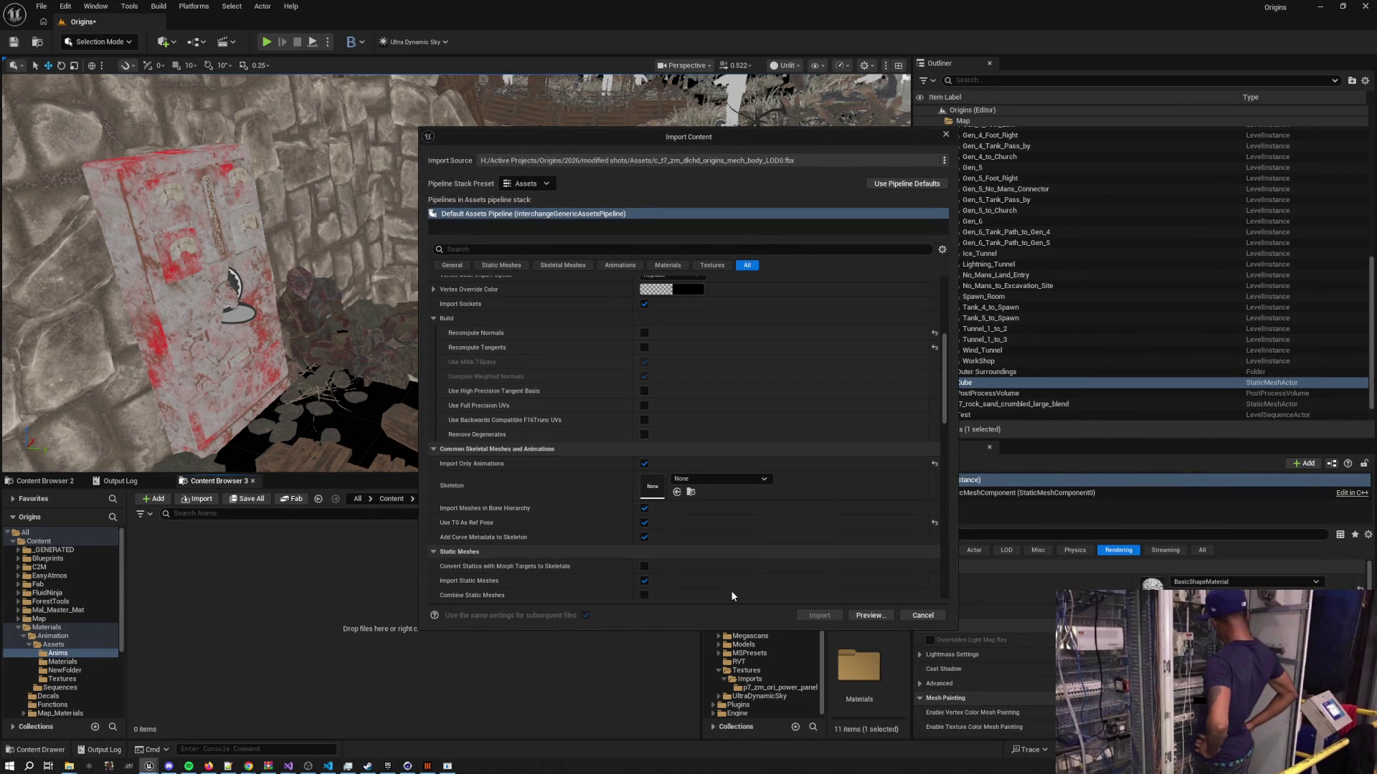
{"action": "left_click", "coordinate": [644, 581]}
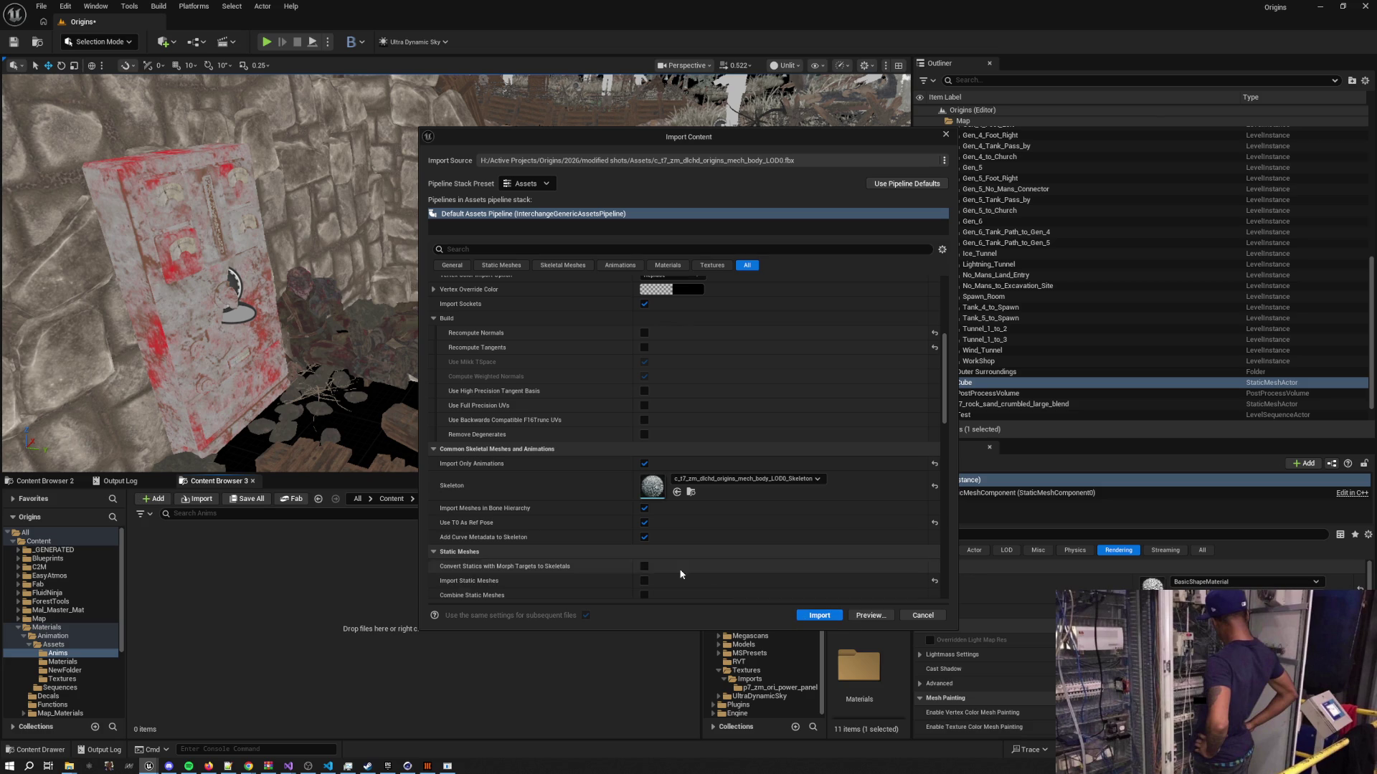
{"action": "left_click", "coordinate": [819, 615]}
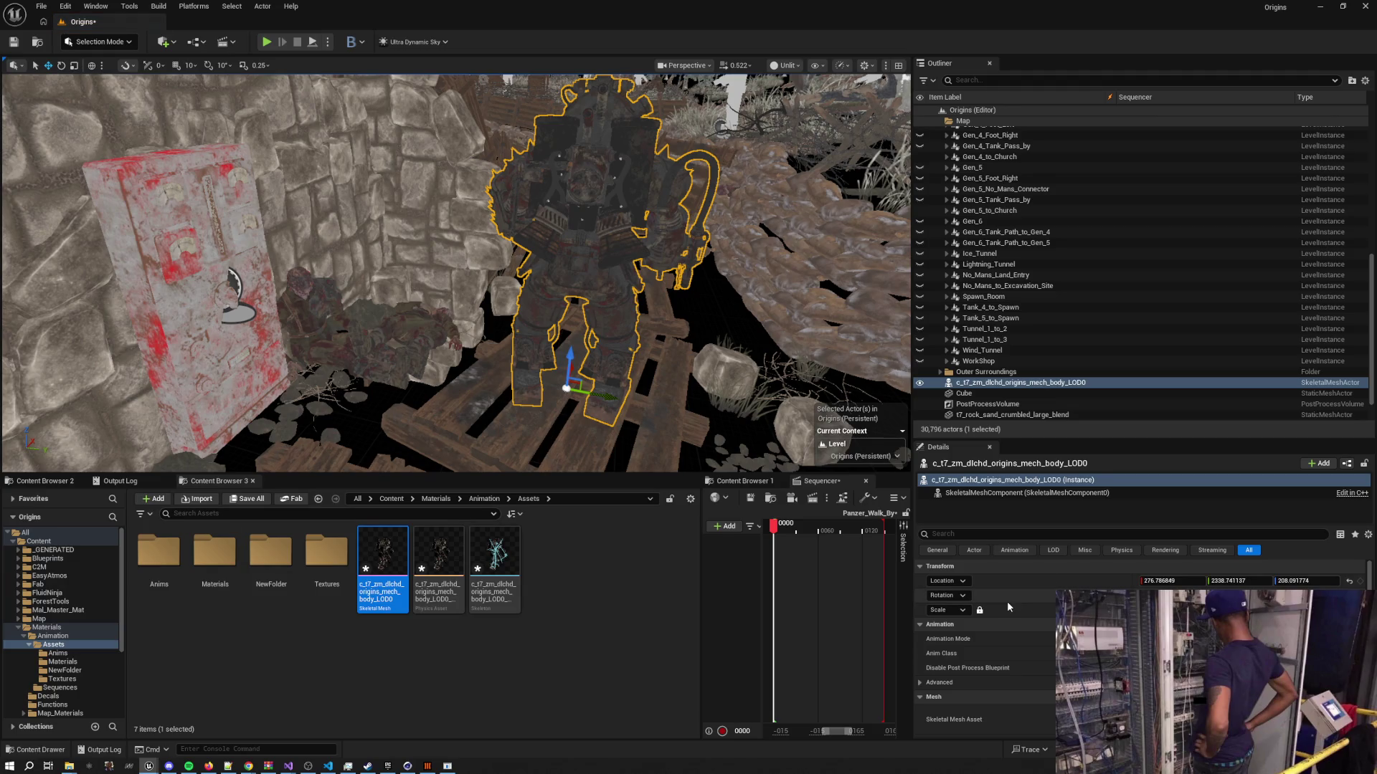
Reset the mech actor to the origin and add it to Panzer_Walk_By with its body animation
{"action": "left_click", "coordinate": [1348, 580]}
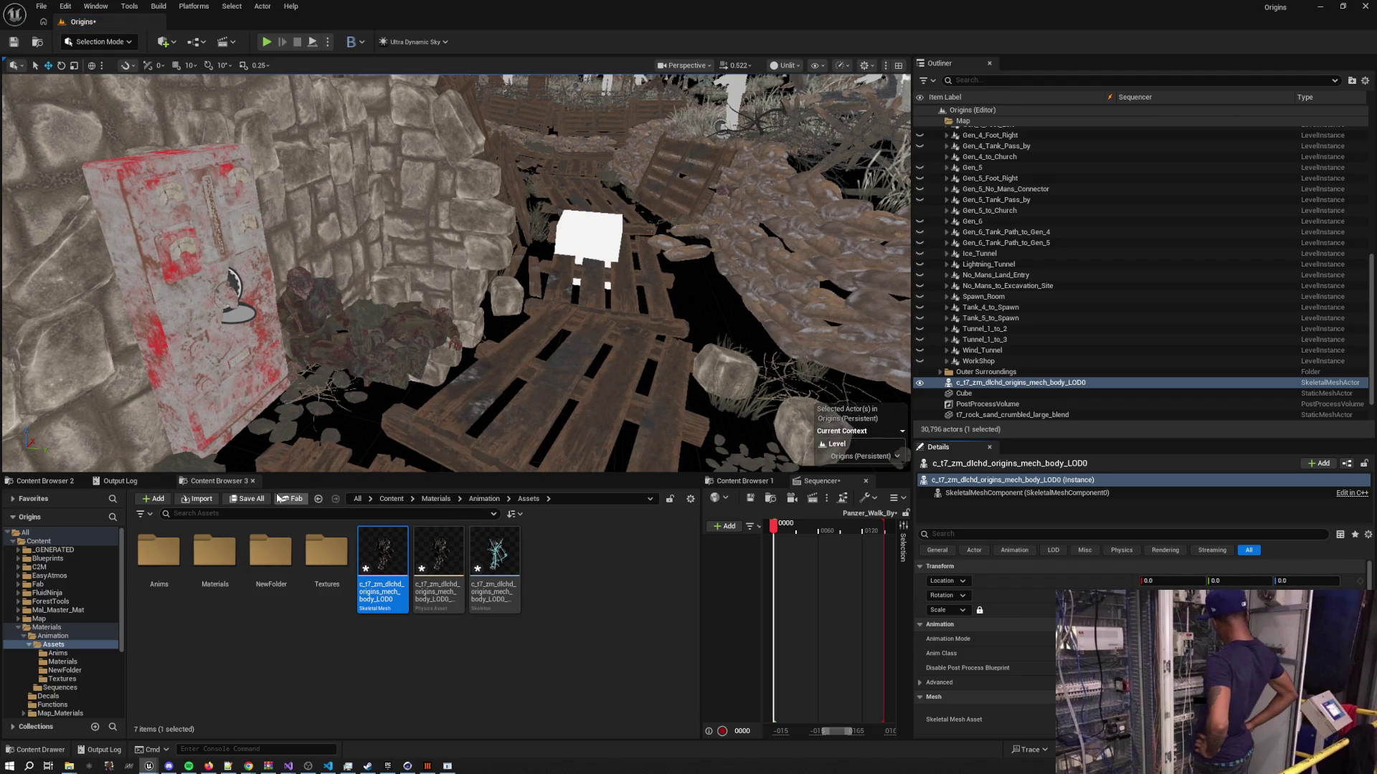
{"action": "mouse_move", "coordinate": [1003, 382]}
{"action": "left_mouse_down"}
{"action": "mouse_move", "coordinate": [732, 563]}
{"action": "mouse_move", "coordinate": [447, 556]}
{"action": "left_mouse_up"}
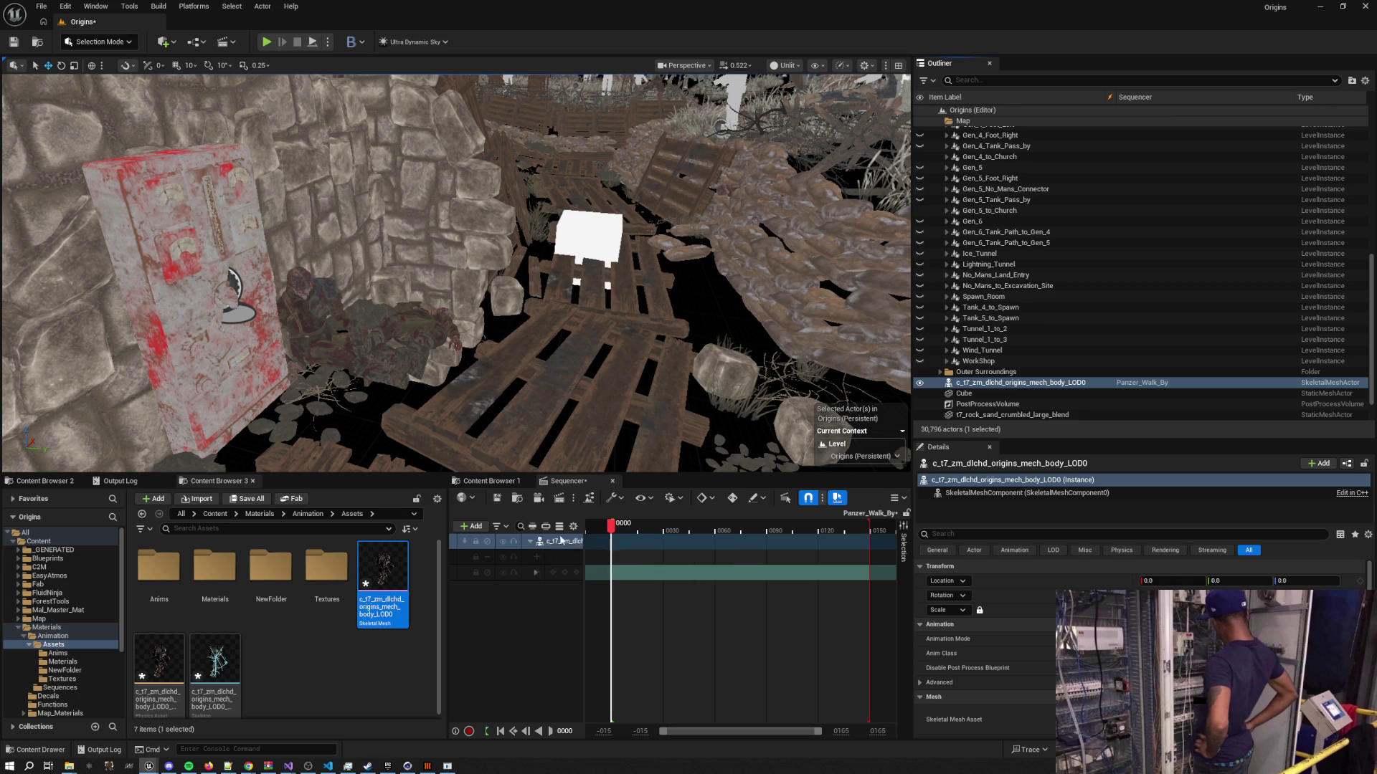
{"action": "left_click_drag", "start_coordinate": [583, 529], "coordinate": [667, 529]}
{"action": "left_click", "coordinate": [618, 557]}
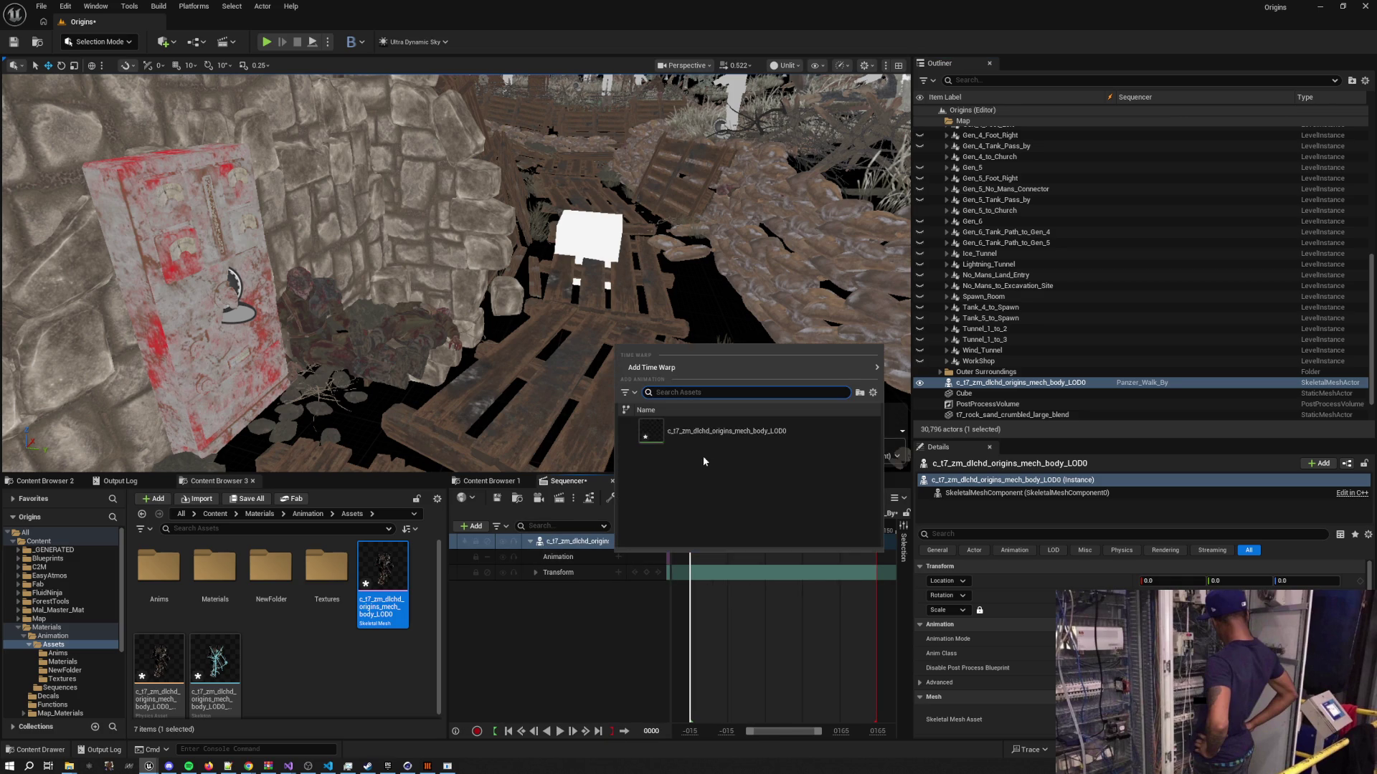
{"action": "left_click", "coordinate": [705, 432]}
Preview the sequence around frame 41 from a wide view over the map
{"action": "mouse_move", "coordinate": [671, 440]}
{"action": "left_mouse_down"}
{"action": "mouse_move", "coordinate": [501, 402]}
{"action": "mouse_move", "coordinate": [490, 170]}
{"action": "mouse_move", "coordinate": [727, 597]}
{"action": "left_mouse_up"}
{"action": "left_click_drag", "start_coordinate": [695, 530], "coordinate": [742, 531]}
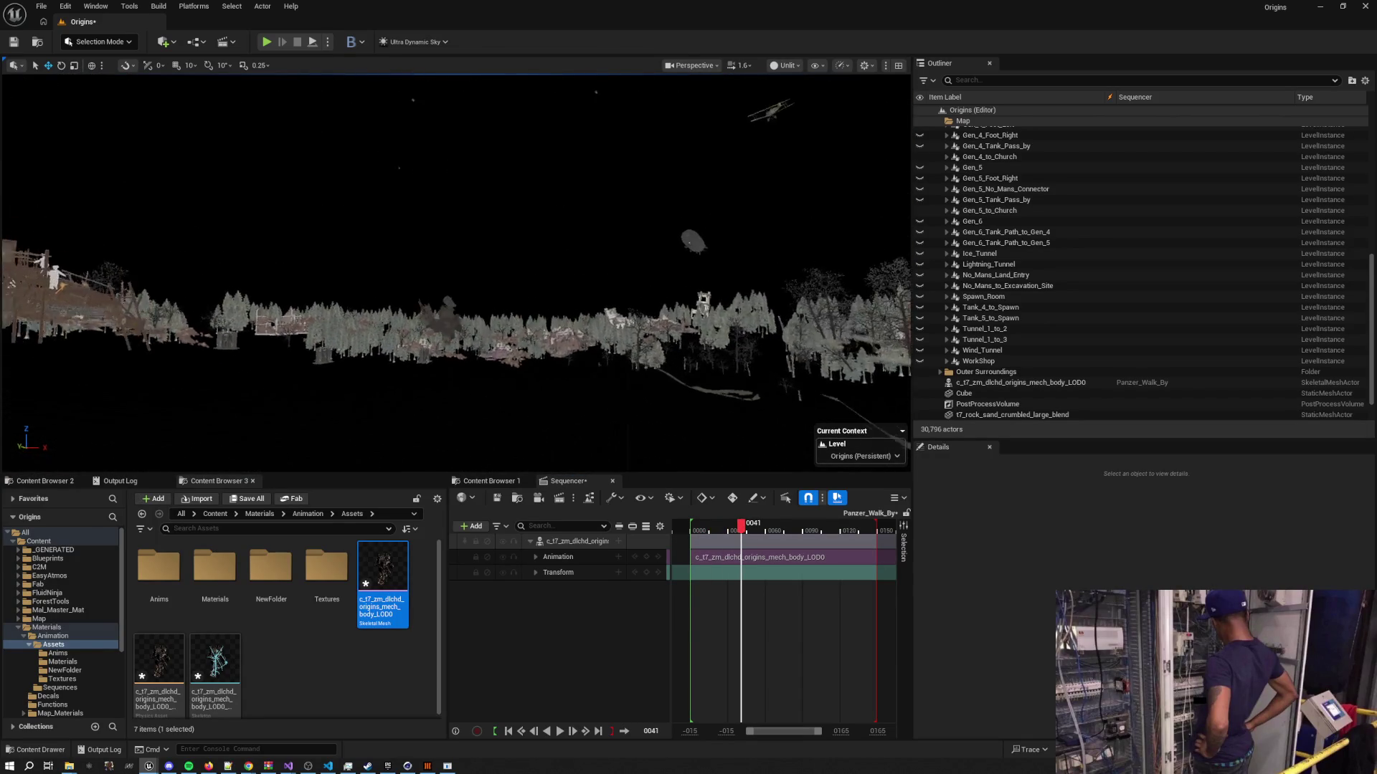
{"action": "mouse_move", "coordinate": [746, 529]}
{"action": "left_mouse_down"}
{"action": "mouse_move", "coordinate": [873, 530]}
{"action": "mouse_move", "coordinate": [695, 531]}
{"action": "mouse_move", "coordinate": [793, 530]}
{"action": "mouse_move", "coordinate": [776, 530]}
{"action": "left_mouse_up"}
{"action": "mouse_move", "coordinate": [697, 432]}
{"action": "left_mouse_down"}
{"action": "mouse_move", "coordinate": [681, 427]}
{"action": "mouse_move", "coordinate": [697, 432]}
{"action": "left_mouse_up"}
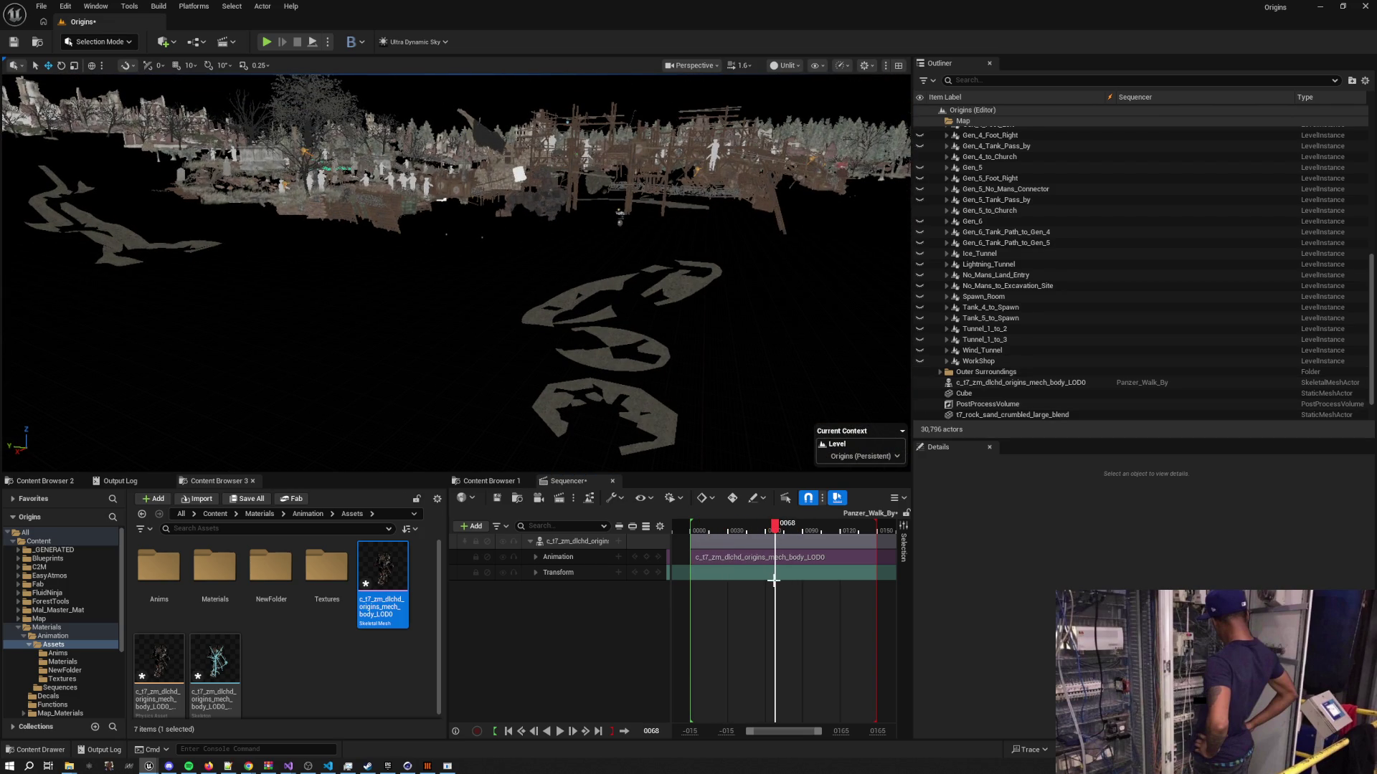
Remove the animation section from the track and force-delete the imported animation asset
{"action": "left_click", "coordinate": [770, 558]}
{"action": "key", "text": "Delete"}
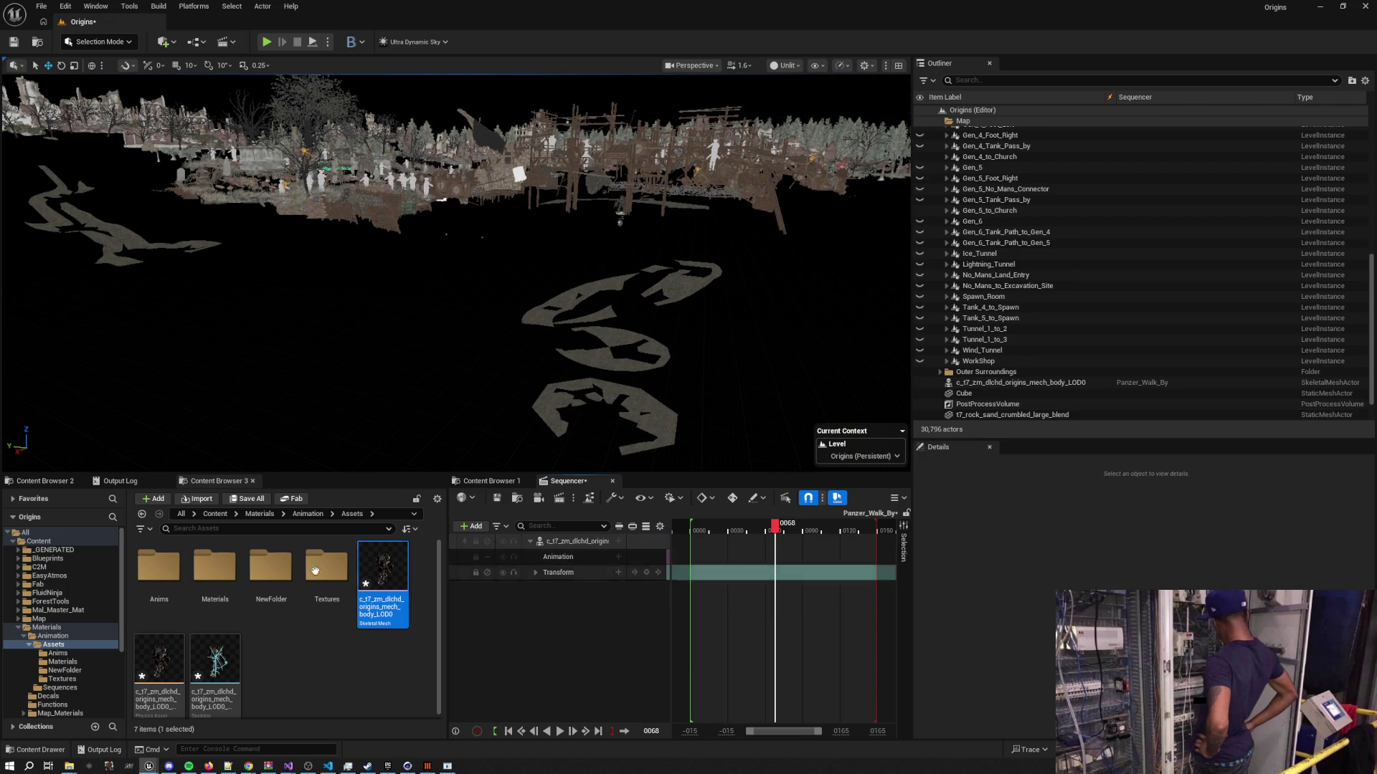
{"action": "double_click", "coordinate": [154, 573]}
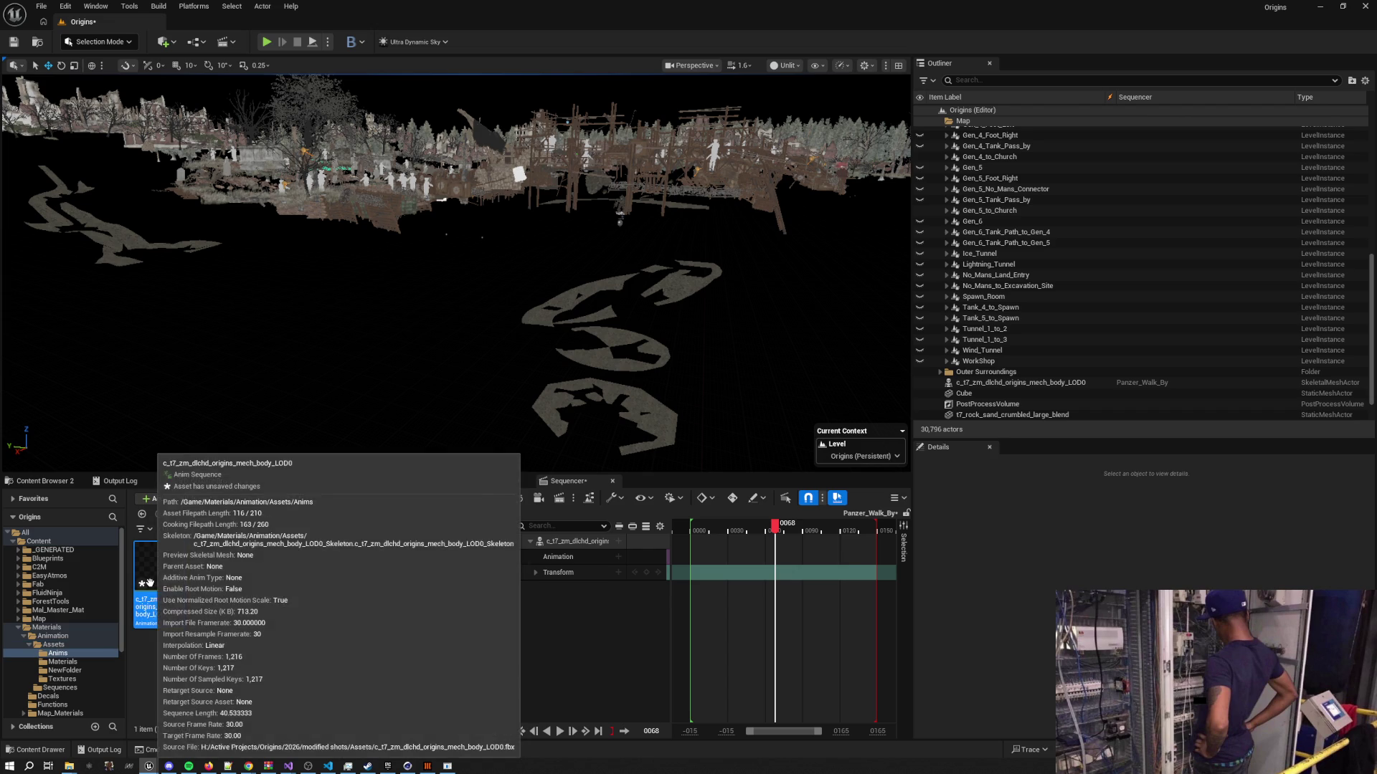
{"action": "key", "text": "Delete"}
{"action": "left_click", "coordinate": [605, 560]}
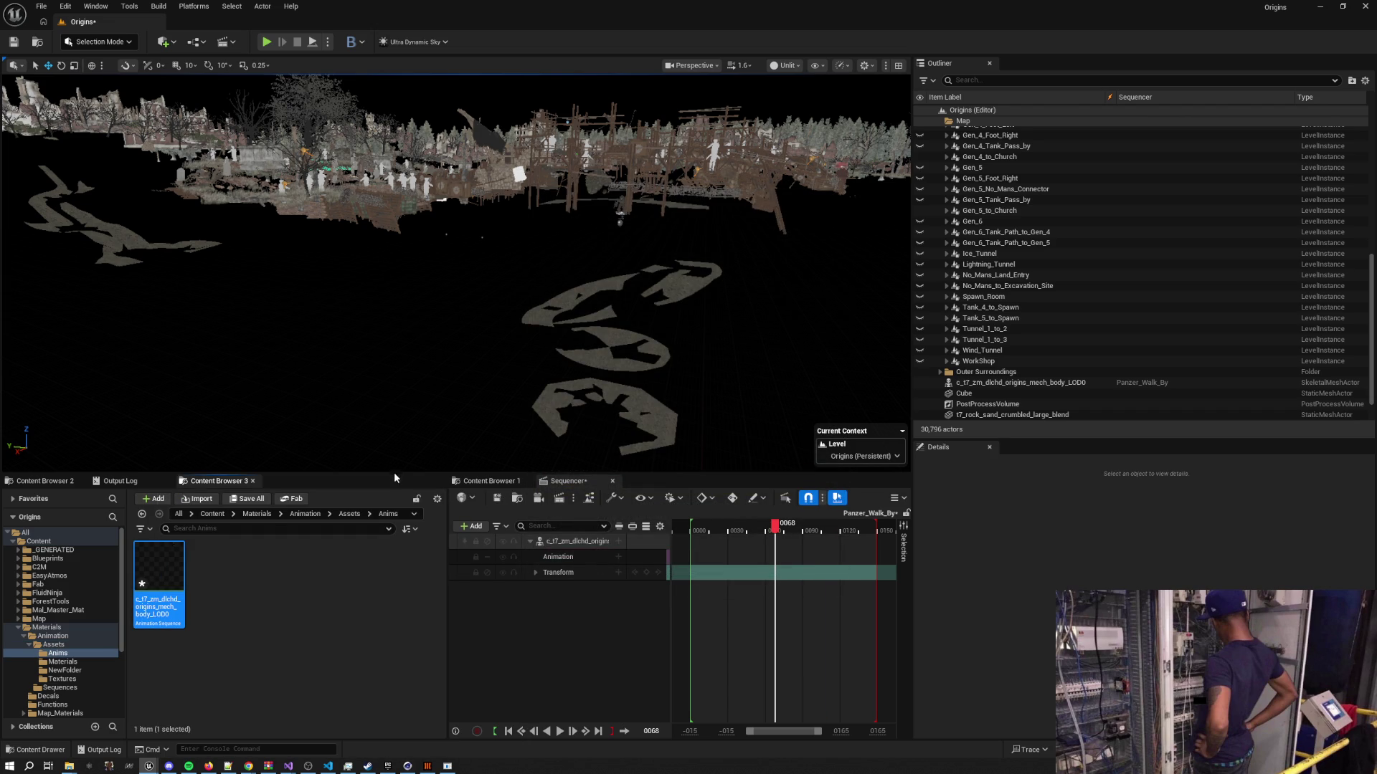
{"action": "key", "text": "alt+Tab"}
Export the Cinema 4D scene to FBX with Up Axis set to Y
{"action": "left_click", "coordinate": [435, 302]}
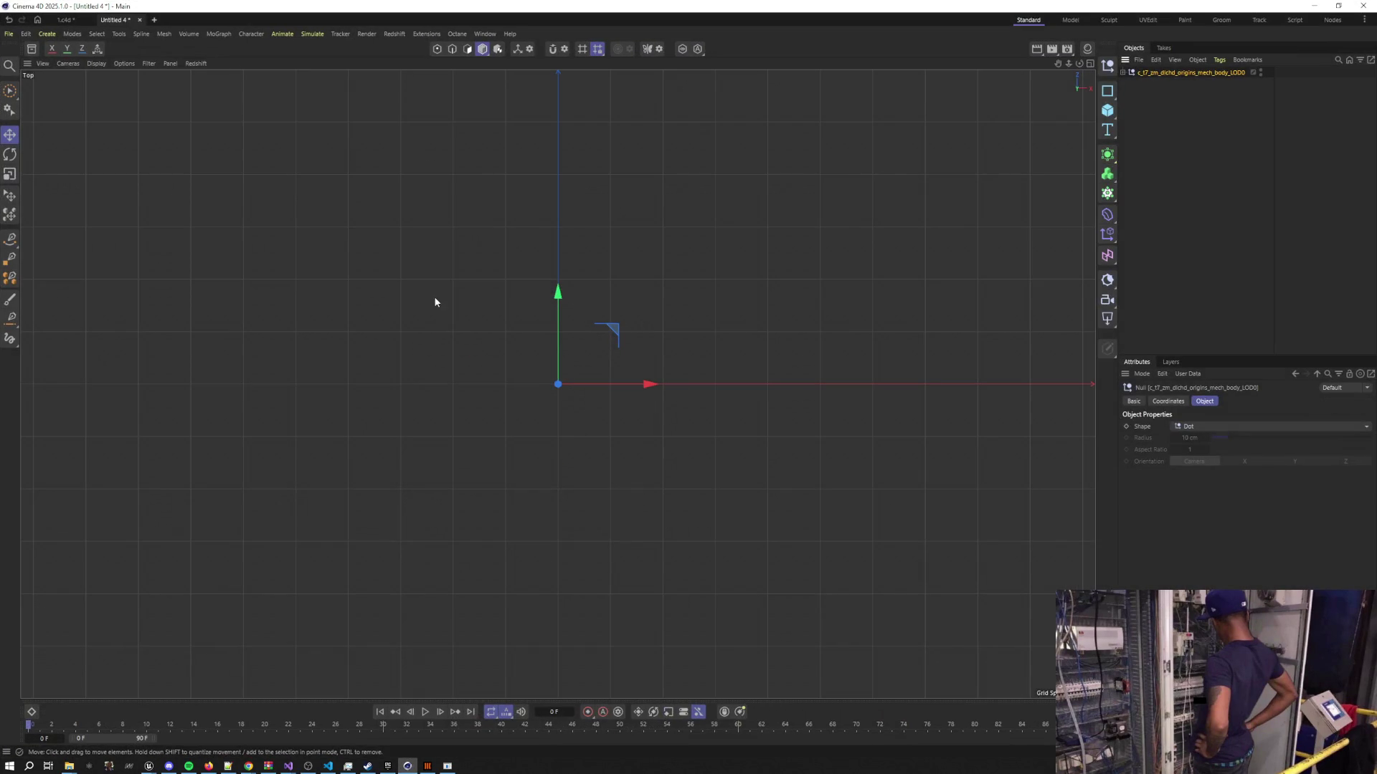
{"action": "left_click", "coordinate": [6, 34]}
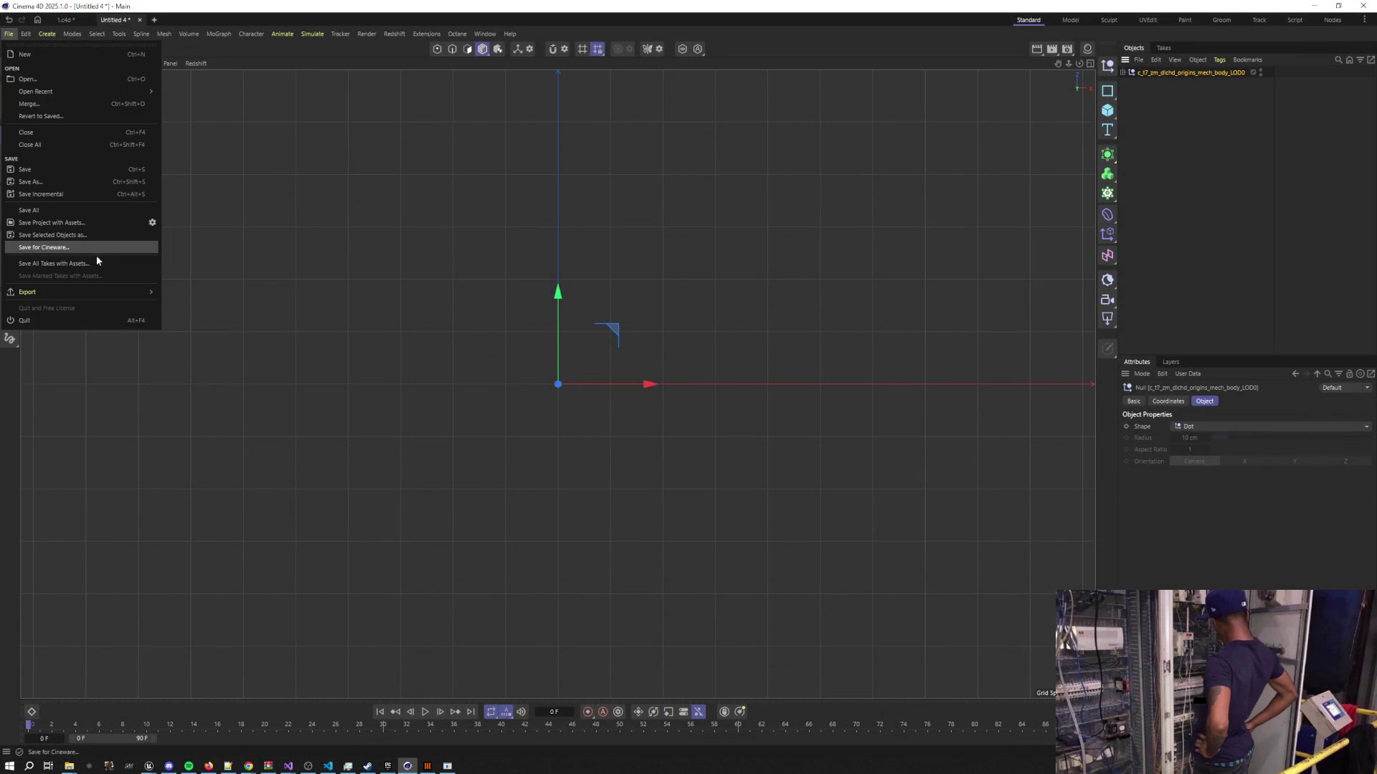
{"action": "mouse_move", "coordinate": [62, 290]}
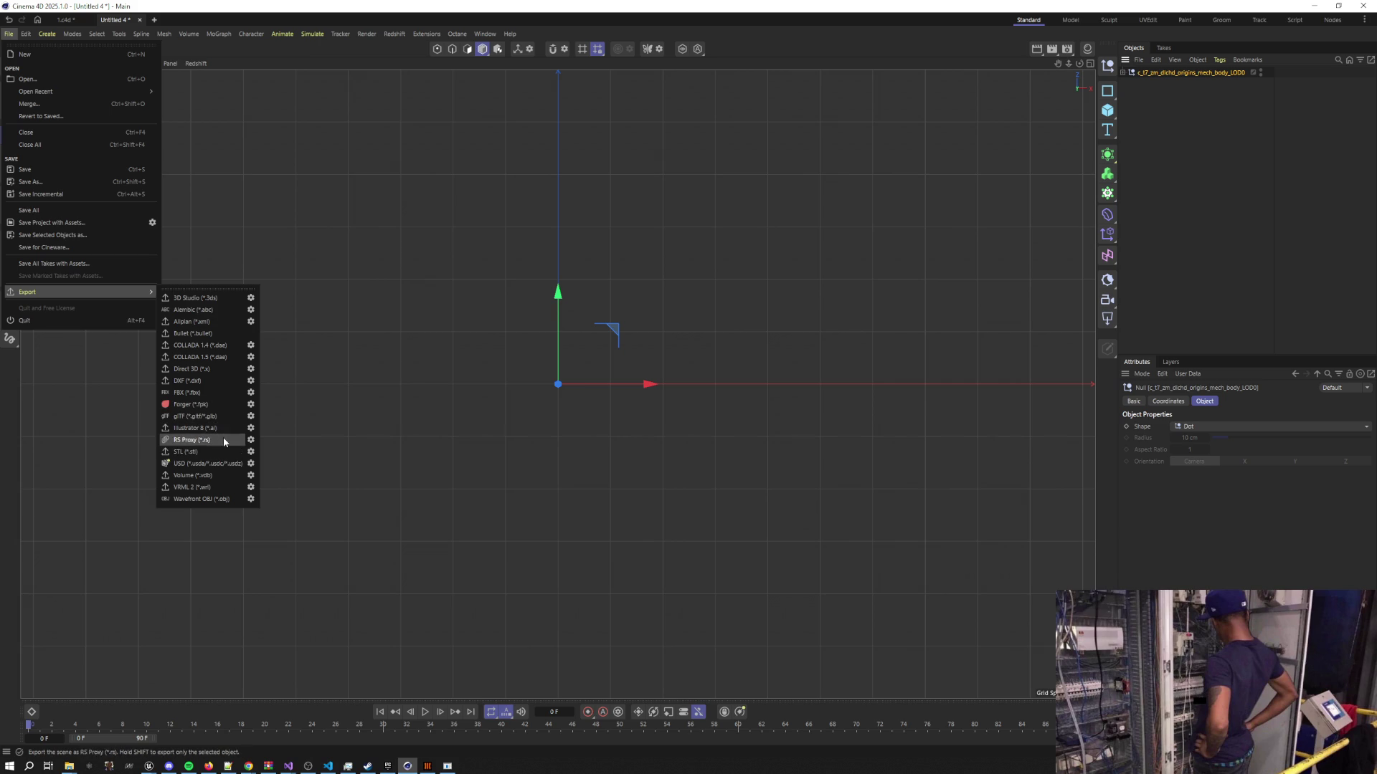
{"action": "left_click", "coordinate": [208, 393]}
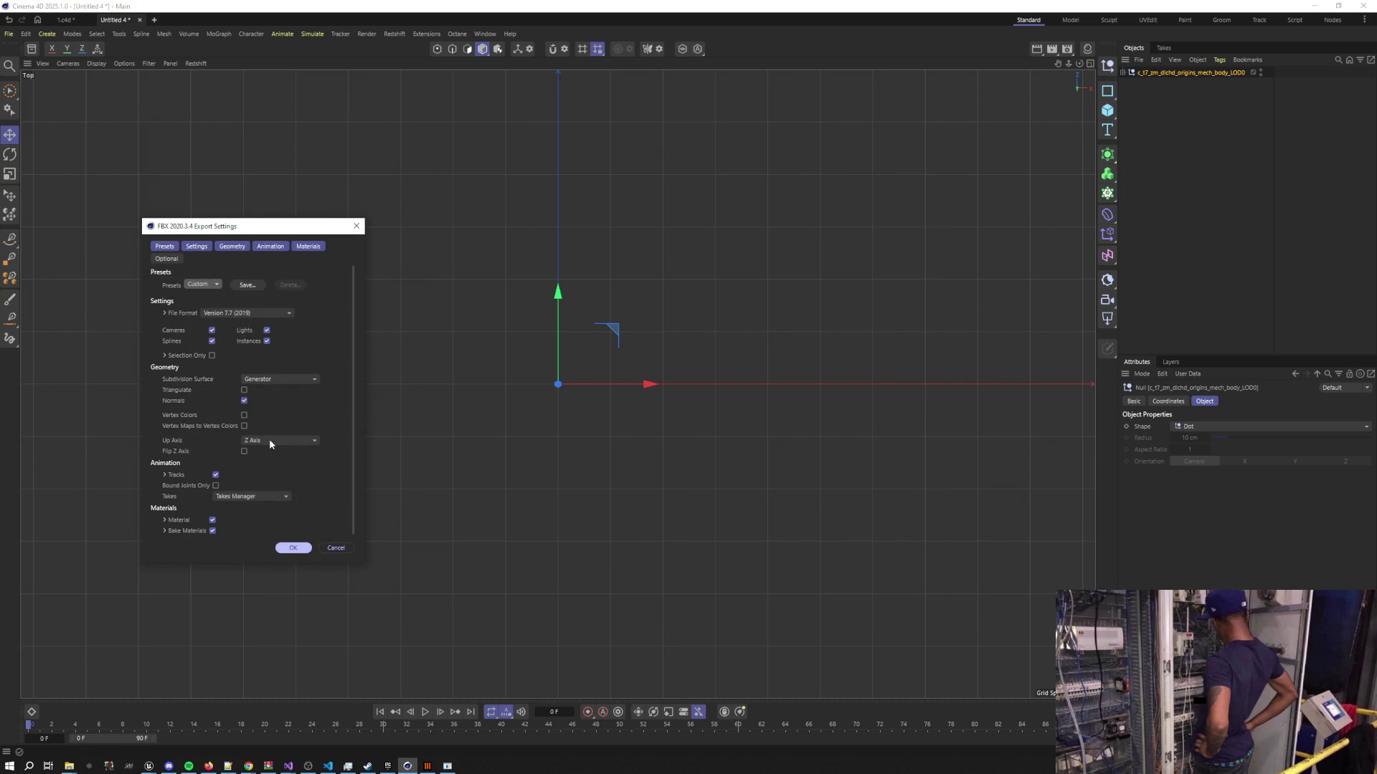
{"action": "left_click", "coordinate": [271, 443]}
{"action": "left_click", "coordinate": [276, 455]}
{"action": "left_click", "coordinate": [291, 547]}
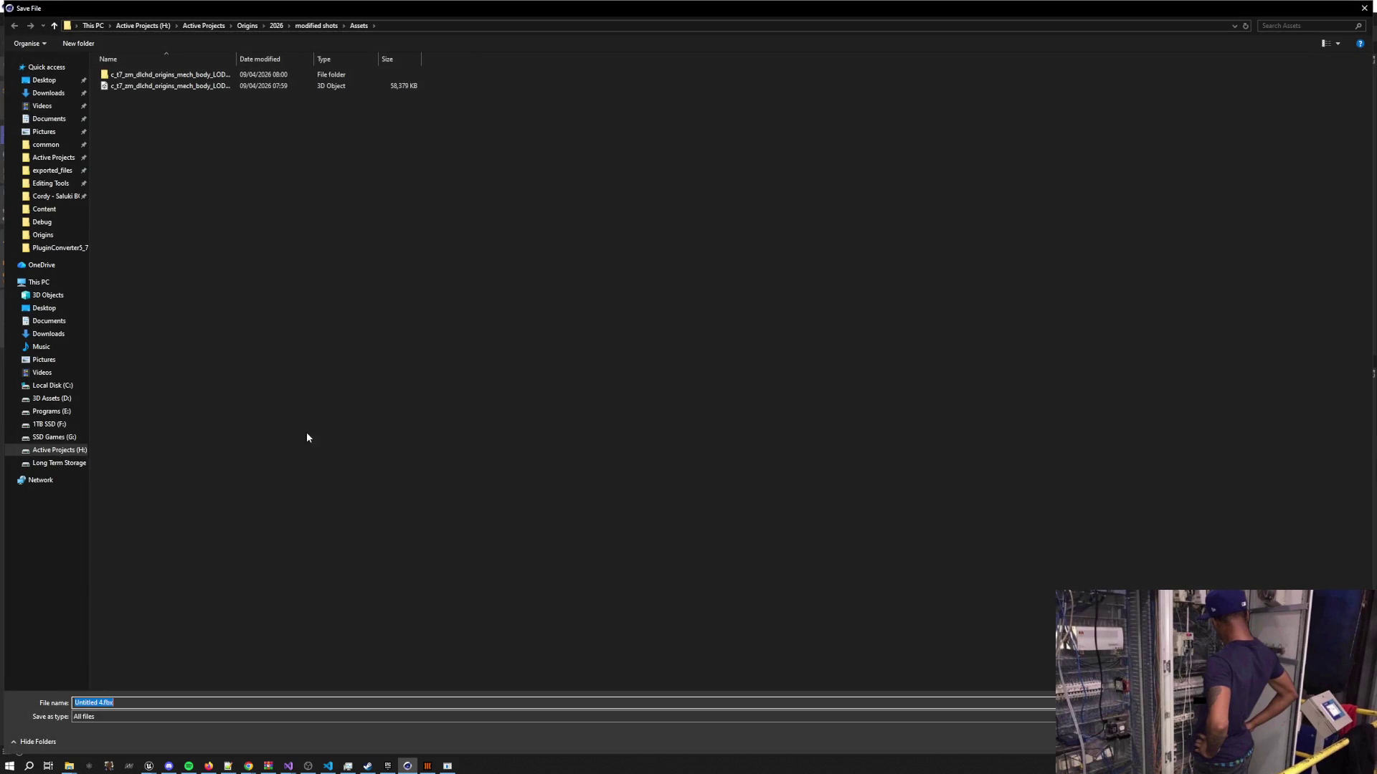
Save over the existing c_t7_zm_dlchd_origins_mech_body_LOD0.fbx and return to Unreal
{"action": "left_click", "coordinate": [148, 86]}
{"action": "key", "text": "Return"}
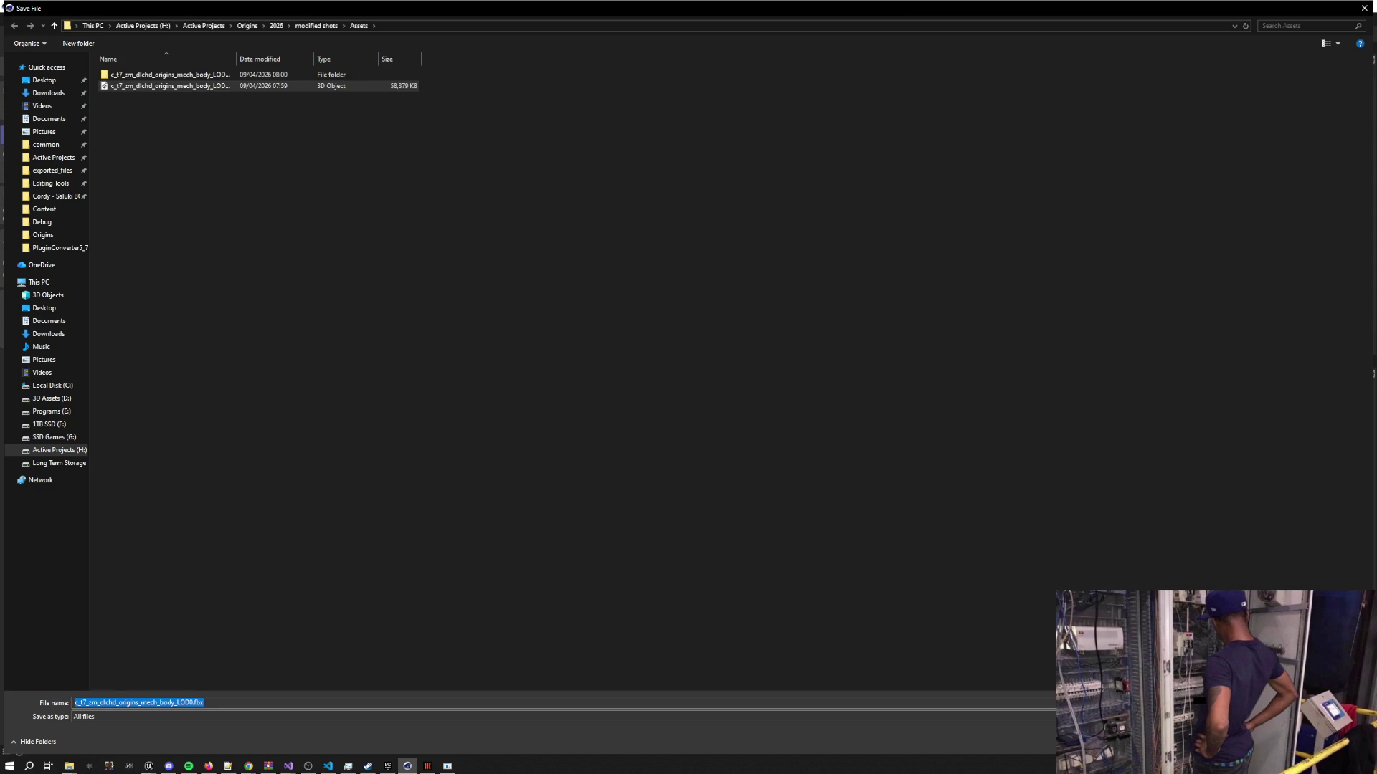
{"action": "left_click", "coordinate": [723, 384]}
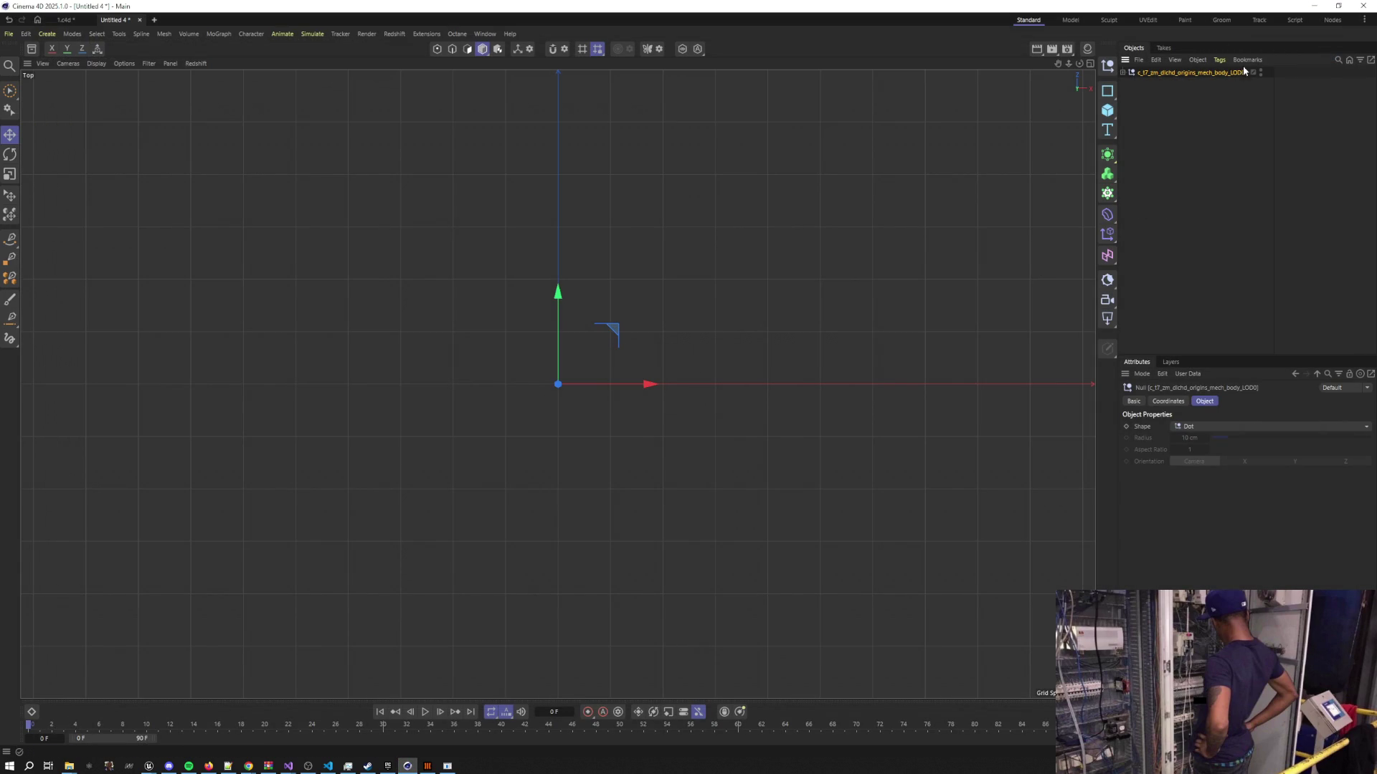
{"action": "left_click", "coordinate": [1312, 6]}
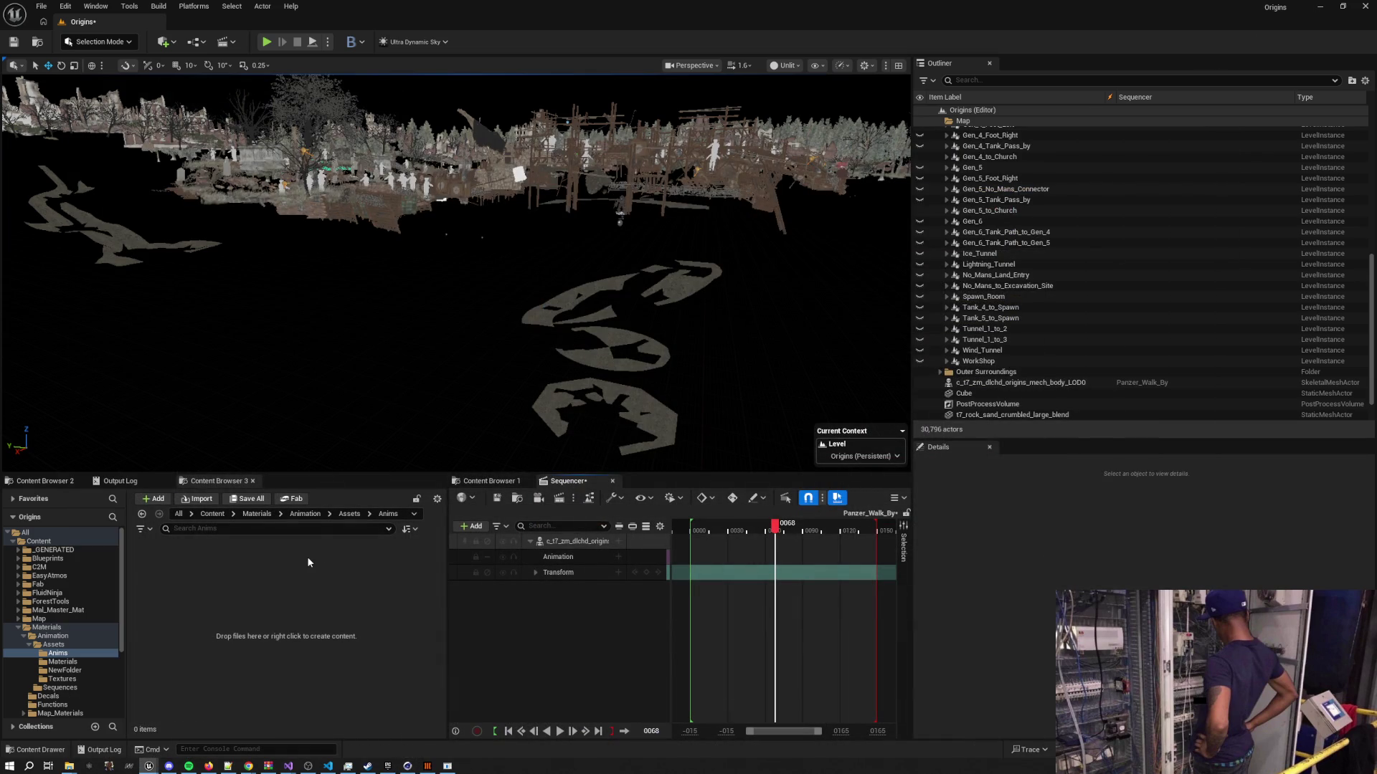
Re-import the exported mech body FBX into Anims as an animation on mech_body_LOD0_Skeleton
{"action": "key", "text": "alt+Tab"}
{"action": "left_click", "coordinate": [855, 230]}
{"action": "left_click_drag", "start_coordinate": [775, 336], "coordinate": [219, 596]}
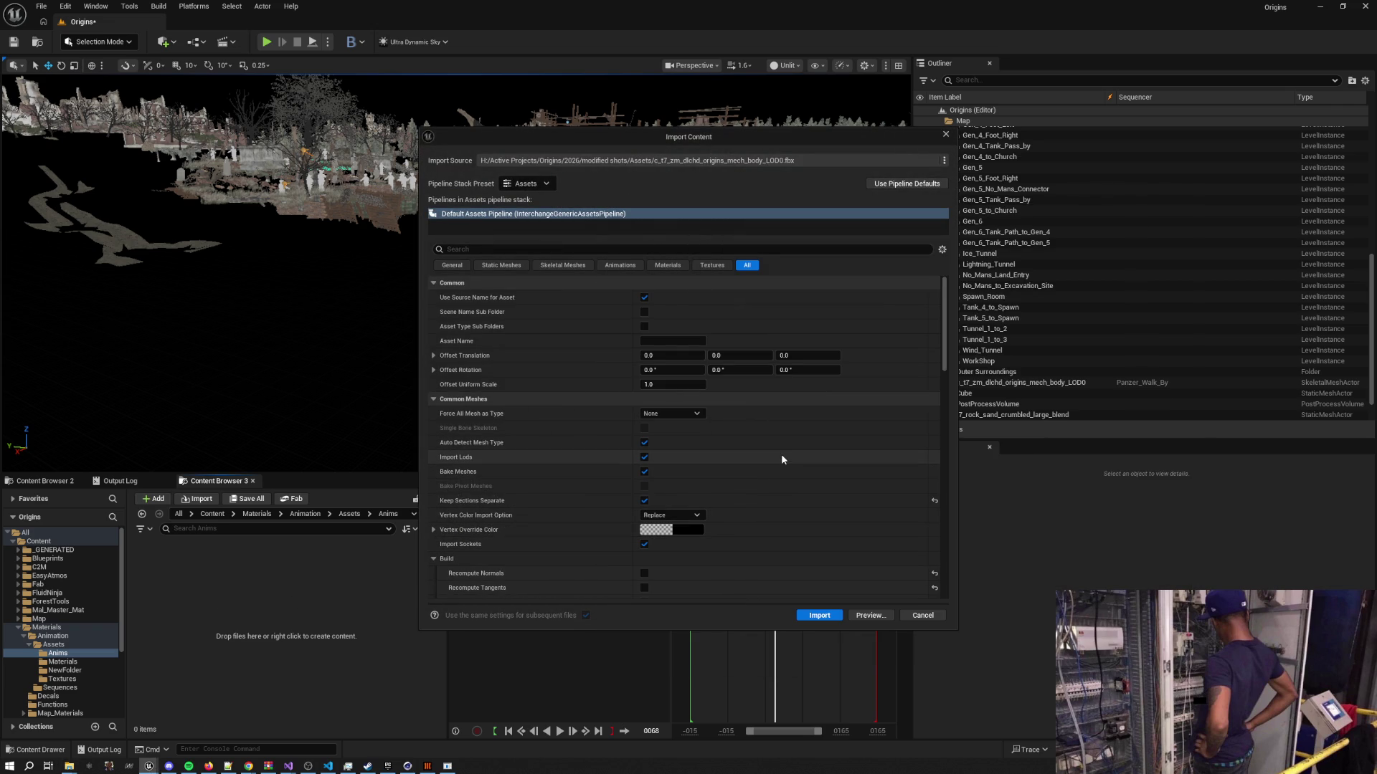
{"action": "scroll", "coordinate": [781, 454], "scroll_direction": "down", "scroll_amount": 5}
{"action": "scroll", "coordinate": [780, 453], "scroll_direction": "up", "scroll_amount": 4}
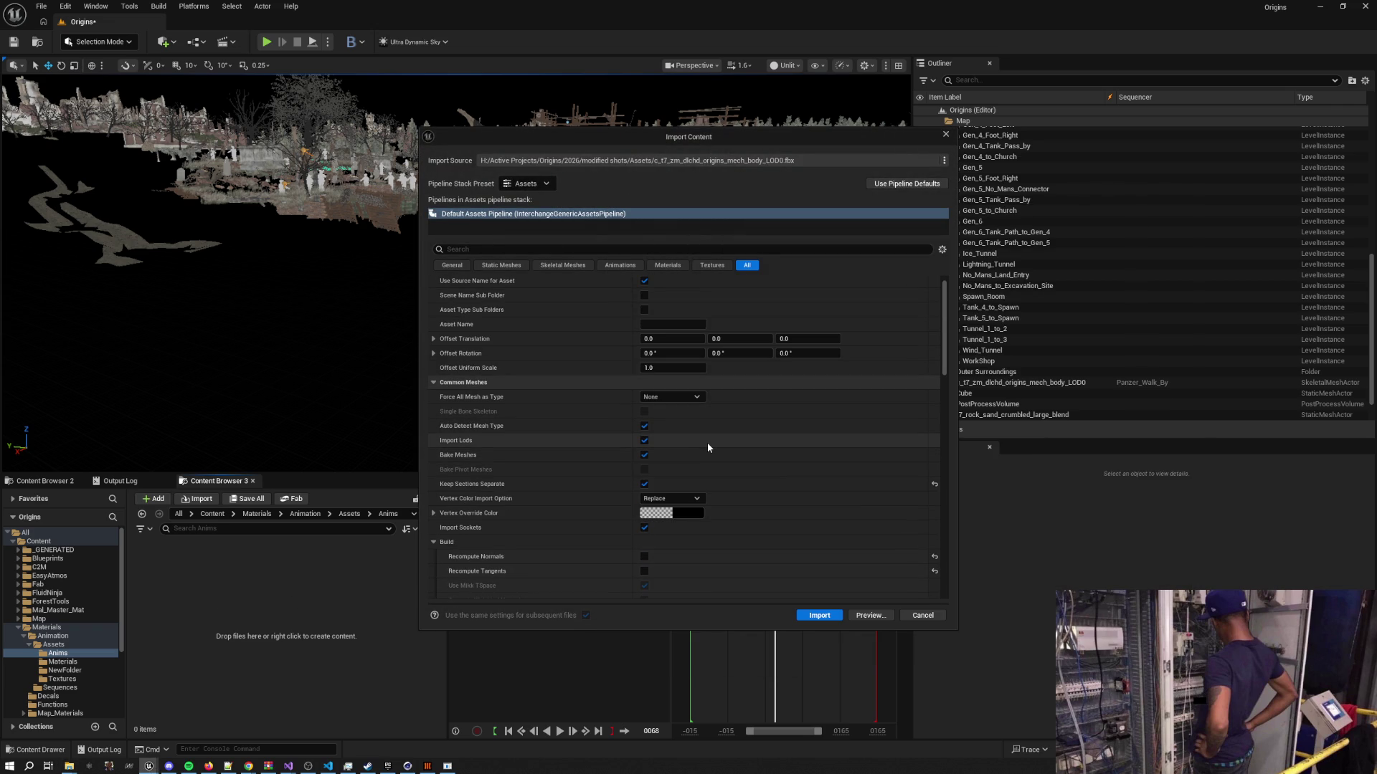
{"action": "scroll", "coordinate": [708, 445], "scroll_direction": "down", "scroll_amount": 5}
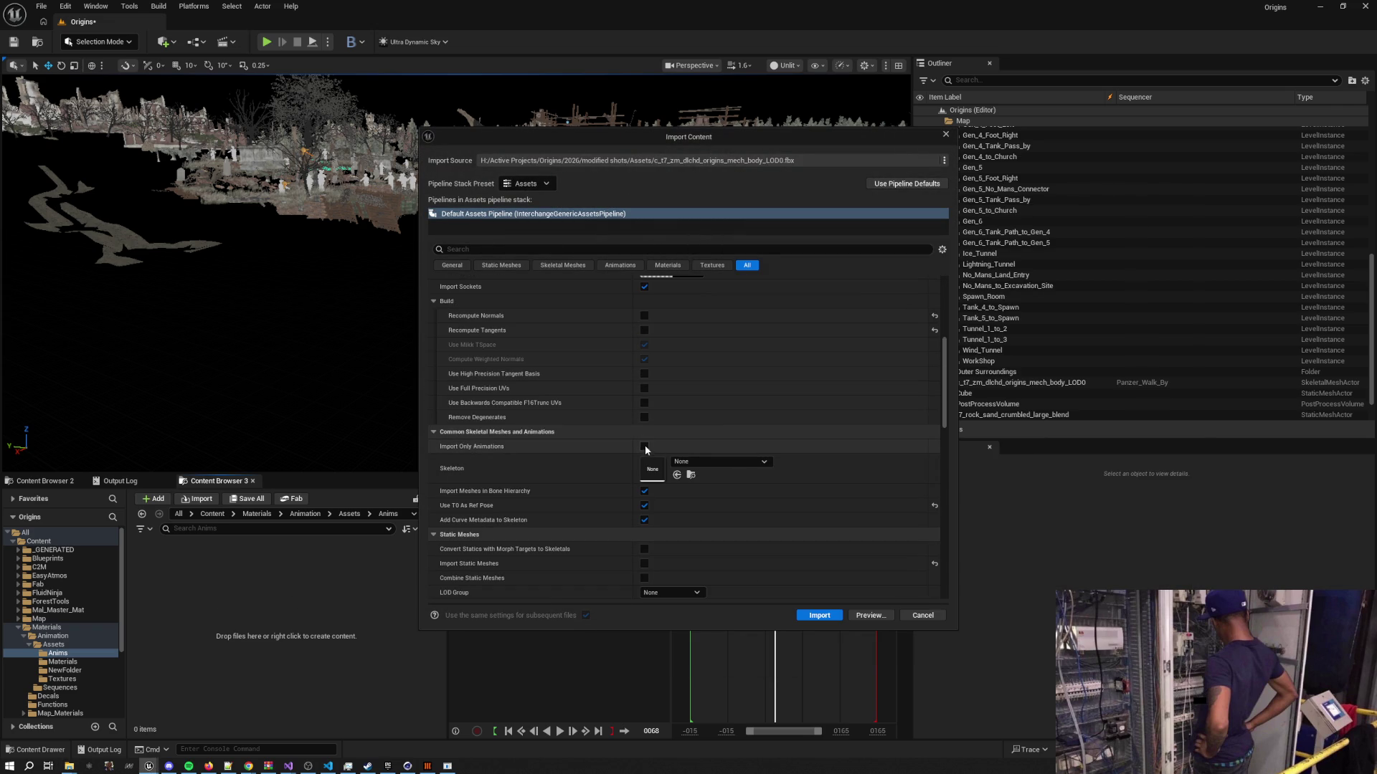
{"action": "left_click", "coordinate": [703, 462]}
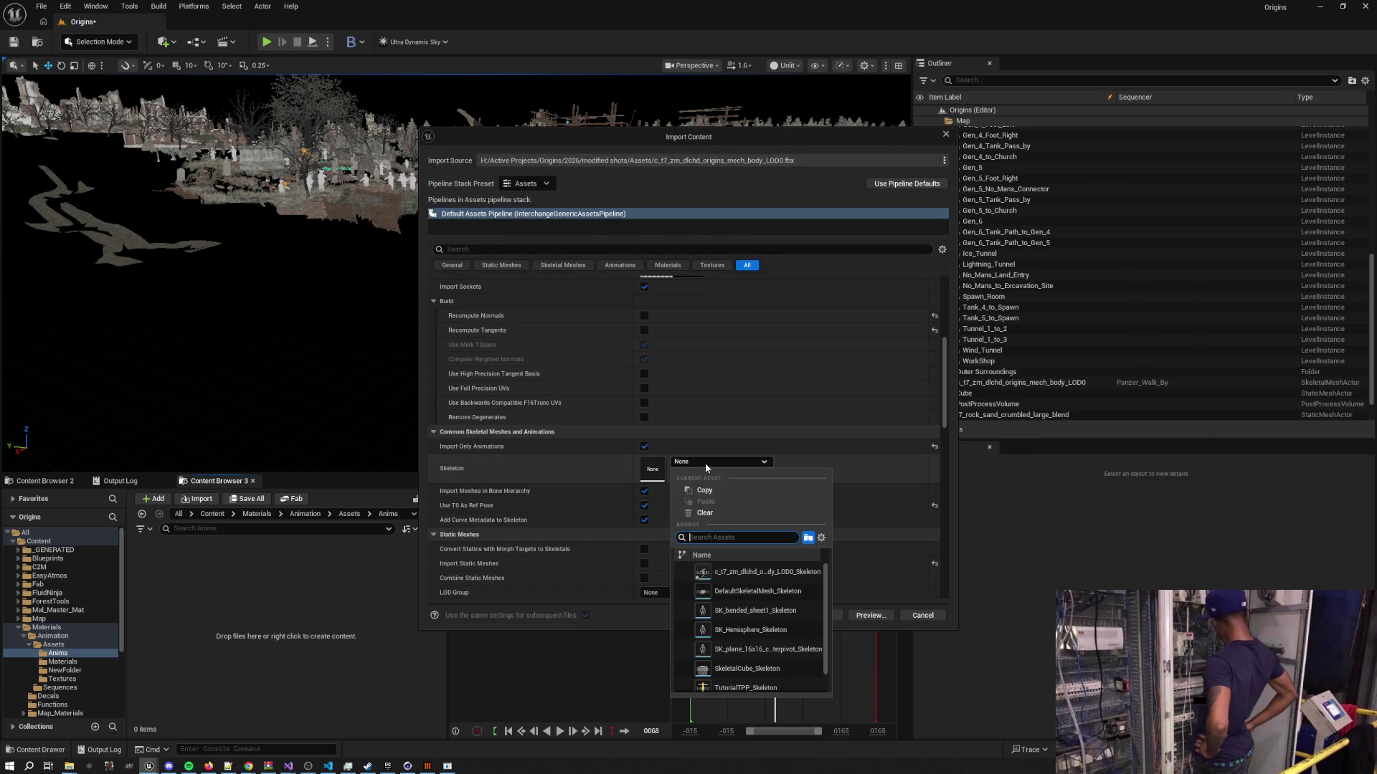
{"action": "left_click", "coordinate": [764, 571]}
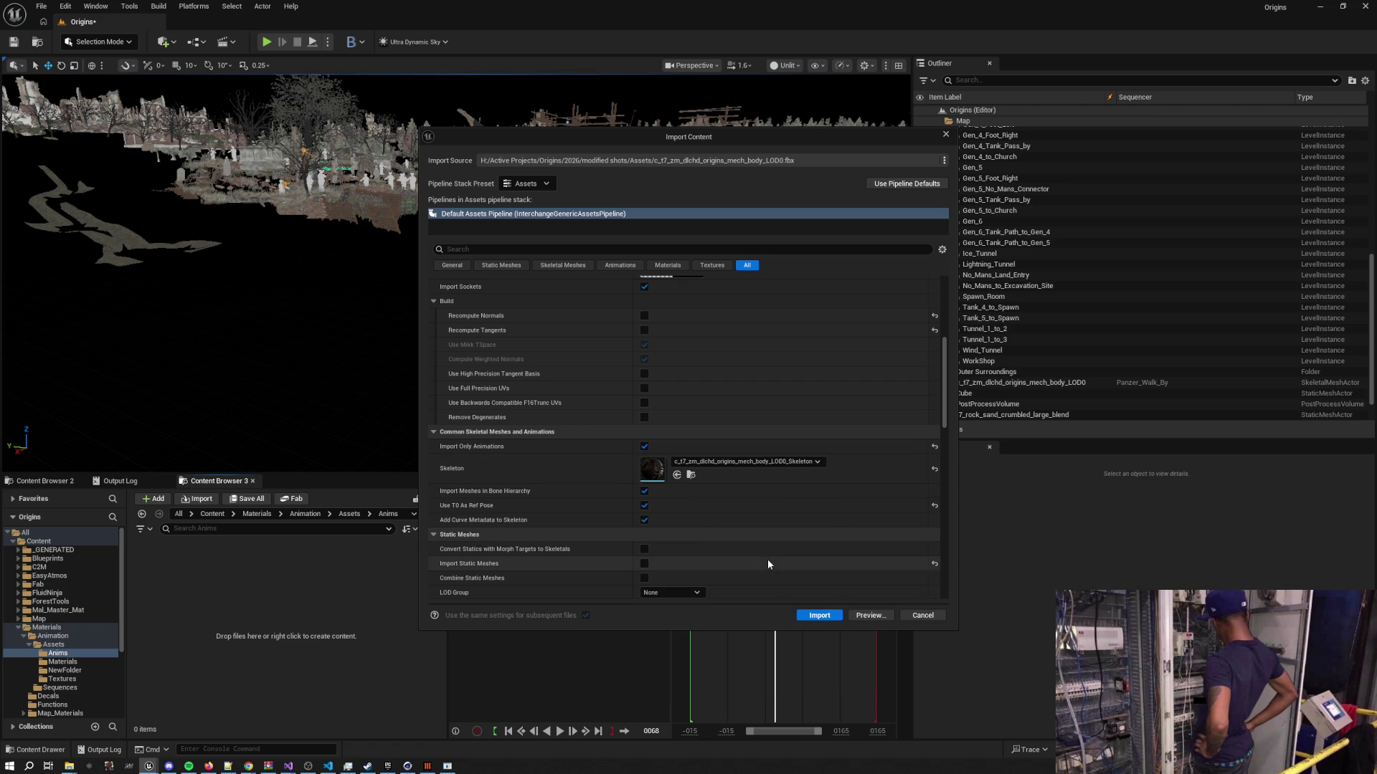
{"action": "left_click", "coordinate": [819, 615]}
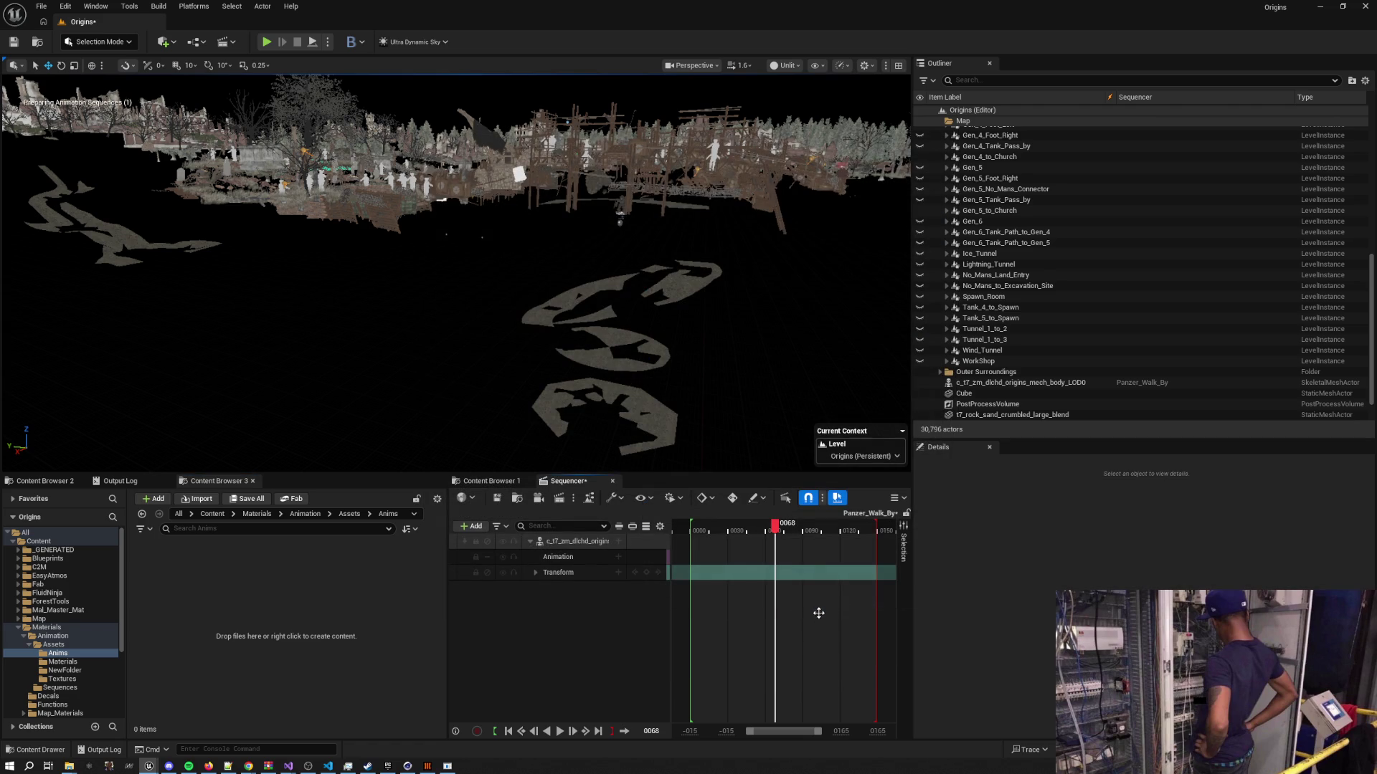
{"action": "left_click", "coordinate": [506, 731]}
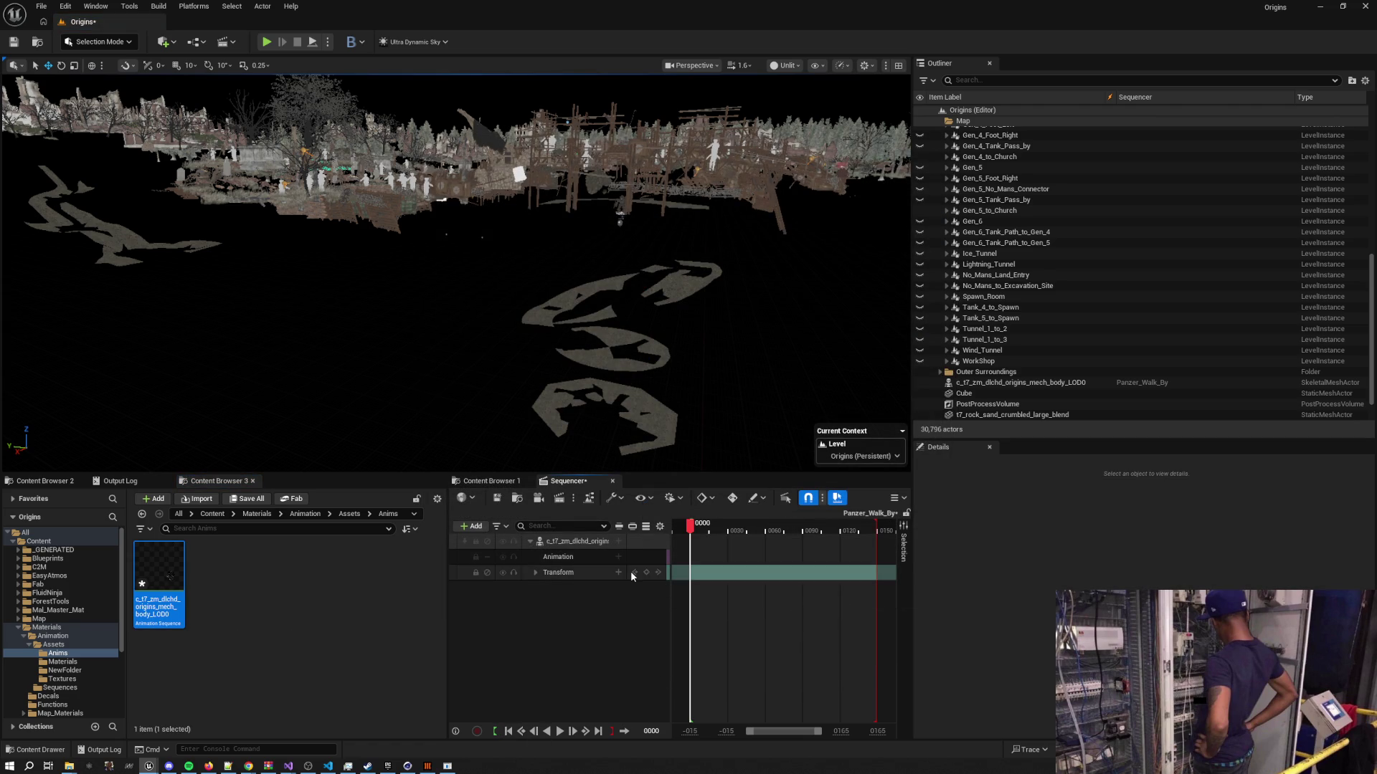
Add the mech_body_LOD0 clip to the Animation track and extend the playback range to fit it
{"action": "left_click", "coordinate": [618, 557]}
{"action": "left_click", "coordinate": [717, 431]}
{"action": "left_click_drag", "start_coordinate": [690, 527], "coordinate": [802, 527]}
{"action": "left_click_drag", "start_coordinate": [841, 730], "coordinate": [989, 730]}
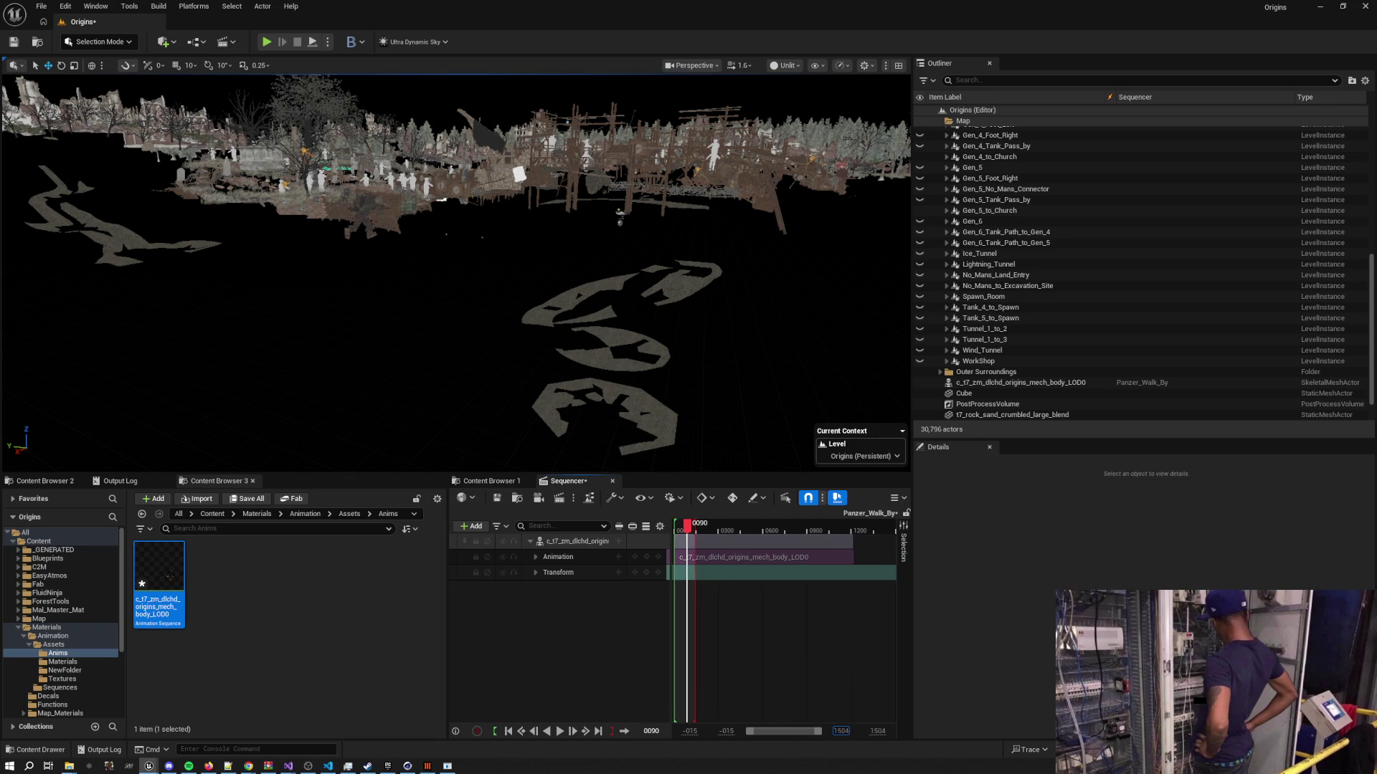
{"action": "left_click_drag", "start_coordinate": [695, 529], "coordinate": [854, 531]}
Fly the viewport down into the trench toward the mech, previewing at frame 0585
{"action": "key", "text": "w"}
{"action": "scroll", "coordinate": [456, 272], "scroll_direction": "up", "scroll_amount": 2}
{"action": "left_click_drag", "start_coordinate": [709, 530], "coordinate": [757, 538]}
{"action": "key", "text": "w"}
{"action": "scroll", "coordinate": [456, 273], "scroll_direction": "down", "scroll_amount": 2}
{"action": "key", "text": "w"}
{"action": "scroll", "coordinate": [359, 337], "scroll_direction": "down", "scroll_amount": 1}
{"action": "left_click_drag", "start_coordinate": [757, 527], "coordinate": [745, 537]}
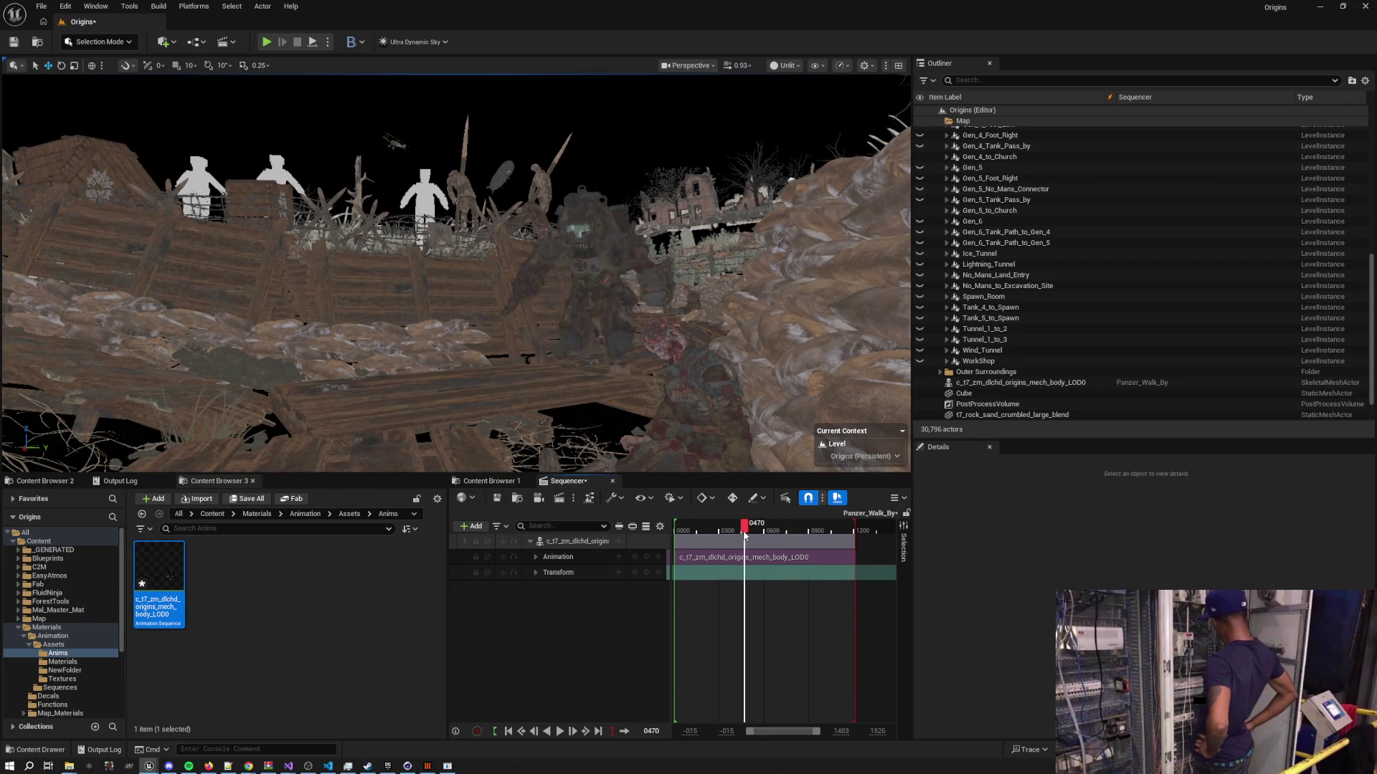
{"action": "key", "text": "w"}
{"action": "scroll", "coordinate": [592, 358], "scroll_direction": "down", "scroll_amount": 2}
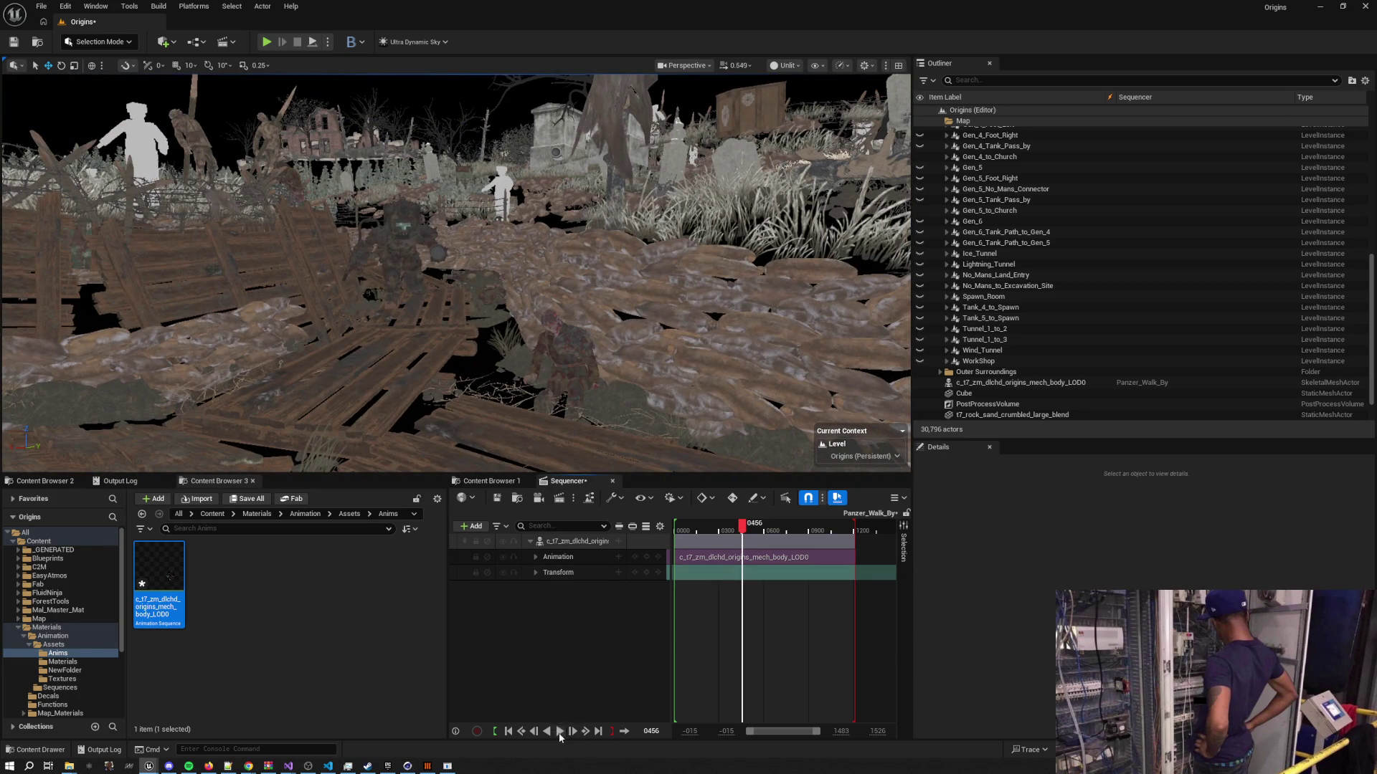
{"action": "left_click", "coordinate": [560, 737]}
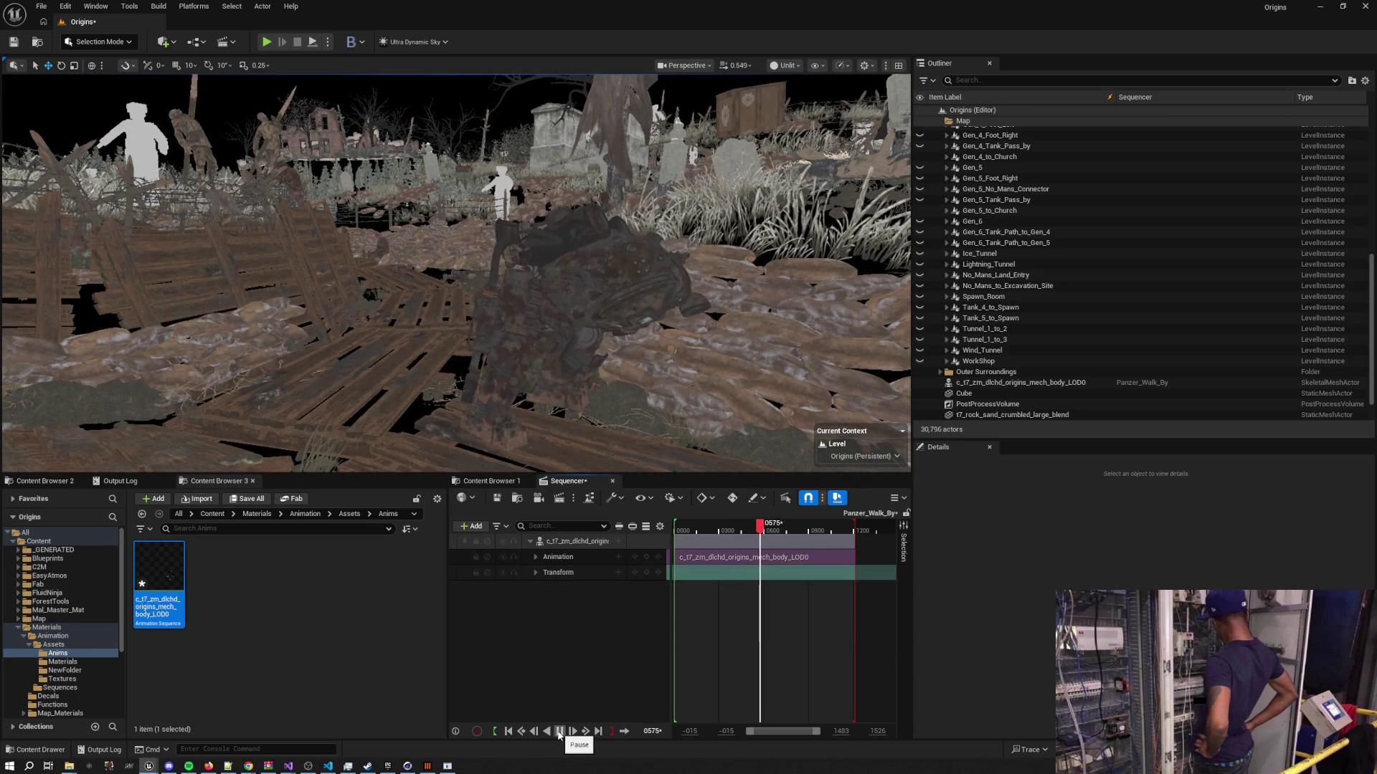
{"action": "left_click", "coordinate": [560, 736]}
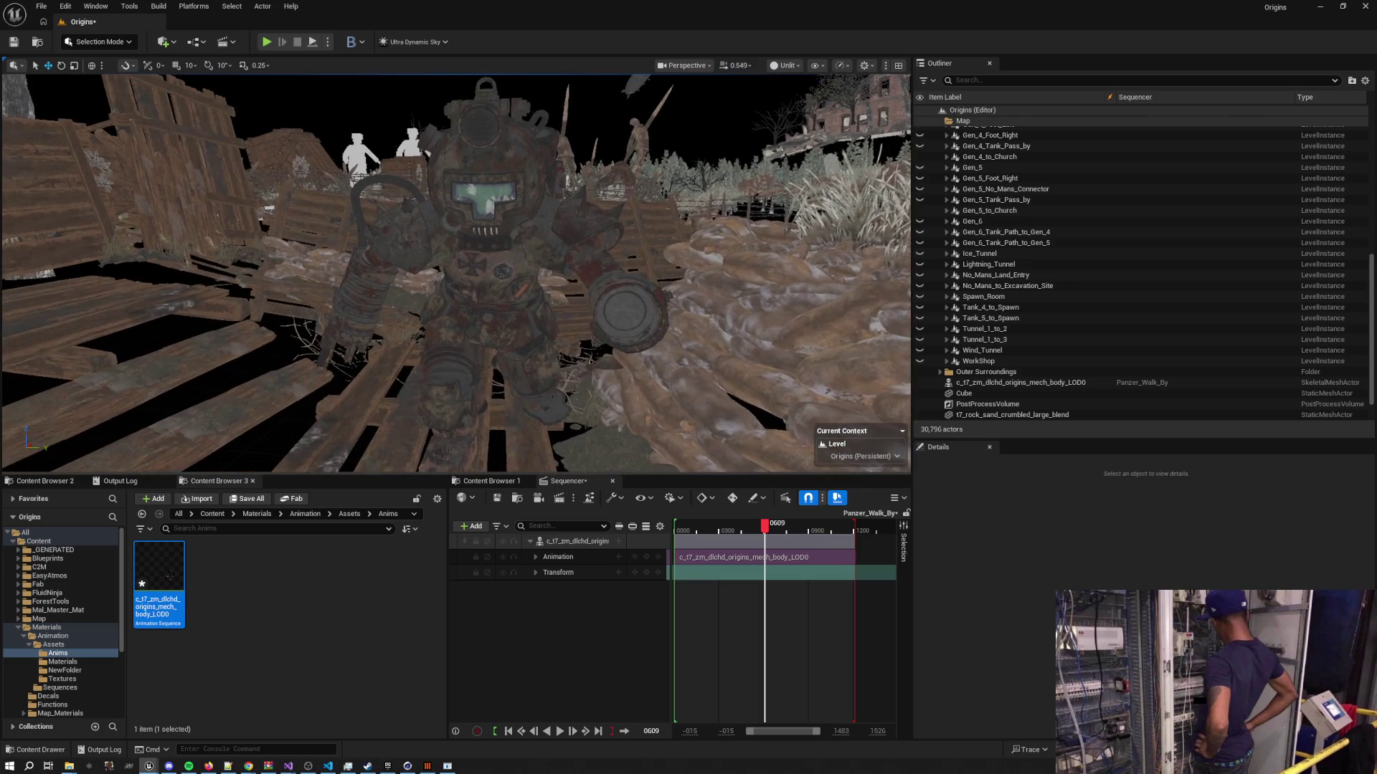
{"action": "key", "text": "d"}
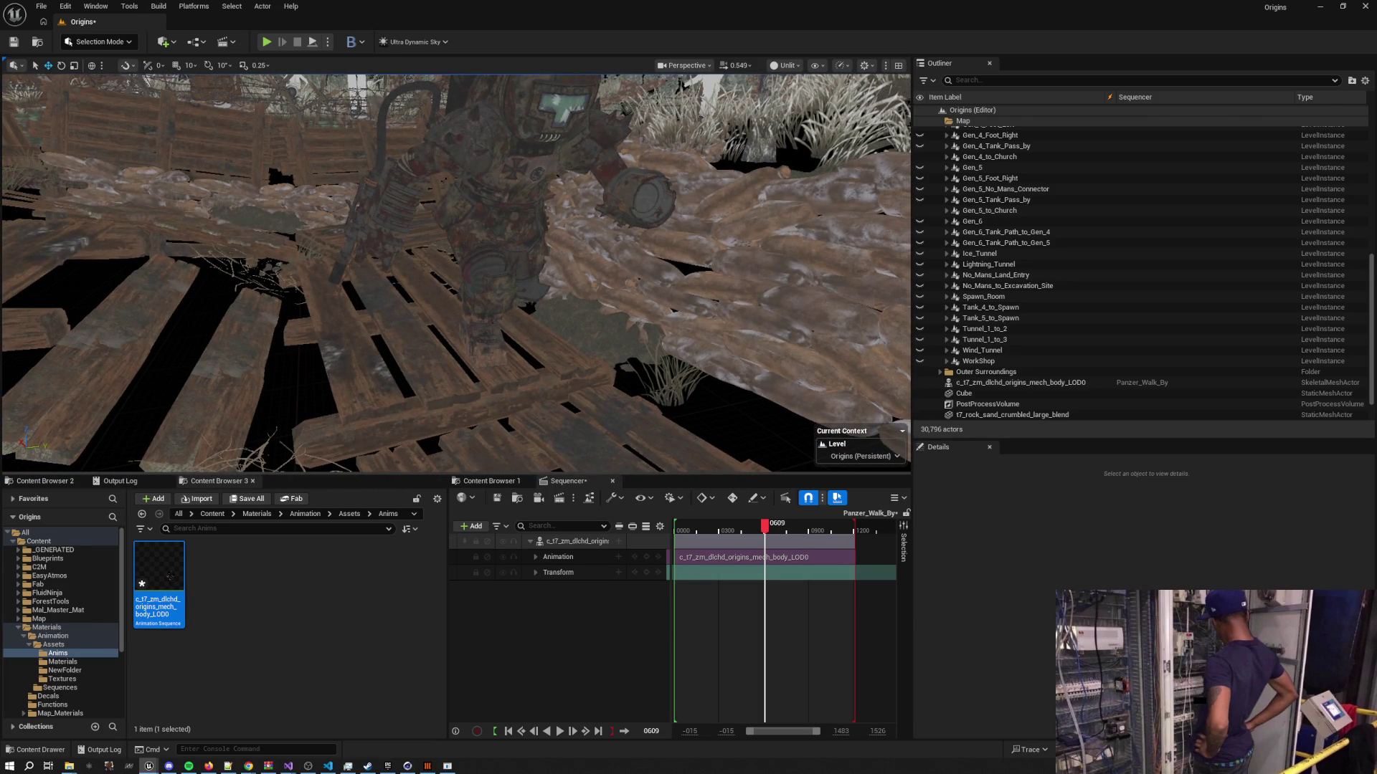
{"action": "key", "text": "d"}
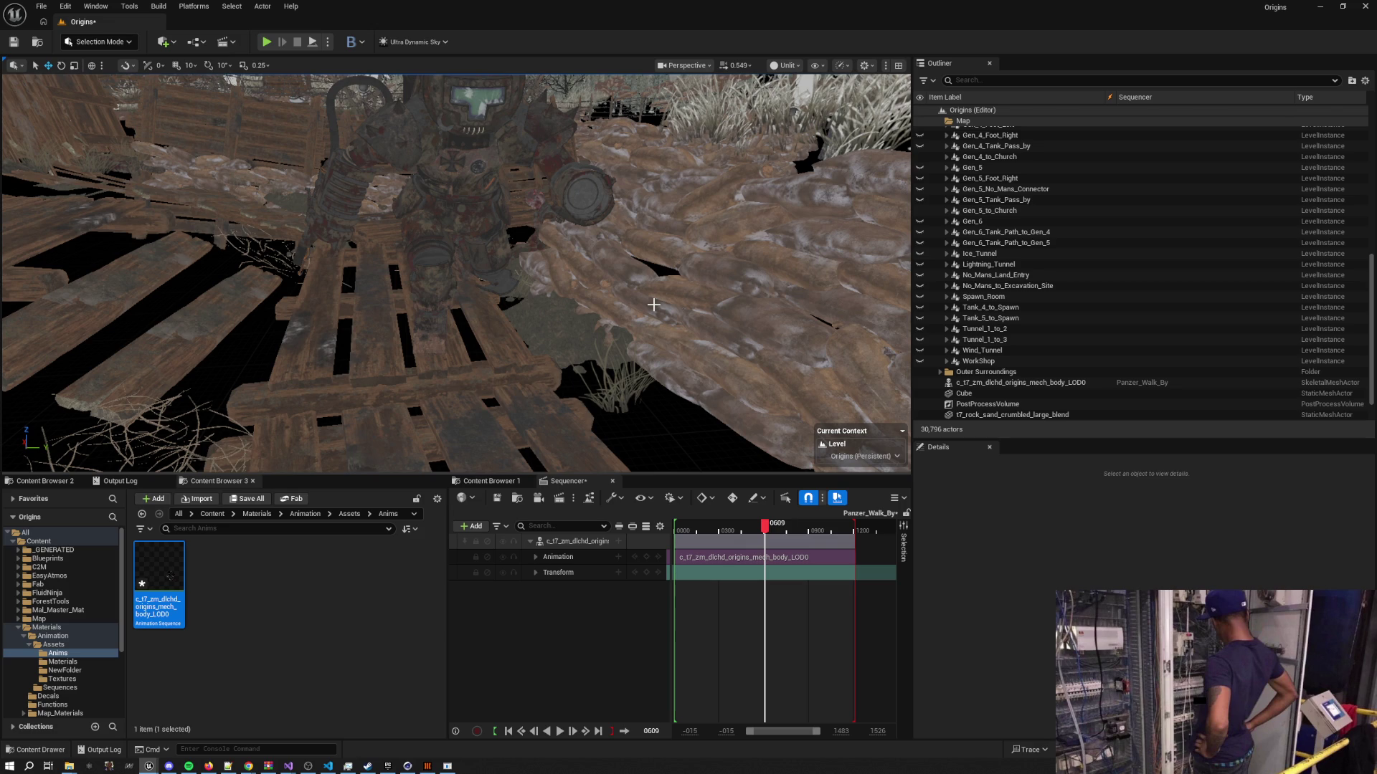
{"action": "left_click", "coordinate": [762, 526]}
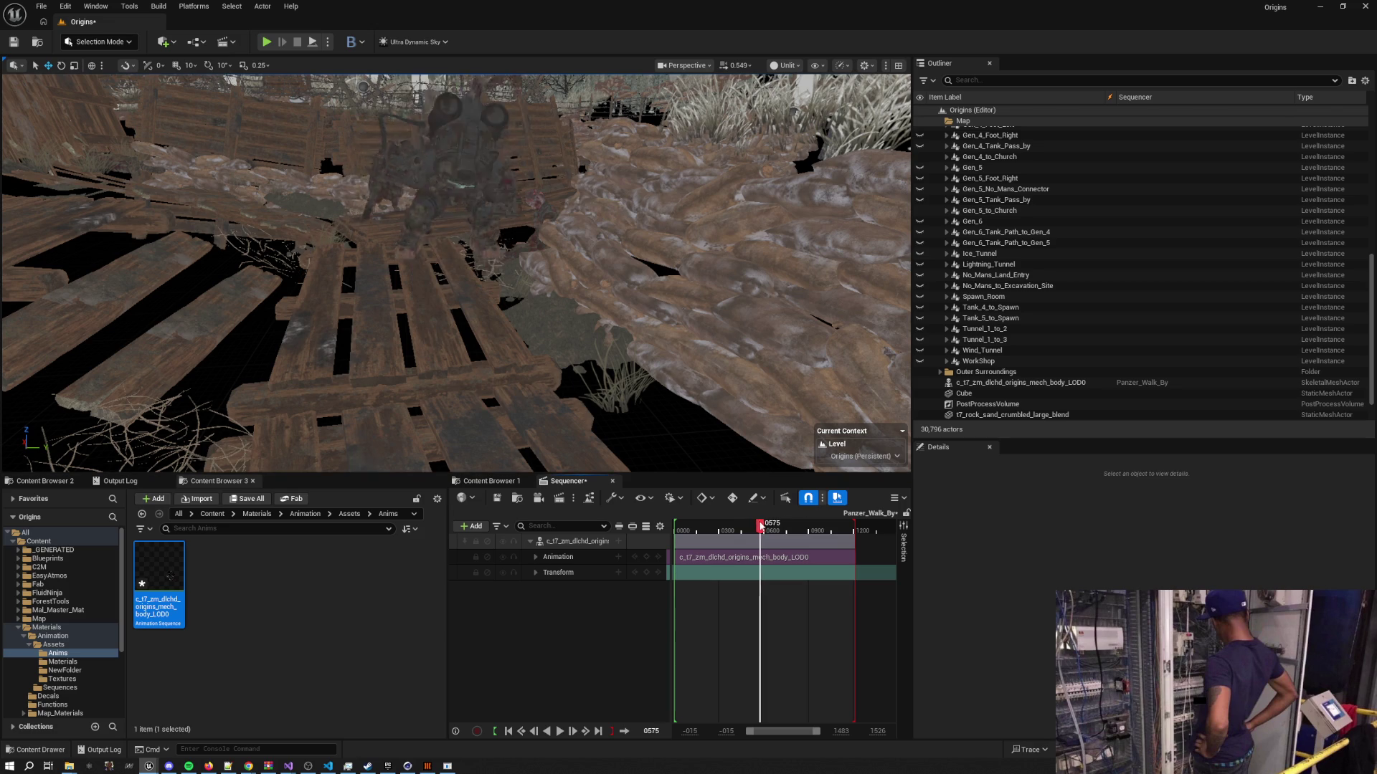
{"action": "left_click_drag", "start_coordinate": [765, 530], "coordinate": [764, 538]}
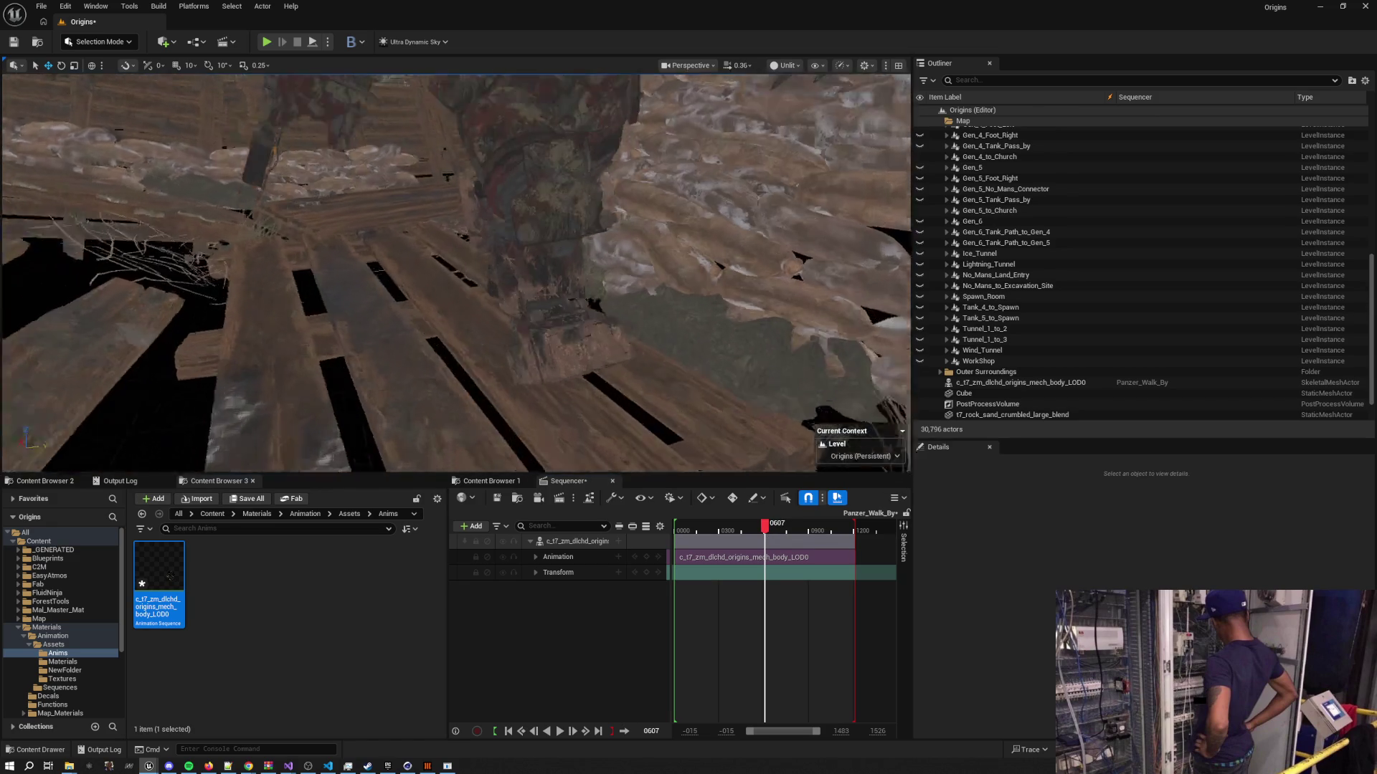
{"action": "key", "text": "s"}
{"action": "scroll", "coordinate": [456, 273], "scroll_direction": "down", "scroll_amount": 1}
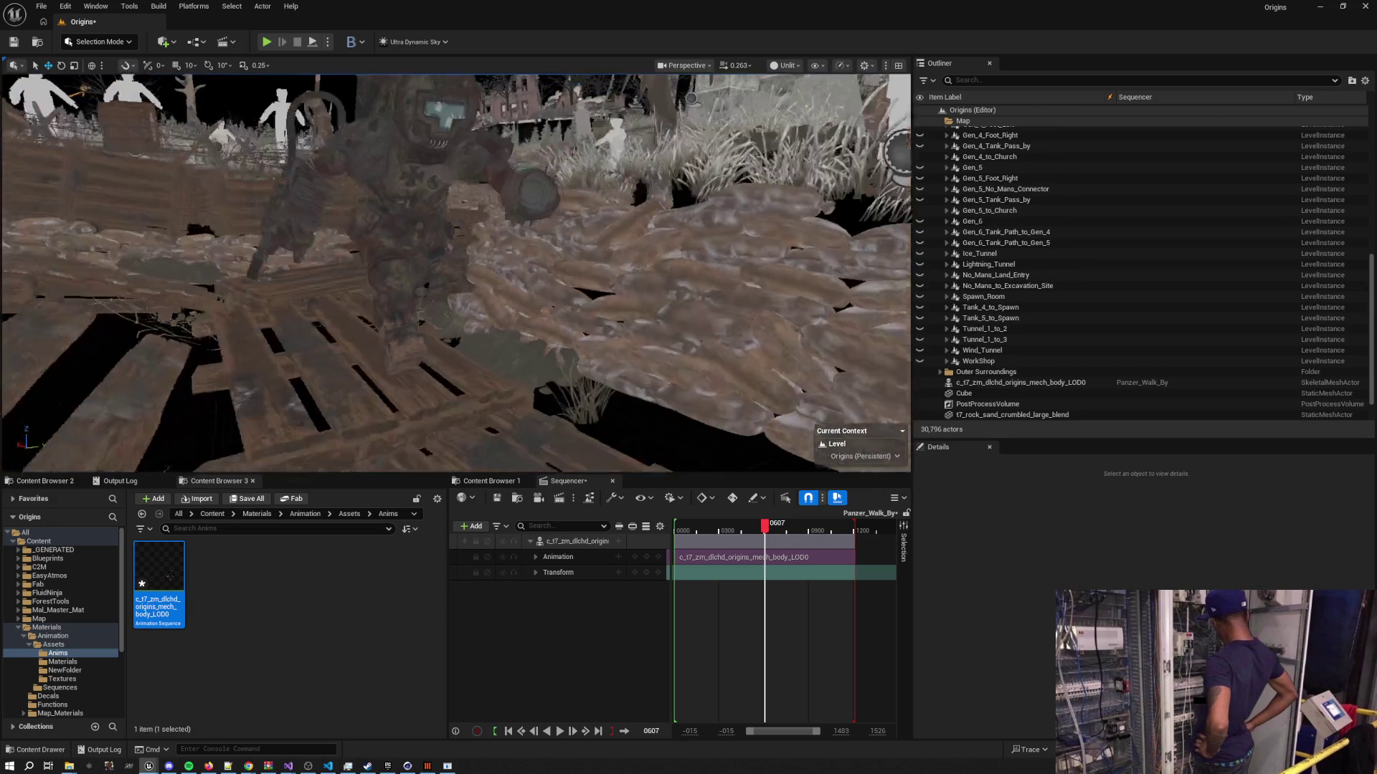
{"action": "key", "text": "w"}
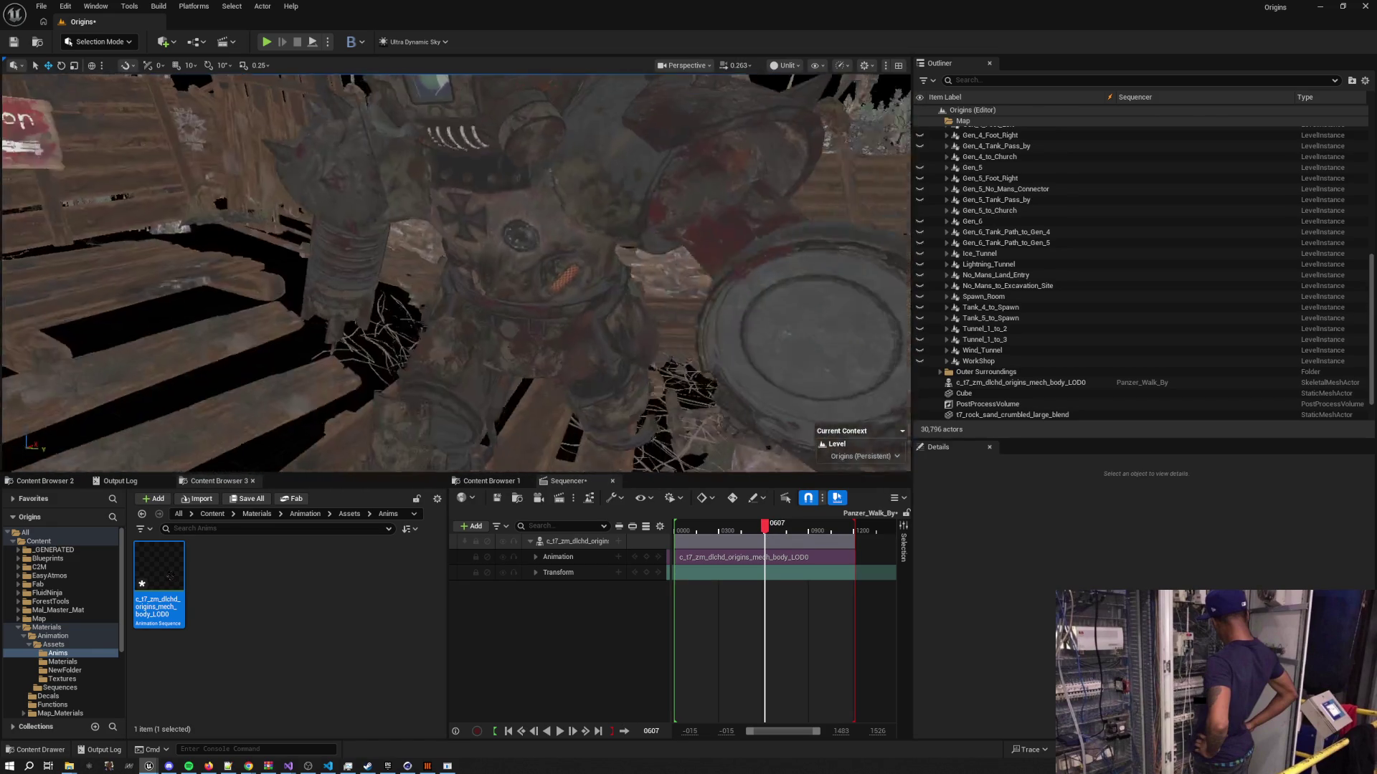
Widen the Unreal Assets panel and open the mech claw folder in Explorer
{"action": "left_click", "coordinate": [337, 514]}
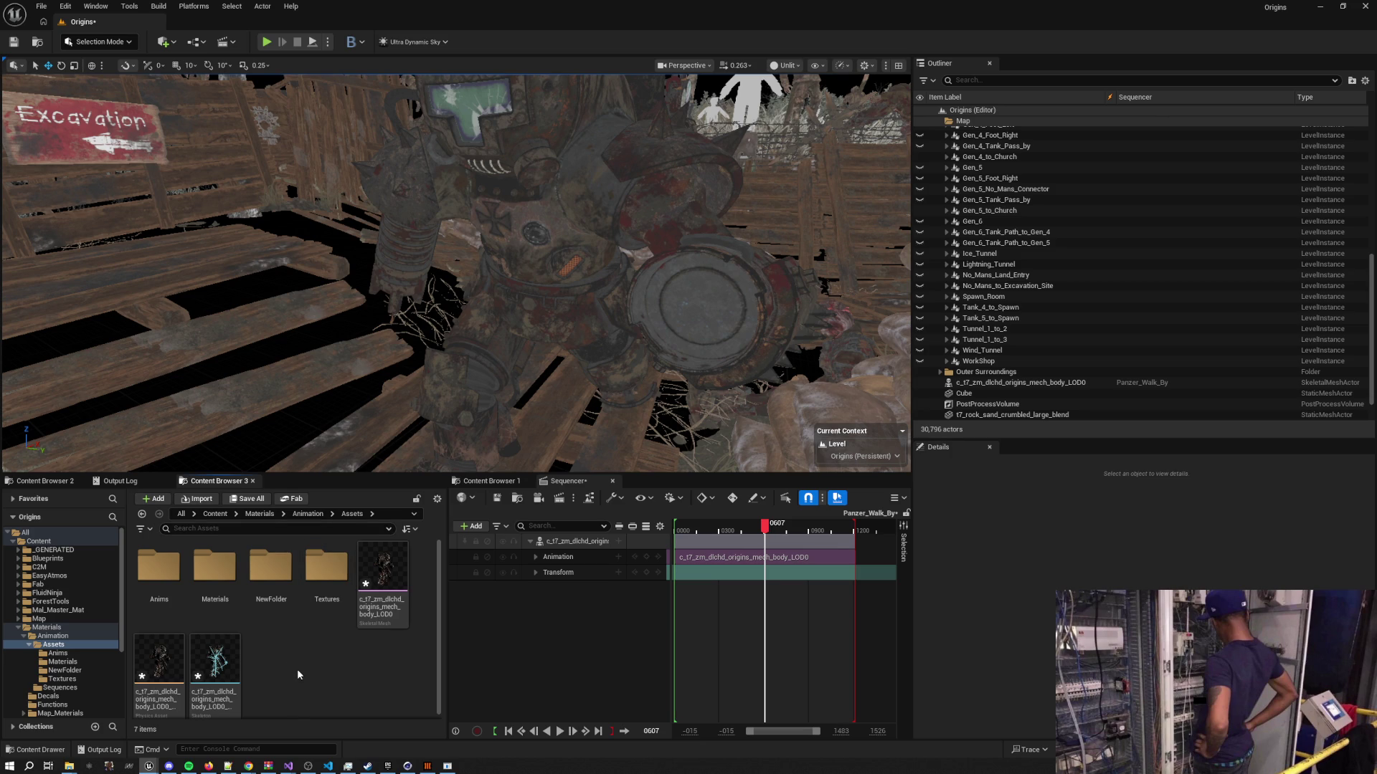
{"action": "scroll", "coordinate": [335, 646], "scroll_direction": "down", "scroll_amount": 1}
{"action": "left_click_drag", "start_coordinate": [446, 594], "coordinate": [591, 593]}
{"action": "key", "text": "alt+Tab"}
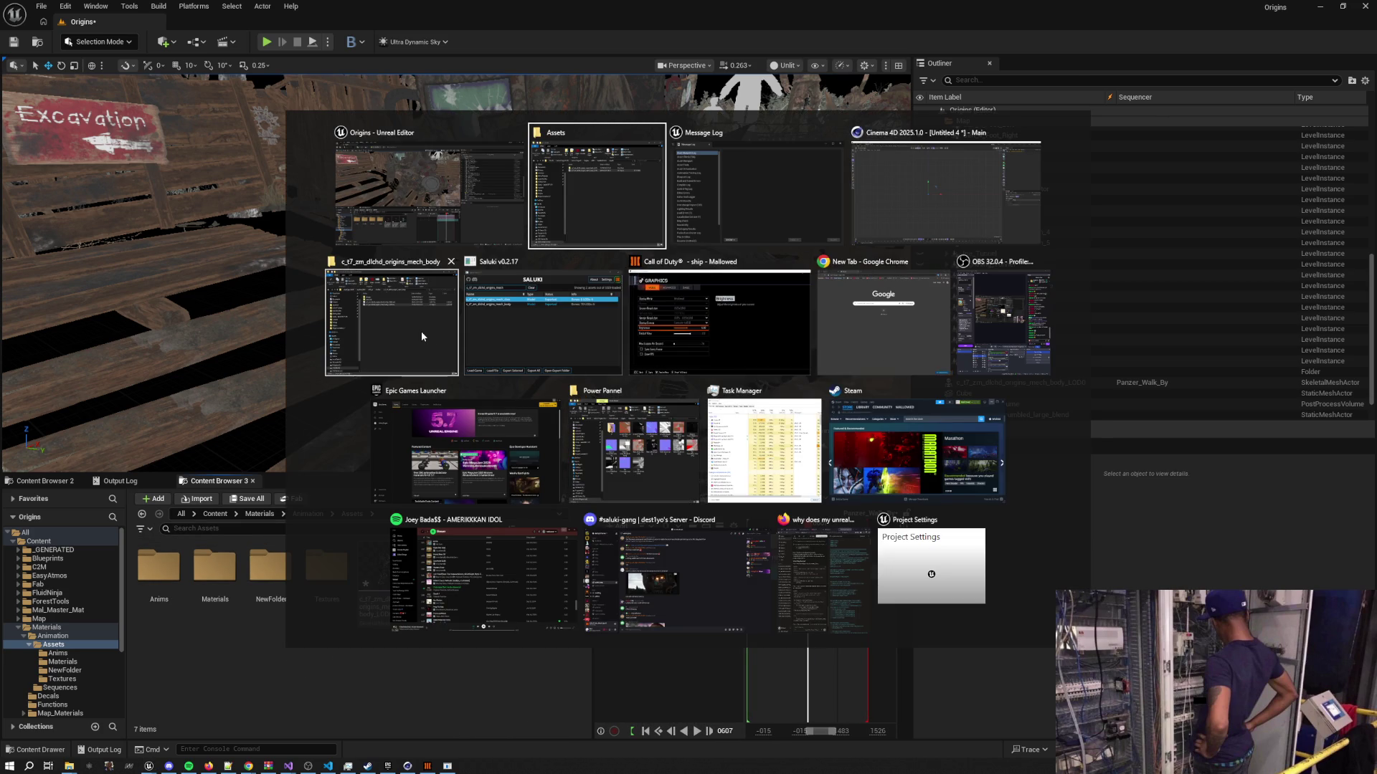
{"action": "left_click", "coordinate": [421, 336]}
{"action": "left_click", "coordinate": [540, 239]}
{"action": "double_click", "coordinate": [536, 284]}
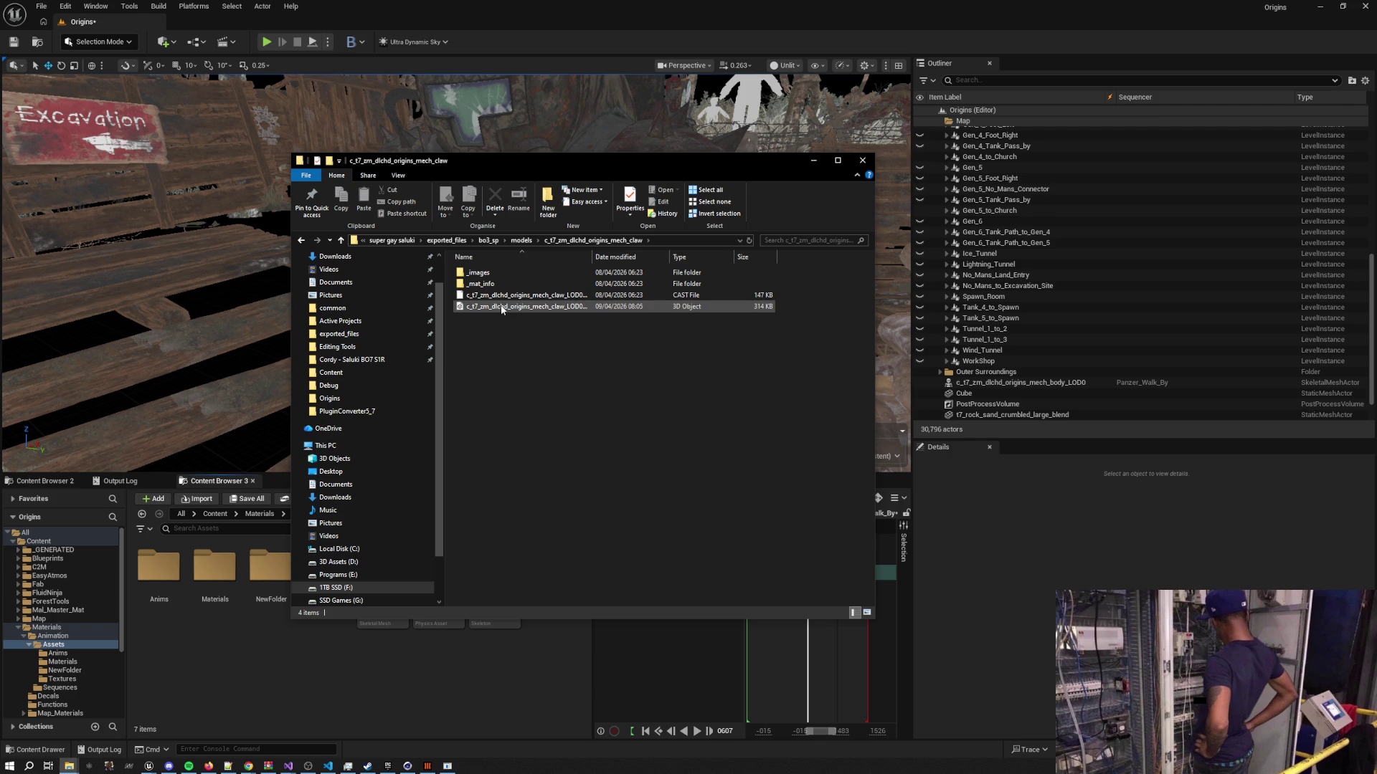
Import the mech claw FBX into Assets with the default skeleton, dismissing the failed bone merge warning
{"action": "left_click_drag", "start_coordinate": [502, 309], "coordinate": [439, 428]}
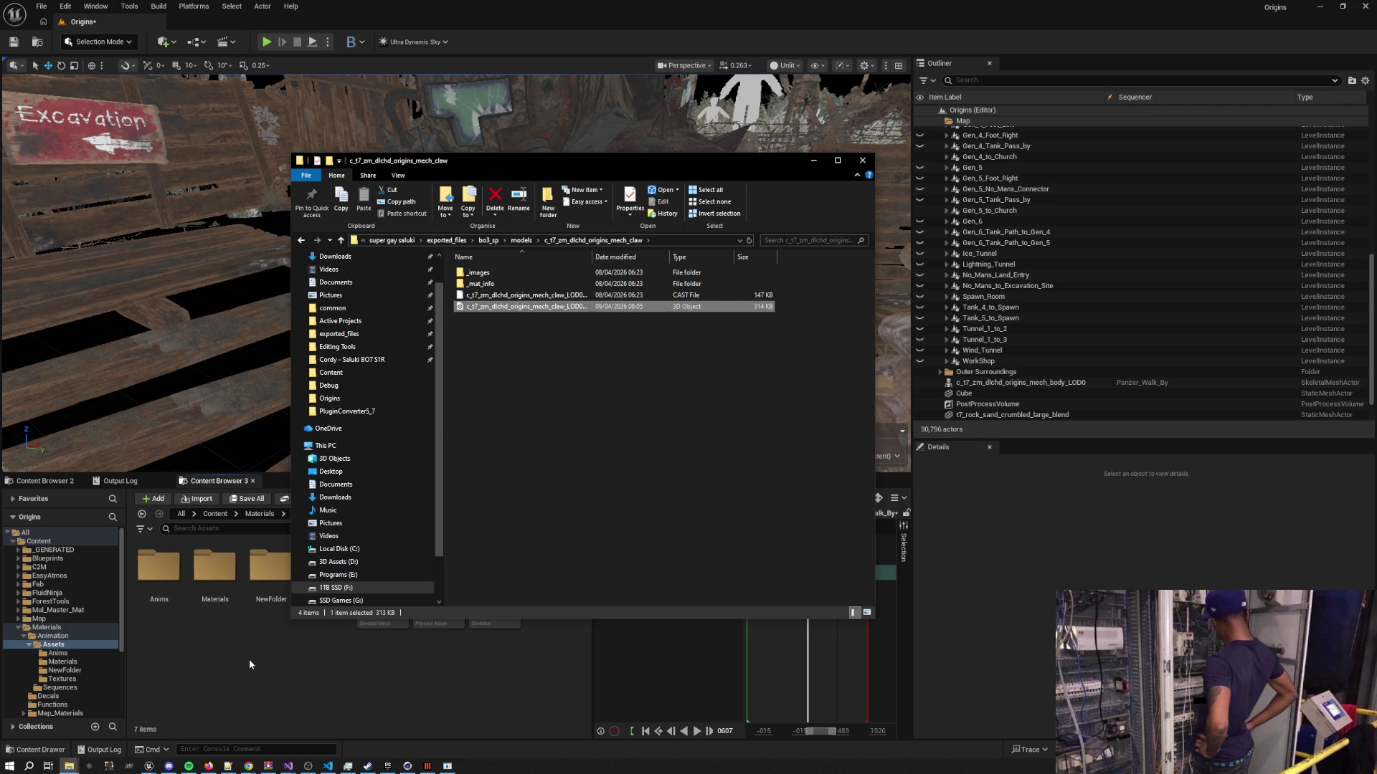
{"action": "left_click_drag", "start_coordinate": [248, 660], "coordinate": [248, 660]}
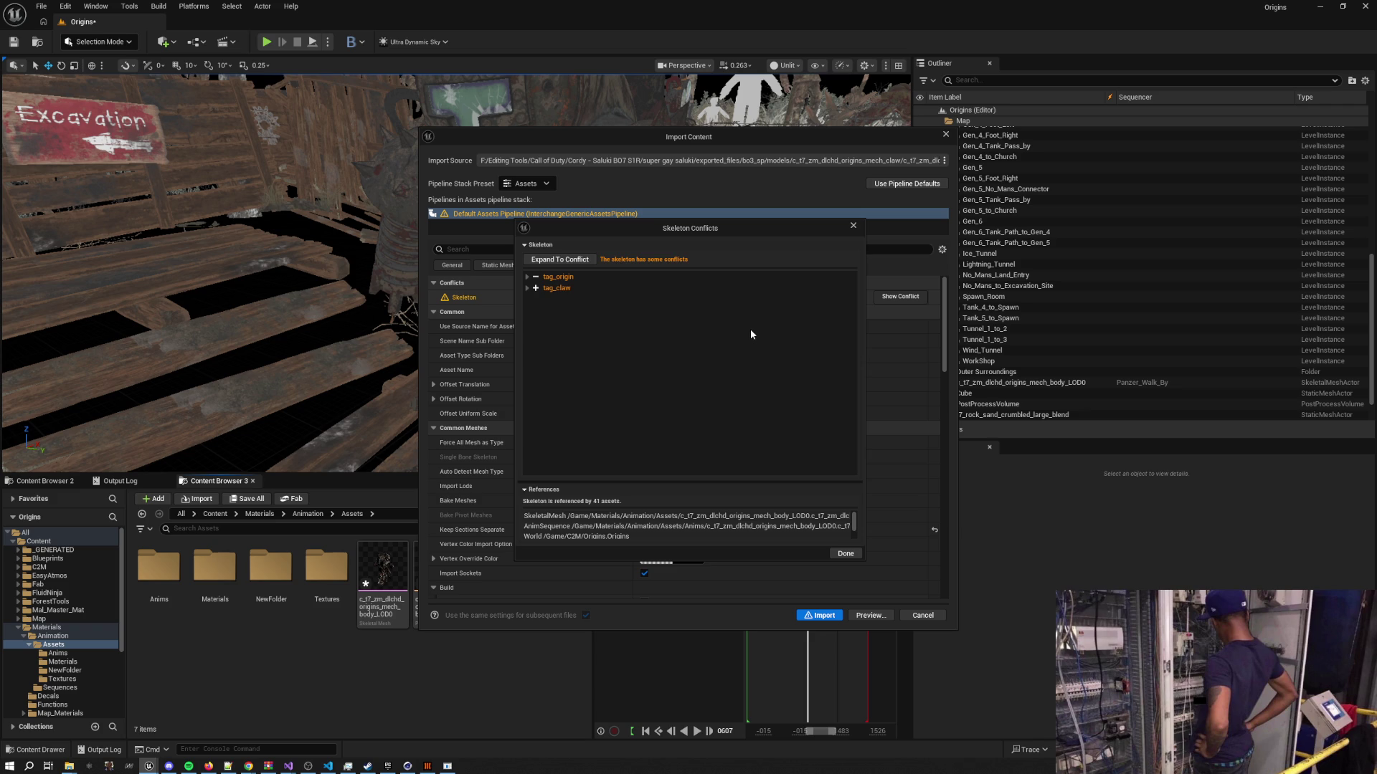
{"action": "left_click", "coordinate": [853, 227]}
{"action": "scroll", "coordinate": [717, 485], "scroll_direction": "down", "scroll_amount": 10}
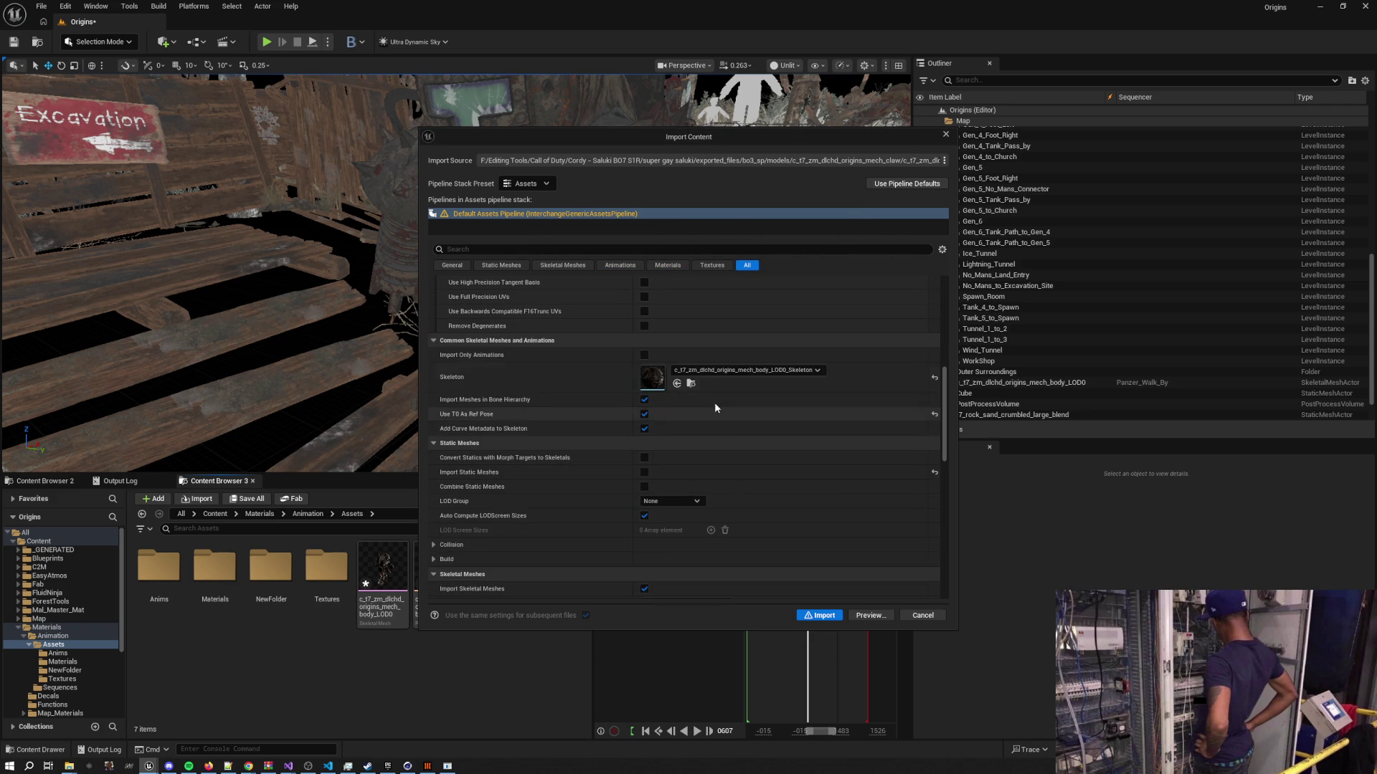
{"action": "left_click", "coordinate": [717, 370]}
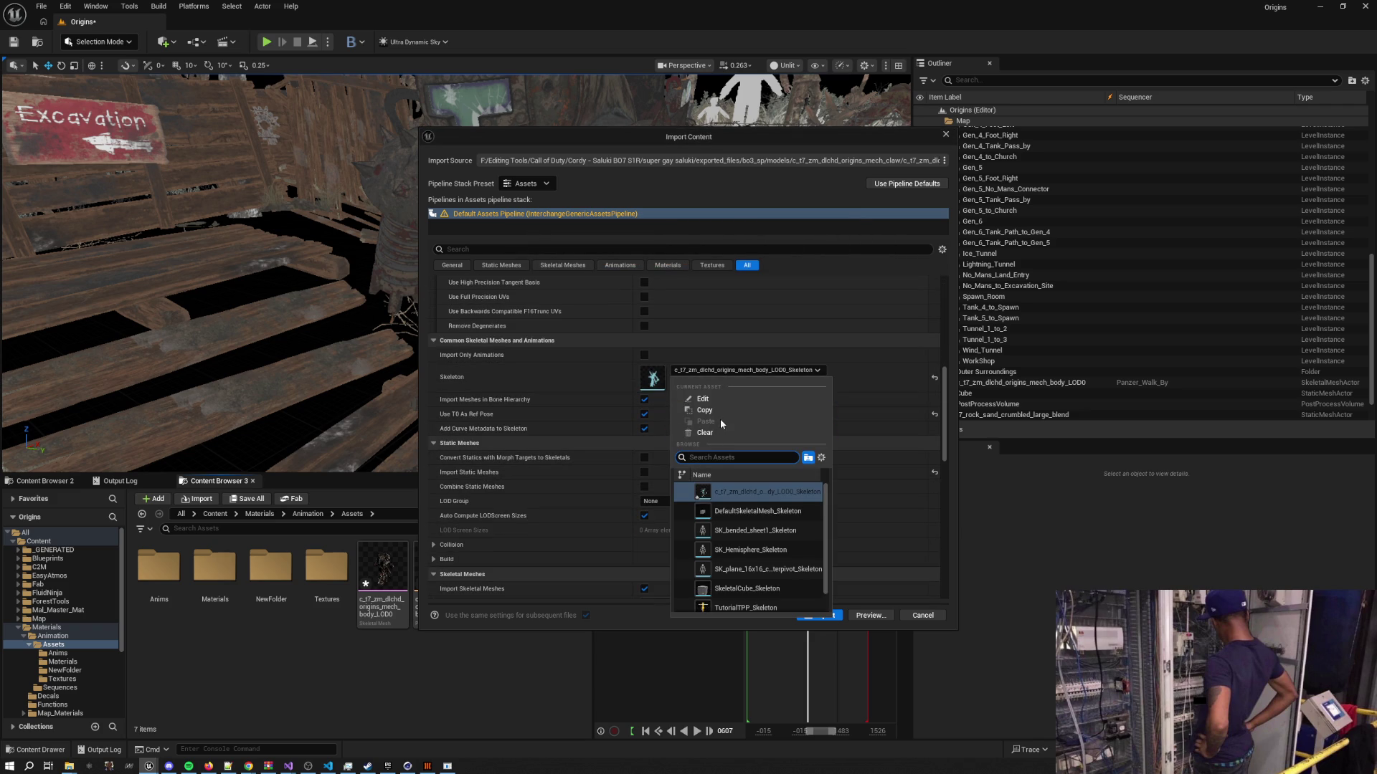
{"action": "left_click", "coordinate": [894, 505]}
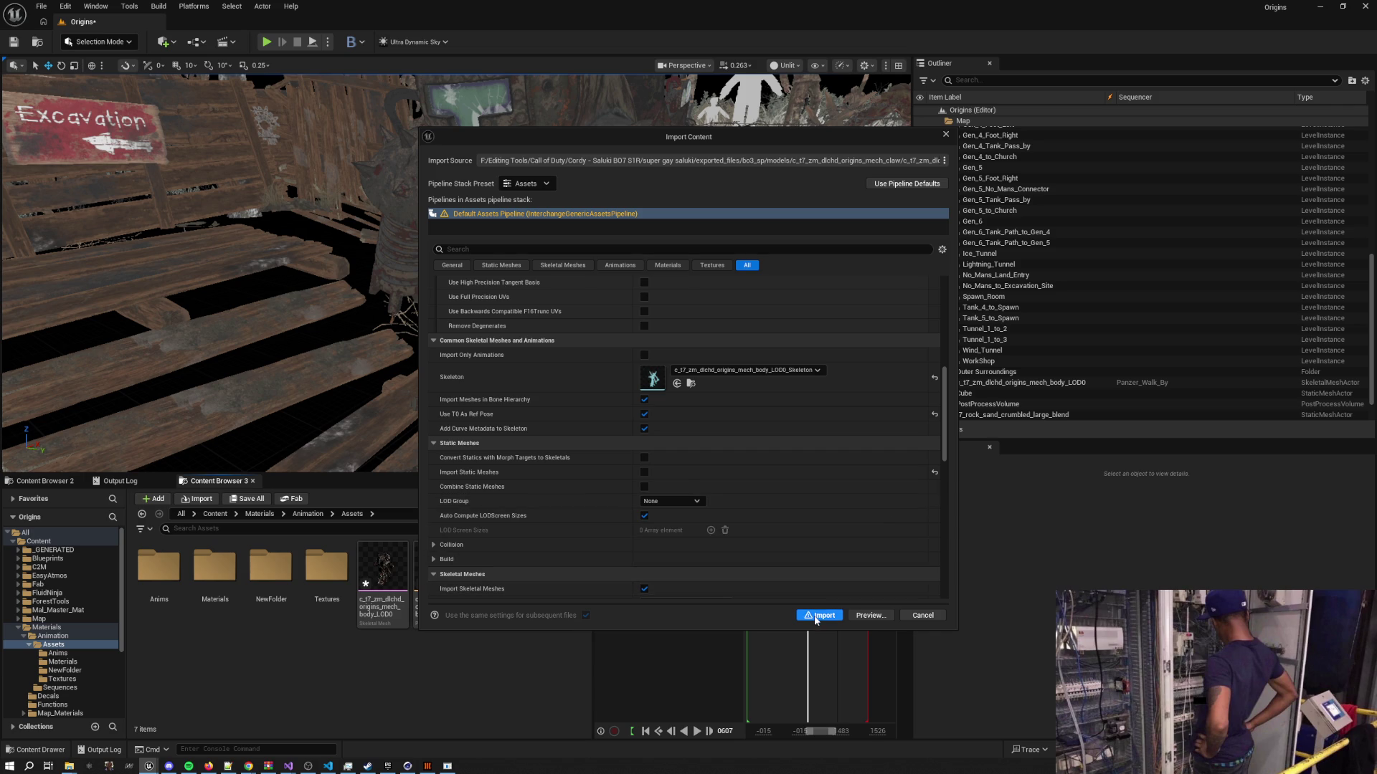
{"action": "left_click", "coordinate": [817, 615]}
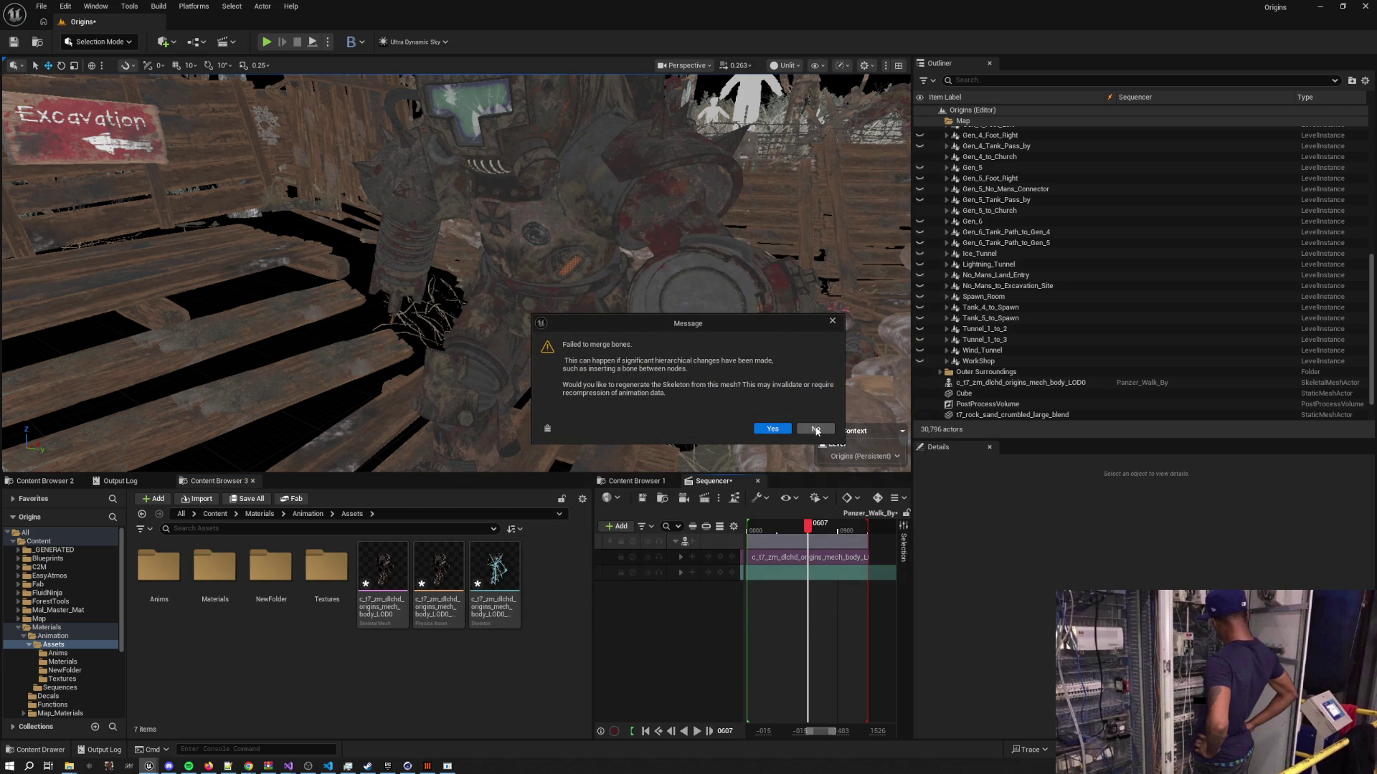
{"action": "left_click", "coordinate": [816, 429]}
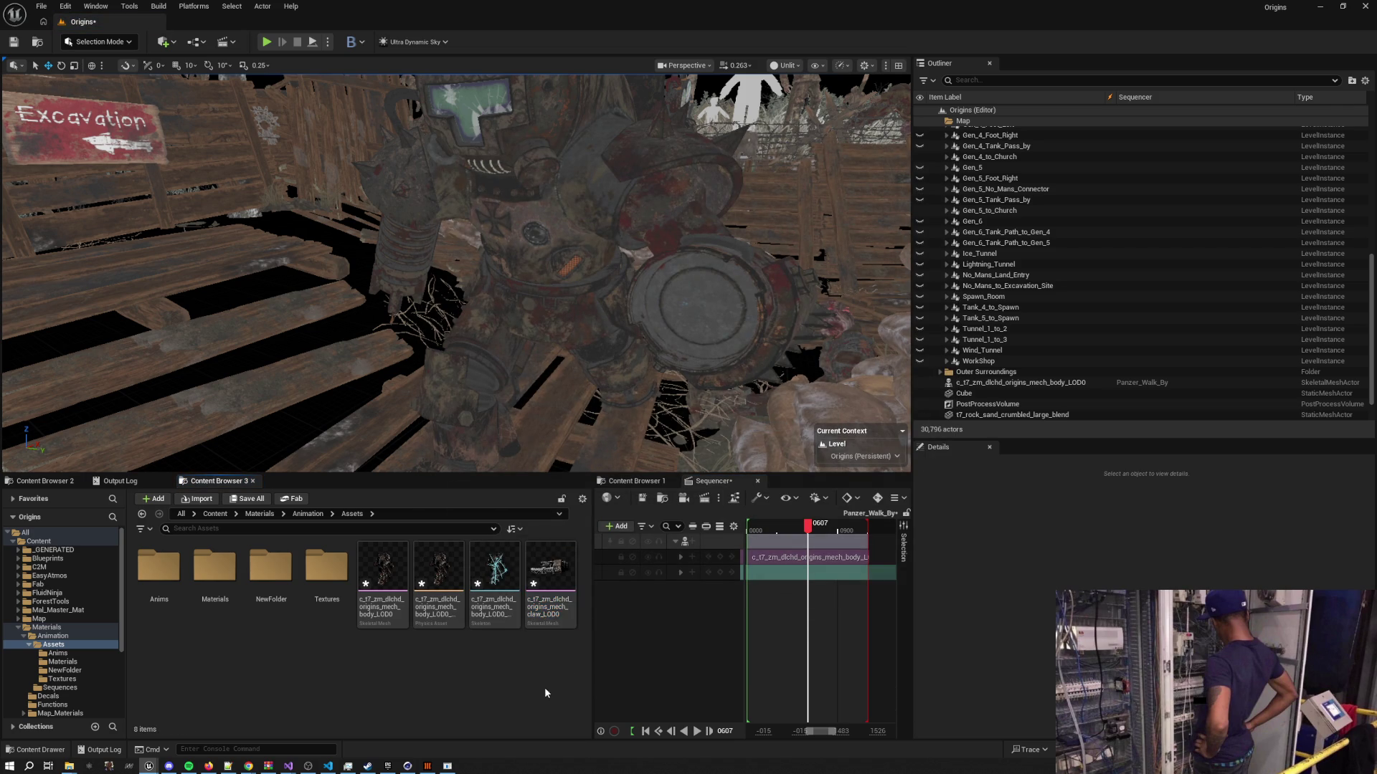
{"action": "right_click", "coordinate": [553, 581]}
Re-import the claw FBX with the Skeleton field cleared so it gets its own skeleton
{"action": "left_click", "coordinate": [617, 570]}
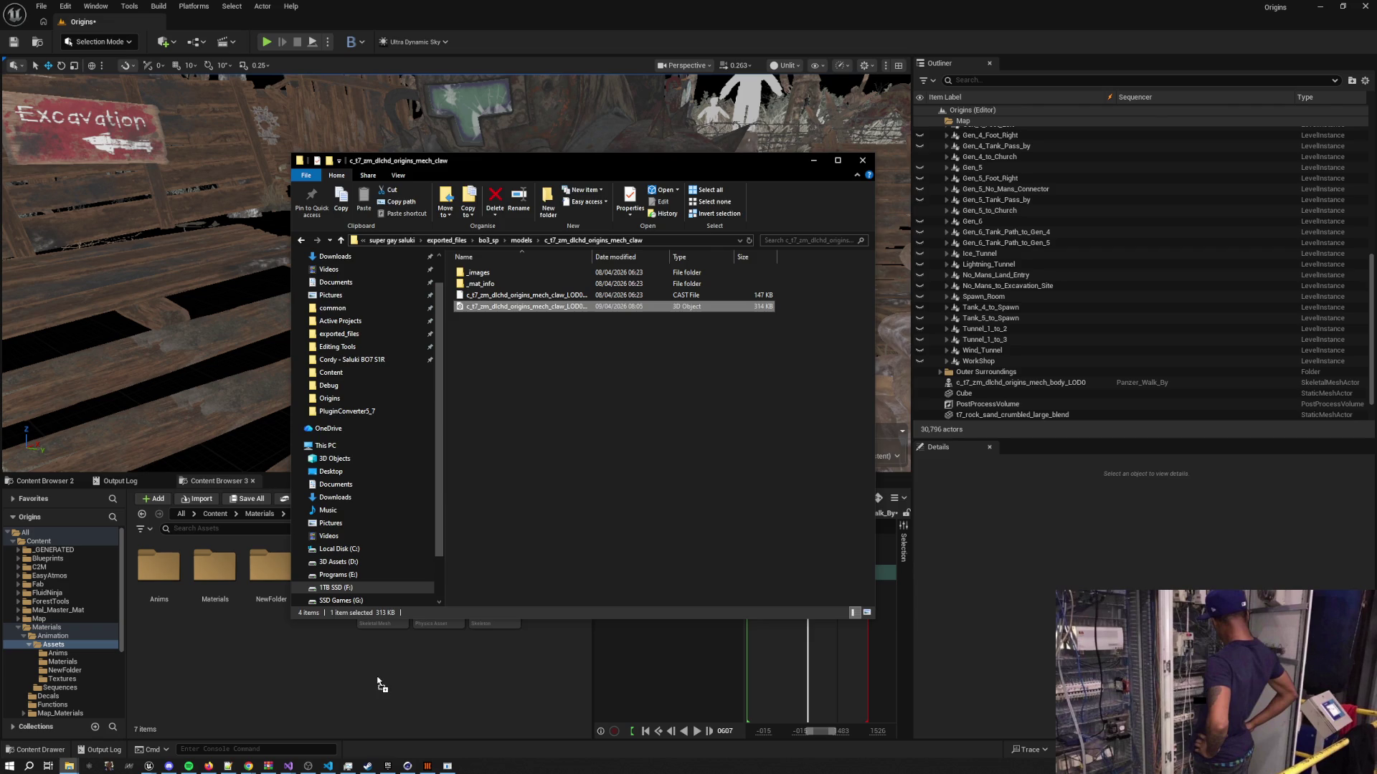
{"action": "left_click_drag", "start_coordinate": [380, 685], "coordinate": [373, 684]}
{"action": "scroll", "coordinate": [645, 466], "scroll_direction": "down", "scroll_amount": 5}
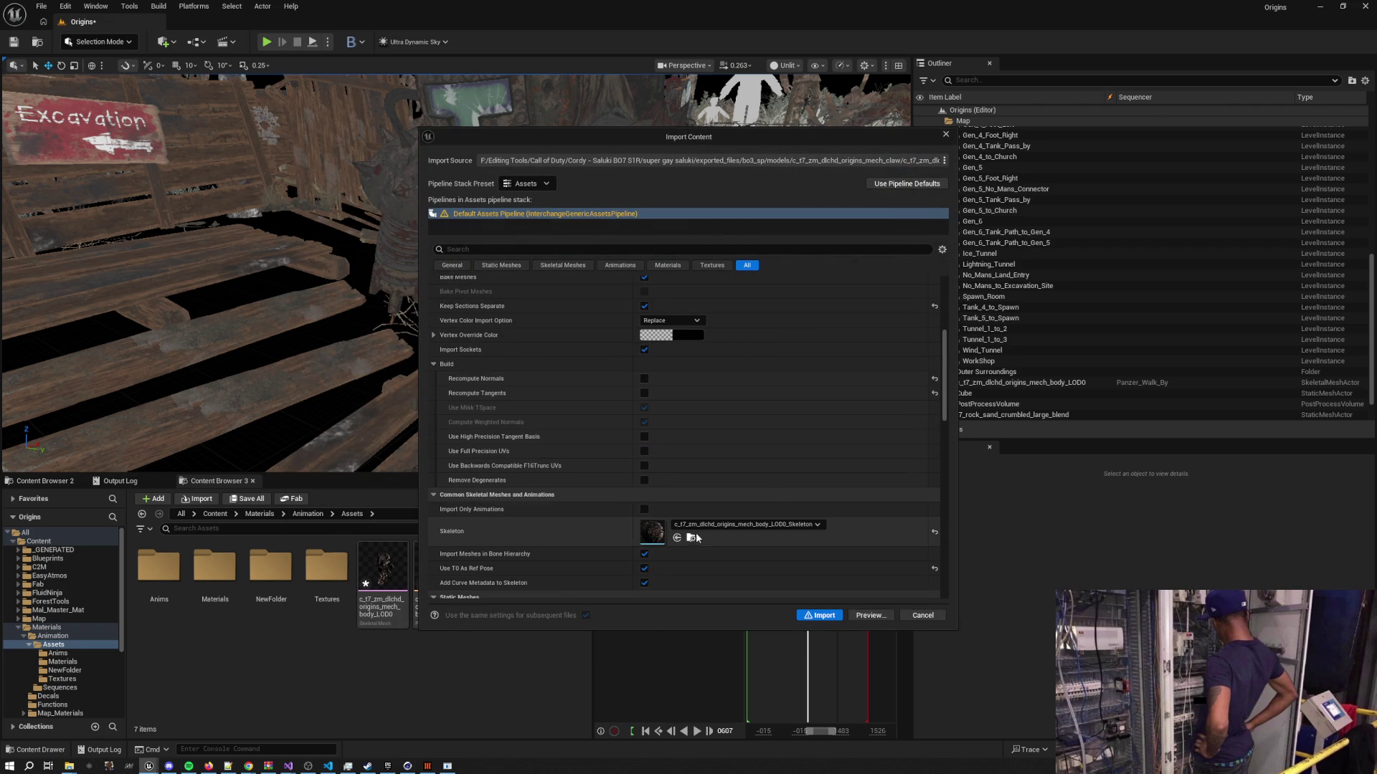
{"action": "left_click", "coordinate": [710, 526]}
{"action": "left_click", "coordinate": [710, 334]}
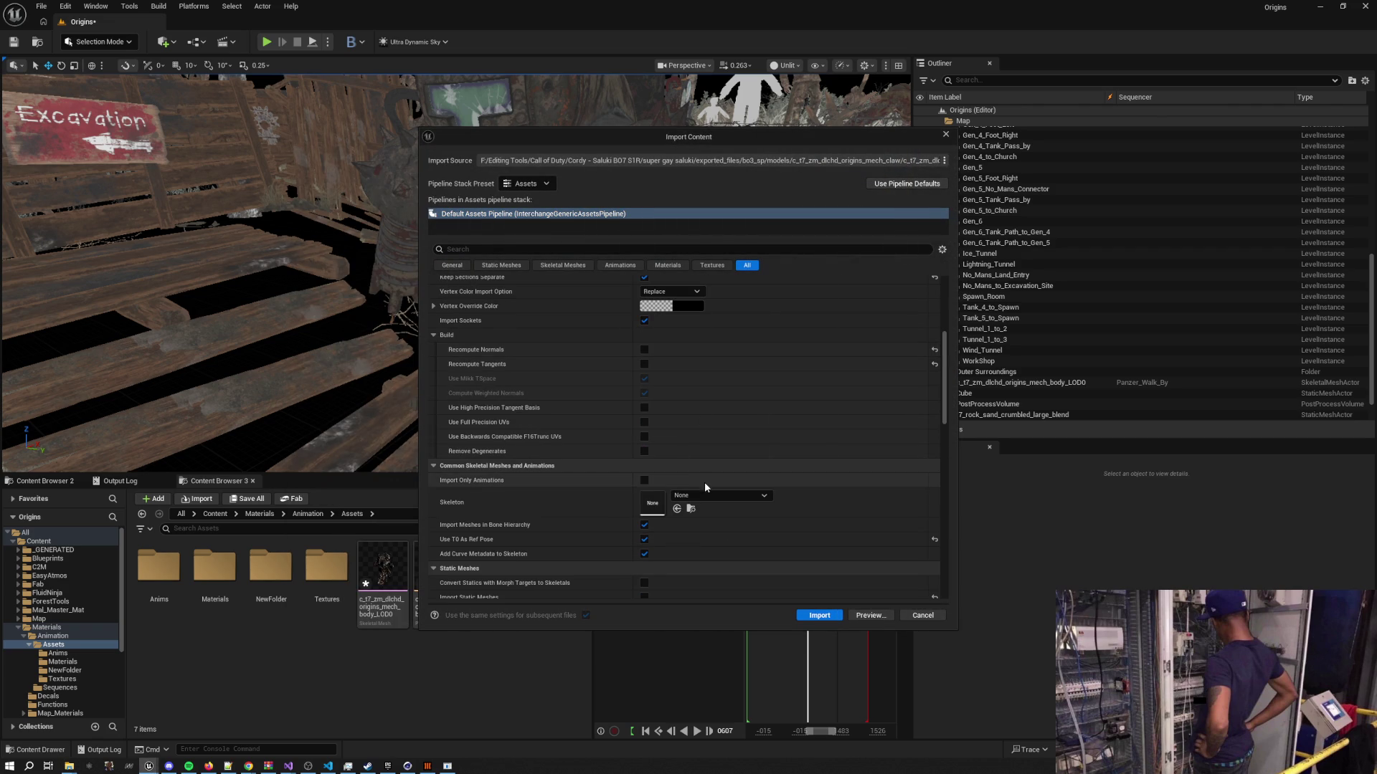
{"action": "scroll", "coordinate": [945, 350], "scroll_direction": "up", "scroll_amount": 4}
{"action": "scroll", "coordinate": [944, 349], "scroll_direction": "up", "scroll_amount": 3}
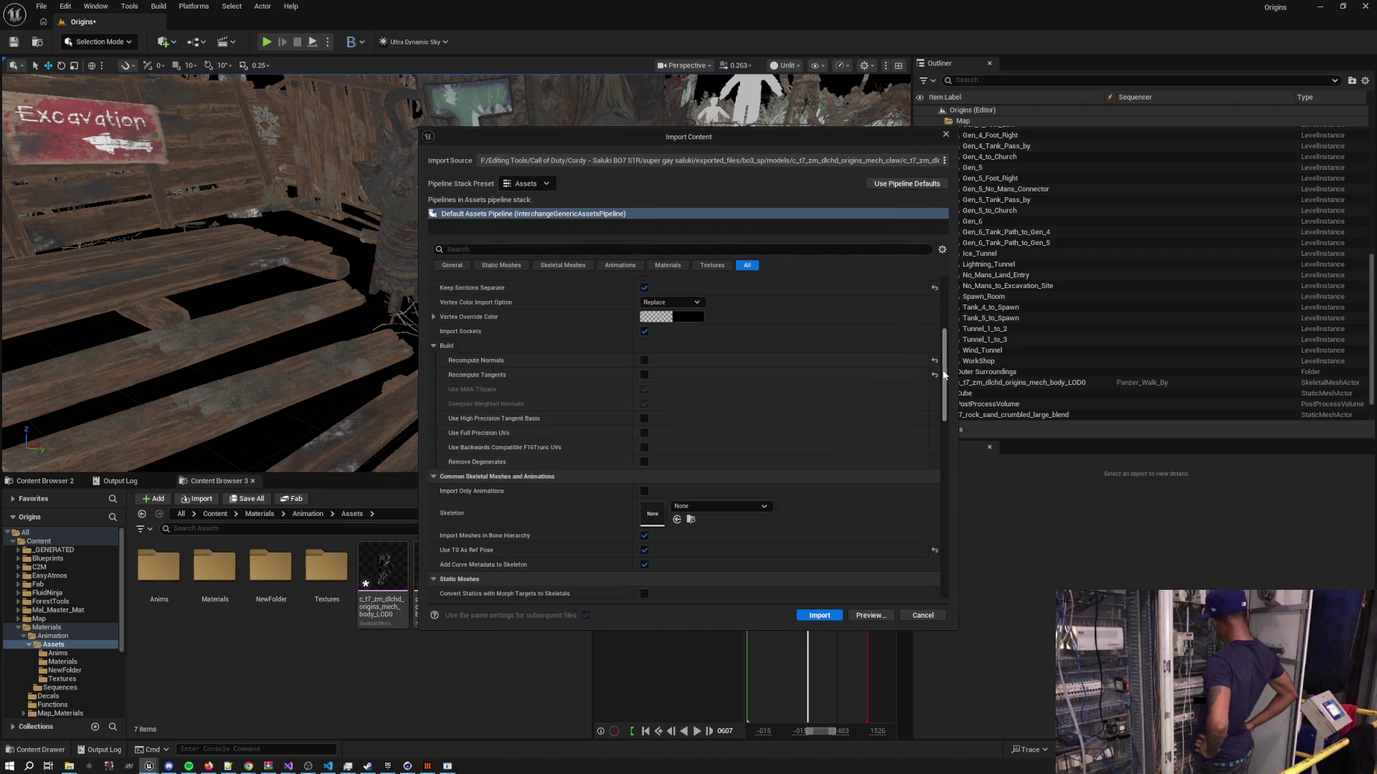
{"action": "left_click", "coordinate": [819, 615]}
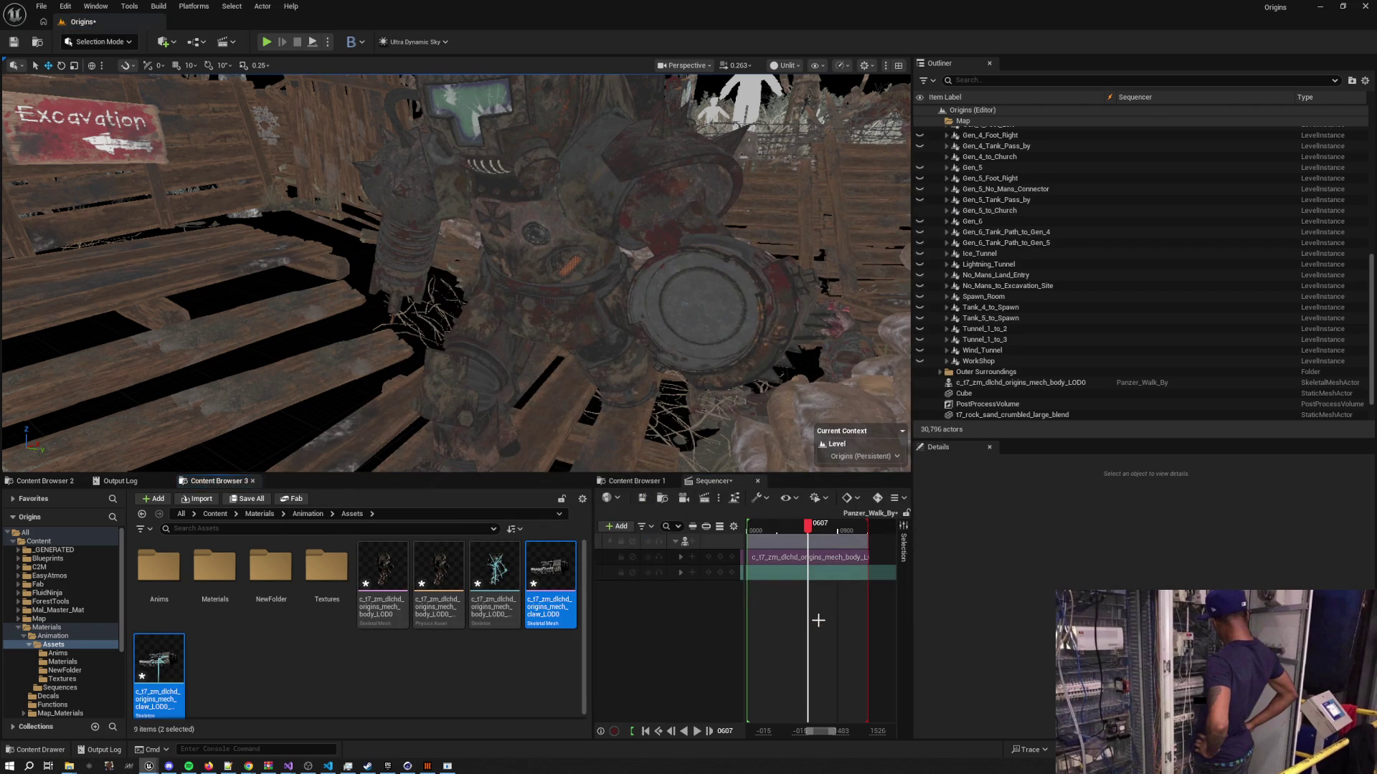
Place the claw model in the level and delete its extra skeleton actor
{"action": "left_click_drag", "start_coordinate": [452, 438], "coordinate": [575, 291]}
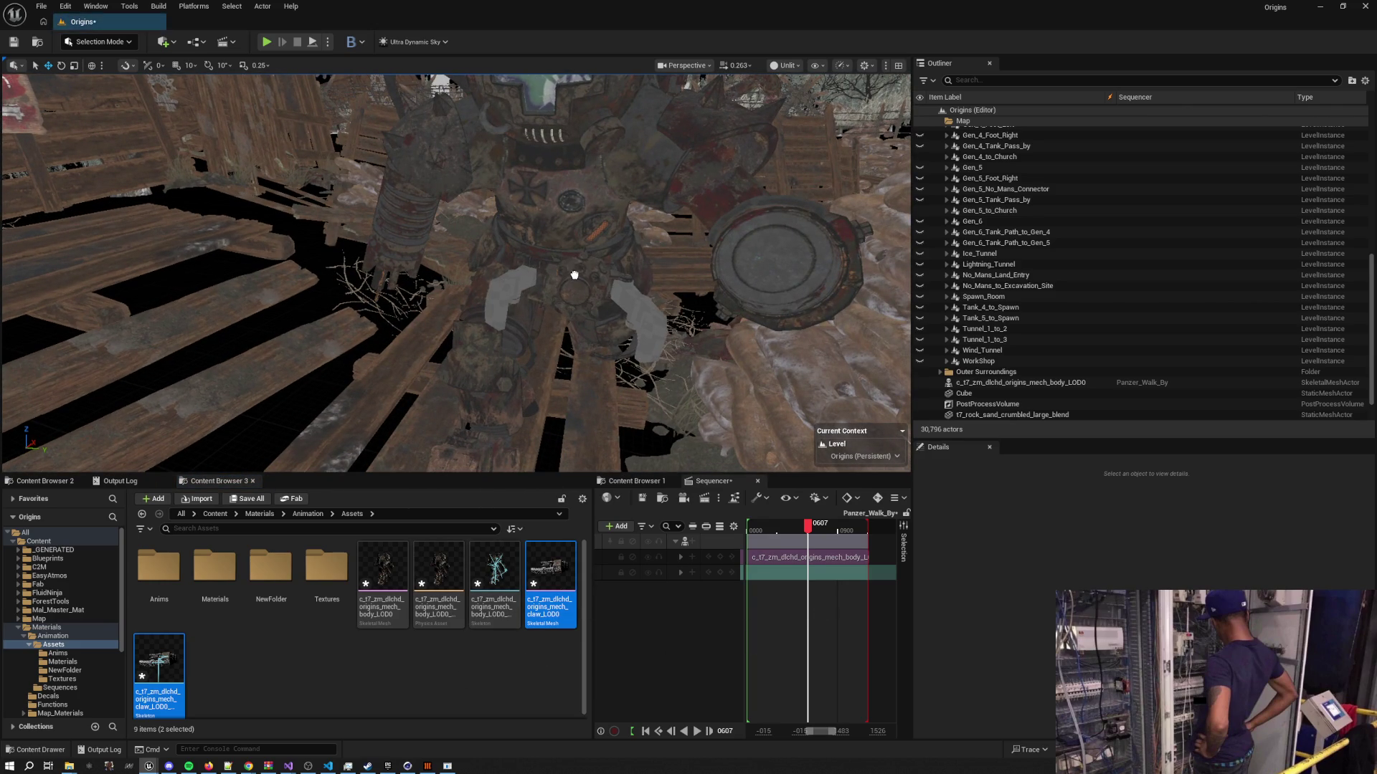
{"action": "mouse_move", "coordinate": [989, 404]}
{"action": "left_mouse_down"}
{"action": "mouse_move", "coordinate": [996, 430]}
{"action": "mouse_move", "coordinate": [676, 555]}
{"action": "left_mouse_up"}
{"action": "left_click", "coordinate": [451, 694]}
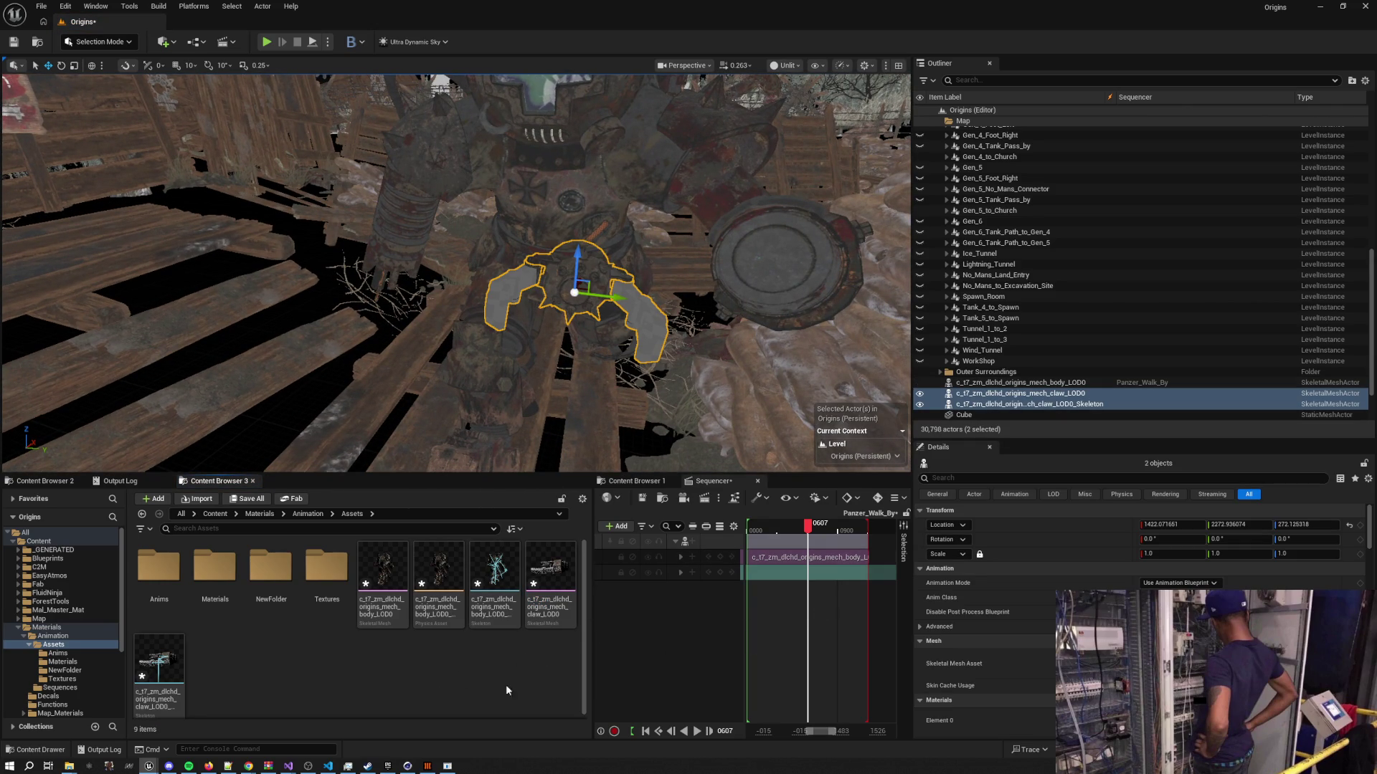
{"action": "left_click", "coordinate": [979, 404]}
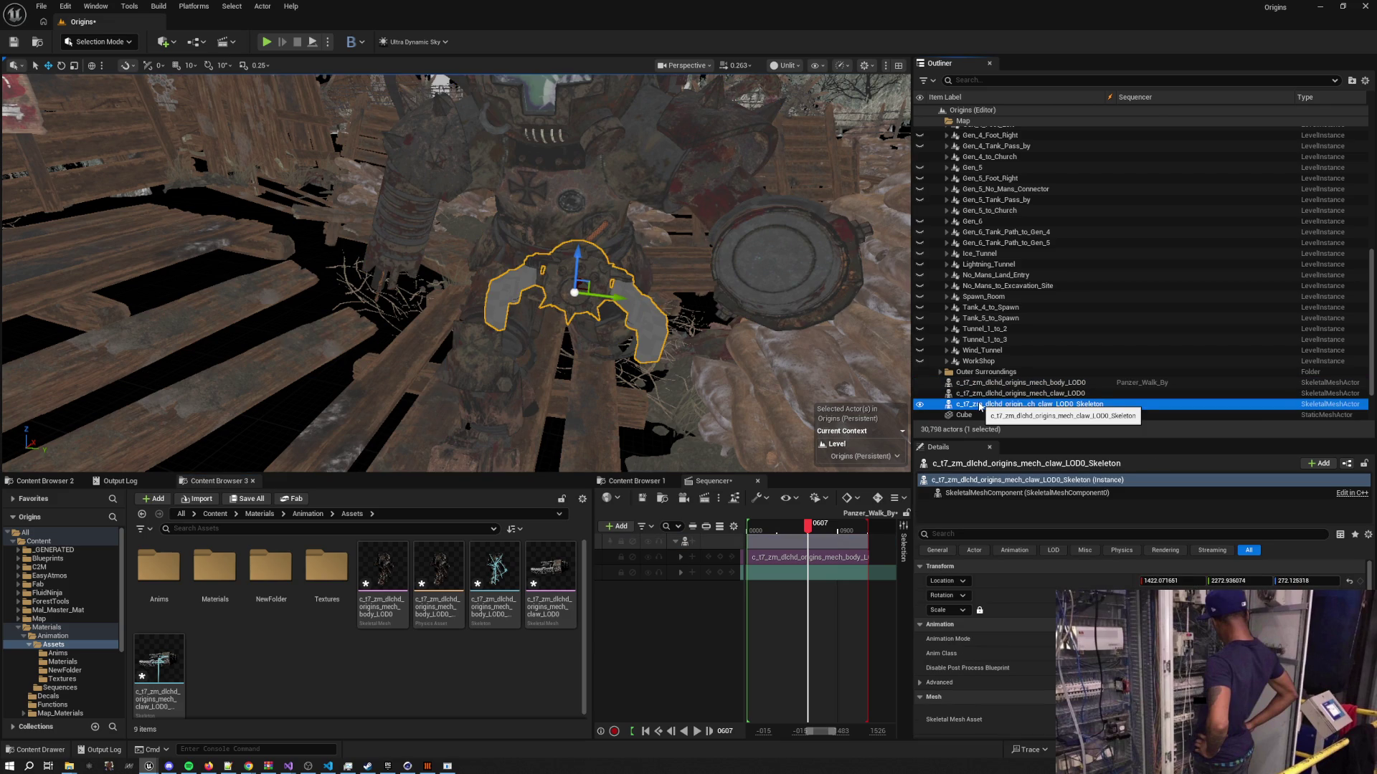
{"action": "key", "text": "Delete"}
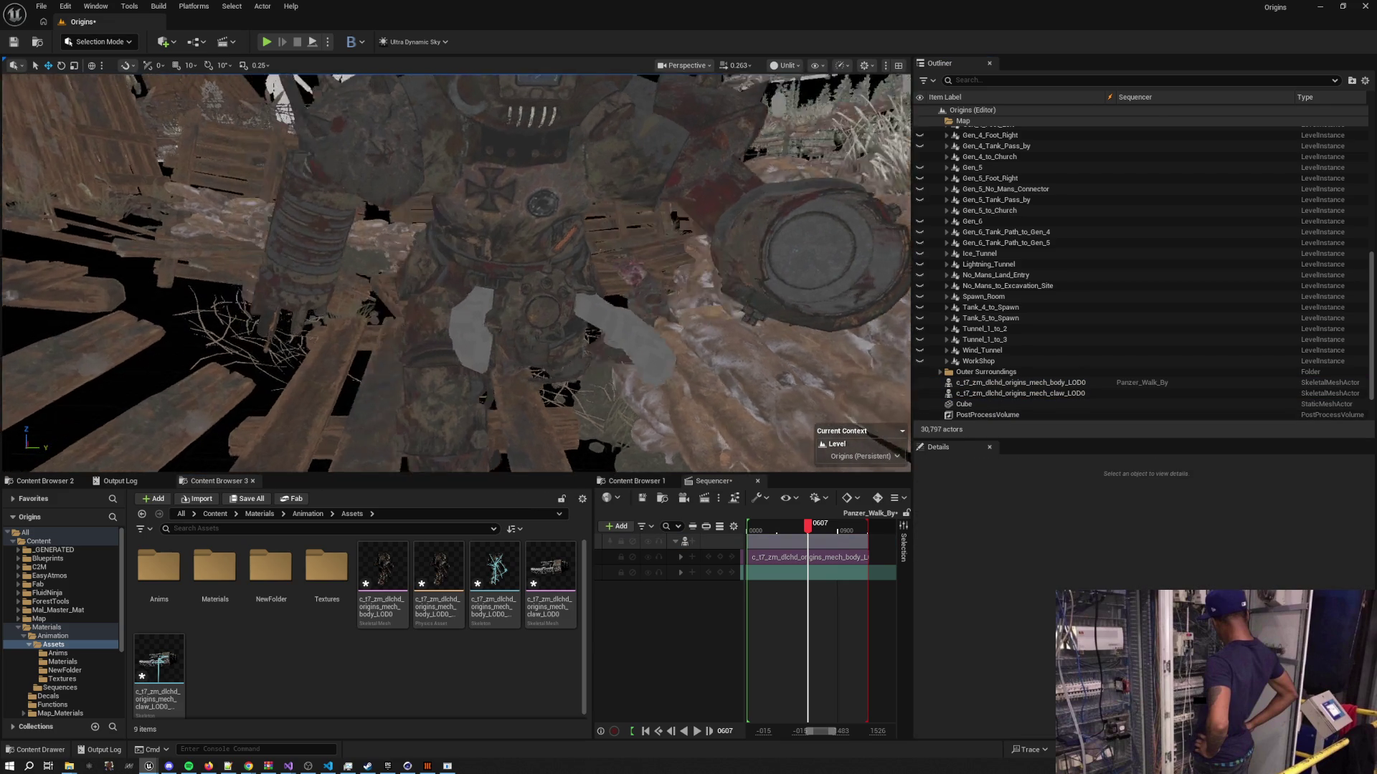
Attach the claw to the mech body at a socket, zero its location, and frame it
{"action": "left_click_drag", "start_coordinate": [986, 393], "coordinate": [1018, 386]}
{"action": "type", "text": "c"}
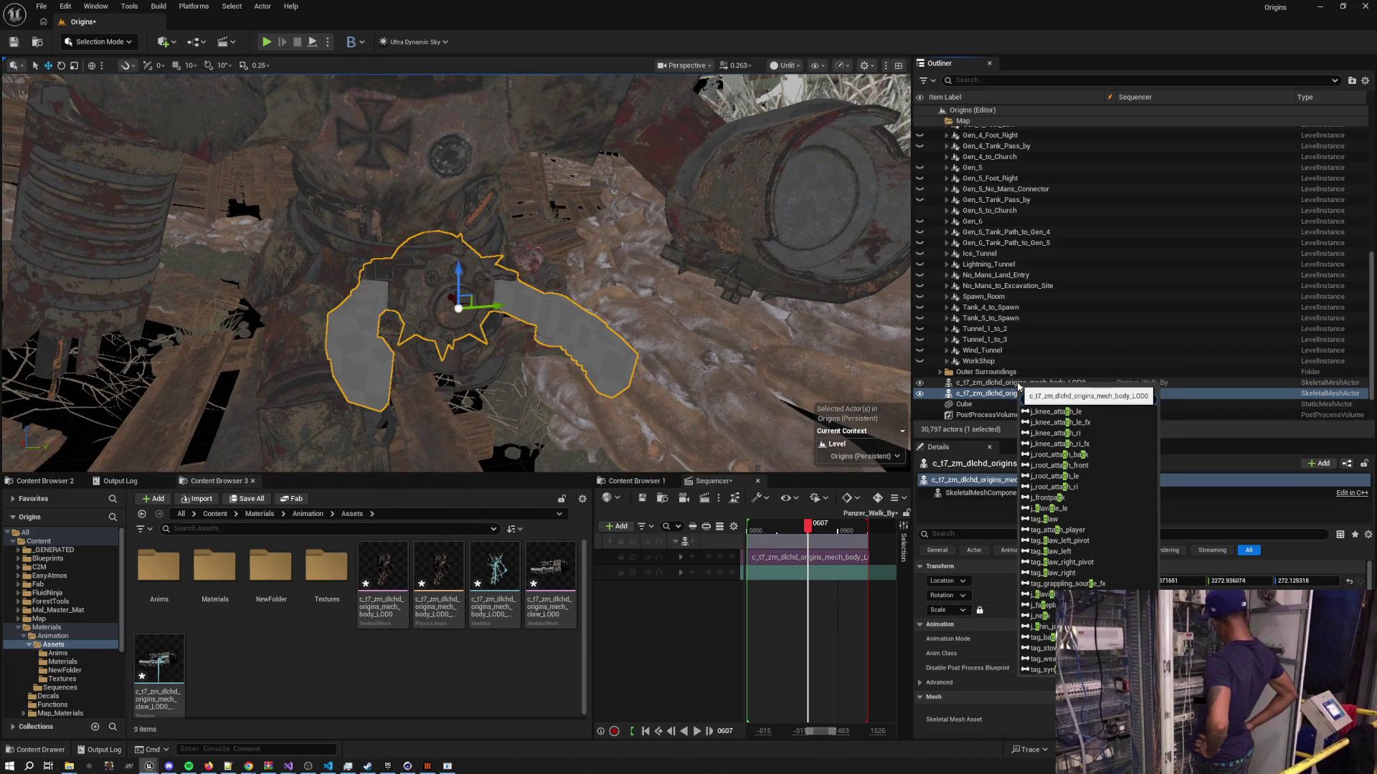
{"action": "left_click", "coordinate": [1084, 553]}
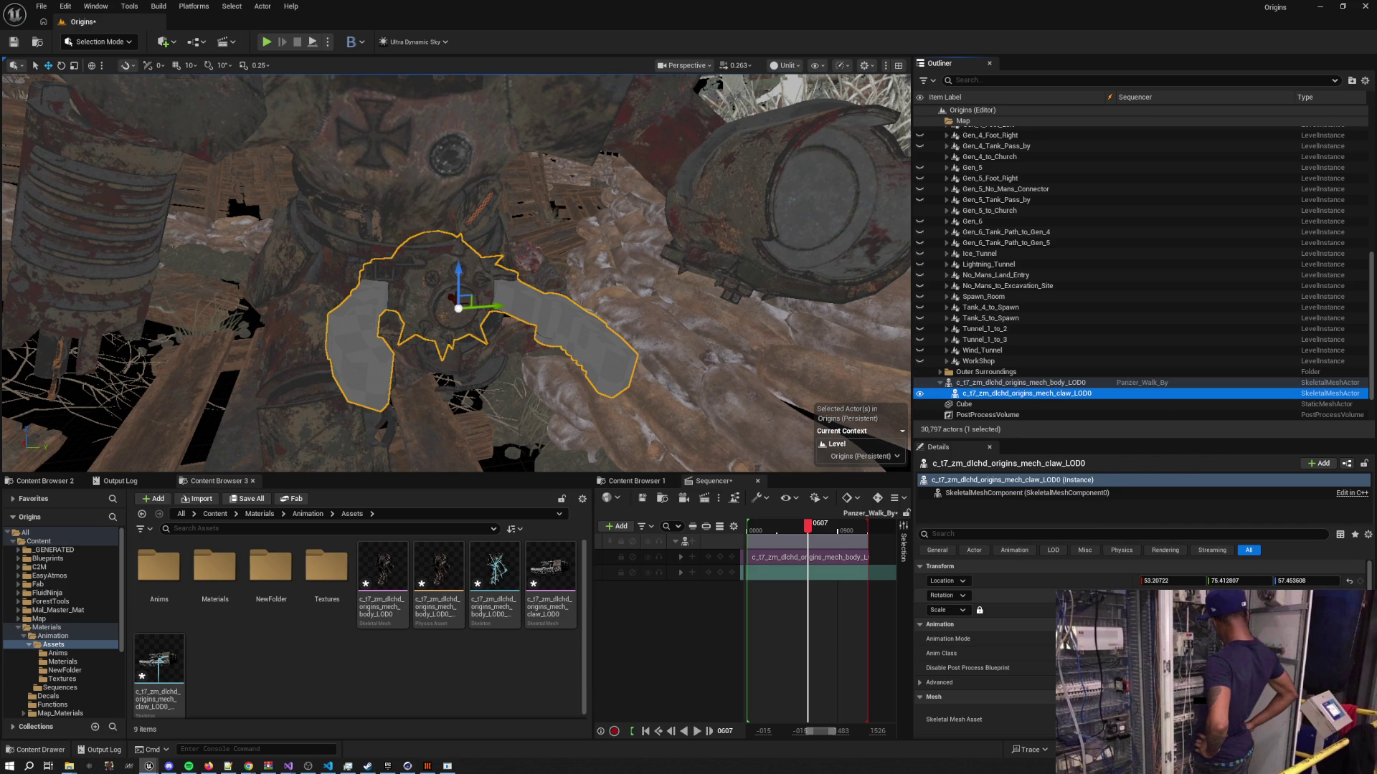
{"action": "left_click", "coordinate": [1348, 581]}
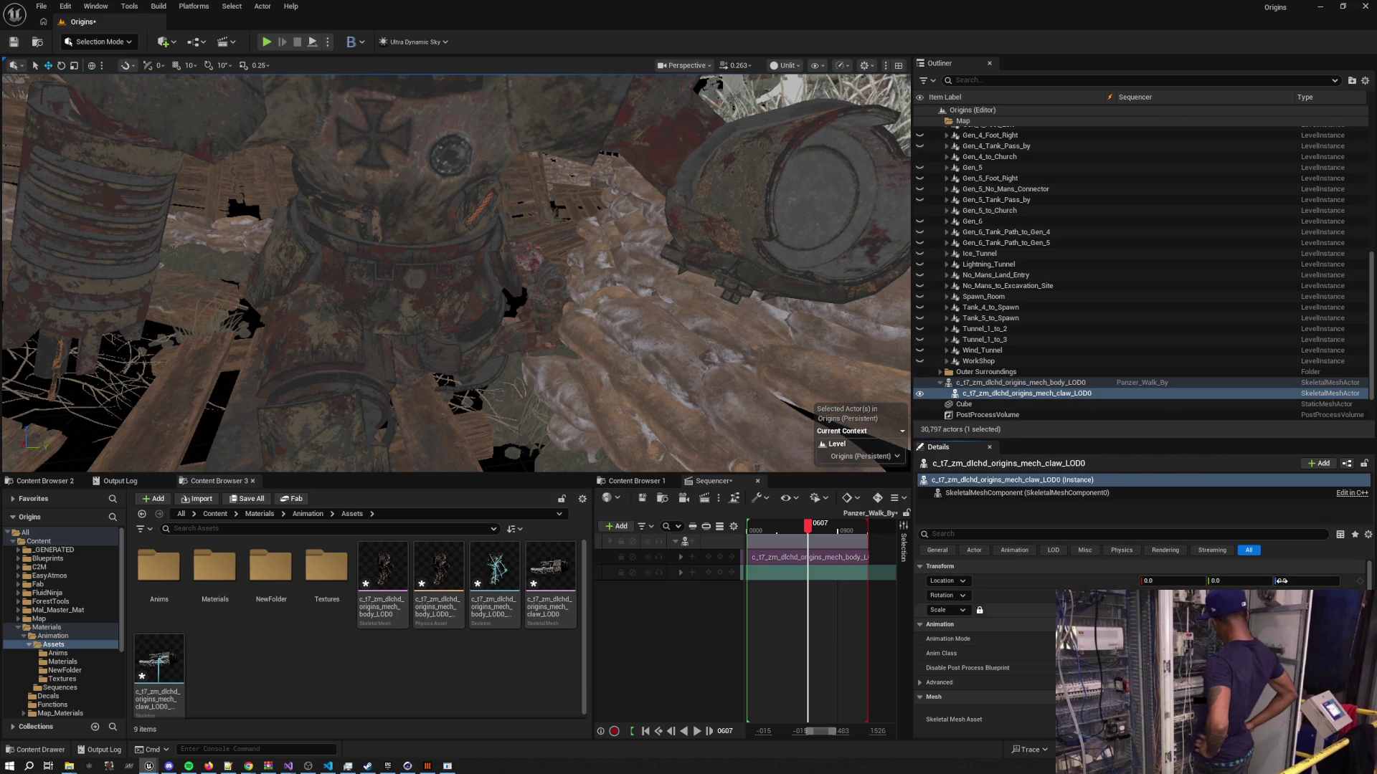
{"action": "key", "text": "f"}
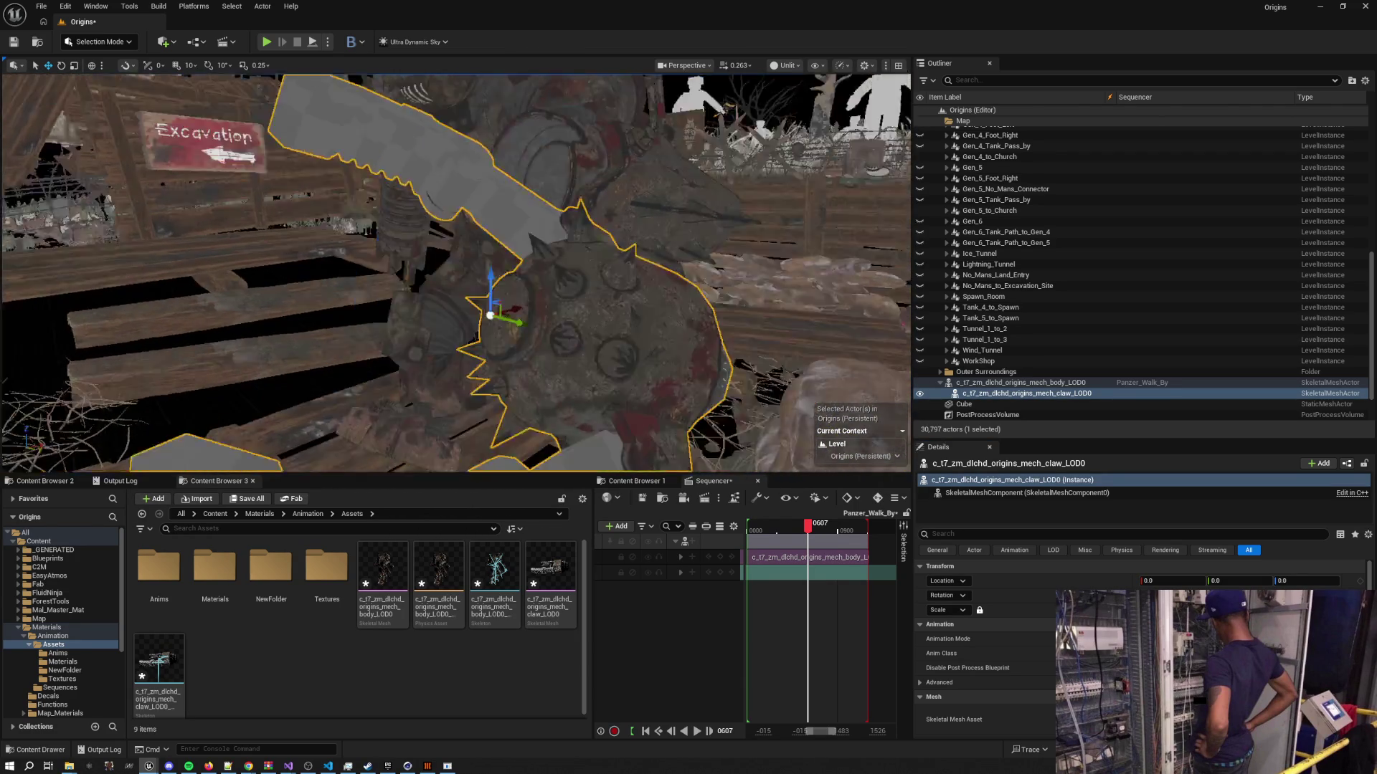
{"action": "mouse_move", "coordinate": [823, 523]}
{"action": "left_mouse_down"}
{"action": "mouse_move", "coordinate": [811, 527]}
{"action": "mouse_move", "coordinate": [871, 526]}
{"action": "left_mouse_up"}
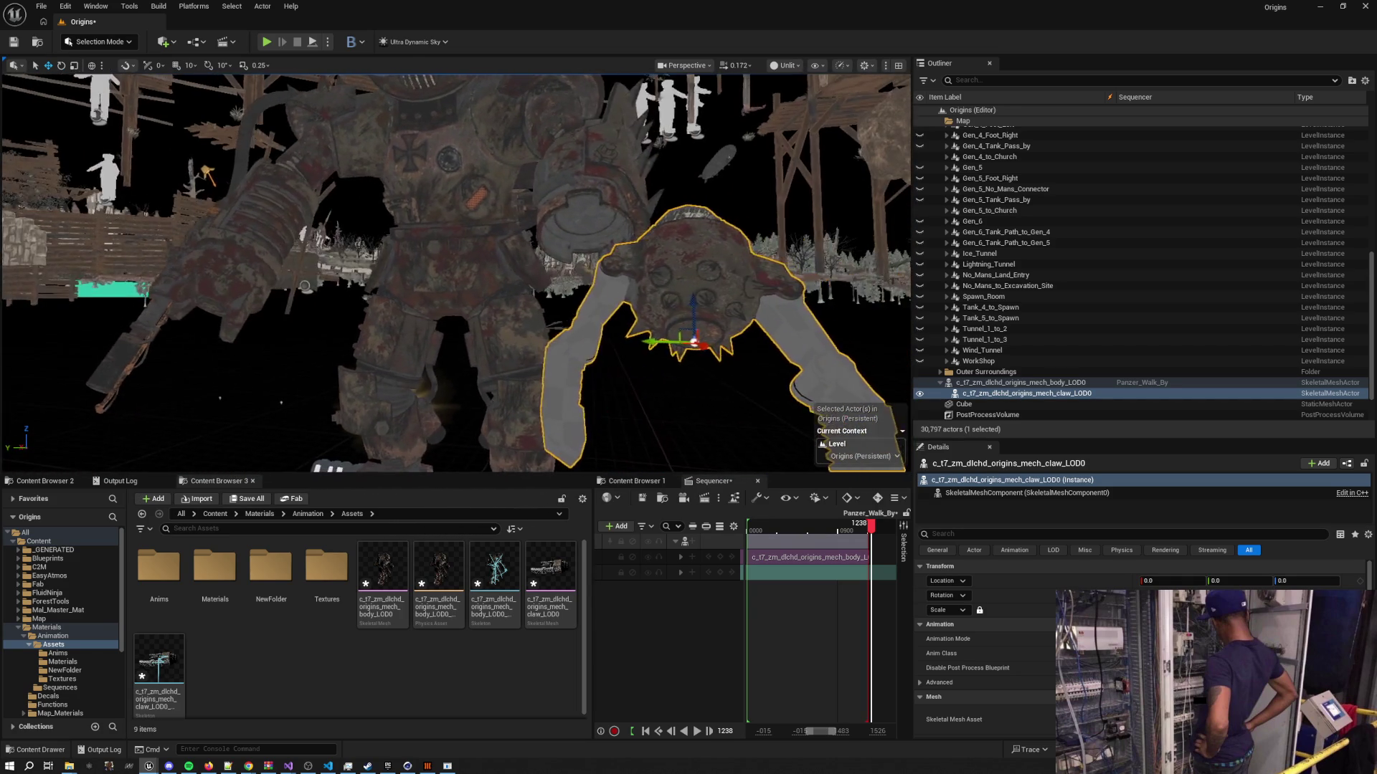
Re-attach the claw at the matching claw socket with zero location, checking frame 0195
{"action": "left_click_drag", "start_coordinate": [975, 398], "coordinate": [982, 388]}
{"action": "type", "text": "c"}
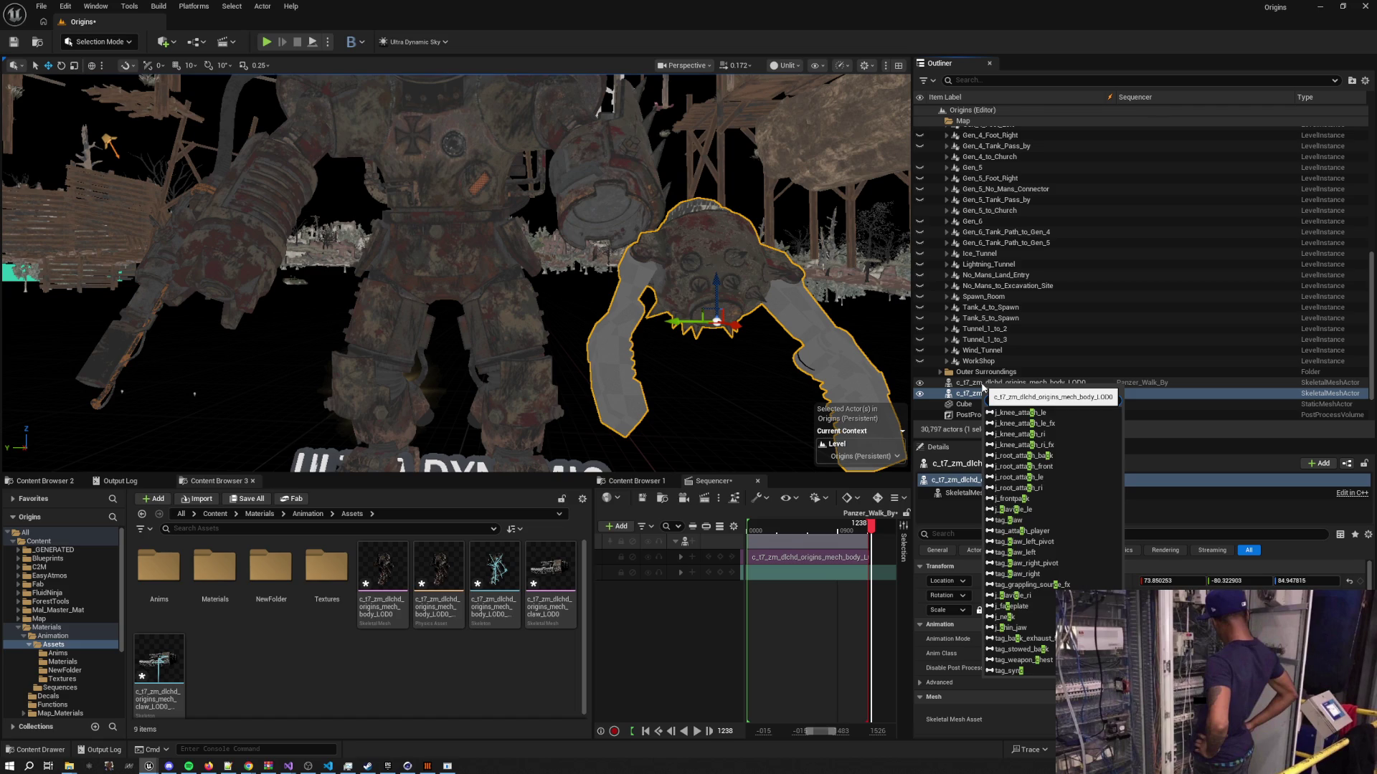
{"action": "type", "text": "law"}
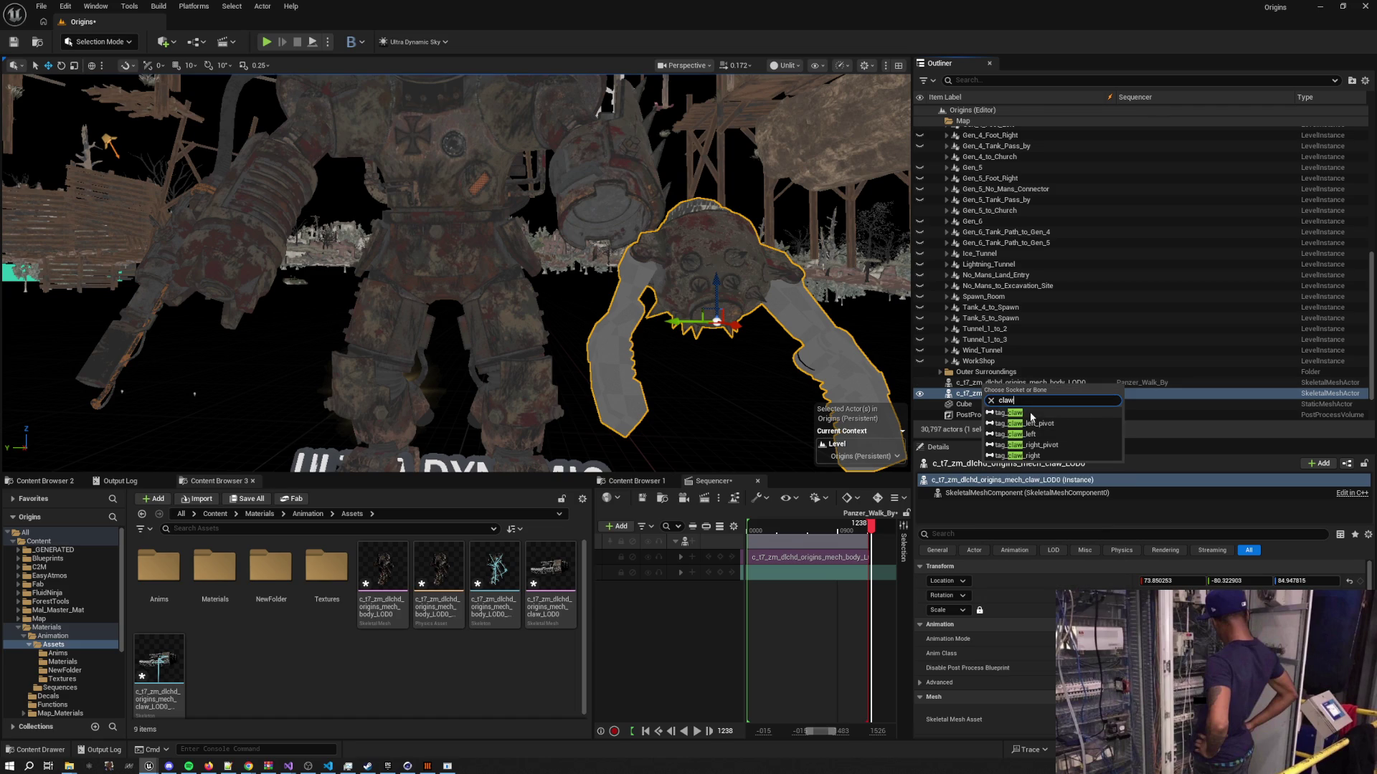
{"action": "left_click", "coordinate": [1018, 413]}
{"action": "left_click", "coordinate": [1348, 581]}
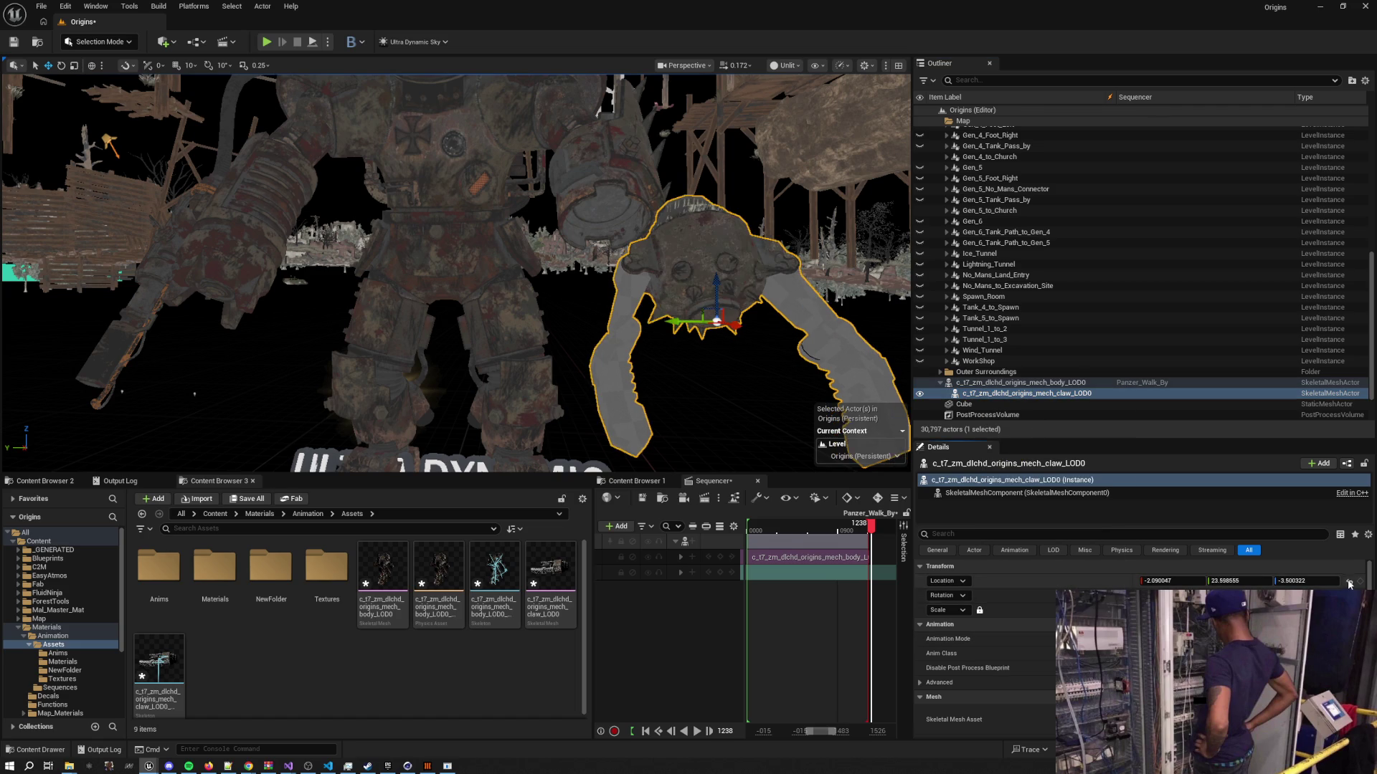
{"action": "scroll", "coordinate": [666, 308], "scroll_direction": "down", "scroll_amount": 2}
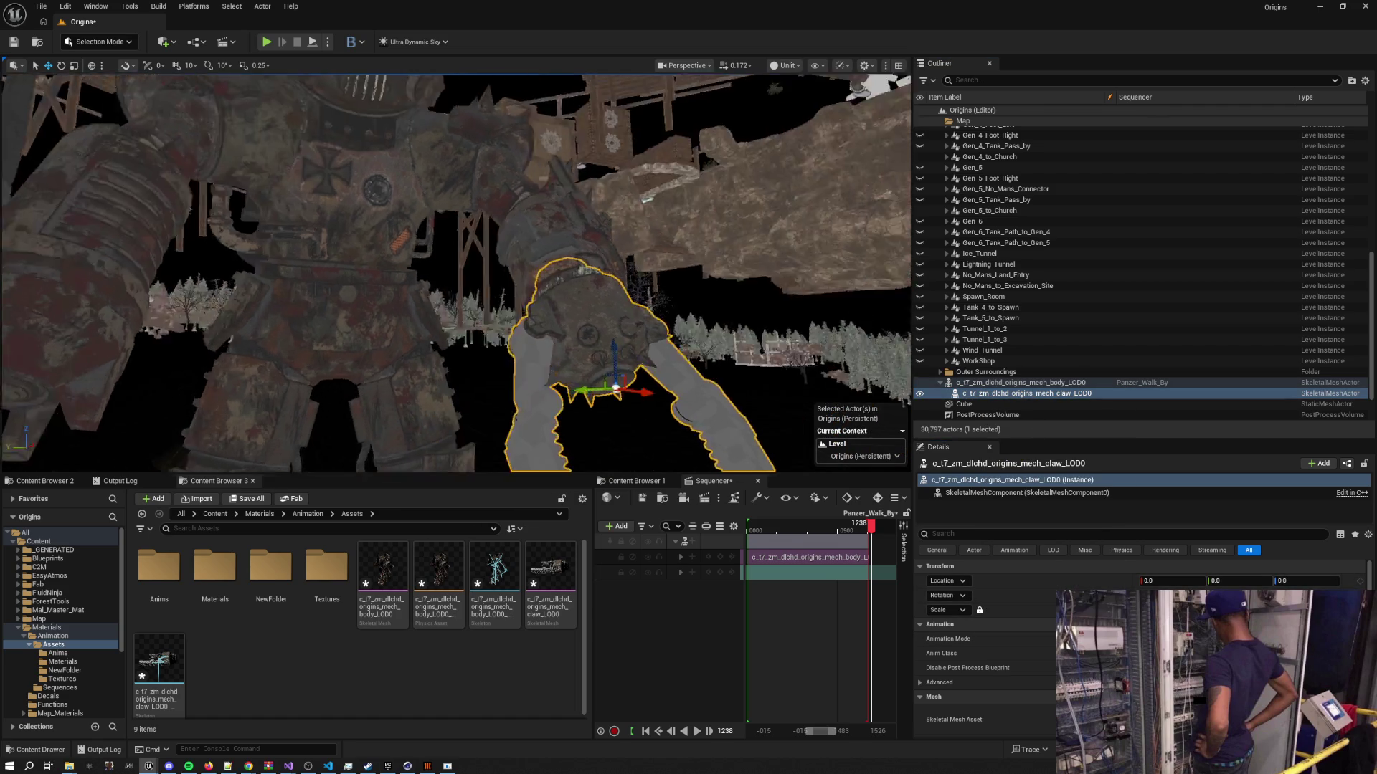
{"action": "left_click_drag", "start_coordinate": [871, 525], "coordinate": [777, 511]}
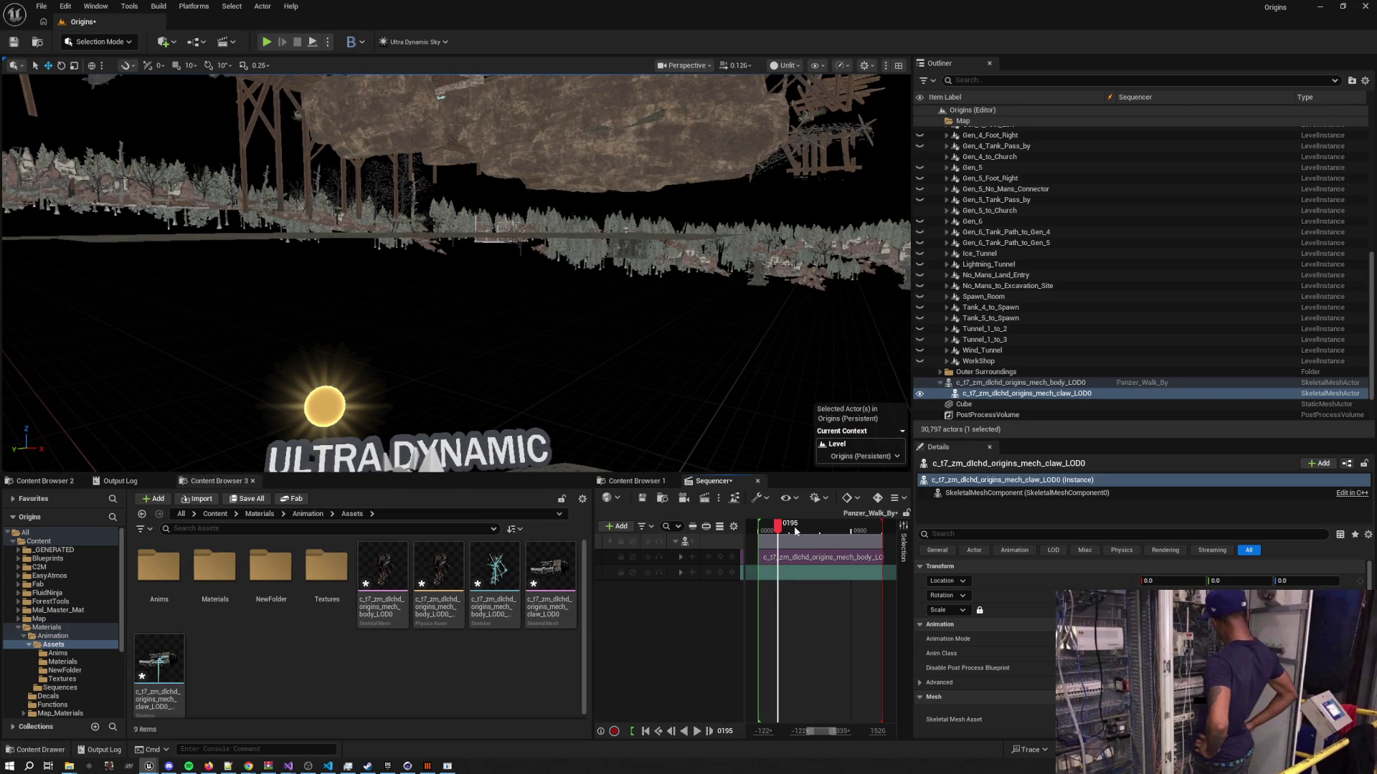
{"action": "double_click", "coordinate": [1018, 383]}
{"action": "scroll", "coordinate": [551, 284], "scroll_direction": "up", "scroll_amount": 2}
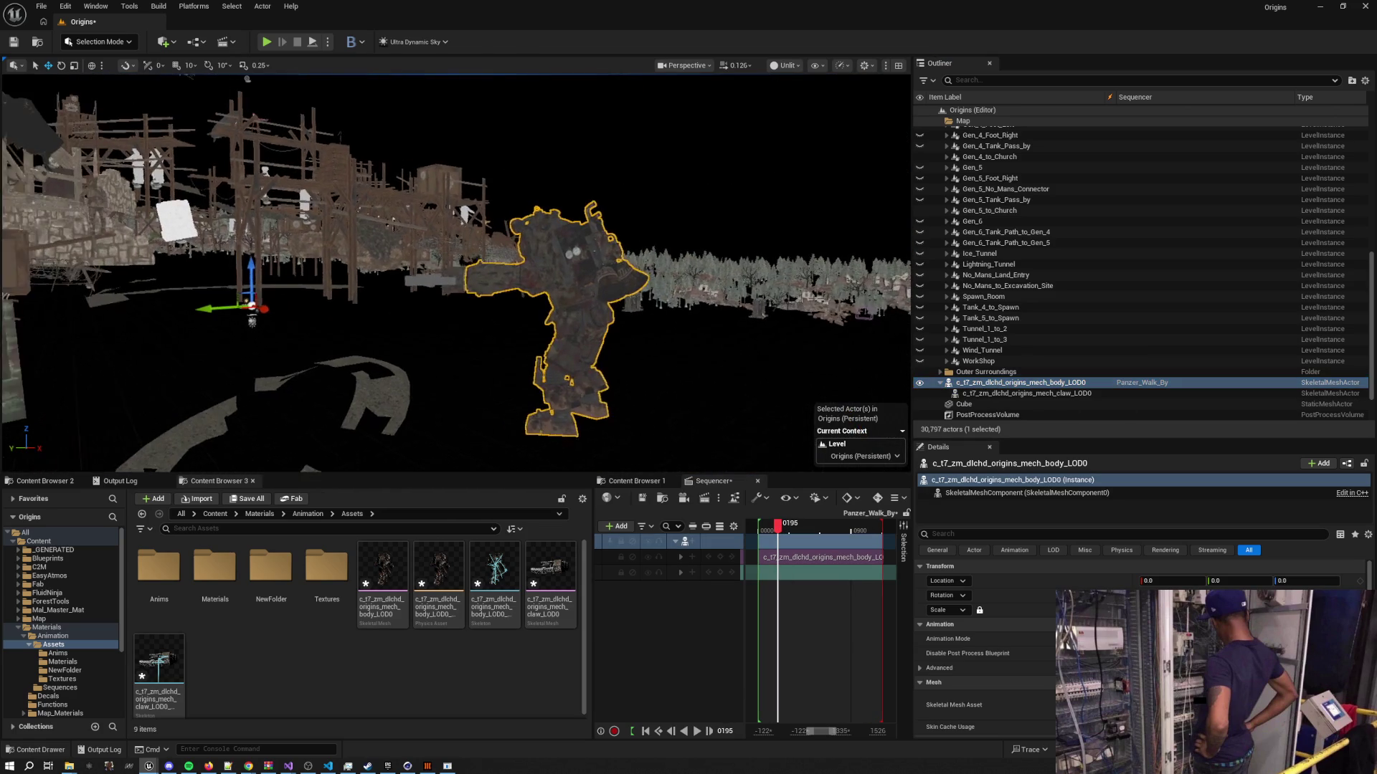
{"action": "key", "text": "f"}
{"action": "scroll", "coordinate": [456, 273], "scroll_direction": "up", "scroll_amount": 1}
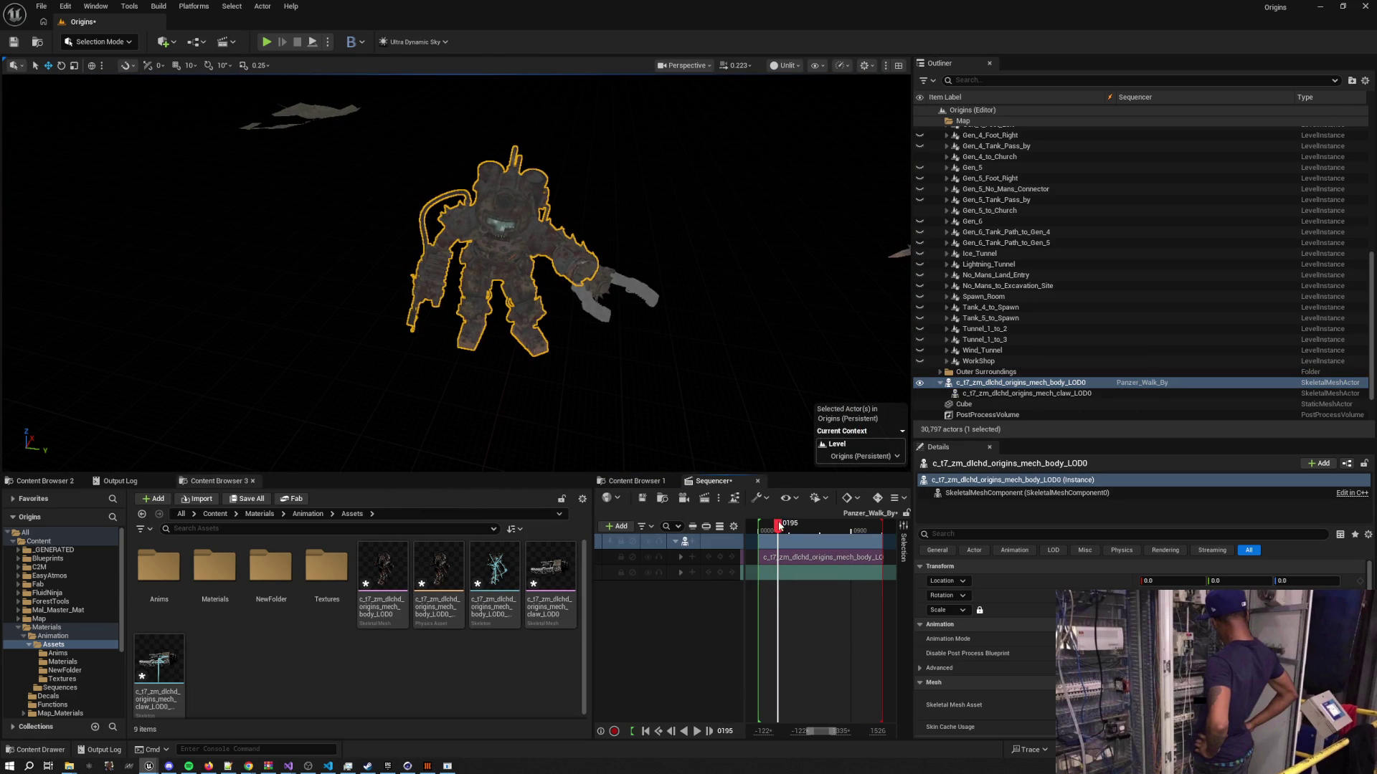
{"action": "left_click_drag", "start_coordinate": [775, 529], "coordinate": [795, 529]}
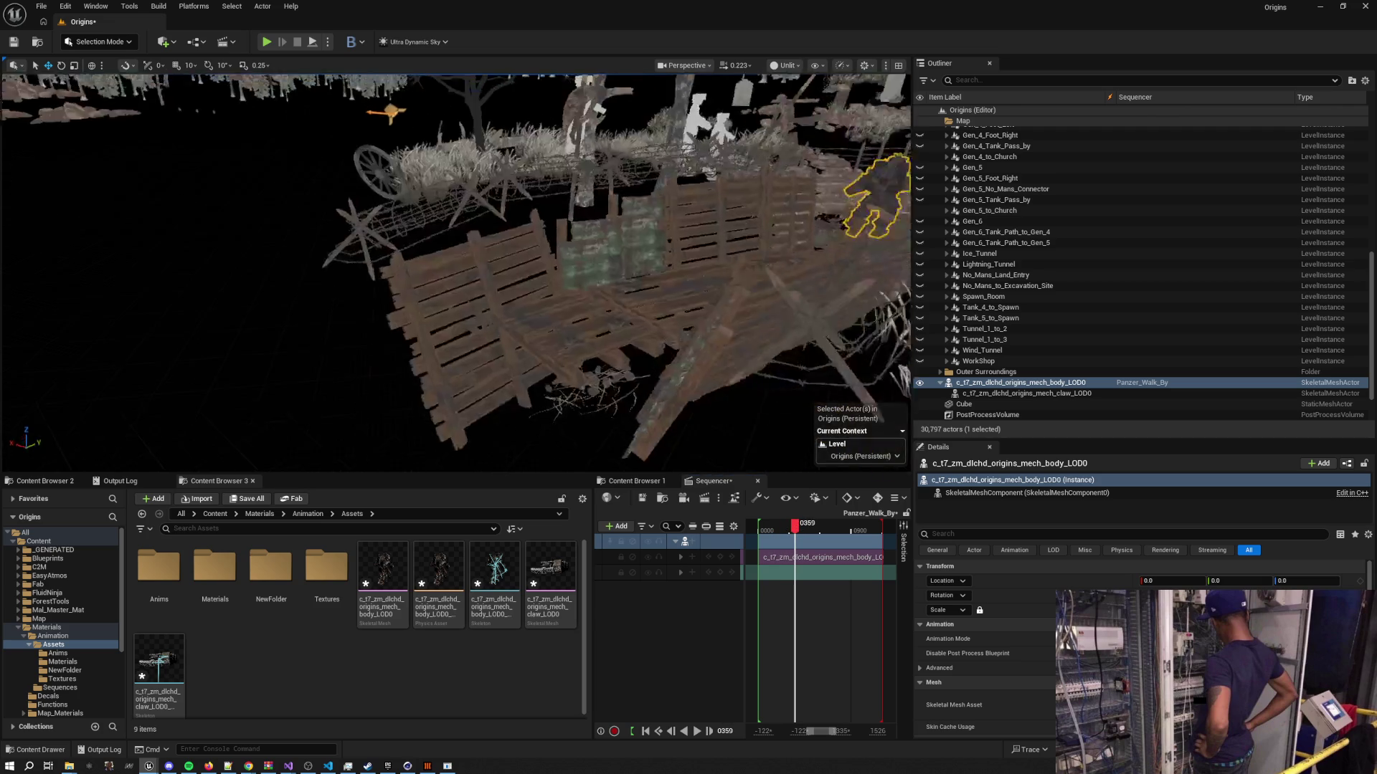
{"action": "key", "text": "w"}
{"action": "scroll", "coordinate": [456, 273], "scroll_direction": "up", "scroll_amount": 1}
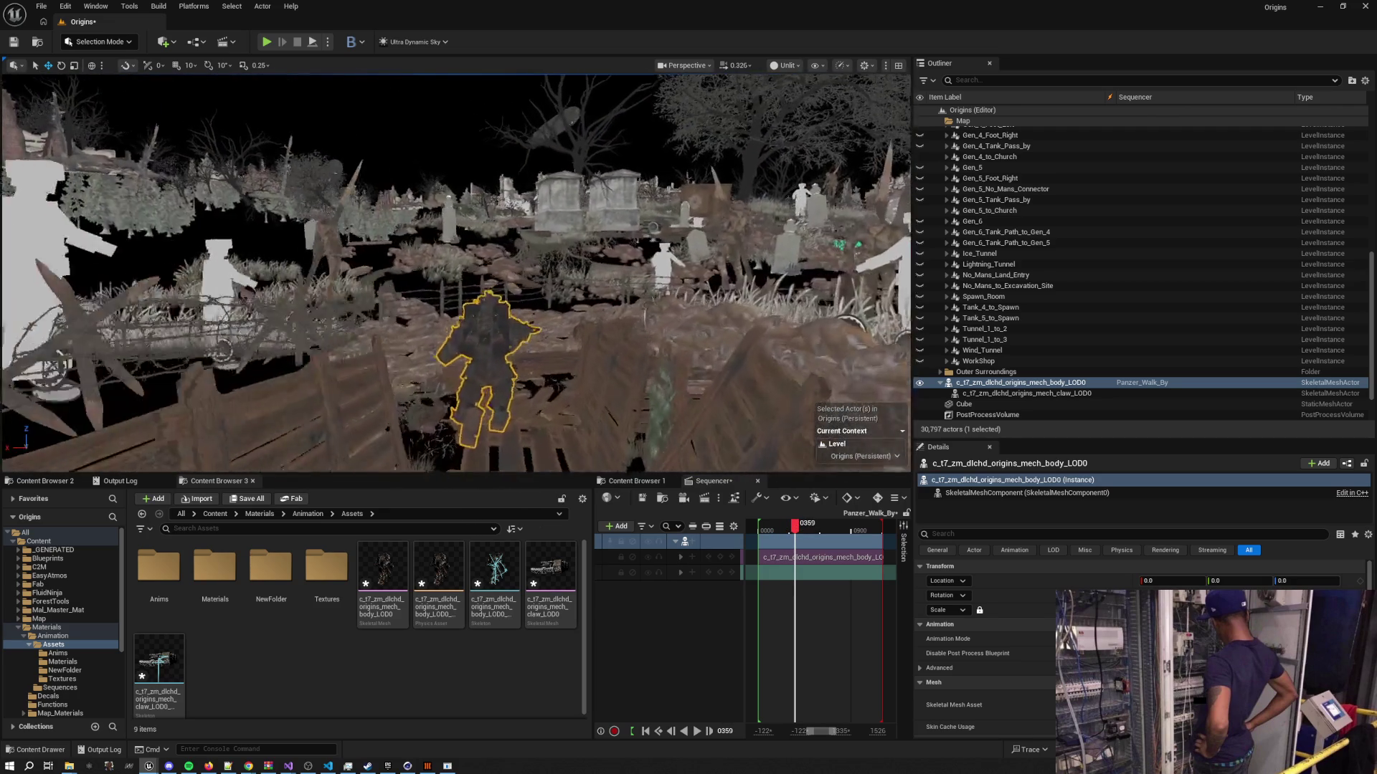
{"action": "scroll", "coordinate": [456, 272], "scroll_direction": "down", "scroll_amount": 3}
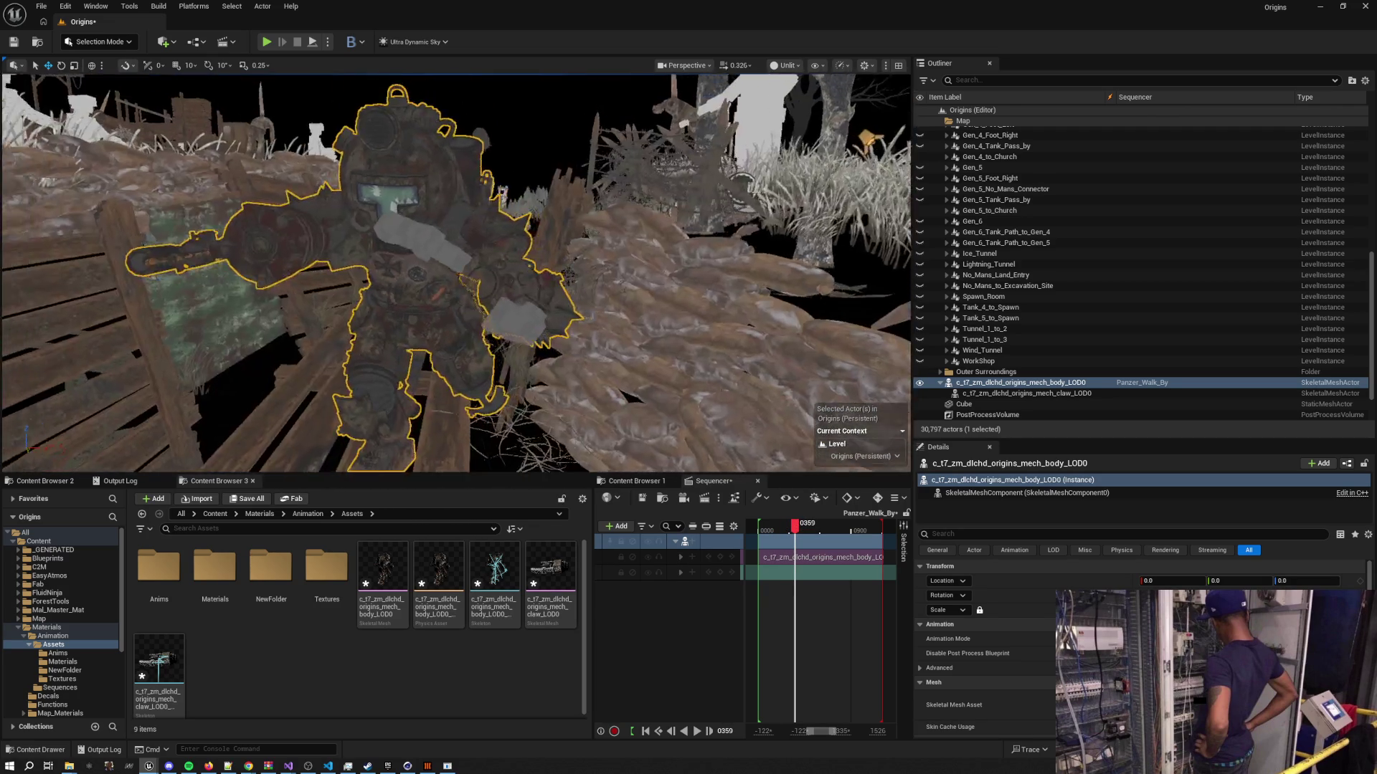
{"action": "key", "text": "a"}
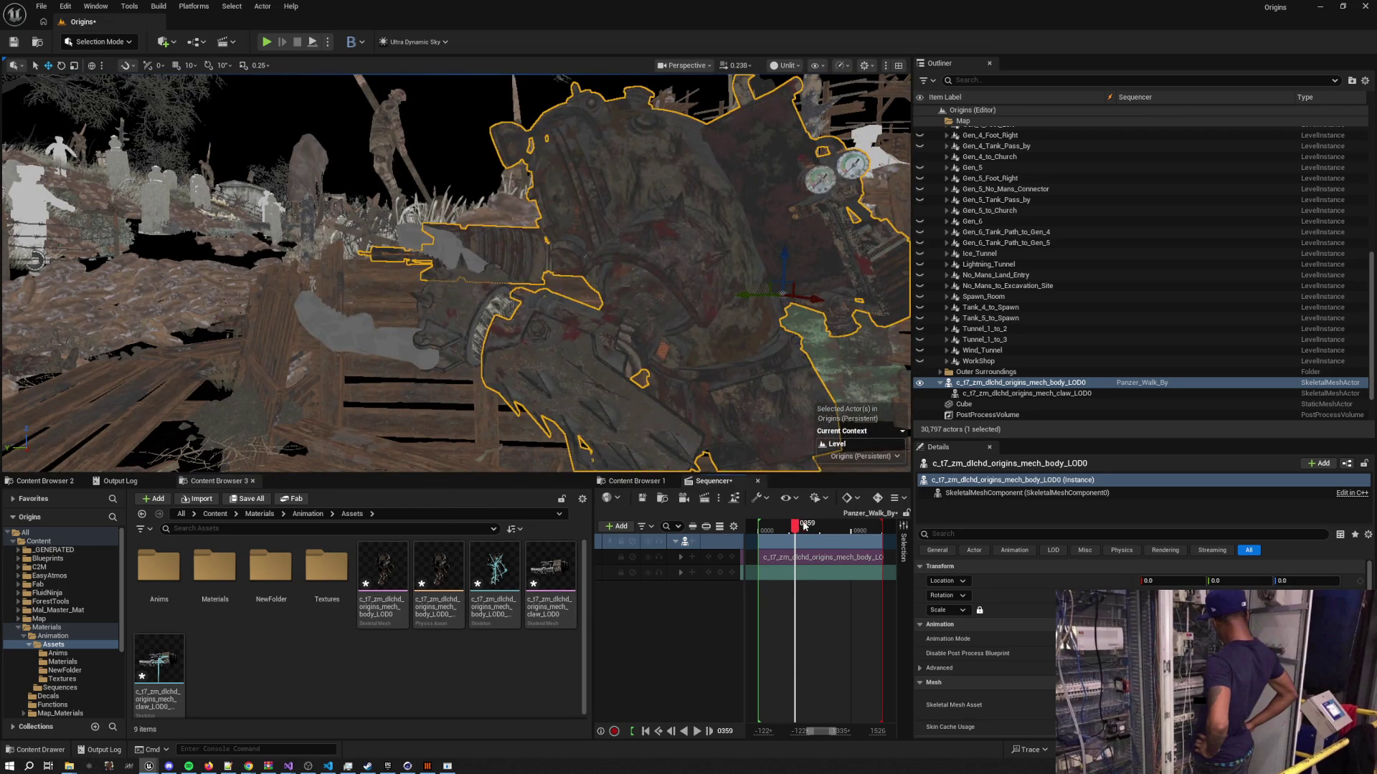
{"action": "left_click", "coordinate": [804, 525]}
{"action": "left_click_drag", "start_coordinate": [802, 527], "coordinate": [798, 527]}
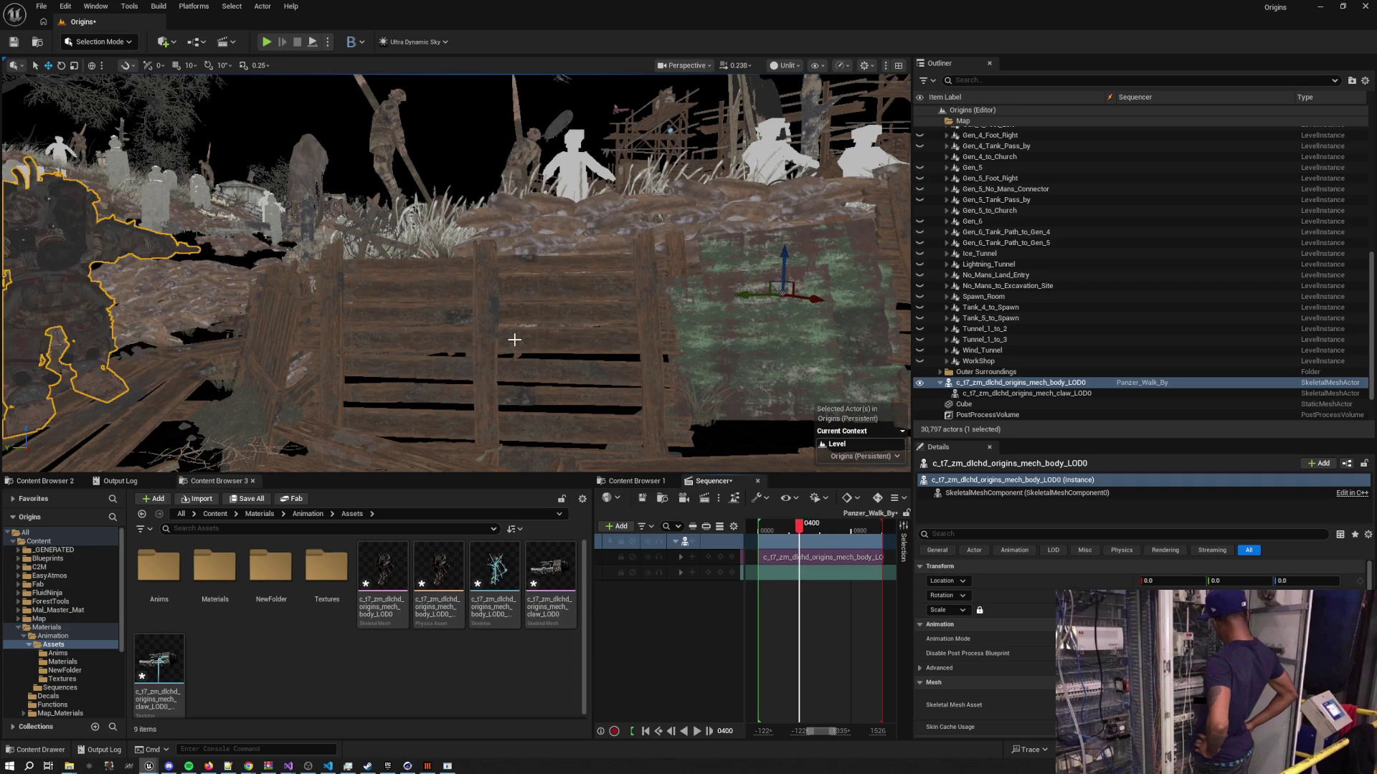
{"action": "key", "text": "f"}
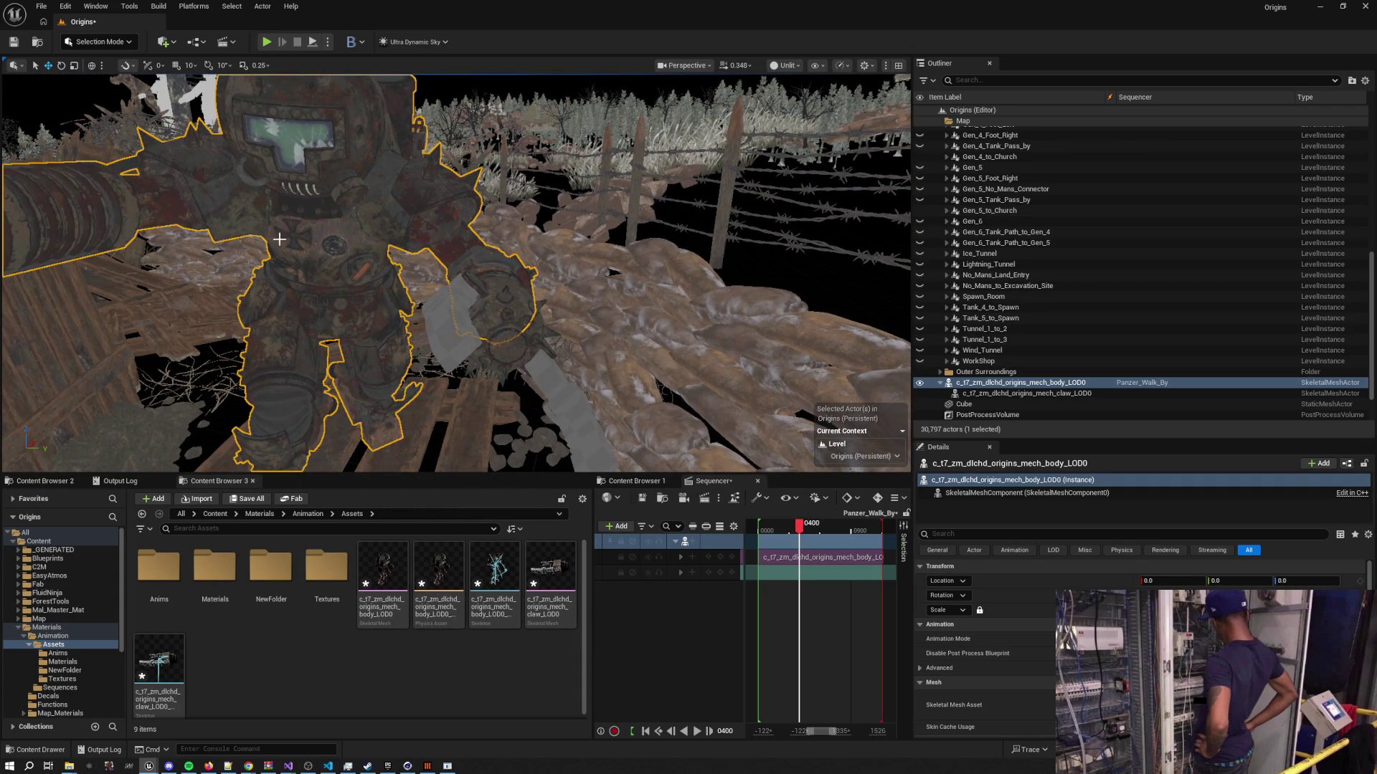
{"action": "left_click", "coordinate": [107, 43]}
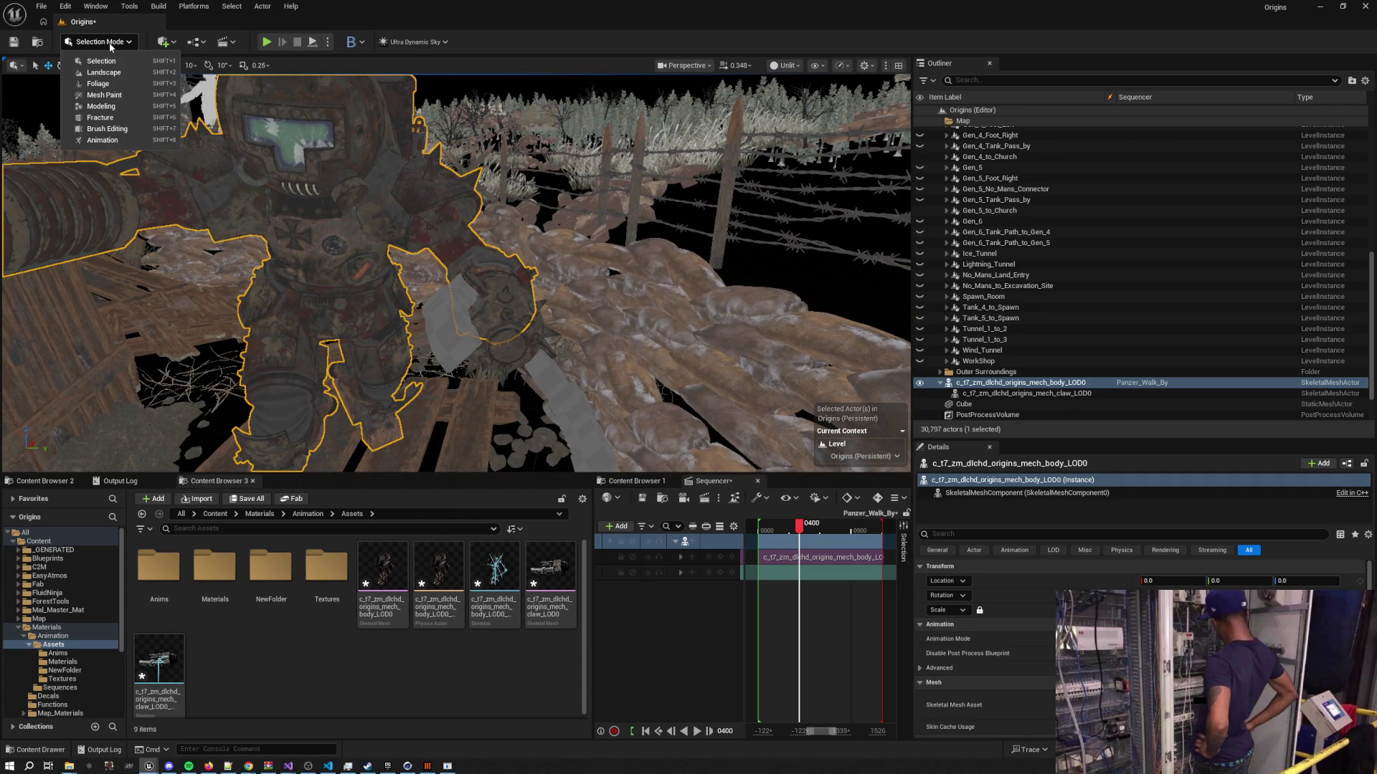
Search the quick-add list for 'cine' and place a Cine Camera Actor in the level
{"action": "left_click", "coordinate": [162, 43]}
{"action": "left_click", "coordinate": [162, 43]}
{"action": "left_click", "coordinate": [159, 49]}
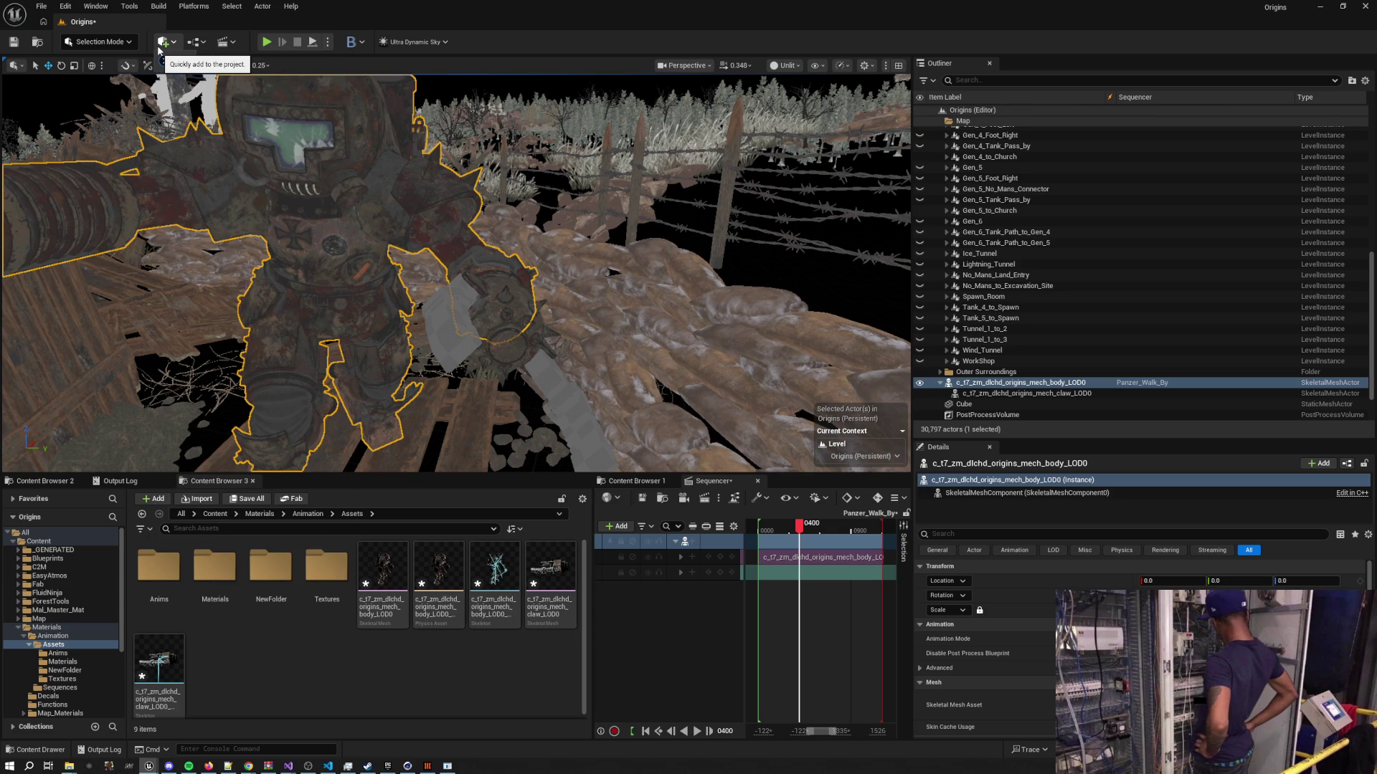
{"action": "left_click", "coordinate": [159, 49]}
{"action": "type", "text": "cine"}
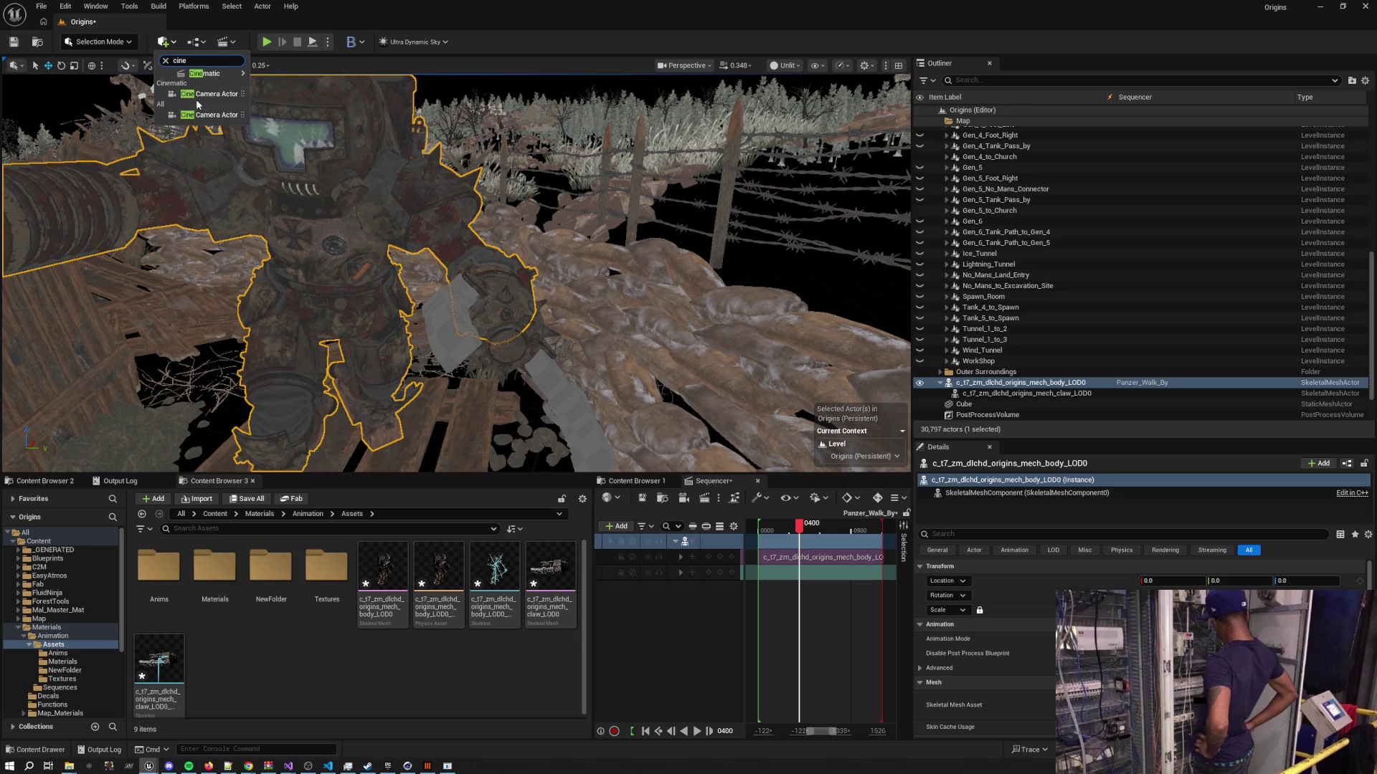
{"action": "left_click_drag", "start_coordinate": [196, 93], "coordinate": [493, 316]}
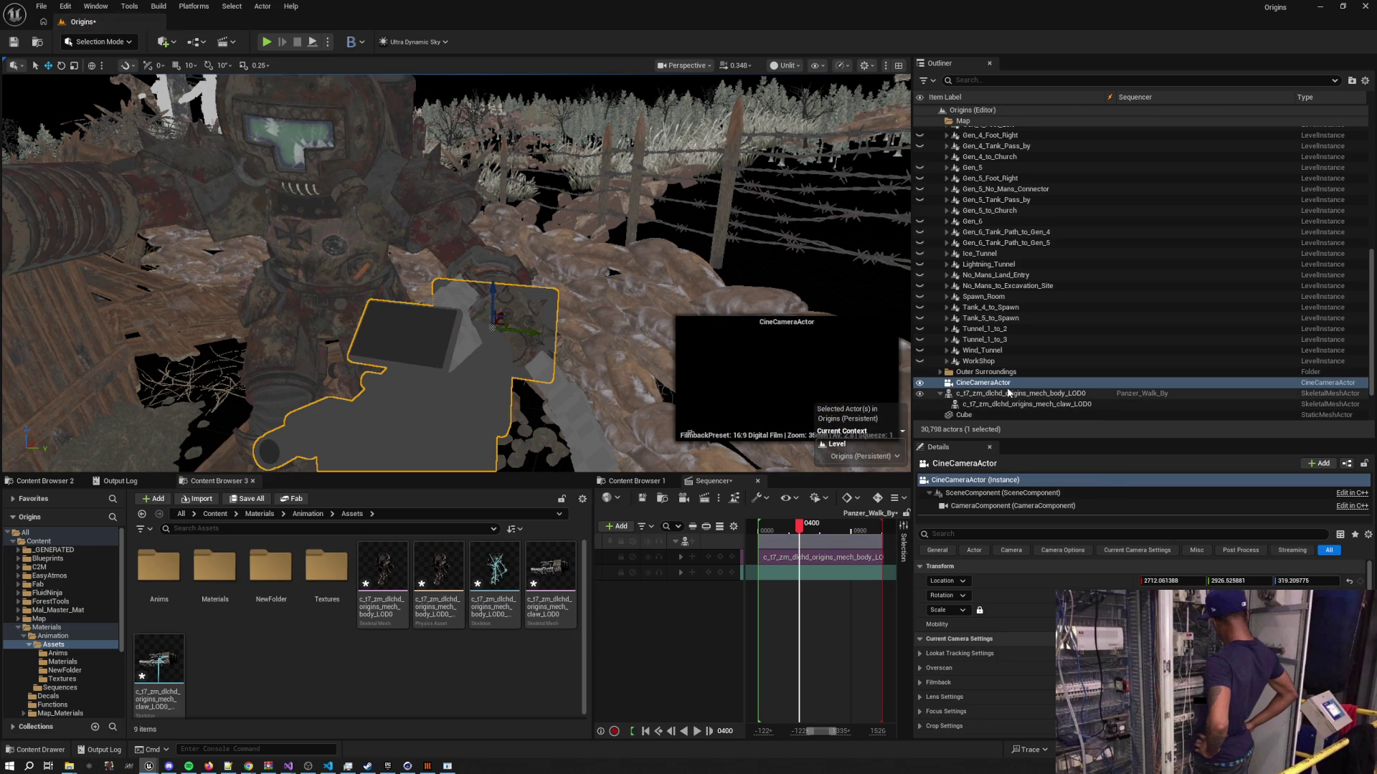
Attach the cine camera to a mech body bone, pilot it, and scrub to watch it follow
{"action": "left_click_drag", "start_coordinate": [1009, 388], "coordinate": [1011, 396]}
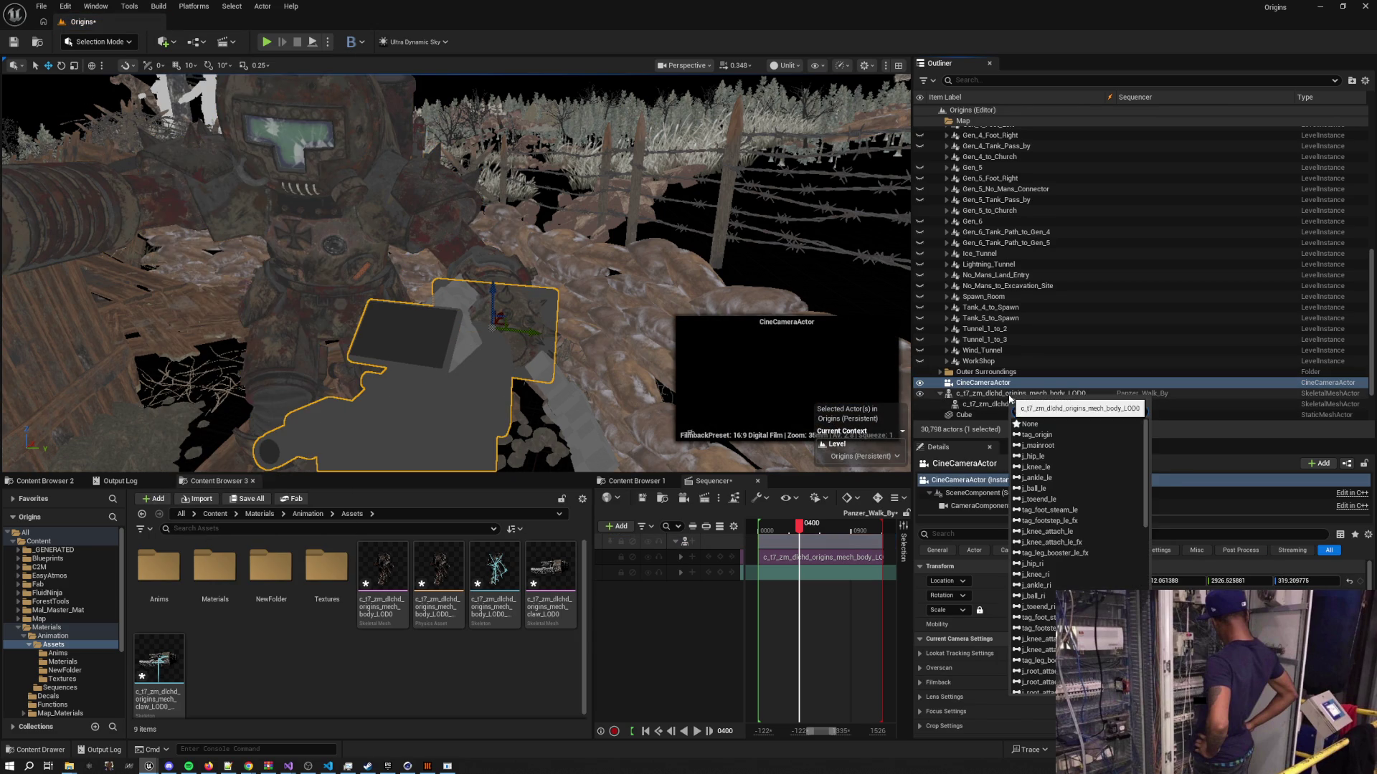
{"action": "left_click", "coordinate": [1044, 446]}
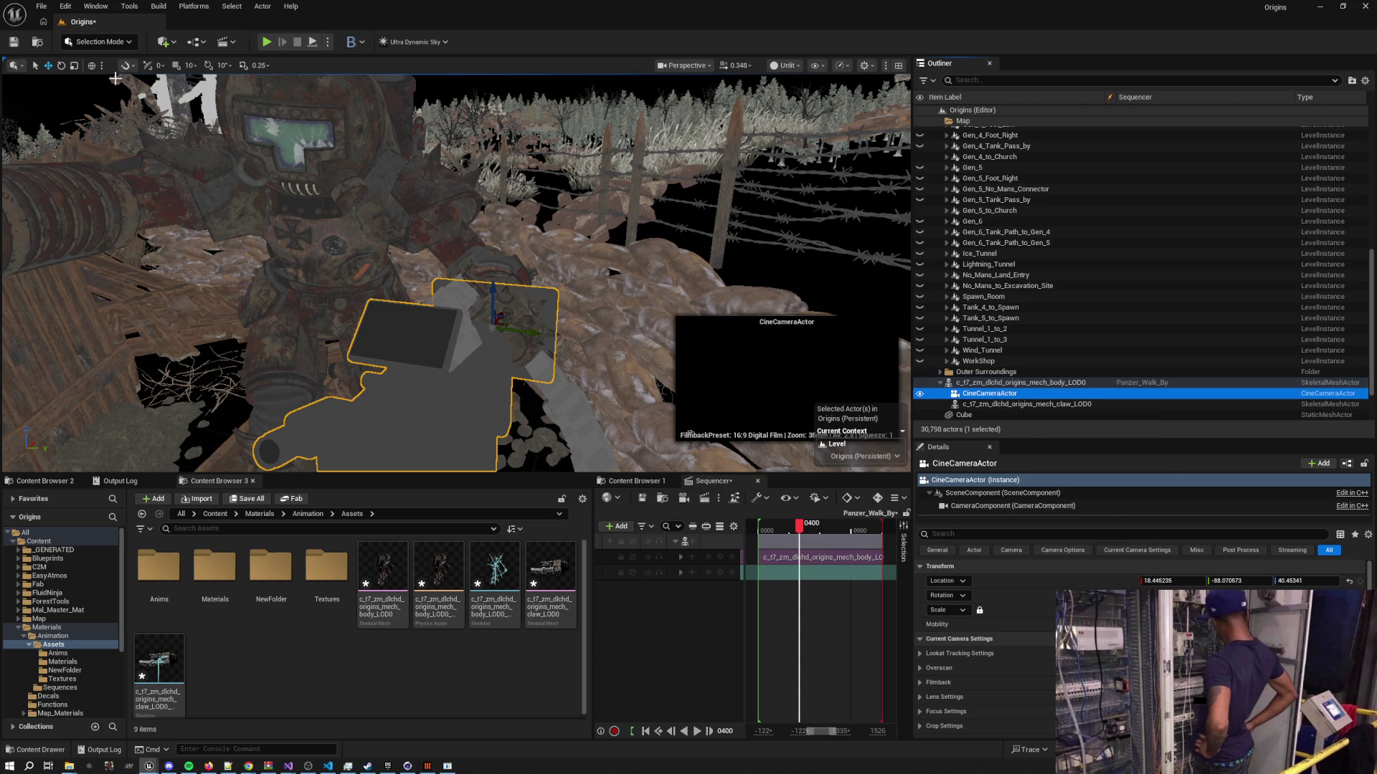
{"action": "left_click", "coordinate": [684, 65]}
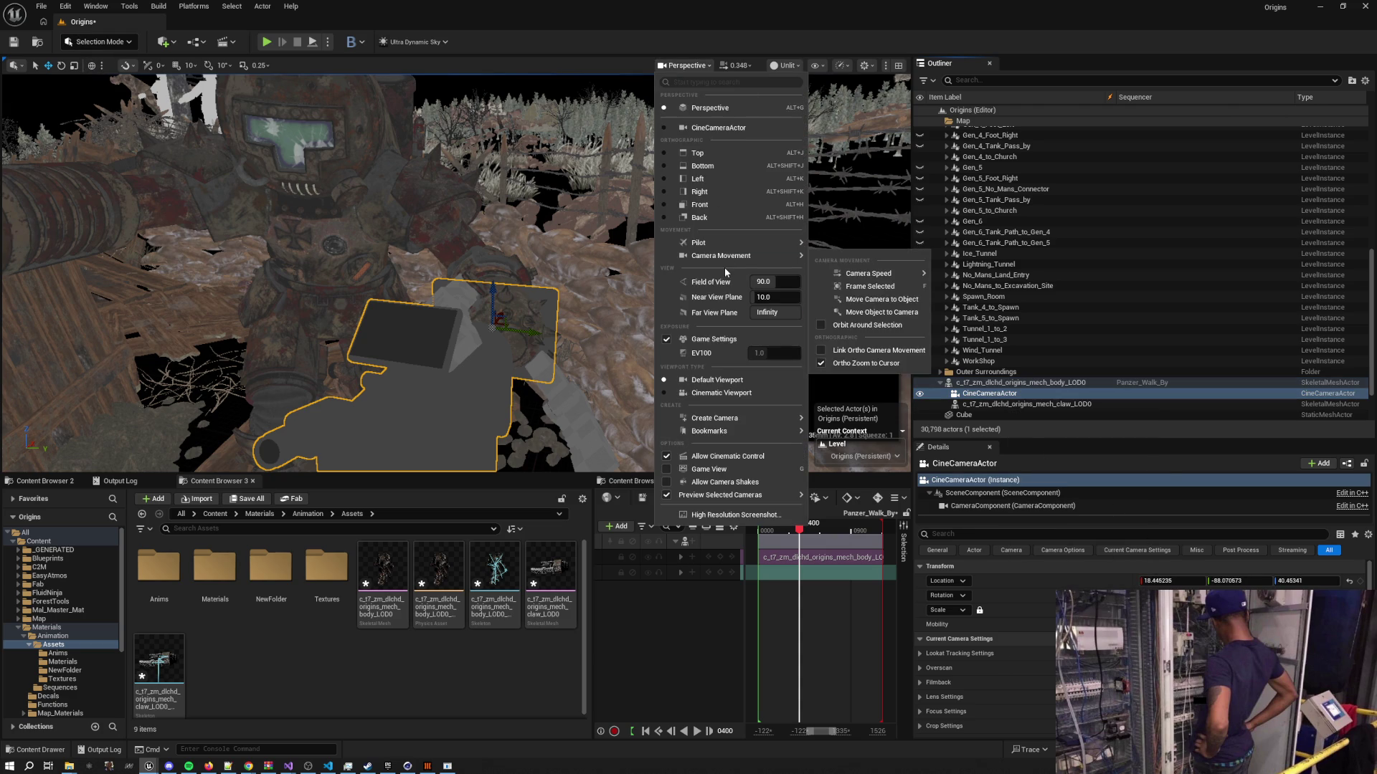
{"action": "left_click", "coordinate": [727, 130]}
{"action": "scroll", "coordinate": [727, 130], "scroll_direction": "down", "scroll_amount": 15}
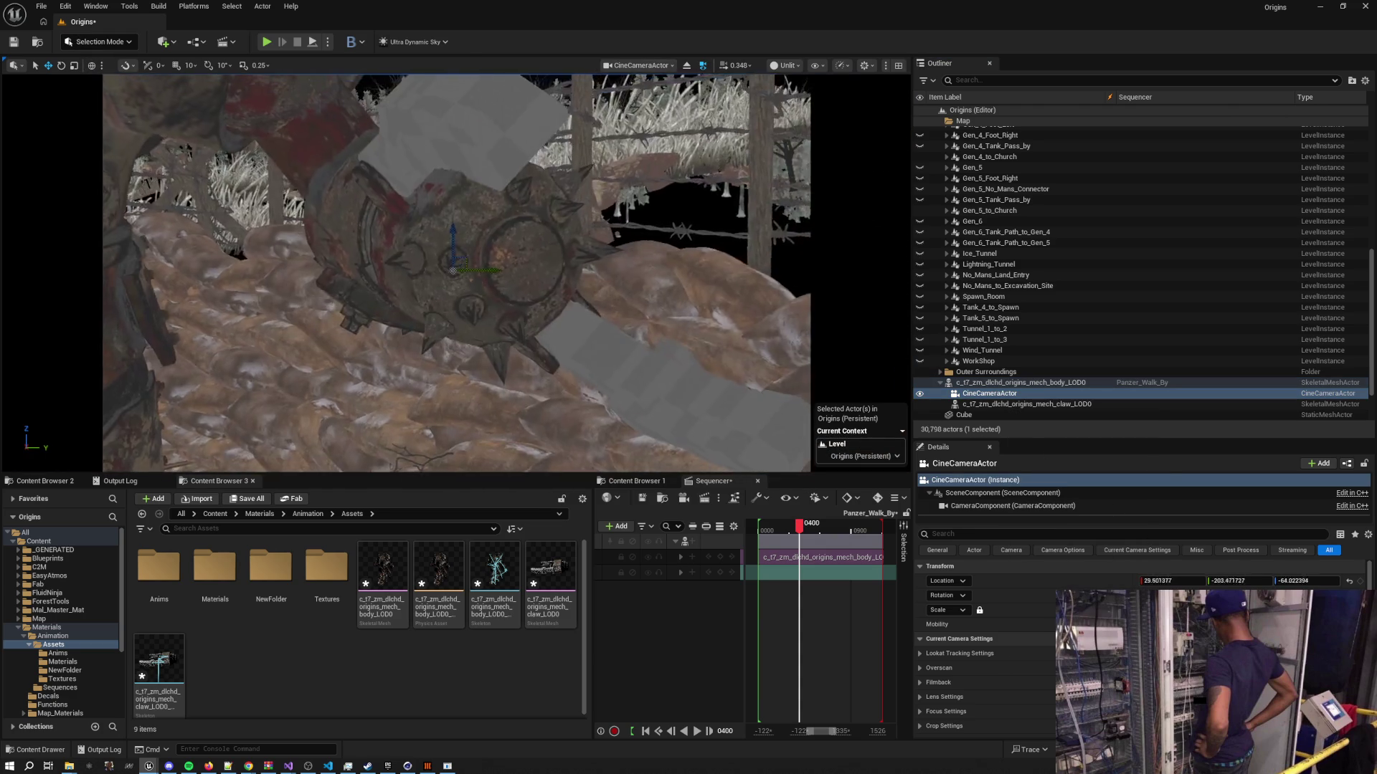
{"action": "scroll", "coordinate": [456, 273], "scroll_direction": "down", "scroll_amount": 5}
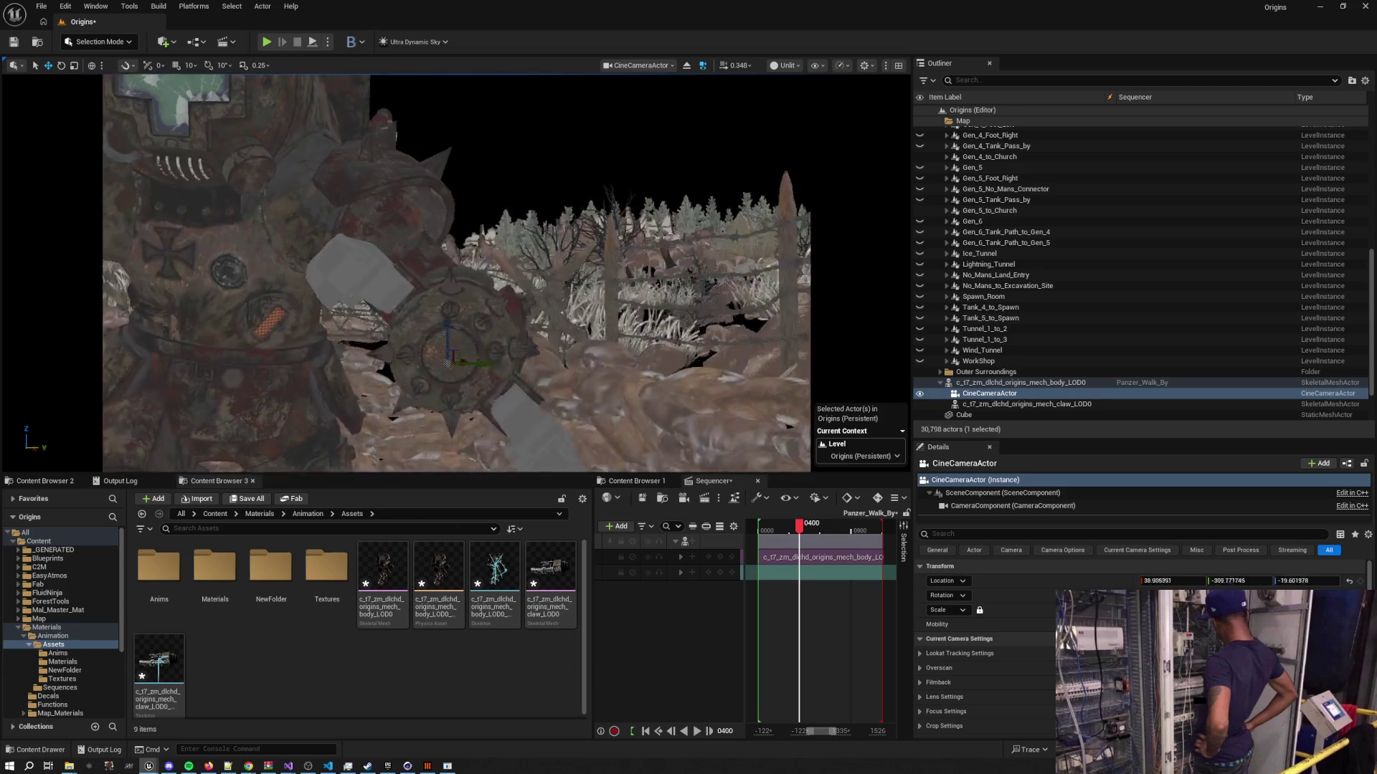
{"action": "scroll", "coordinate": [456, 272], "scroll_direction": "up", "scroll_amount": 2}
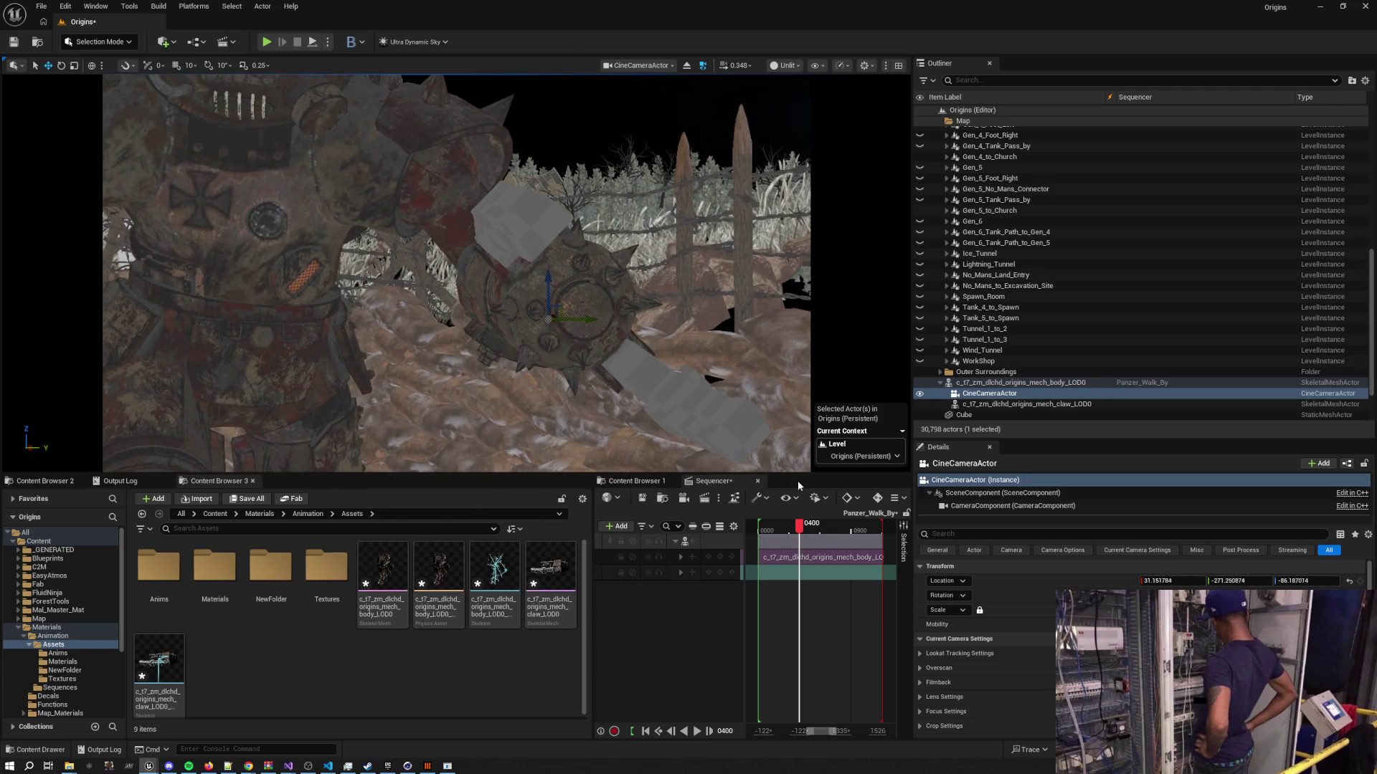
{"action": "left_click_drag", "start_coordinate": [773, 529], "coordinate": [805, 534]}
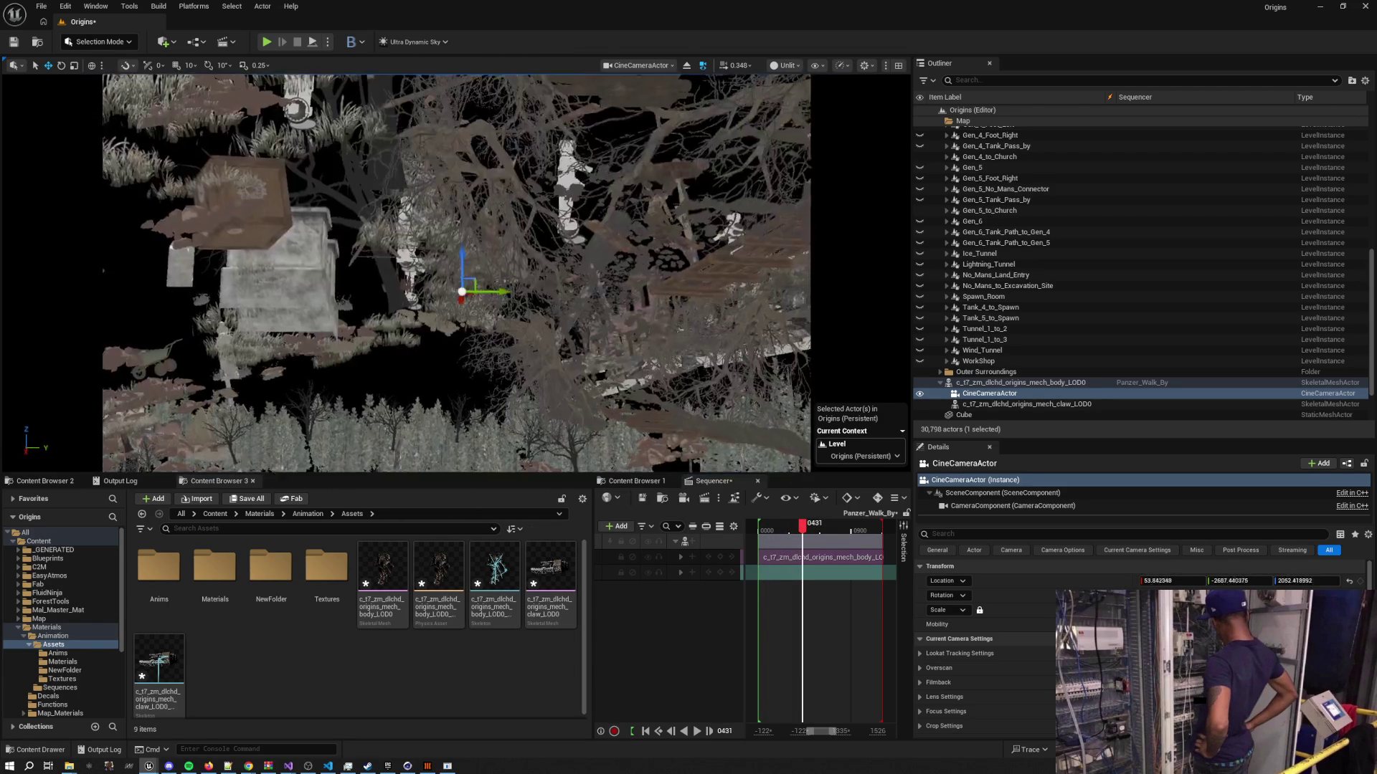
{"action": "scroll", "coordinate": [456, 273], "scroll_direction": "up", "scroll_amount": 3}
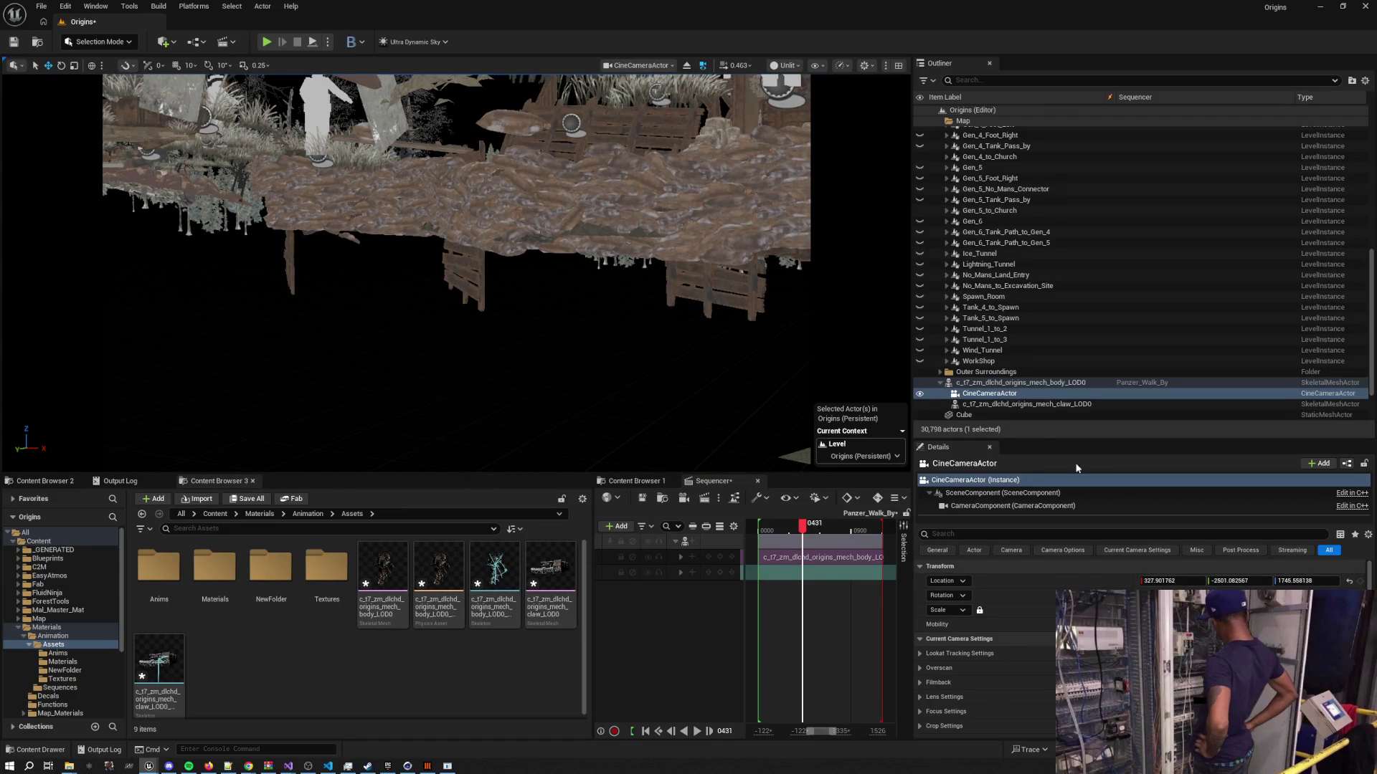
Detach the cine camera from the mech body and drag it back onto it
{"action": "left_click_drag", "start_coordinate": [983, 394], "coordinate": [990, 395]}
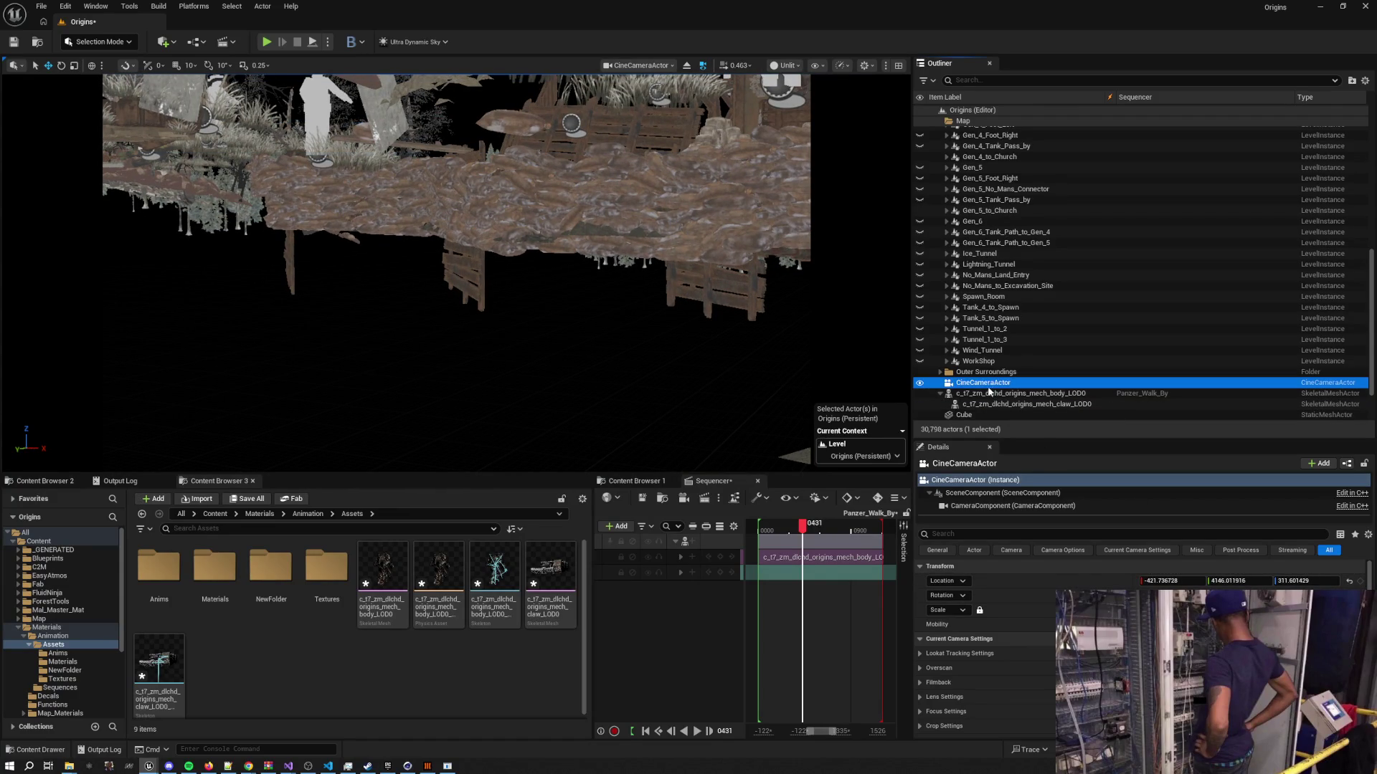
{"action": "left_click", "coordinate": [1000, 383]}
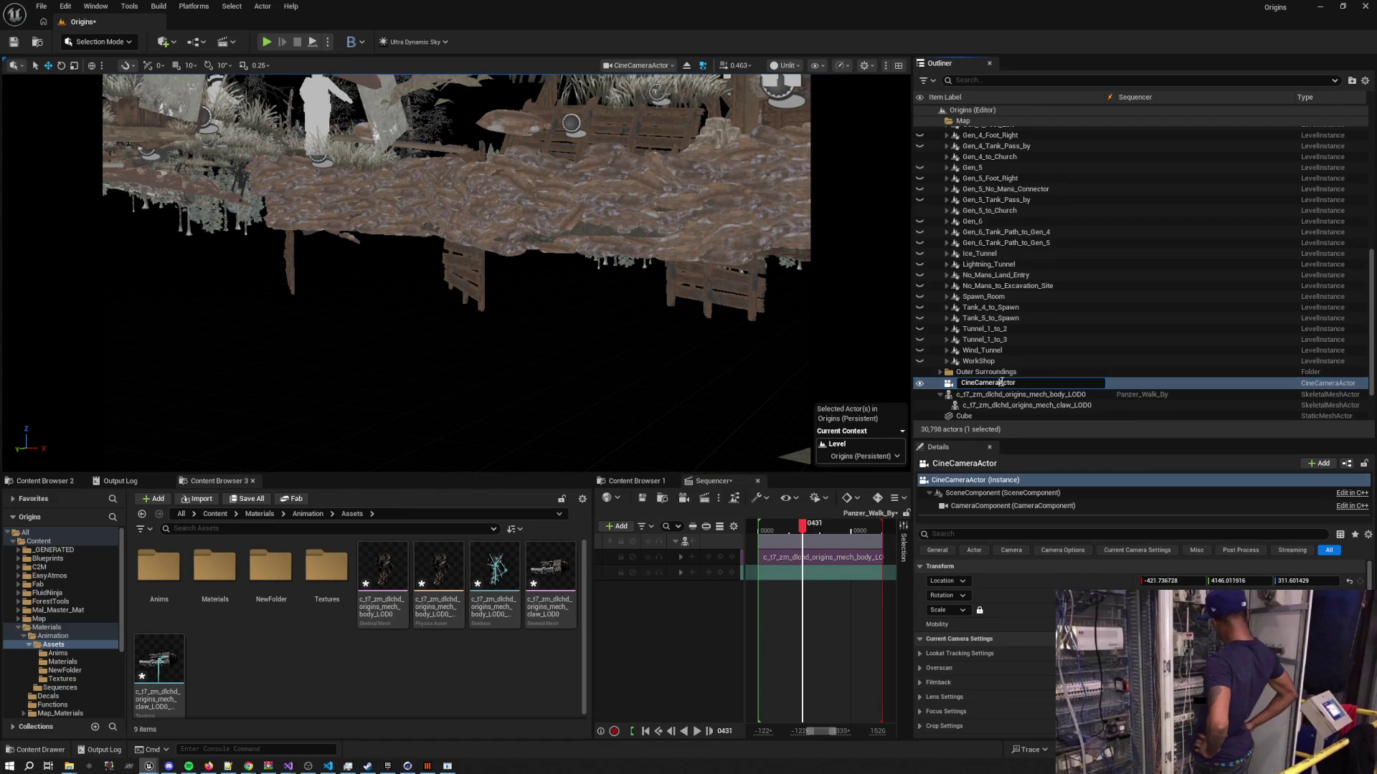
{"action": "left_click_drag", "start_coordinate": [1026, 383], "coordinate": [1002, 395]}
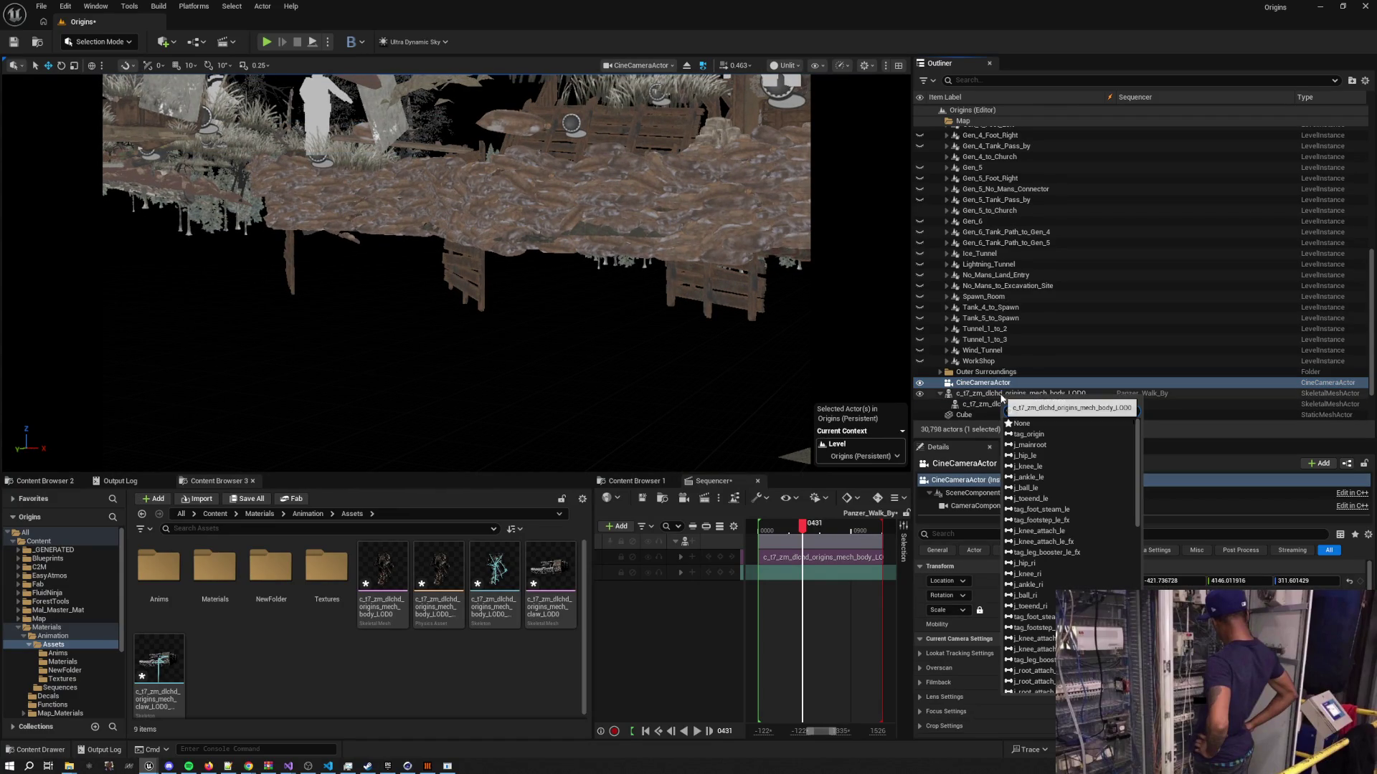
Attach the camera at j_mainroot, reset its Location to zero, and scrub back to frame 0234
{"action": "left_click", "coordinate": [1030, 445]}
{"action": "left_click", "coordinate": [1350, 581]}
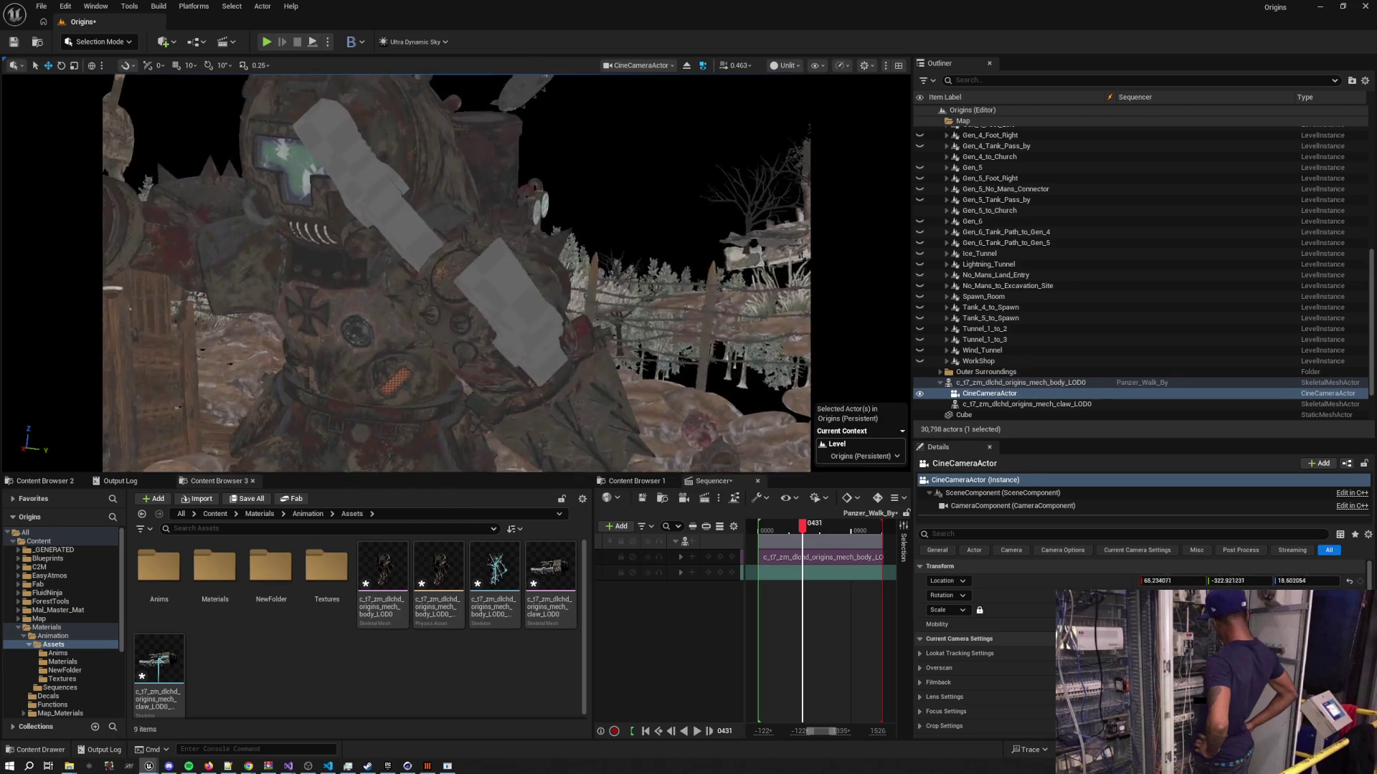
{"action": "left_click_drag", "start_coordinate": [802, 529], "coordinate": [761, 524]}
Play the mech animation through the attached camera, restarting from frame 0078
{"action": "key", "text": "space"}
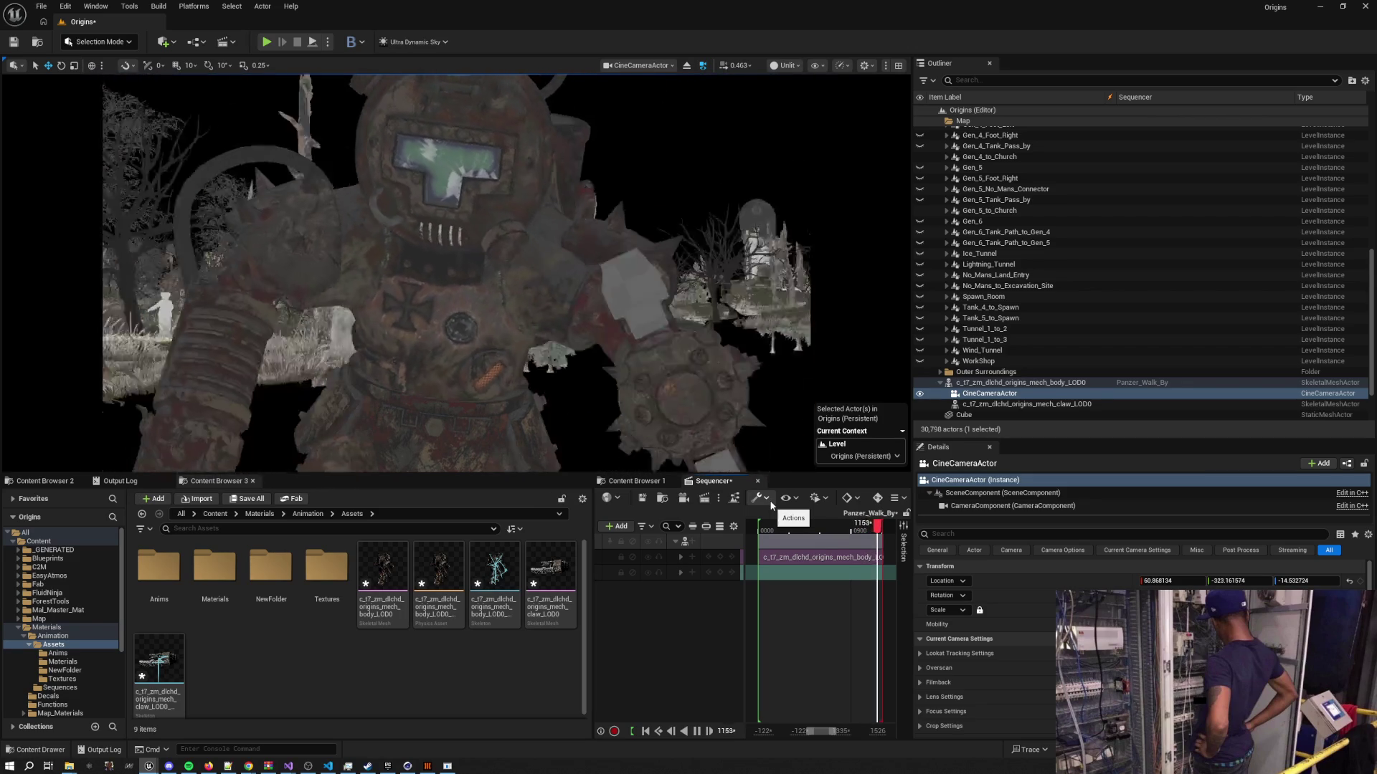
{"action": "left_click", "coordinate": [765, 527]}
{"action": "key", "text": "space"}
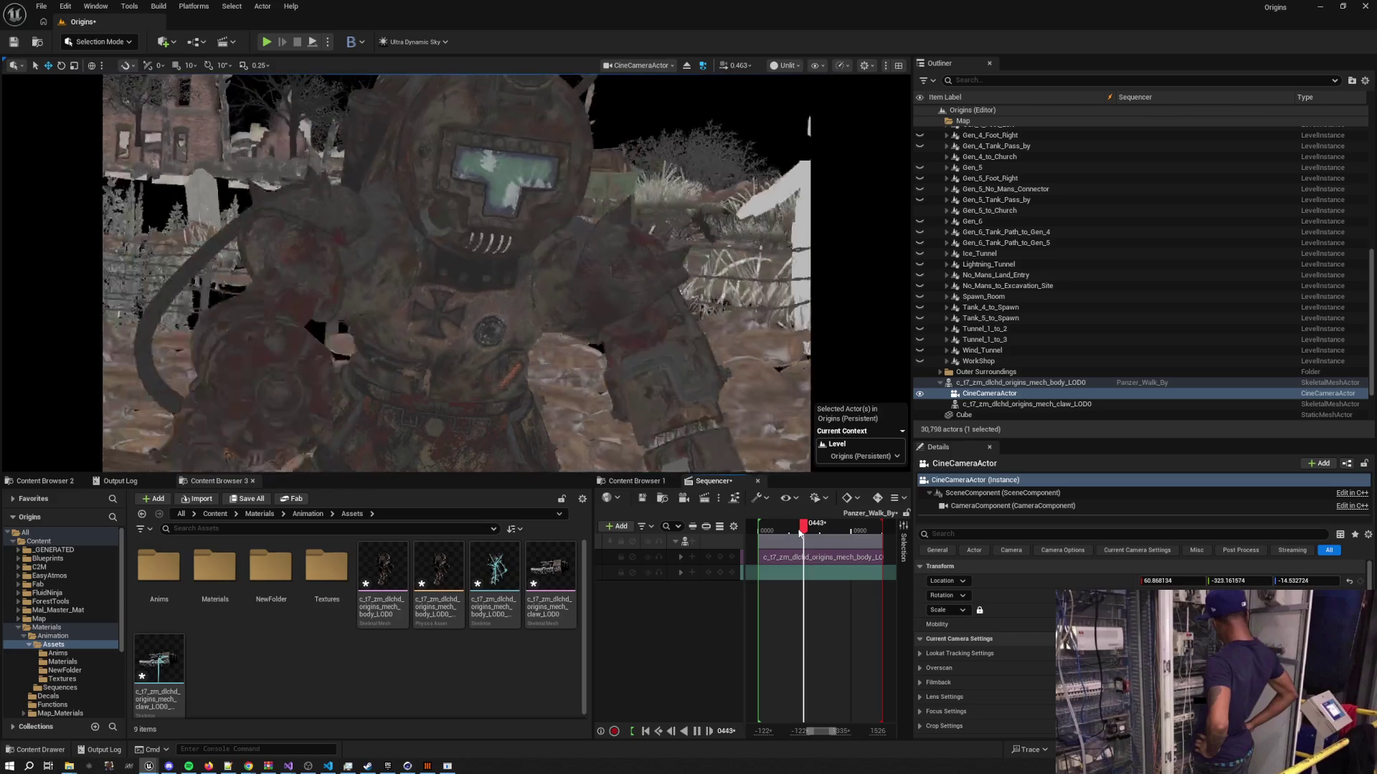
{"action": "left_click_drag", "start_coordinate": [799, 532], "coordinate": [768, 532]}
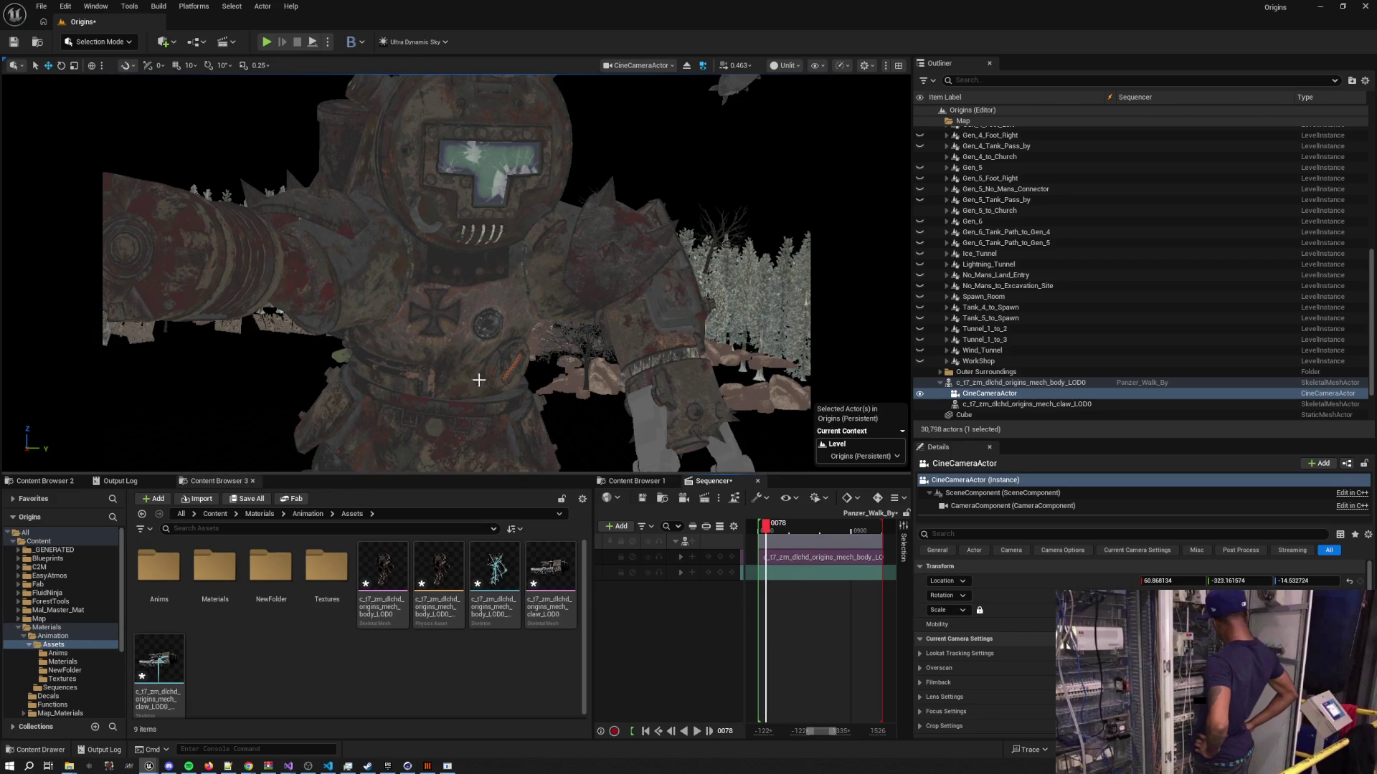
Stop piloting the camera, fly through the trench, reset to frame 0000, and switch to Cinema 4D
{"action": "left_click", "coordinate": [687, 65]}
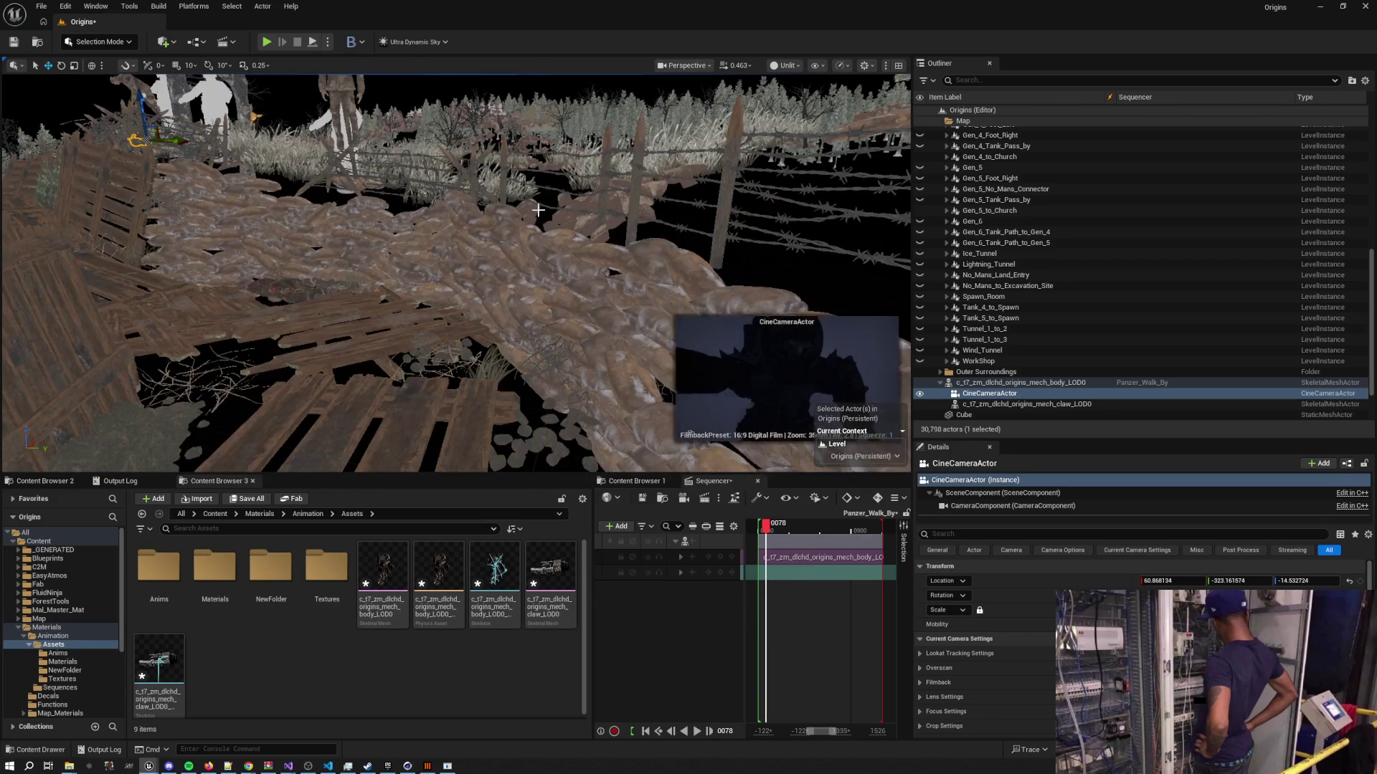
{"action": "left_click_drag", "start_coordinate": [456, 273], "coordinate": [401, 230]}
{"action": "left_click_drag", "start_coordinate": [621, 359], "coordinate": [622, 359]}
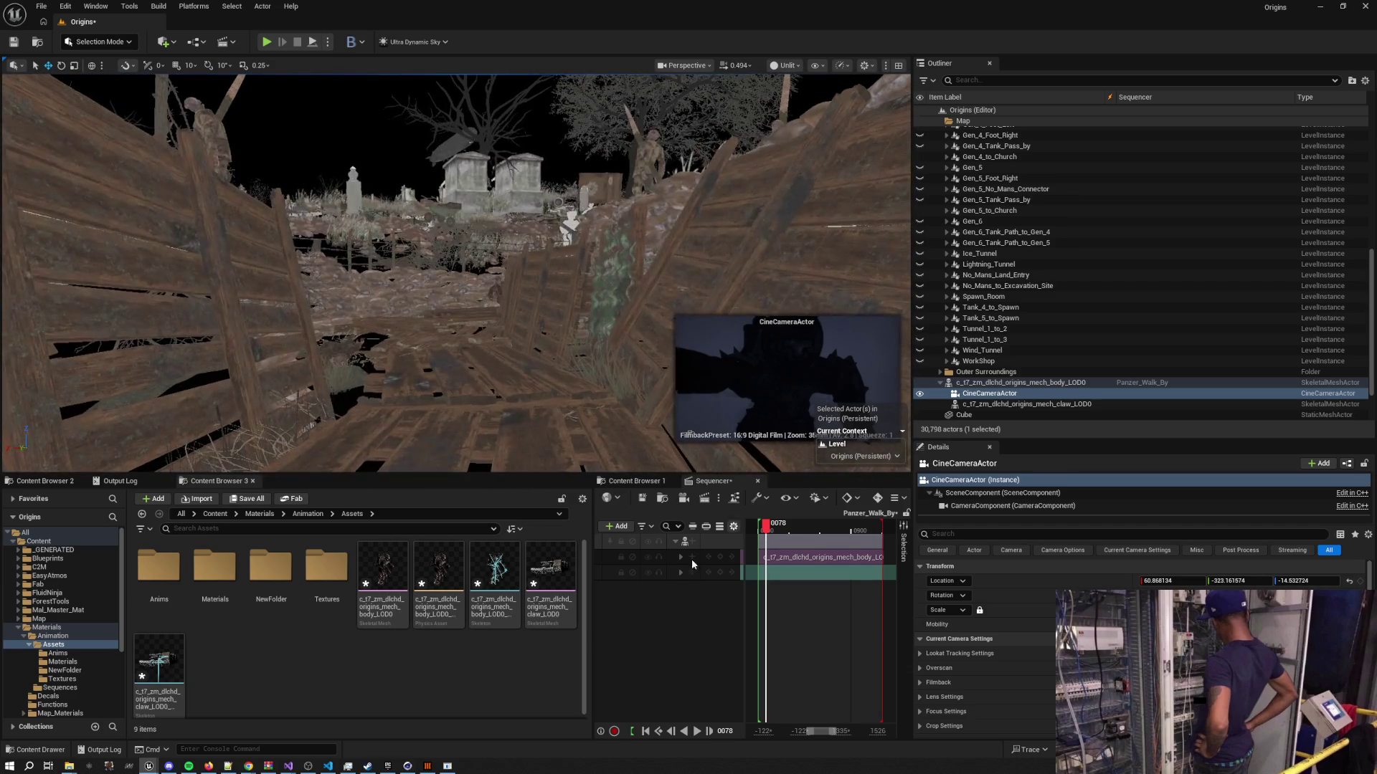
{"action": "left_click", "coordinate": [646, 730]}
{"action": "key", "text": "Escape"}
{"action": "left_click_drag", "start_coordinate": [501, 416], "coordinate": [500, 377]}
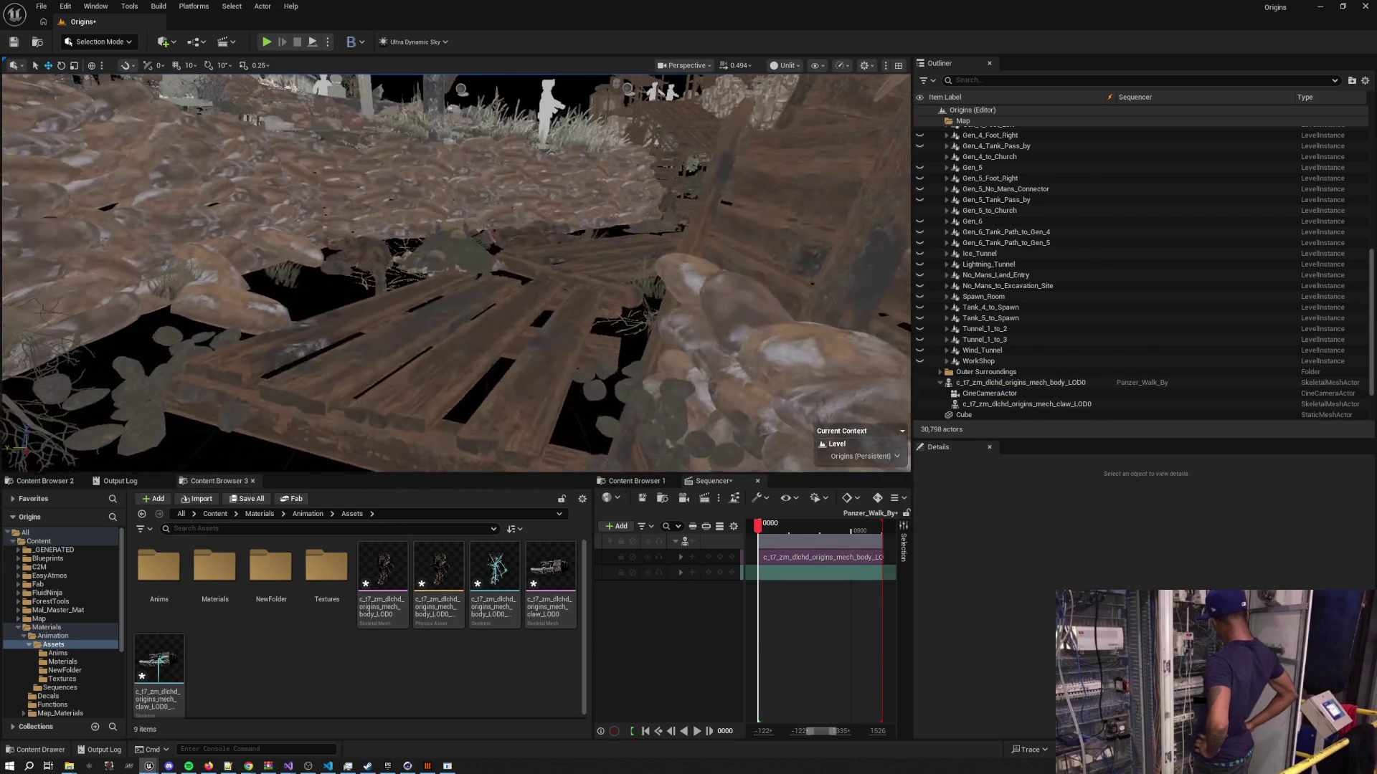
{"action": "key", "text": "alt+Tab"}
{"action": "left_click", "coordinate": [501, 371]}
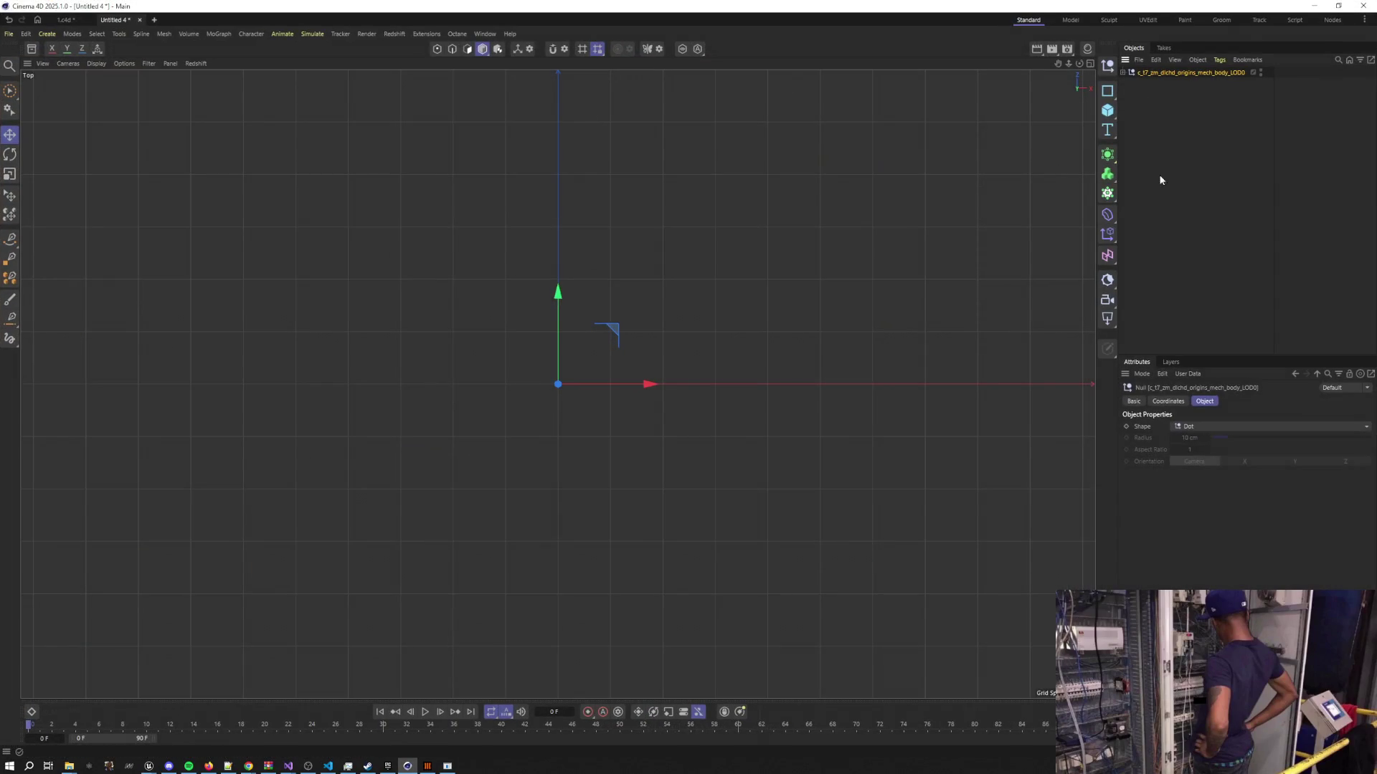
Delete the mech body and paste the c_zom_der_richtofen_mpc_fb_LOD0 null from 1.c4d into Untitled 4
{"action": "key", "text": "Delete"}
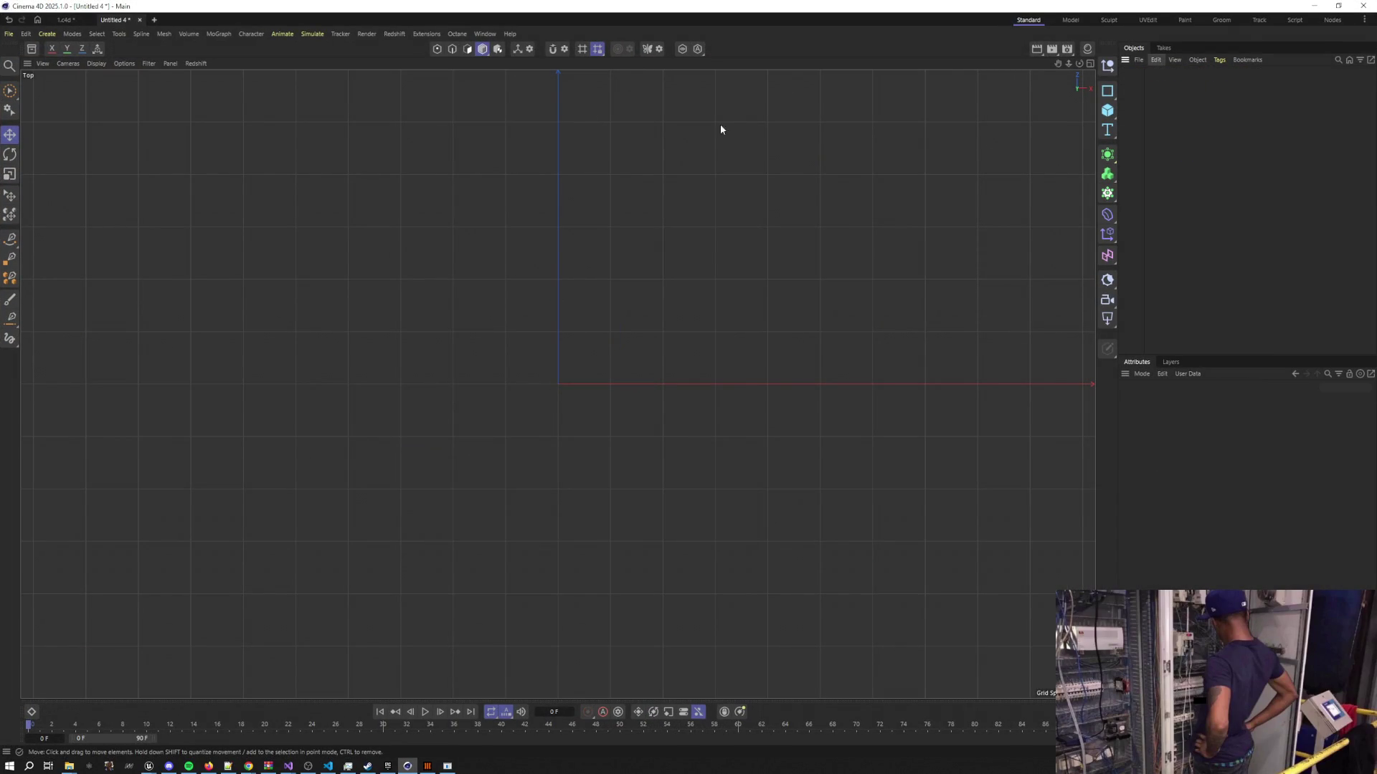
{"action": "left_click", "coordinate": [68, 20]}
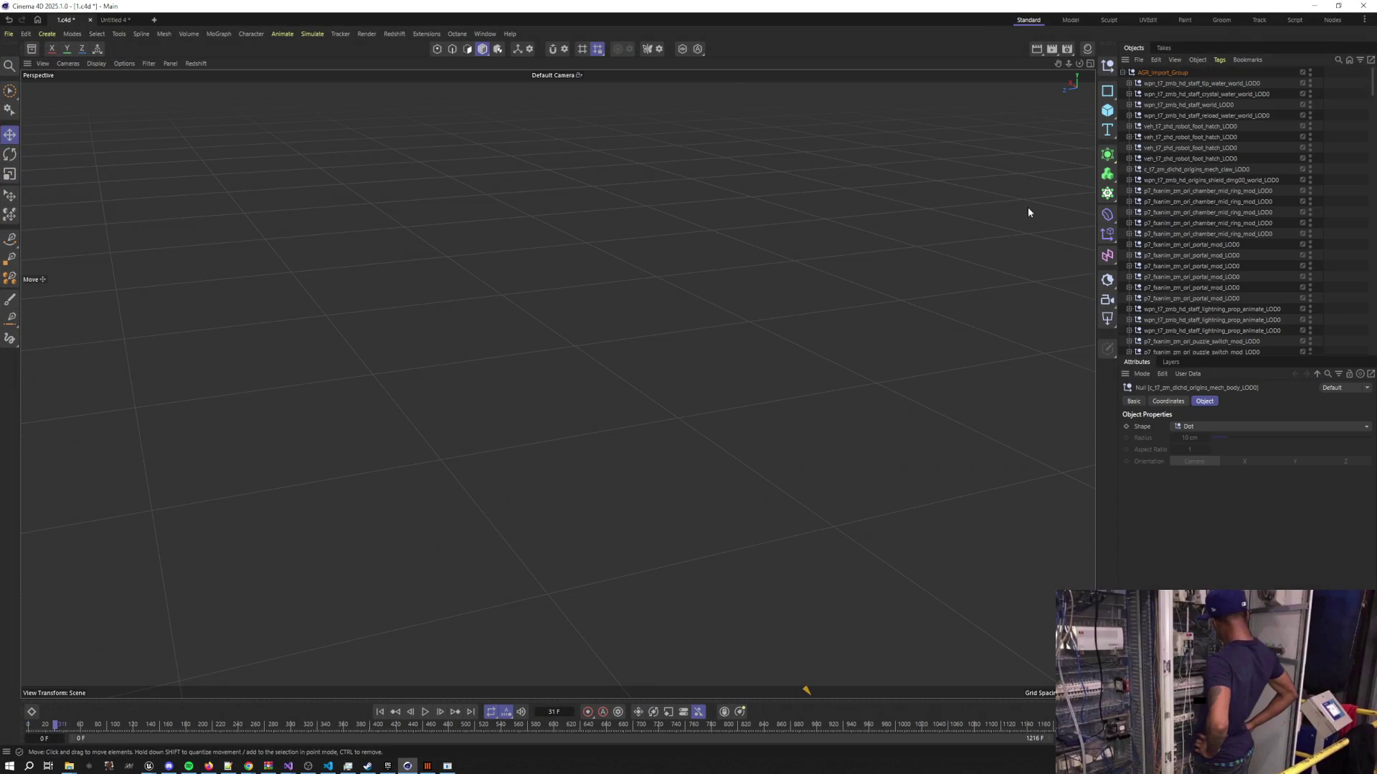
{"action": "scroll", "coordinate": [1212, 224], "scroll_direction": "down", "scroll_amount": 10}
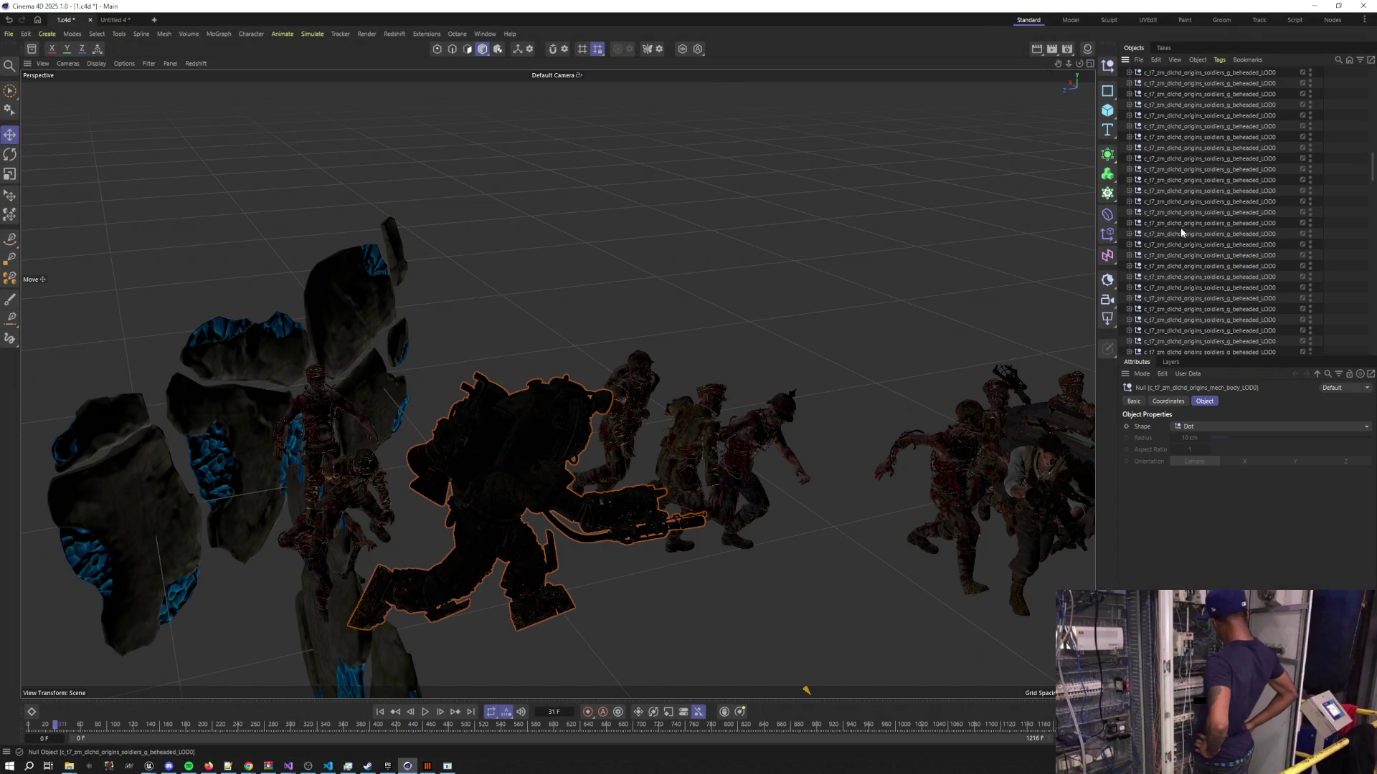
{"action": "left_click", "coordinate": [1021, 470]}
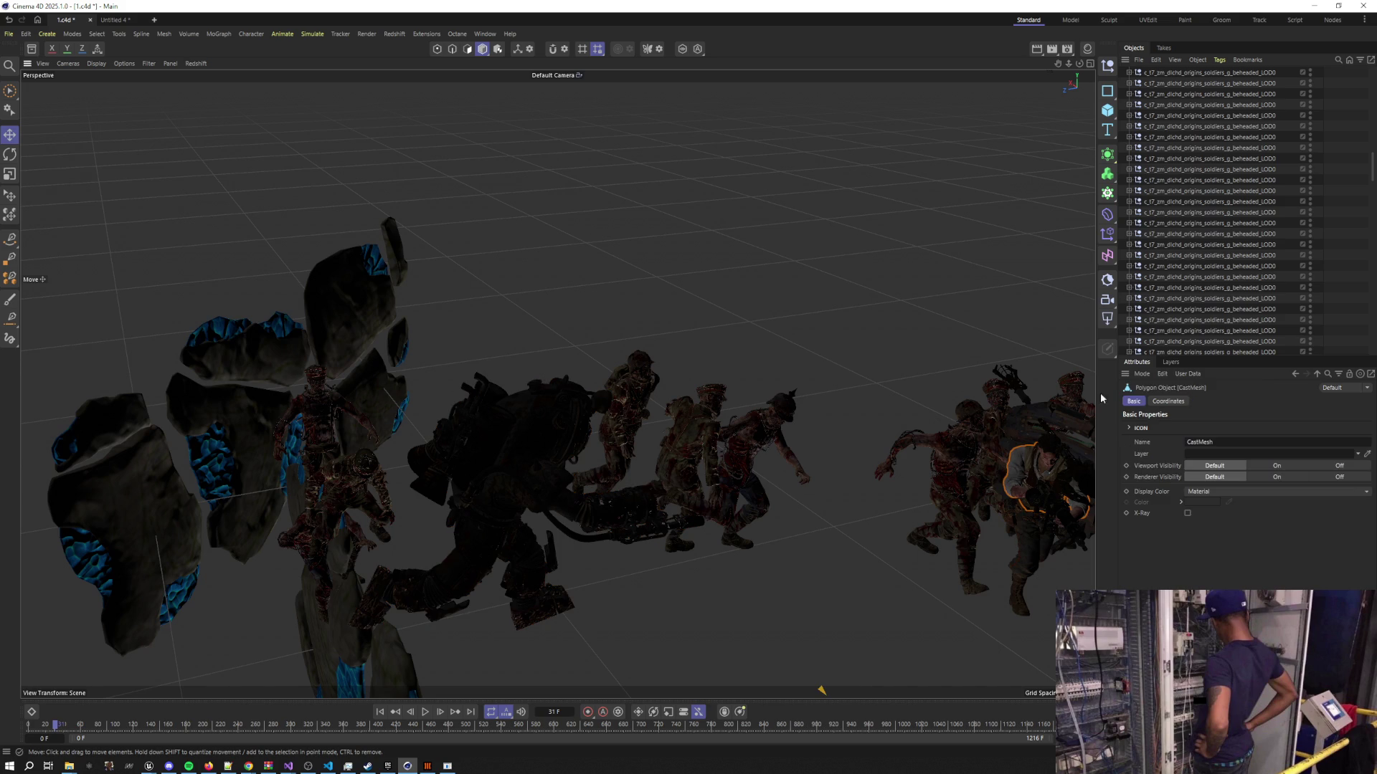
{"action": "left_click", "coordinate": [1212, 234]}
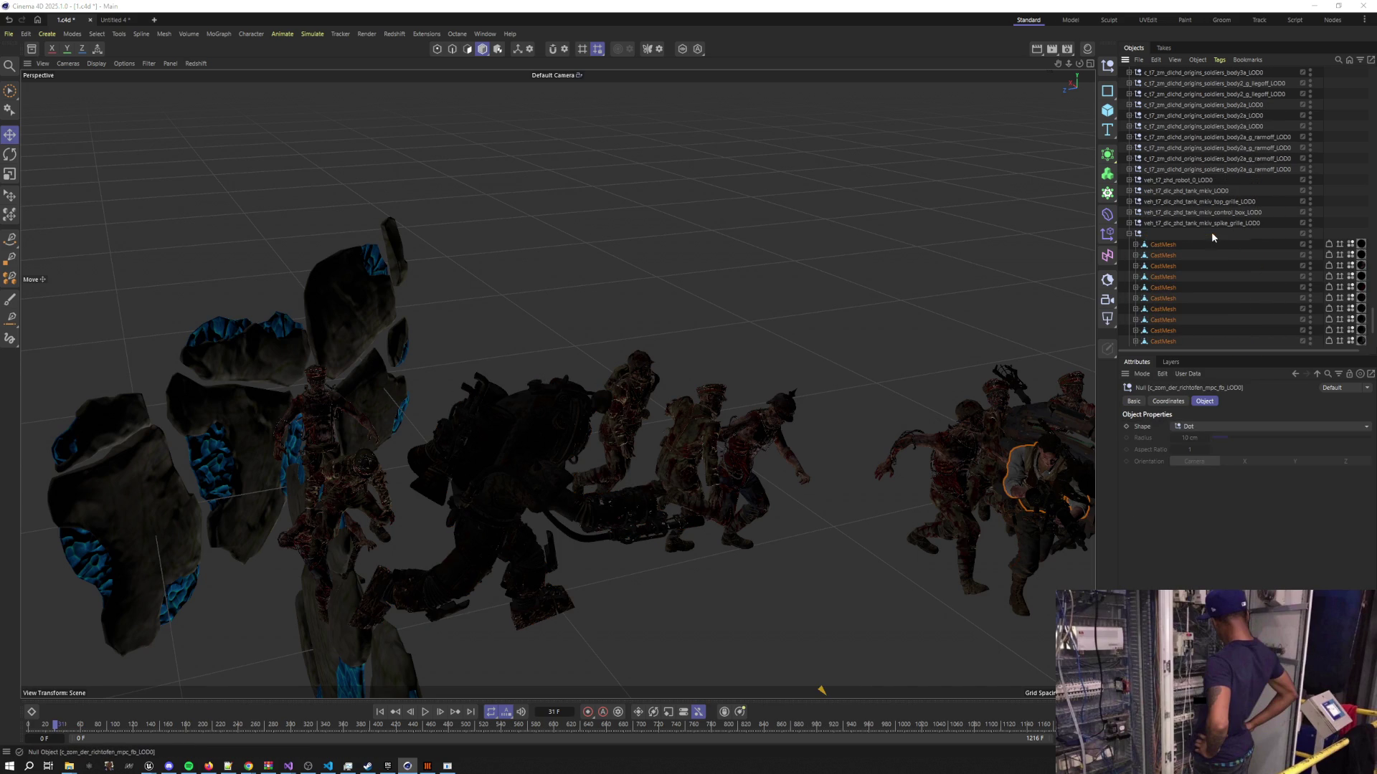
{"action": "left_click", "coordinate": [1129, 233]}
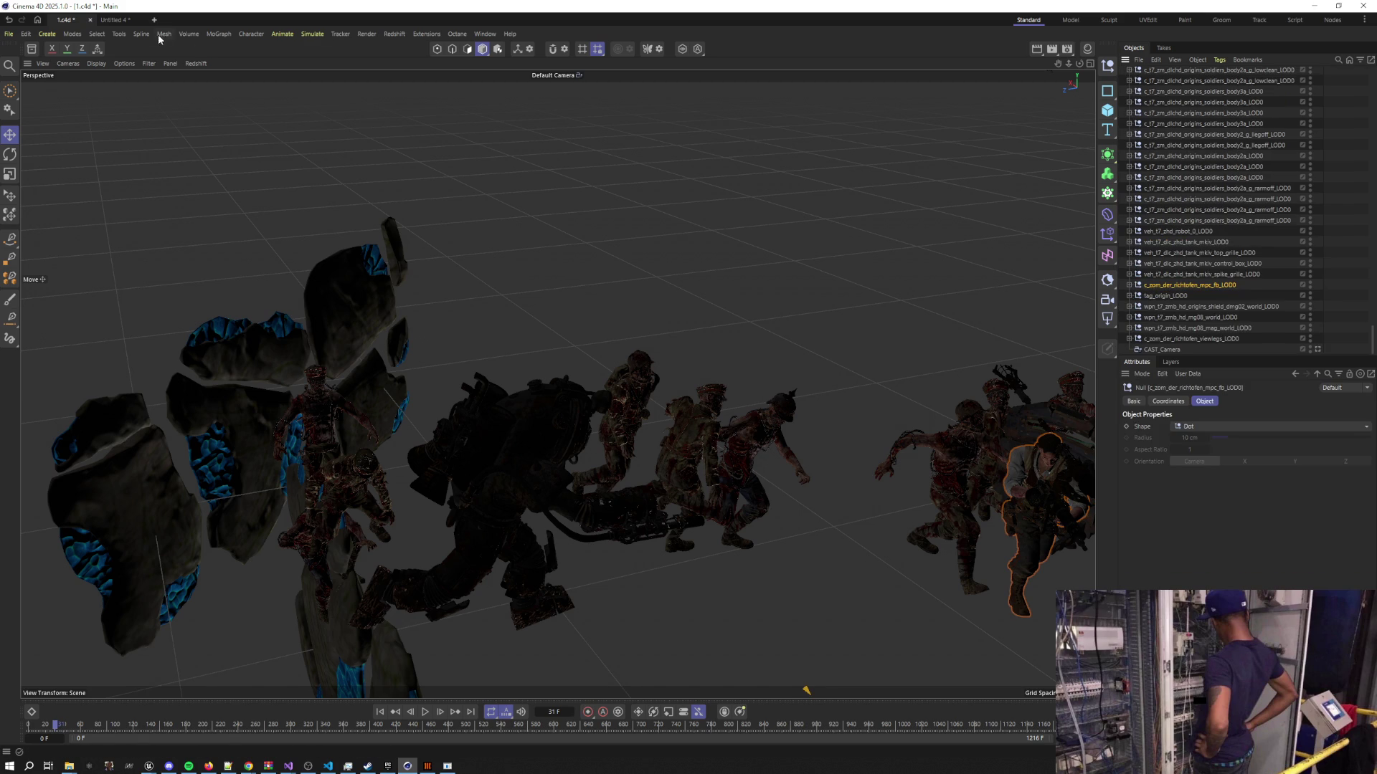
{"action": "left_click", "coordinate": [126, 20]}
{"action": "key", "text": "ctrl+v"}
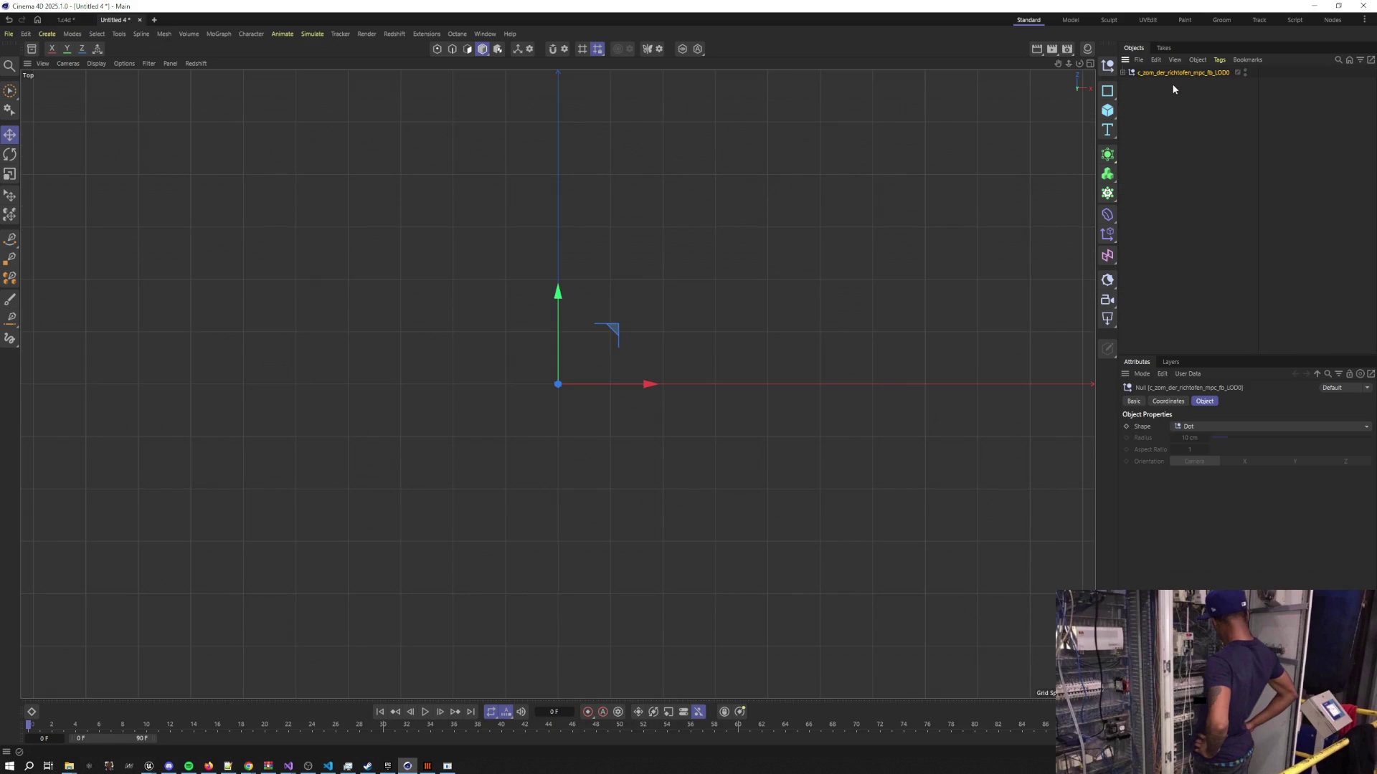
Search Saluki for c_zom_der_richtofen_mpc_fb and select the model
{"action": "key", "text": "alt+Tab"}
{"action": "left_click", "coordinate": [575, 319]}
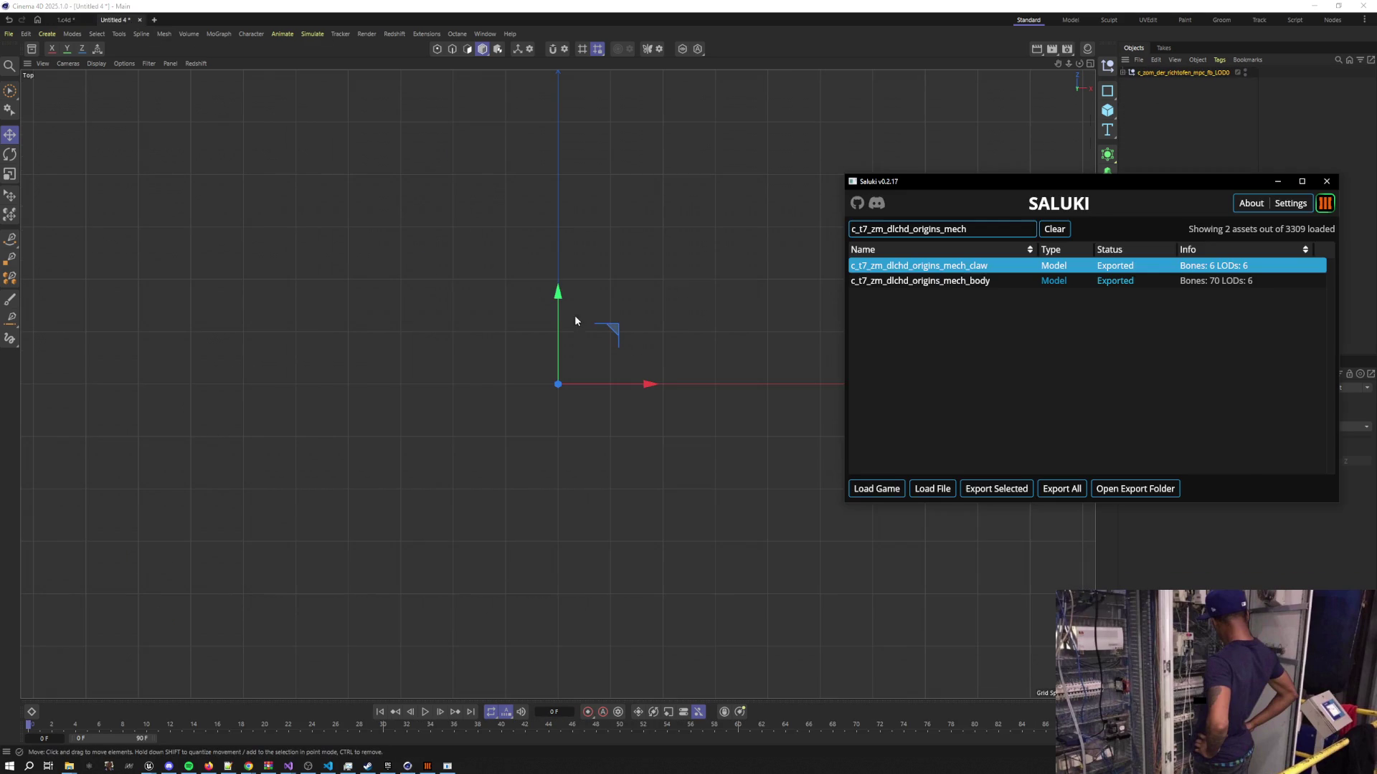
{"action": "double_click", "coordinate": [1001, 228]}
{"action": "type", "text": "c_zom_der_richtofen_mpc_fb_LOD0"}
{"action": "key", "text": "BackSpace"}
{"action": "left_click", "coordinate": [930, 267]}
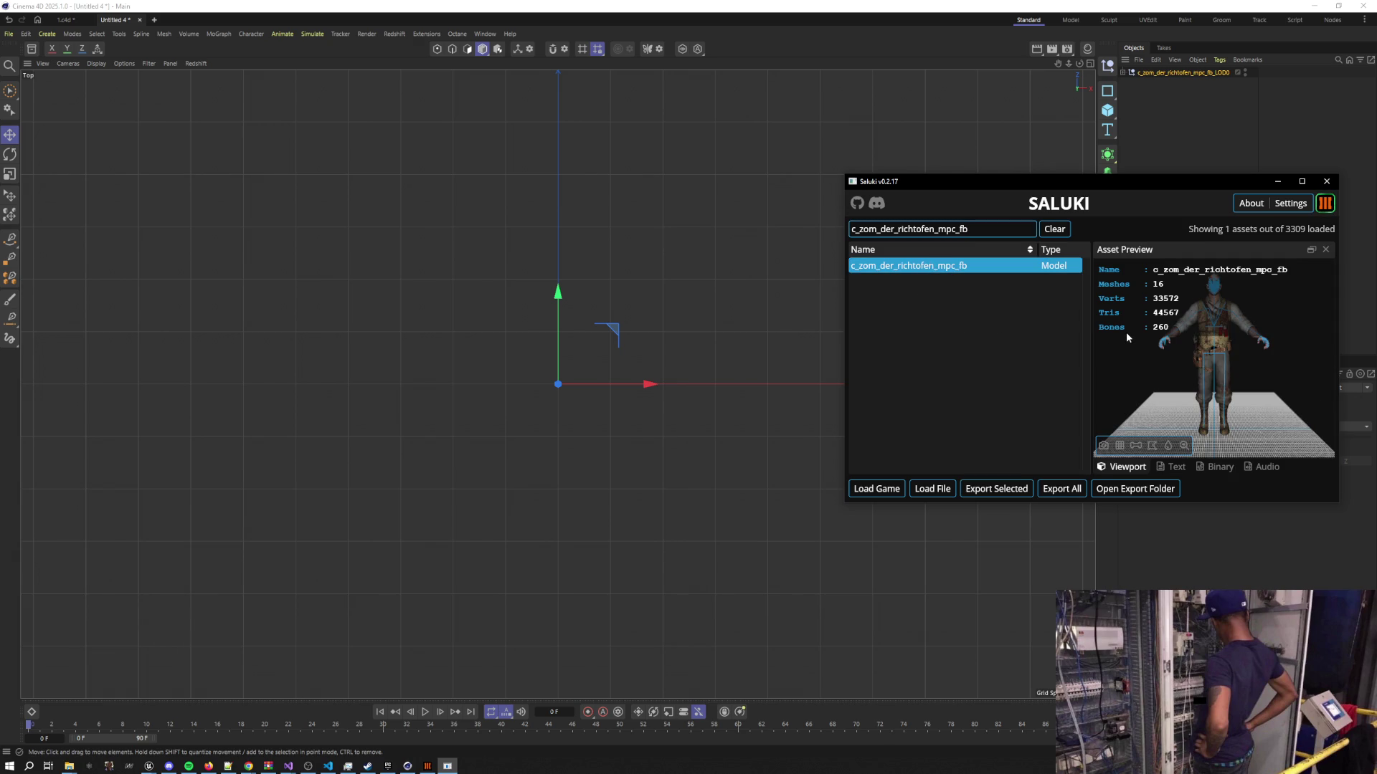
Inspect the Richtofen preview from the side, then export the model
{"action": "mouse_move", "coordinate": [1228, 321]}
{"action": "left_mouse_down"}
{"action": "mouse_move", "coordinate": [1240, 330]}
{"action": "mouse_move", "coordinate": [1216, 342]}
{"action": "mouse_move", "coordinate": [1198, 314]}
{"action": "mouse_move", "coordinate": [1181, 343]}
{"action": "left_mouse_up"}
{"action": "scroll", "coordinate": [1202, 309], "scroll_direction": "up", "scroll_amount": 3}
{"action": "scroll", "coordinate": [1199, 358], "scroll_direction": "up", "scroll_amount": 2}
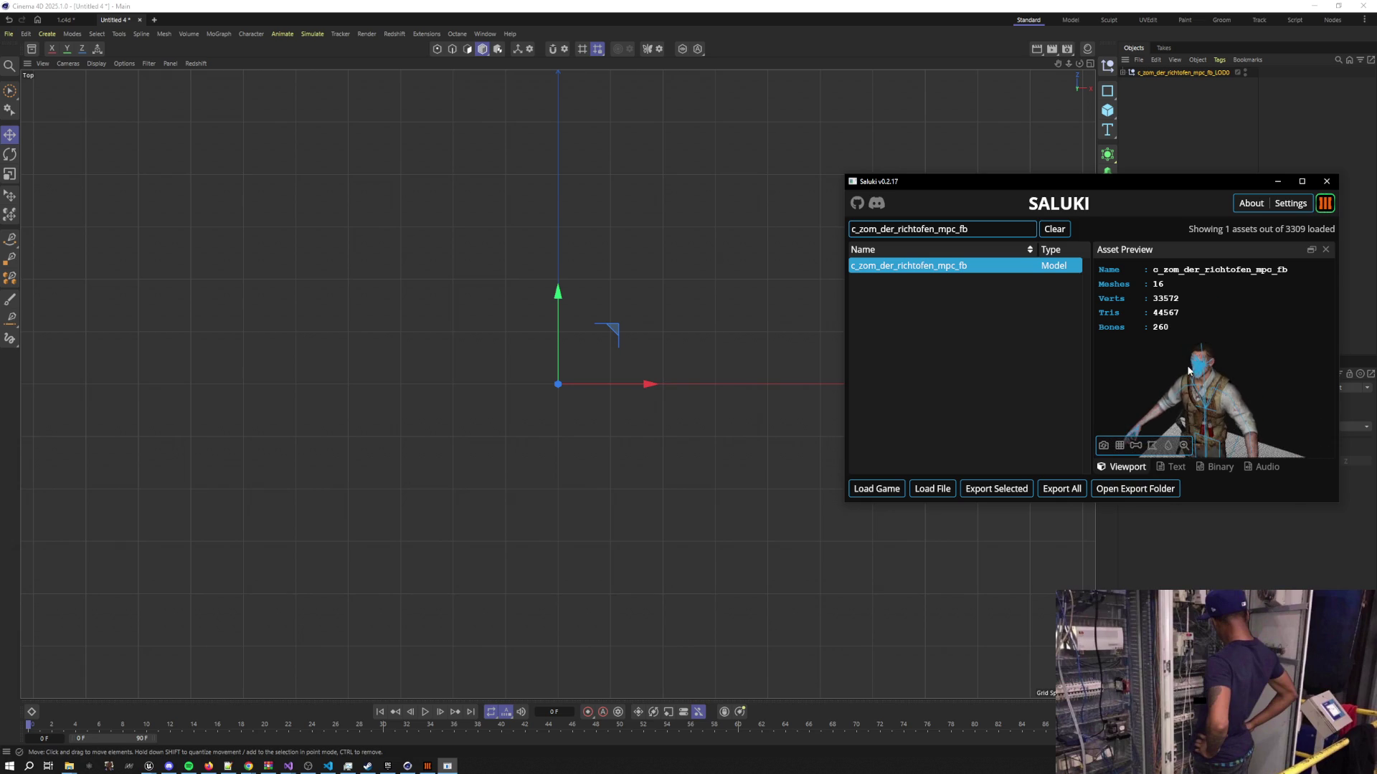
{"action": "scroll", "coordinate": [1194, 364], "scroll_direction": "up", "scroll_amount": 4}
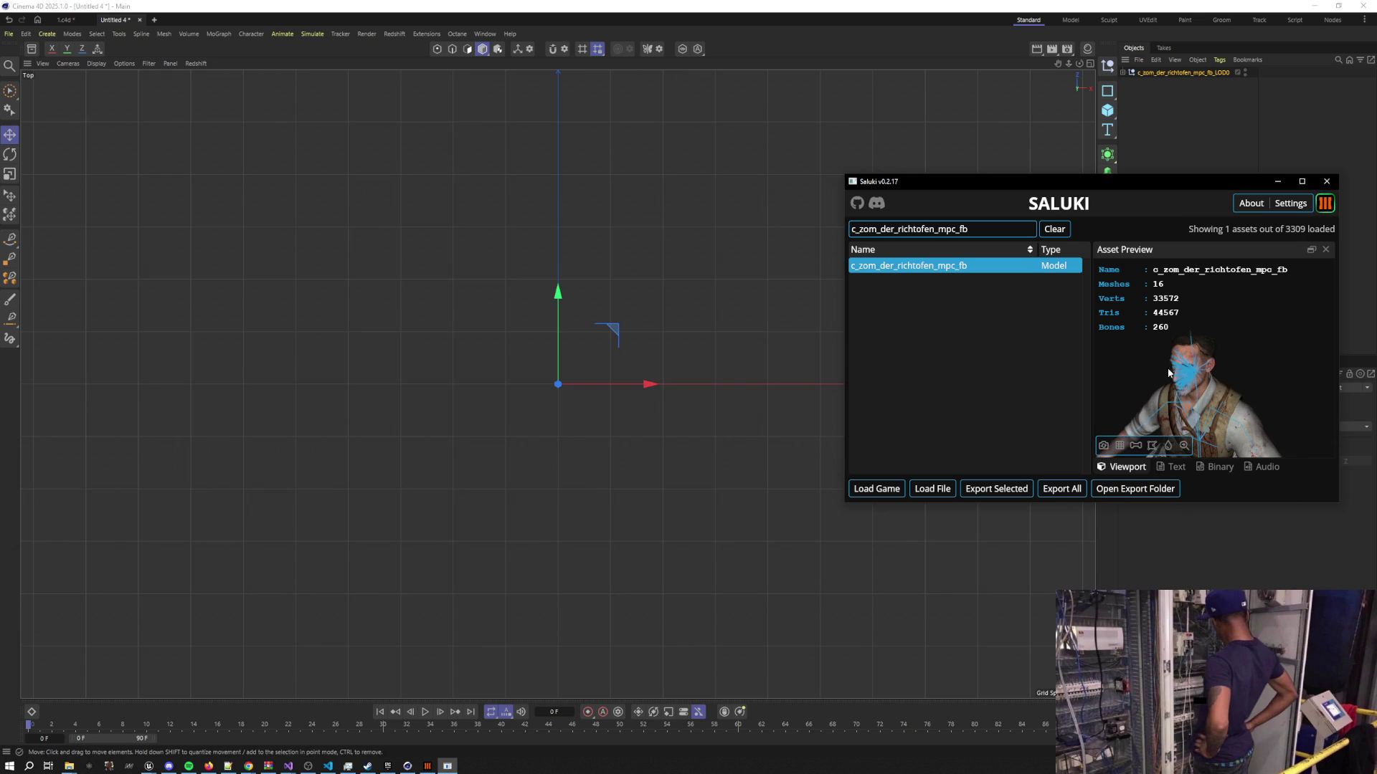
{"action": "scroll", "coordinate": [1188, 370], "scroll_direction": "up", "scroll_amount": 3}
{"action": "scroll", "coordinate": [1172, 393], "scroll_direction": "up", "scroll_amount": 2}
{"action": "mouse_move", "coordinate": [1172, 392]}
{"action": "left_mouse_down"}
{"action": "mouse_move", "coordinate": [1214, 370]}
{"action": "mouse_move", "coordinate": [1228, 396]}
{"action": "mouse_move", "coordinate": [1169, 366]}
{"action": "mouse_move", "coordinate": [1232, 389]}
{"action": "mouse_move", "coordinate": [1276, 383]}
{"action": "mouse_move", "coordinate": [1208, 399]}
{"action": "mouse_move", "coordinate": [1228, 381]}
{"action": "mouse_move", "coordinate": [1212, 391]}
{"action": "mouse_move", "coordinate": [1182, 377]}
{"action": "mouse_move", "coordinate": [1228, 371]}
{"action": "left_mouse_up"}
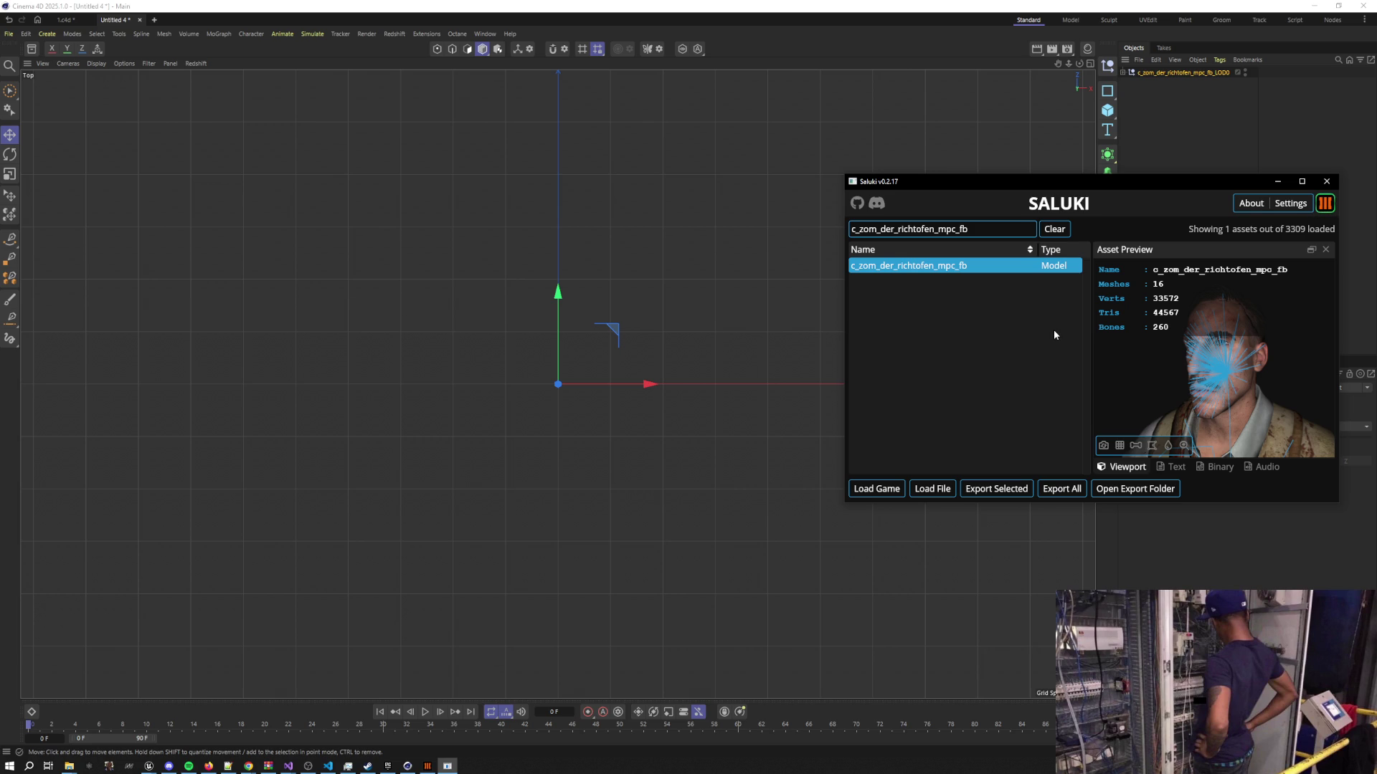
{"action": "left_click", "coordinate": [1011, 490]}
{"action": "left_click", "coordinate": [1320, 6]}
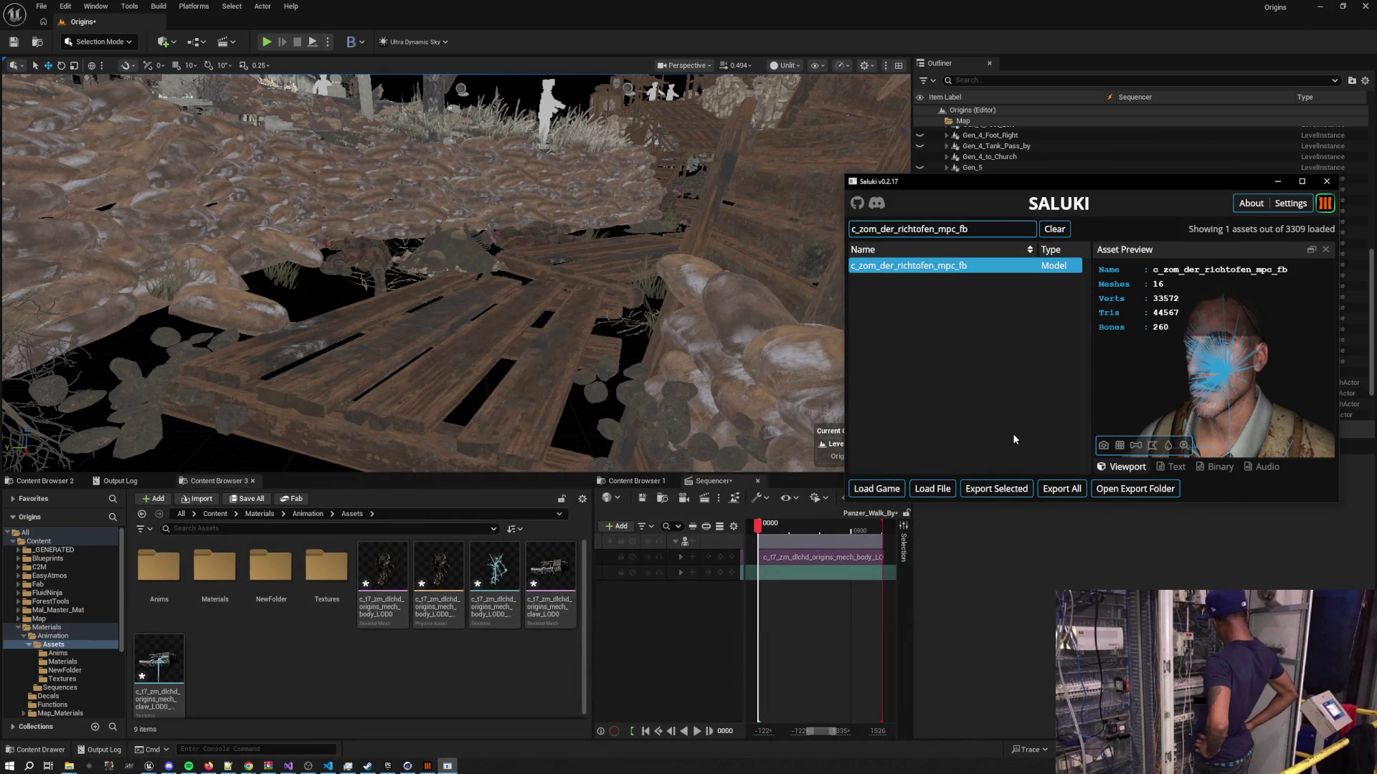
Bring up the exported models folder in File Explorer and go to its parent folder
{"action": "mouse_move", "coordinate": [69, 765]}
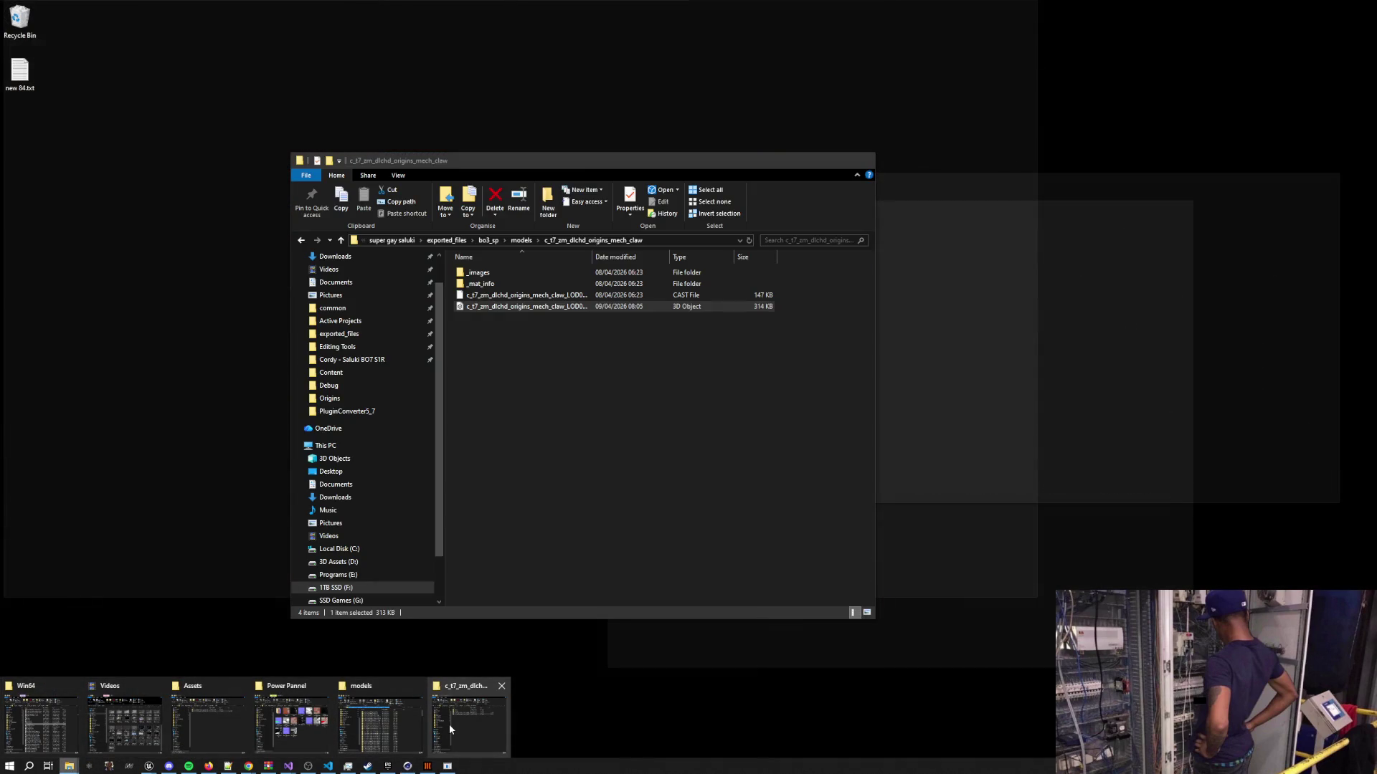
{"action": "left_click", "coordinate": [449, 724]}
{"action": "key", "text": "alt+Up"}
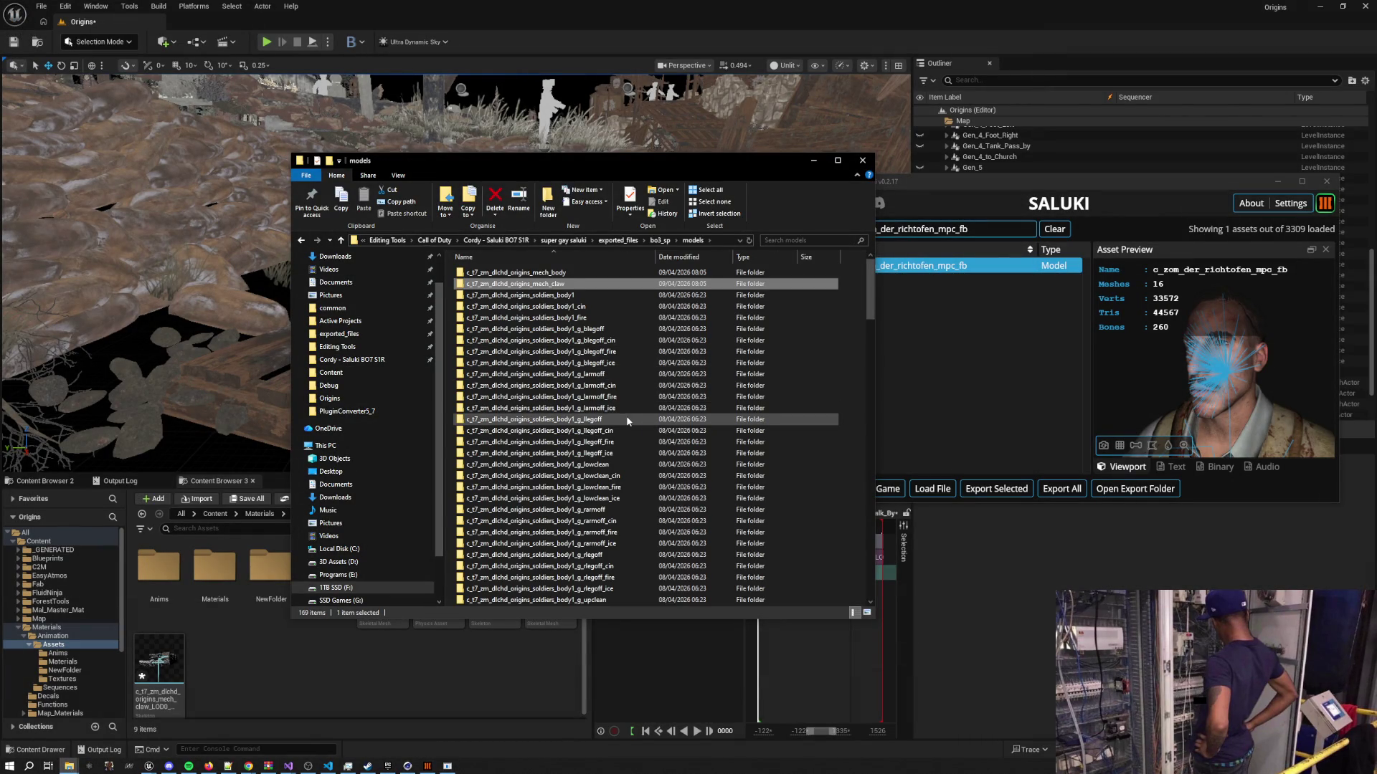
{"action": "scroll", "coordinate": [627, 421], "scroll_direction": "down", "scroll_amount": 4}
{"action": "scroll", "coordinate": [626, 421], "scroll_direction": "down", "scroll_amount": 12}
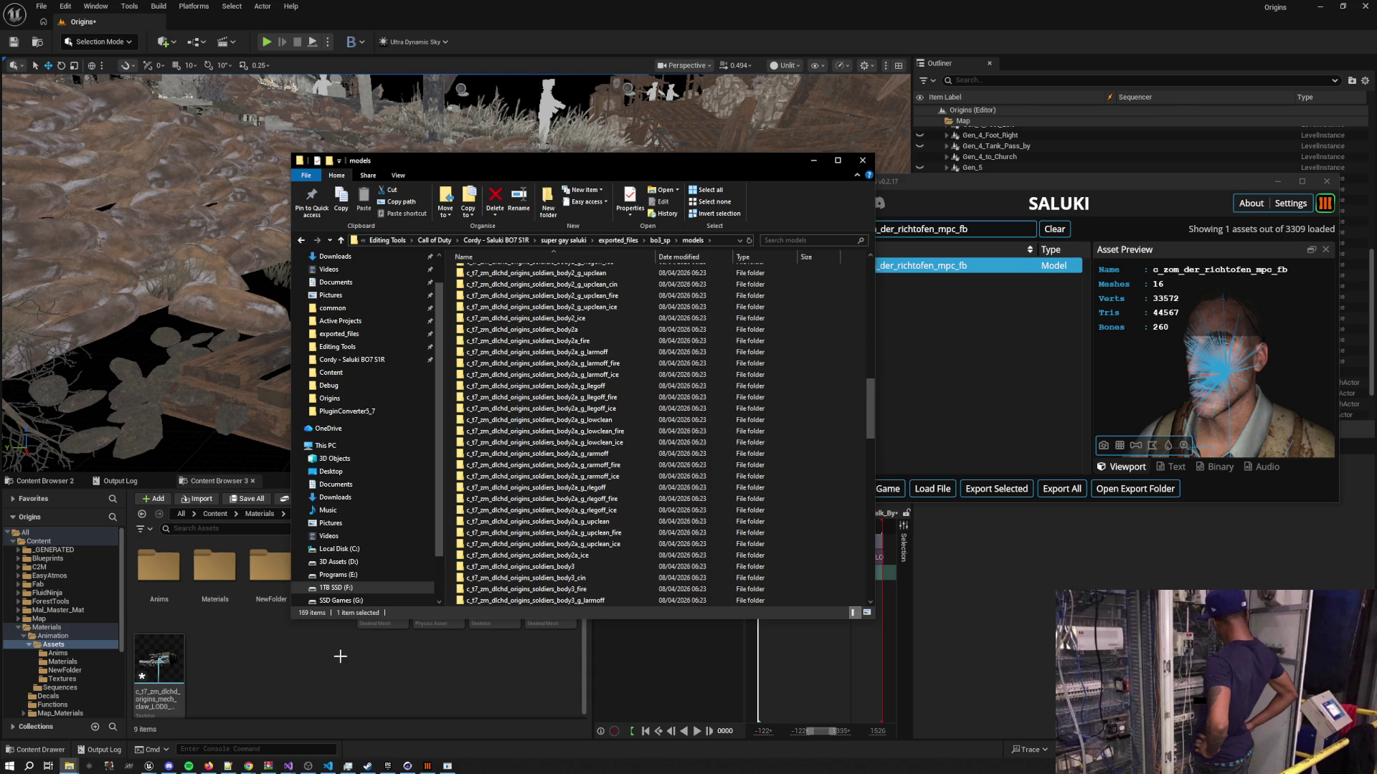
Find the Richtofen LOD0.fbx in Everything via the models path and drag it into Unreal's Assets
{"action": "key", "text": "super"}
{"action": "type", "text": "everything"}
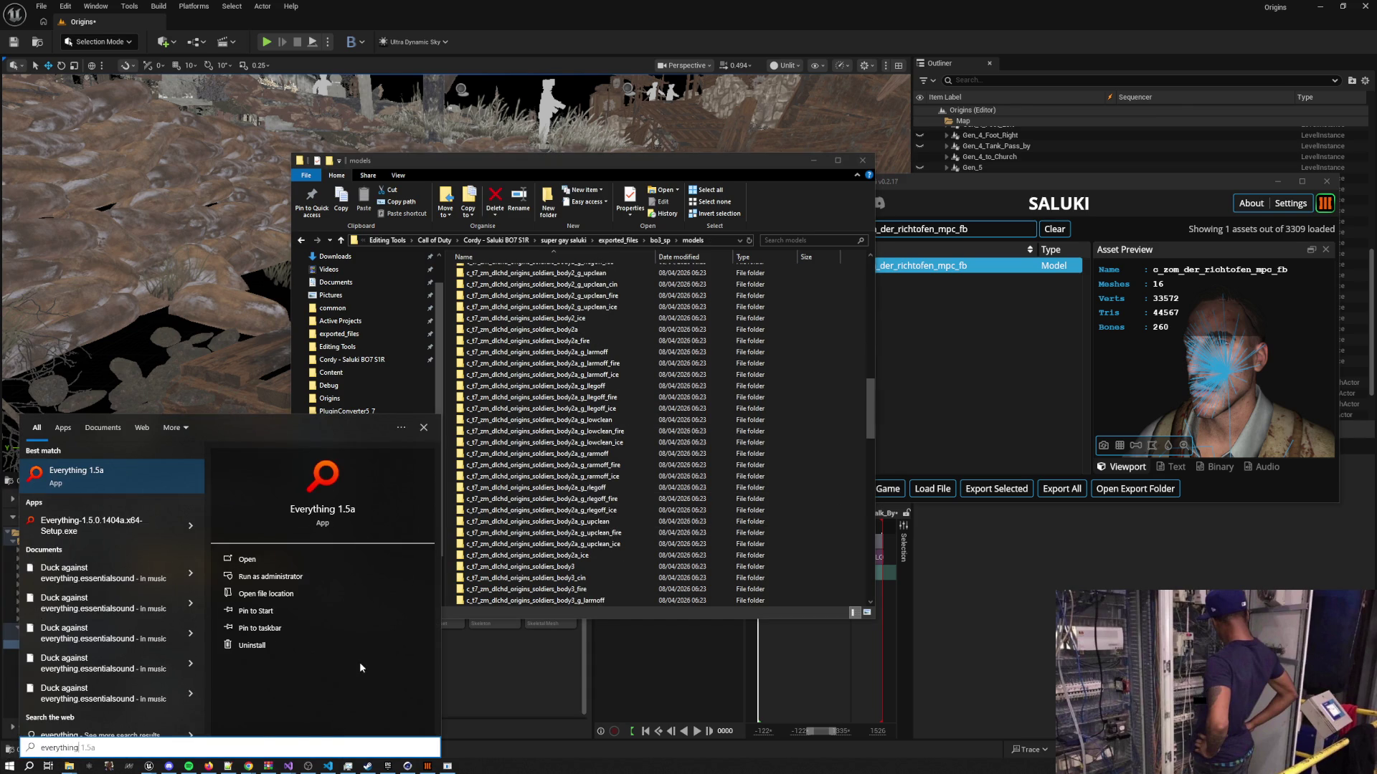
{"action": "key", "text": "Return"}
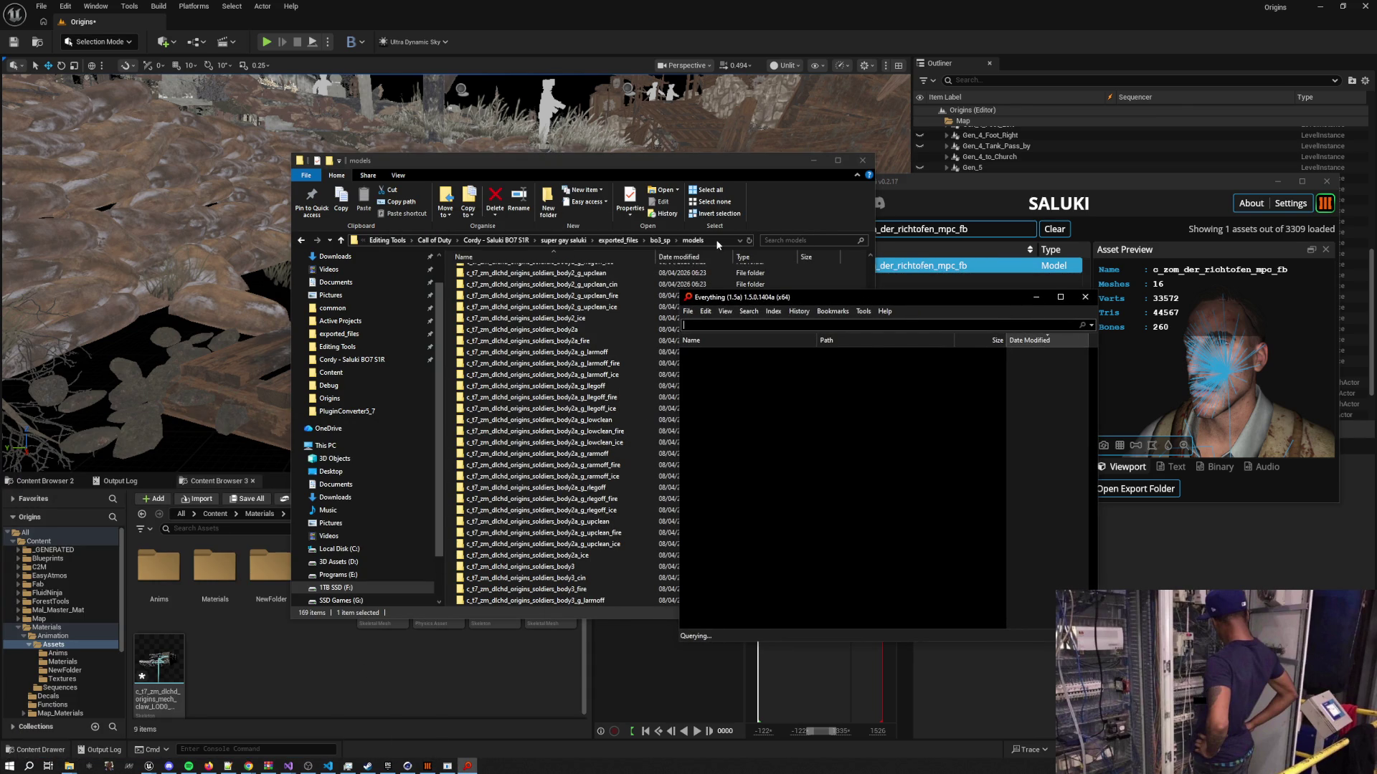
{"action": "type", "text": "\"F:\\Editing Tools\\Call of Duty\\Cordy - Saluki BO7 S1R\\super gay saluki\\exported_files\\bo3_sp\\models\""}
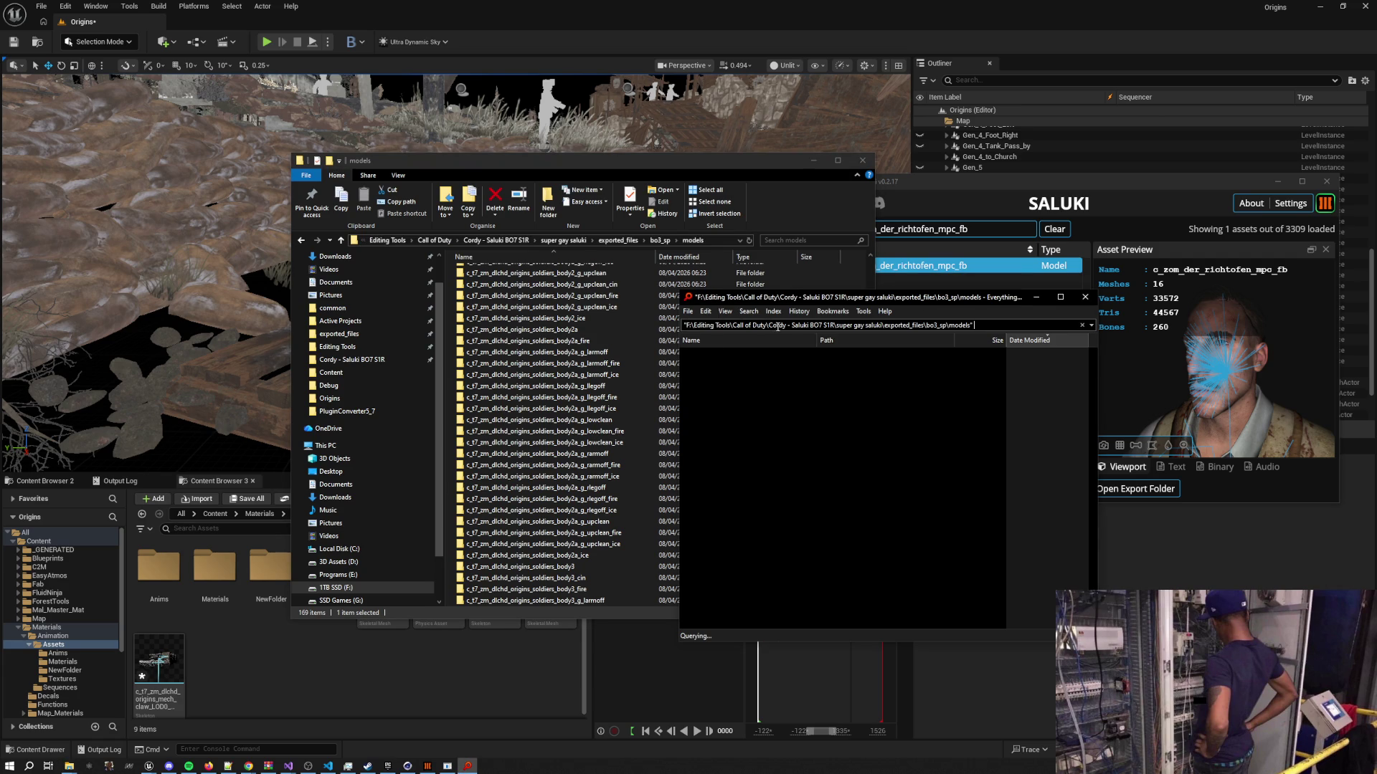
{"action": "double_click", "coordinate": [975, 231]}
{"action": "left_click", "coordinate": [798, 297]}
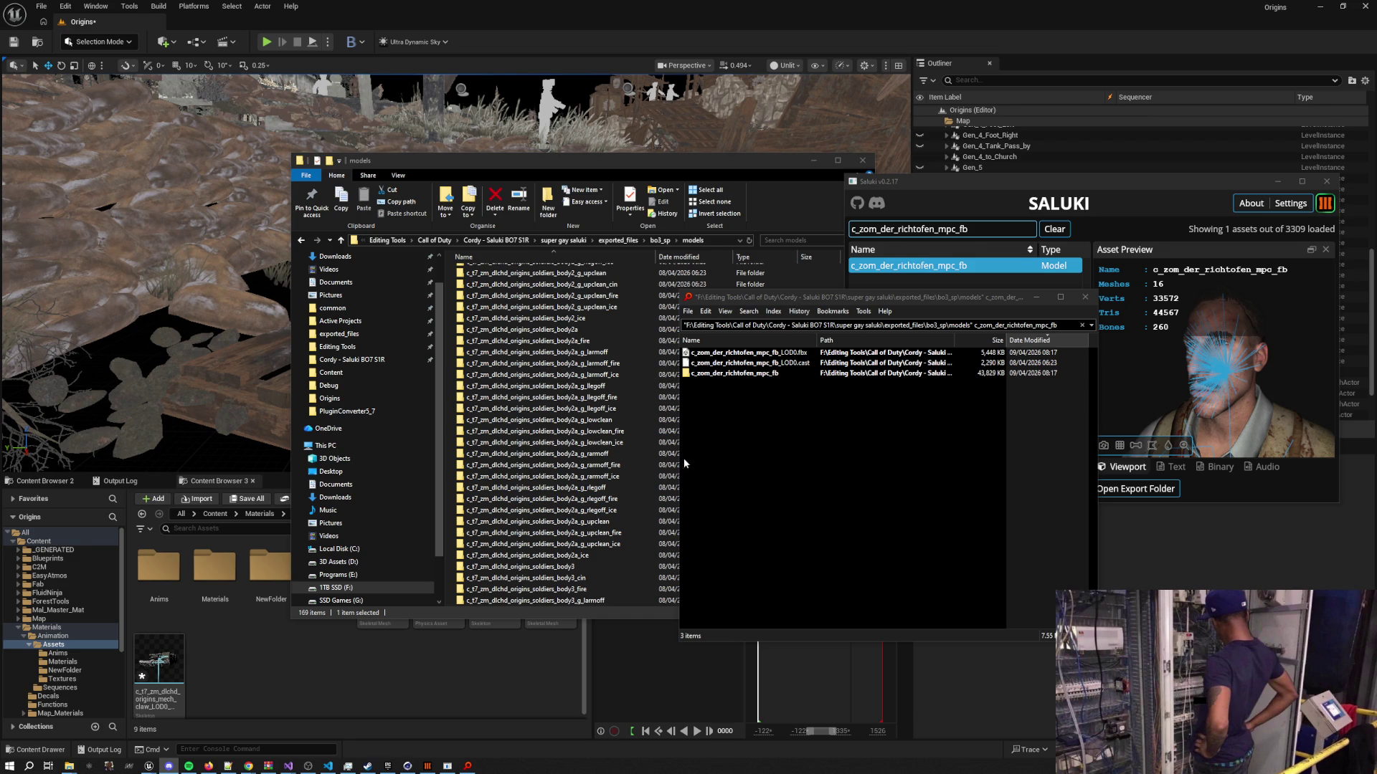
{"action": "left_click_drag", "start_coordinate": [723, 355], "coordinate": [279, 668]}
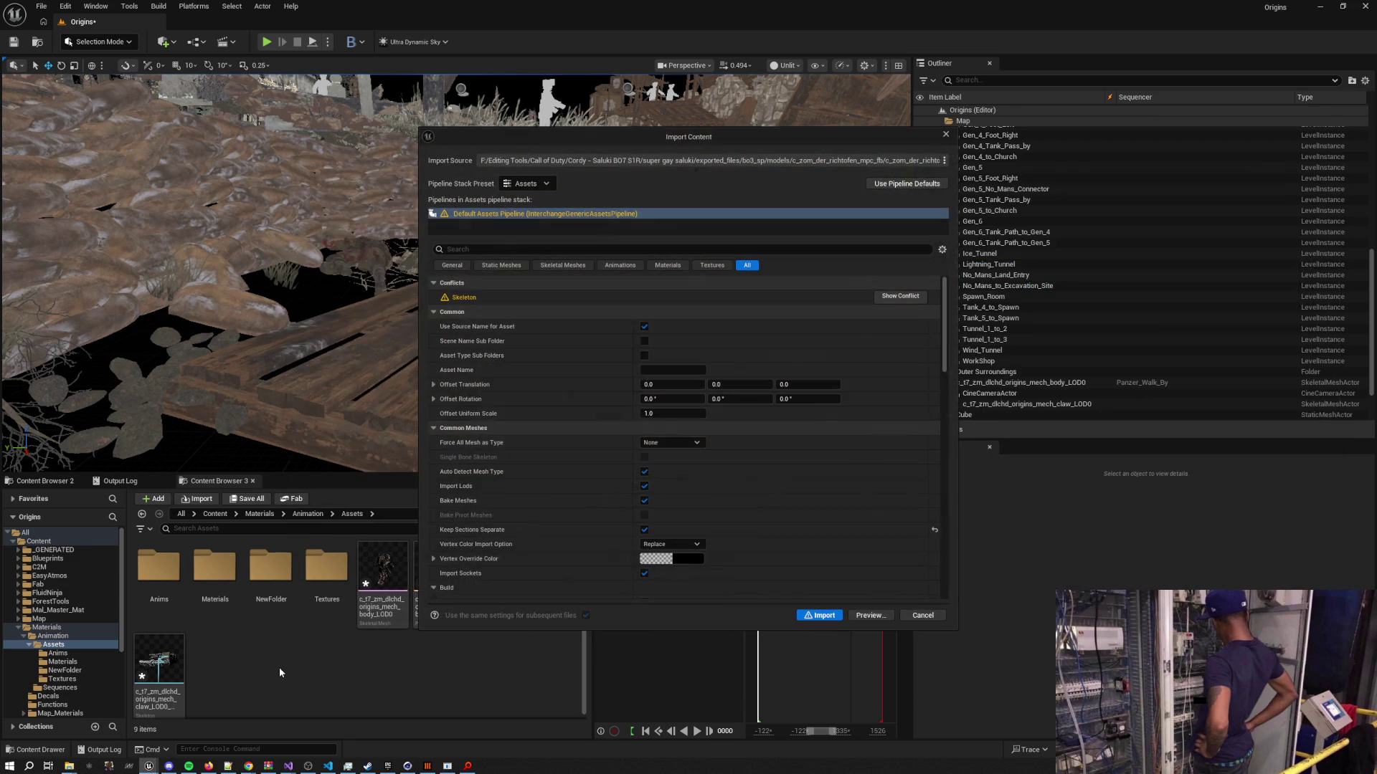
Import the Richtofen LOD0 mesh with Skeleton set to None so it gets its own skeleton
{"action": "scroll", "coordinate": [824, 492], "scroll_direction": "down", "scroll_amount": 5}
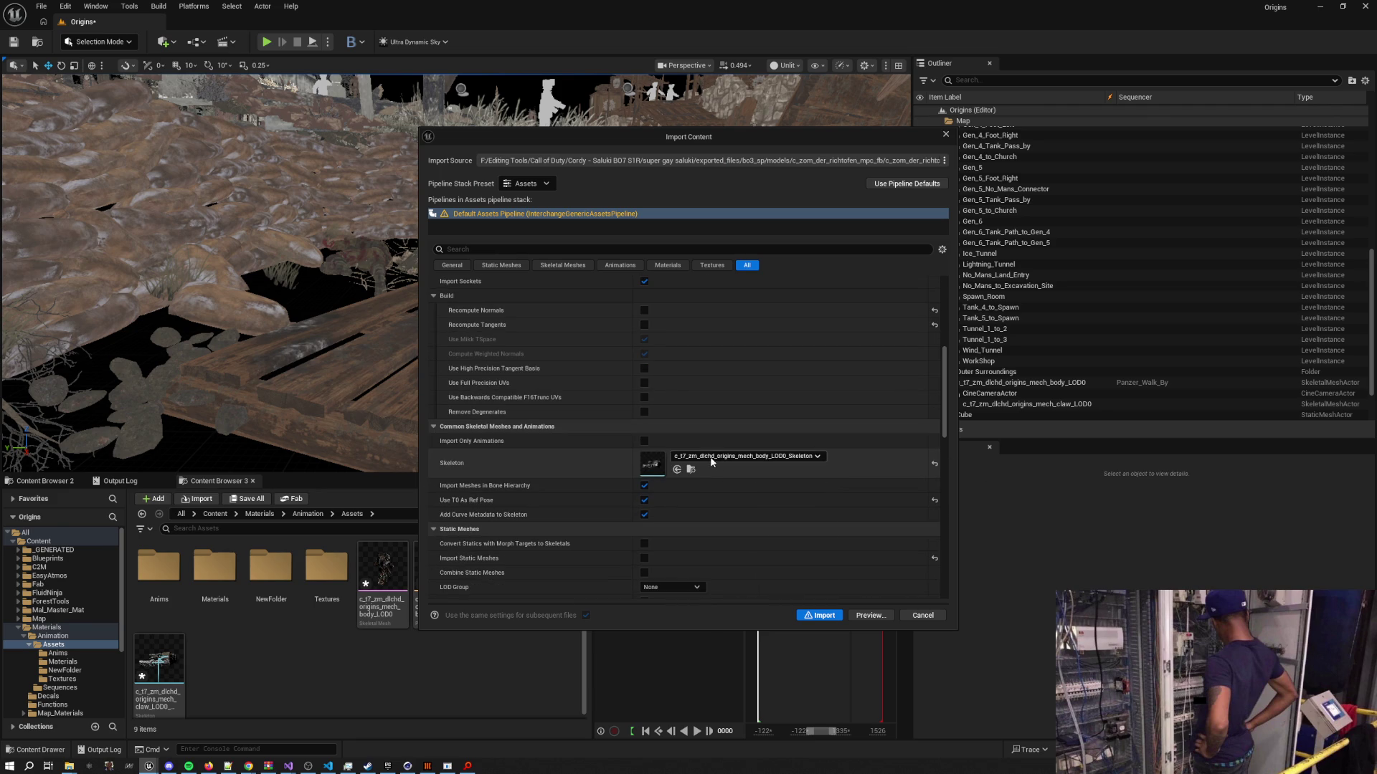
{"action": "left_click", "coordinate": [760, 457]}
{"action": "left_click", "coordinate": [703, 520]}
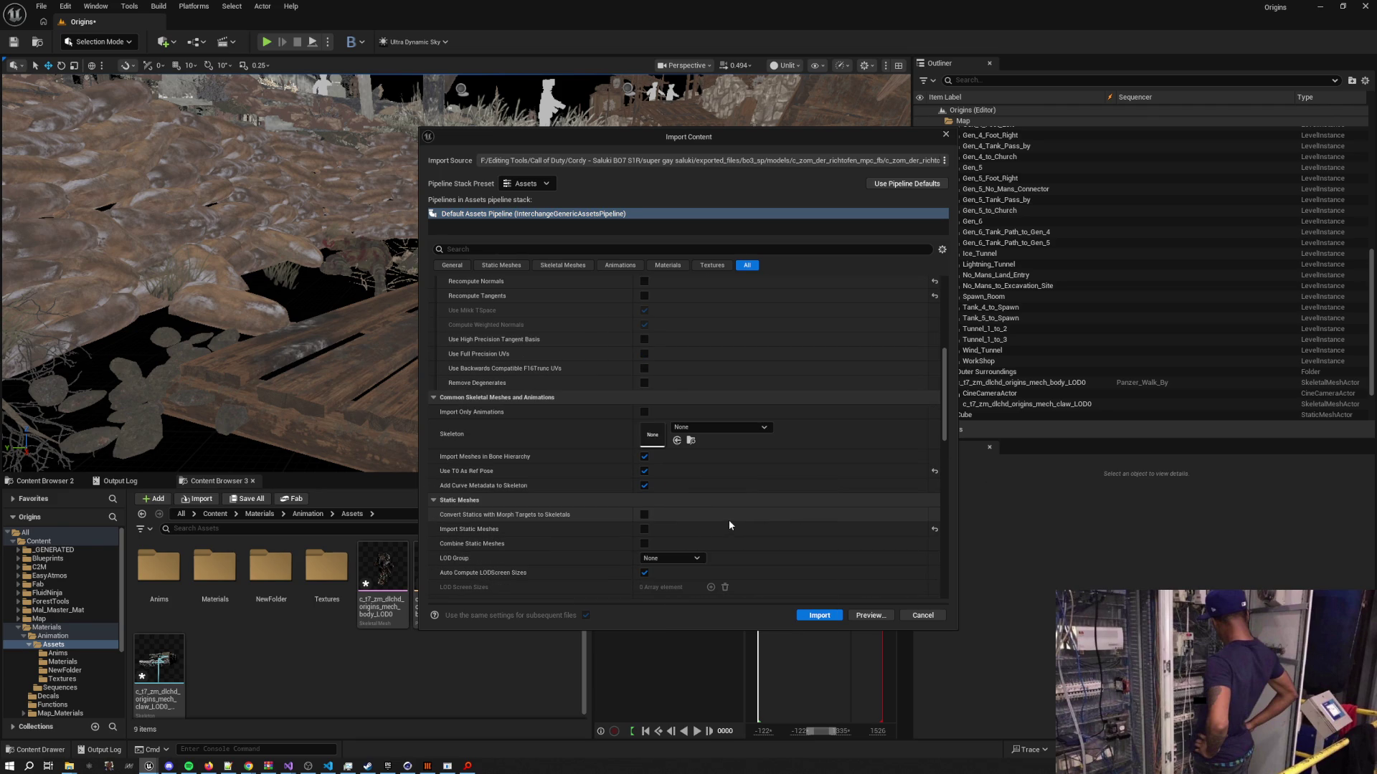
{"action": "left_click", "coordinate": [819, 615]}
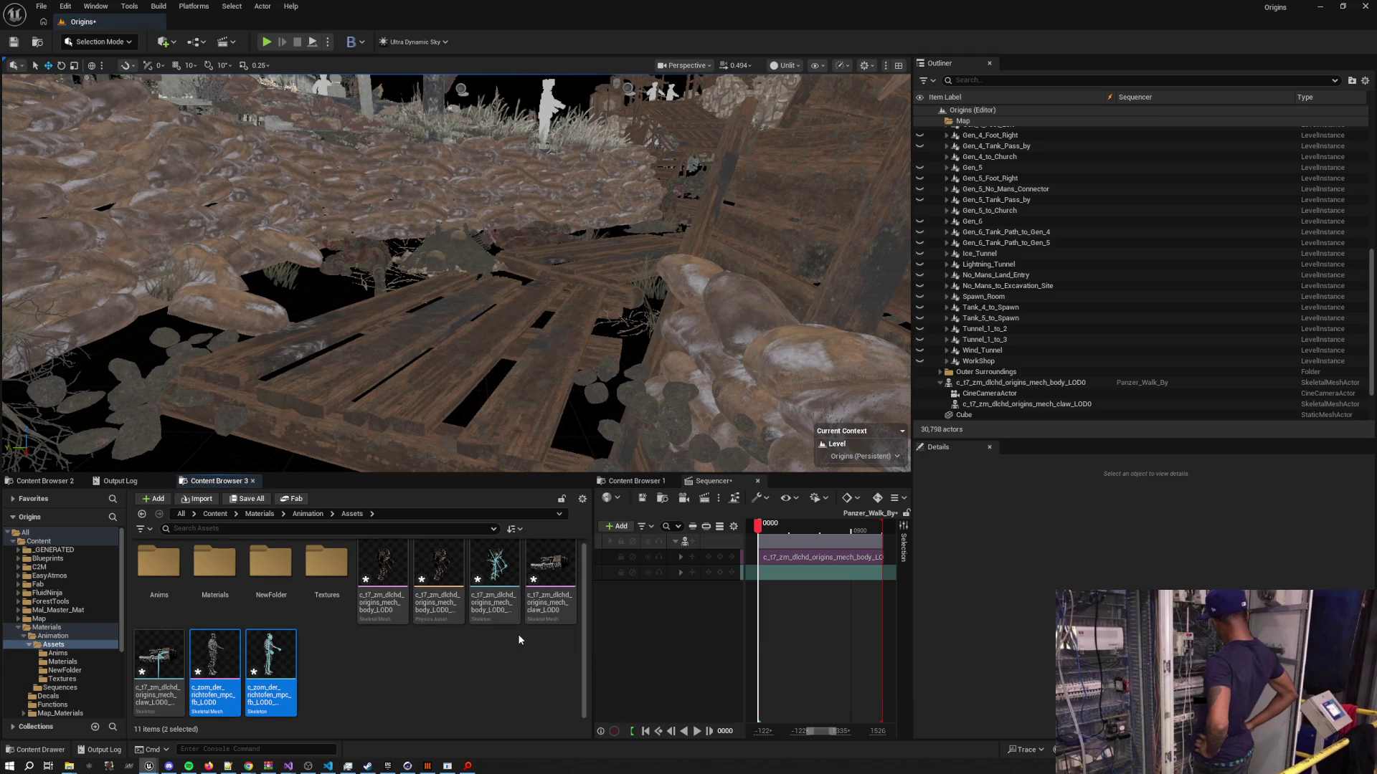
{"action": "left_click", "coordinate": [334, 673]}
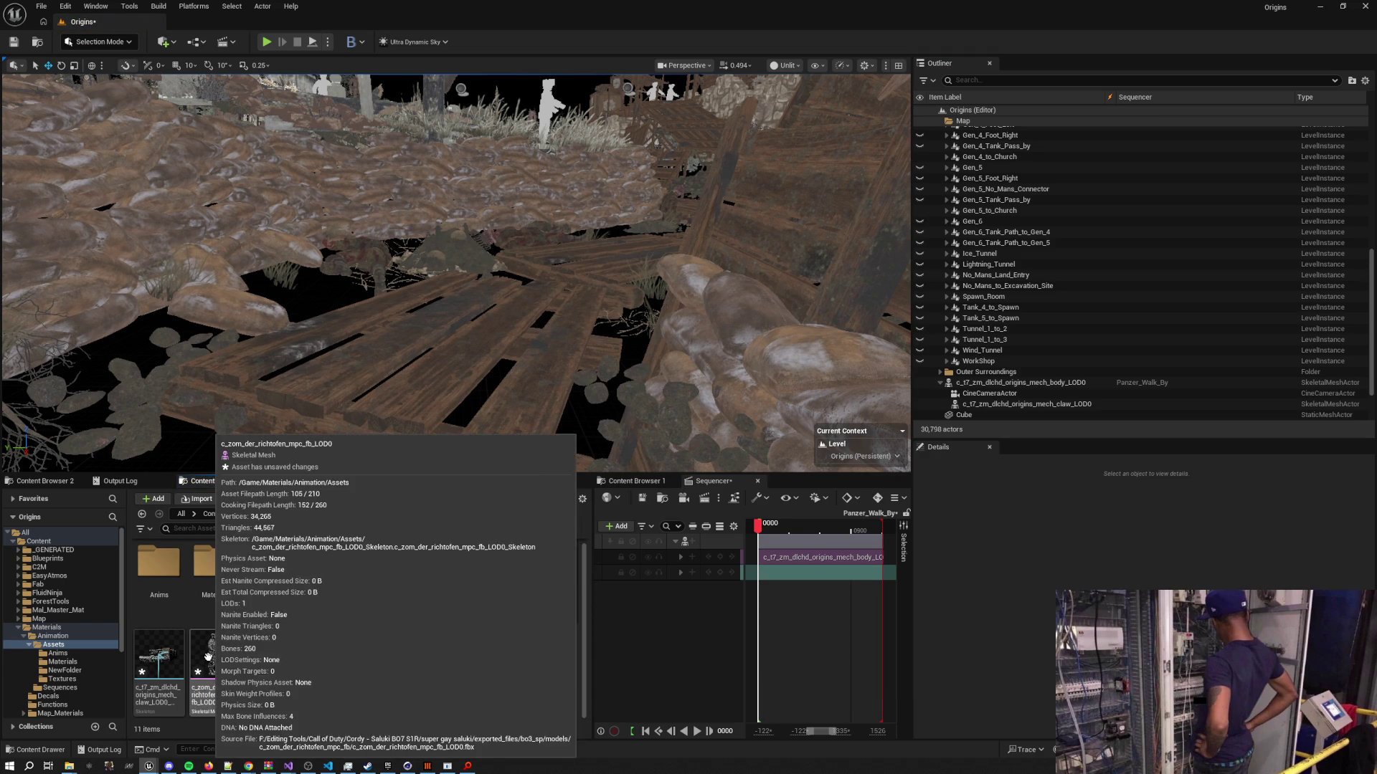
{"action": "double_click", "coordinate": [211, 656]}
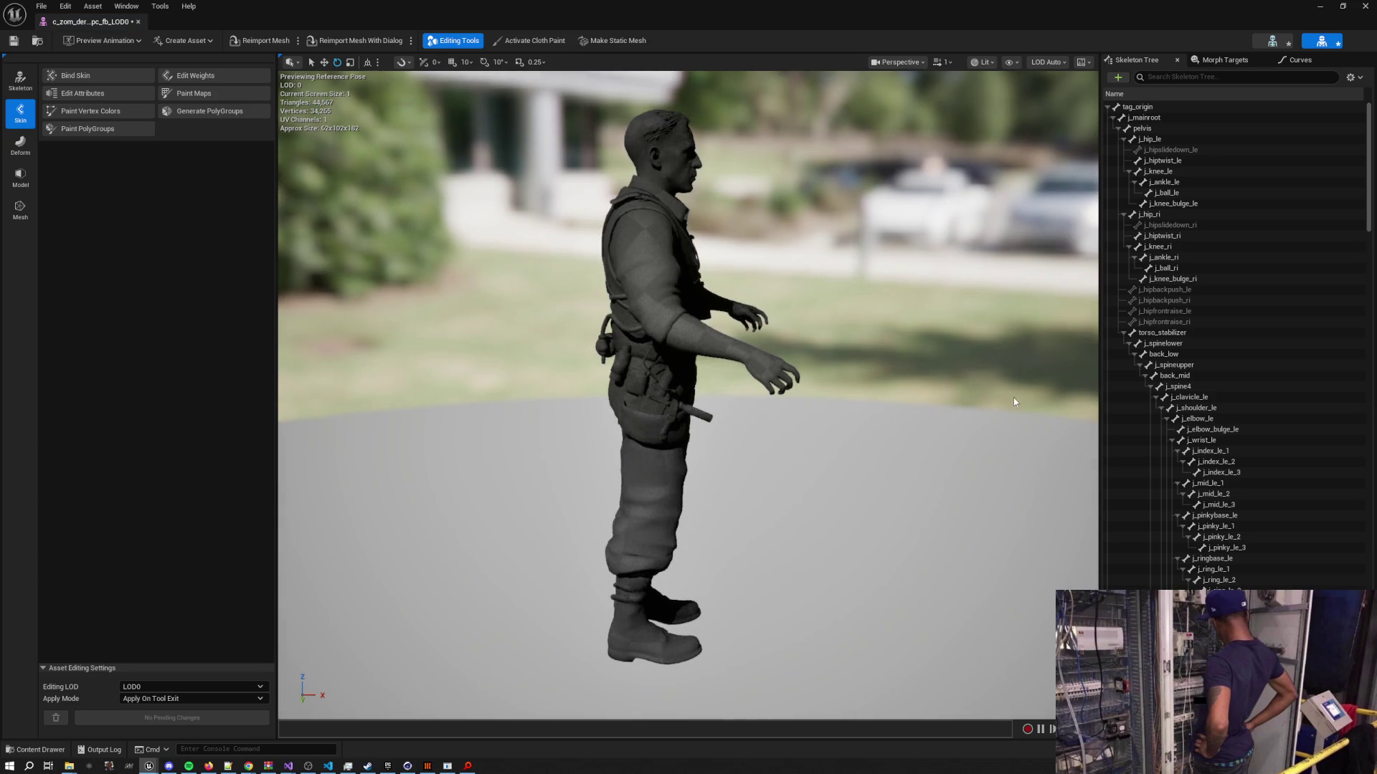
{"action": "left_click_drag", "start_coordinate": [1099, 173], "coordinate": [730, 222]}
{"action": "scroll", "coordinate": [952, 445], "scroll_direction": "down", "scroll_amount": 5}
{"action": "scroll", "coordinate": [954, 451], "scroll_direction": "down", "scroll_amount": 5}
{"action": "mouse_move", "coordinate": [875, 672]}
{"action": "left_mouse_down"}
{"action": "mouse_move", "coordinate": [904, 549]}
{"action": "mouse_move", "coordinate": [937, 225]}
{"action": "left_mouse_up"}
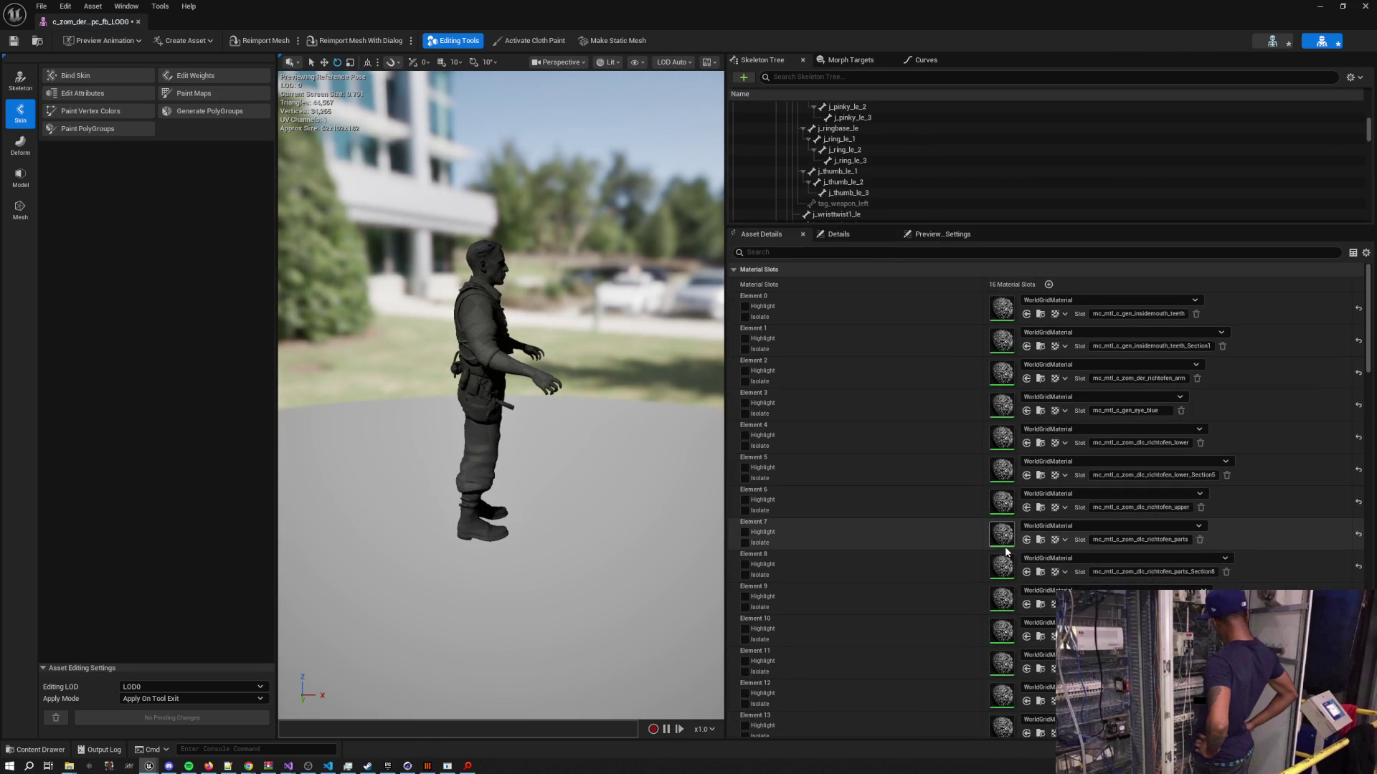
{"action": "left_click", "coordinate": [1364, 6]}
{"action": "left_click", "coordinate": [270, 659], "text": "ctrl"}
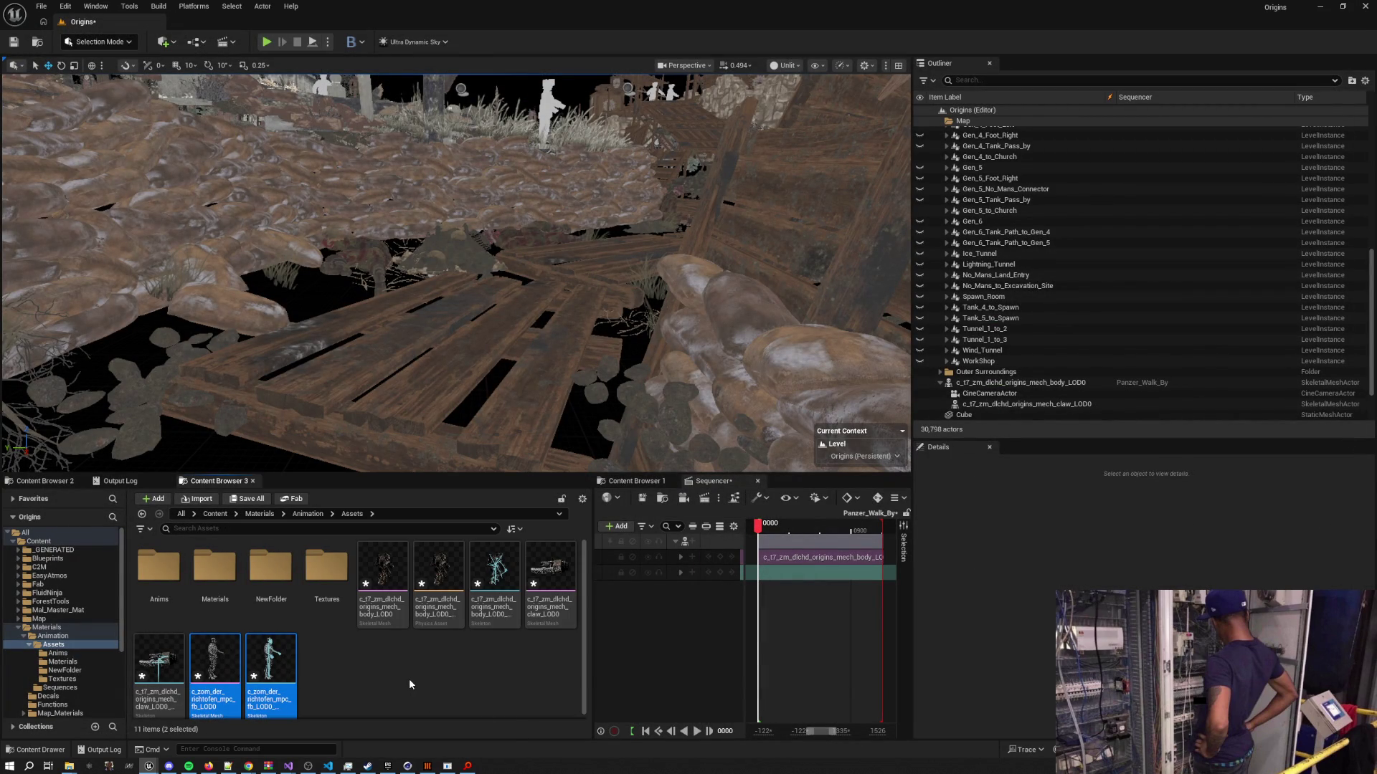
Delete the Richtofen mesh and skeleton, then drag the fbx from Everything into Assets again
{"action": "scroll", "coordinate": [409, 680], "scroll_direction": "down", "scroll_amount": 1}
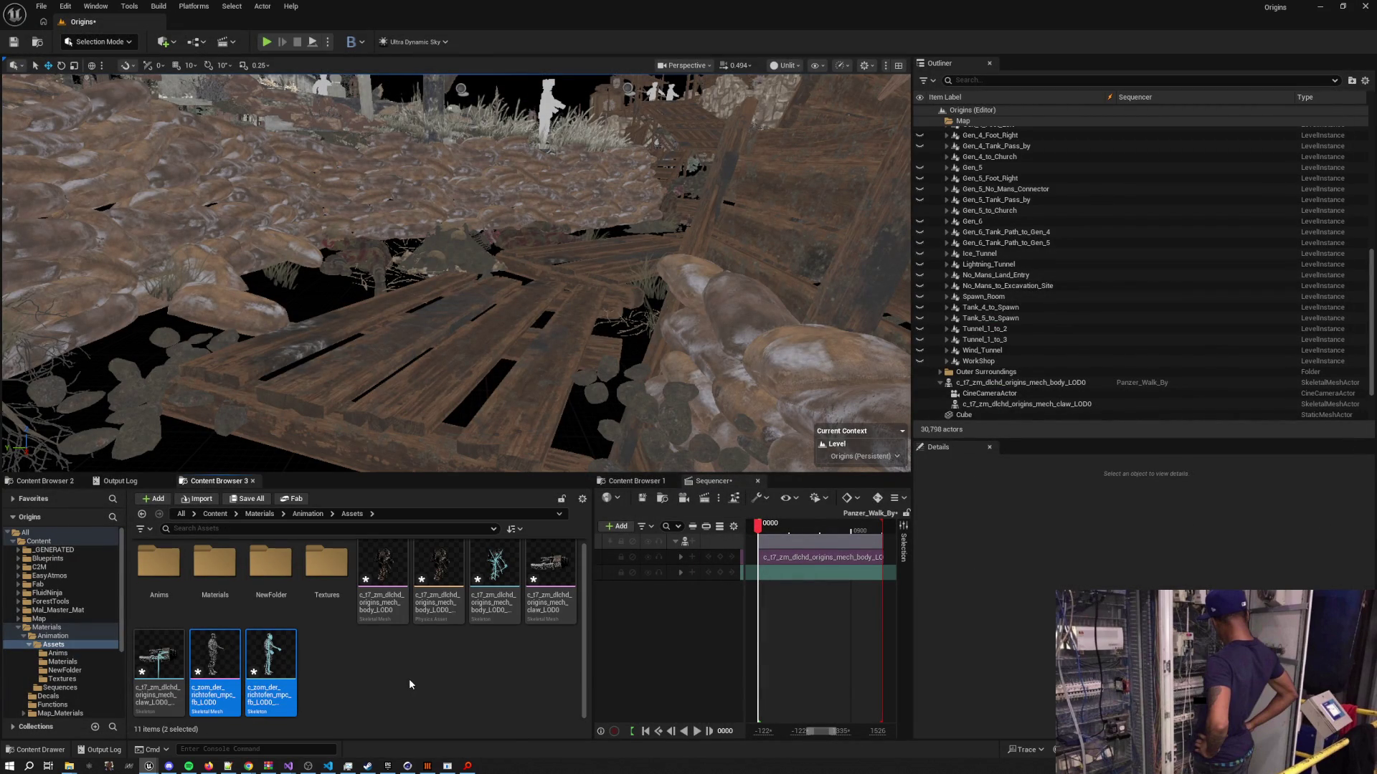
{"action": "key", "text": "Delete"}
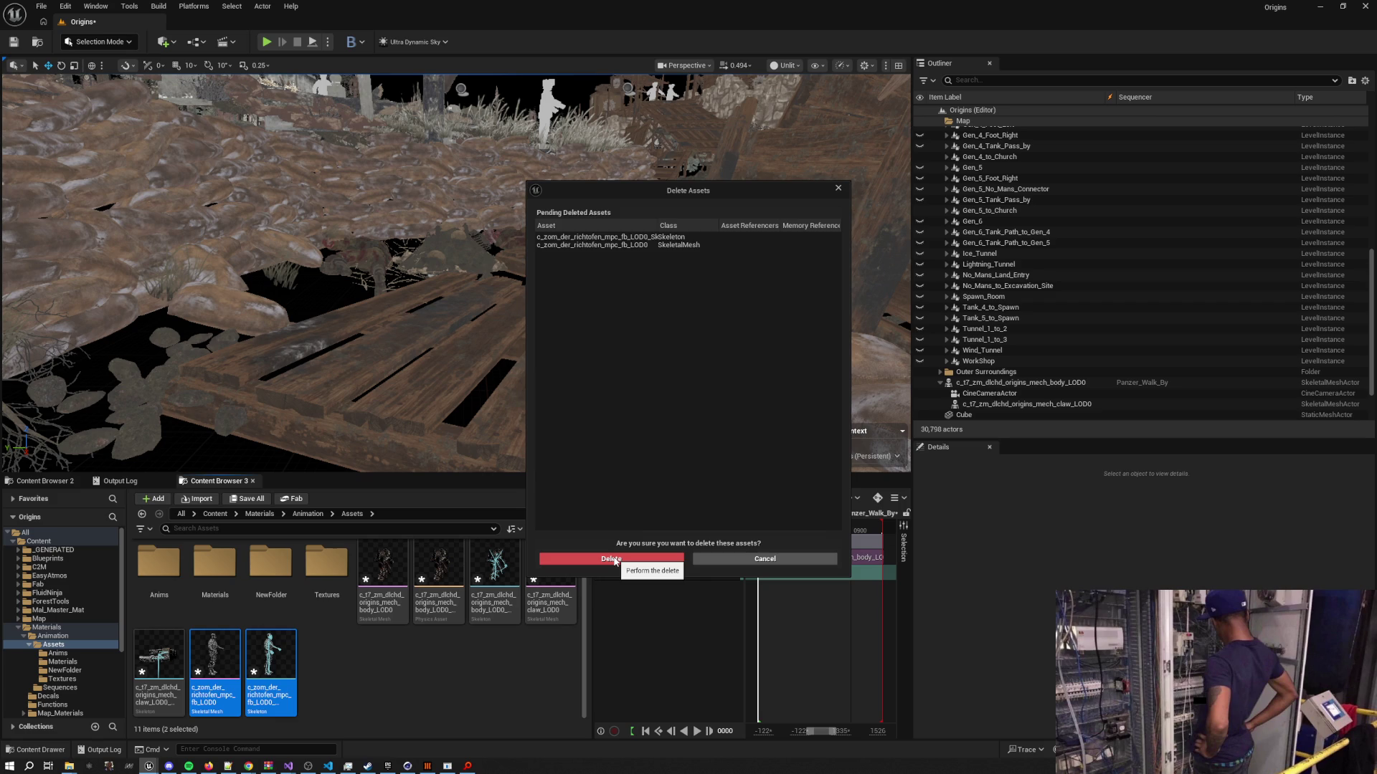
{"action": "left_click", "coordinate": [612, 558]}
{"action": "key", "text": "super+Tab"}
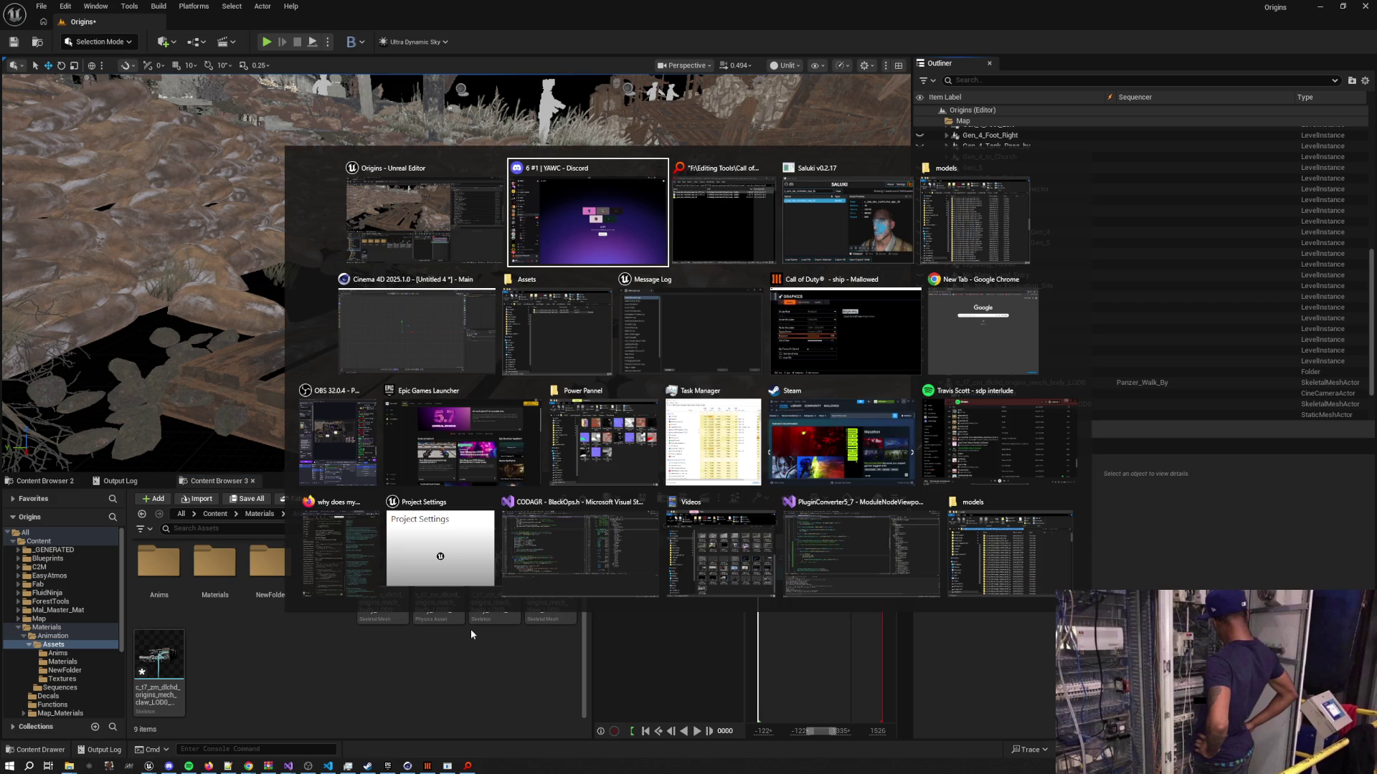
{"action": "left_click", "coordinate": [712, 238]}
{"action": "left_click_drag", "start_coordinate": [692, 353], "coordinate": [277, 673]}
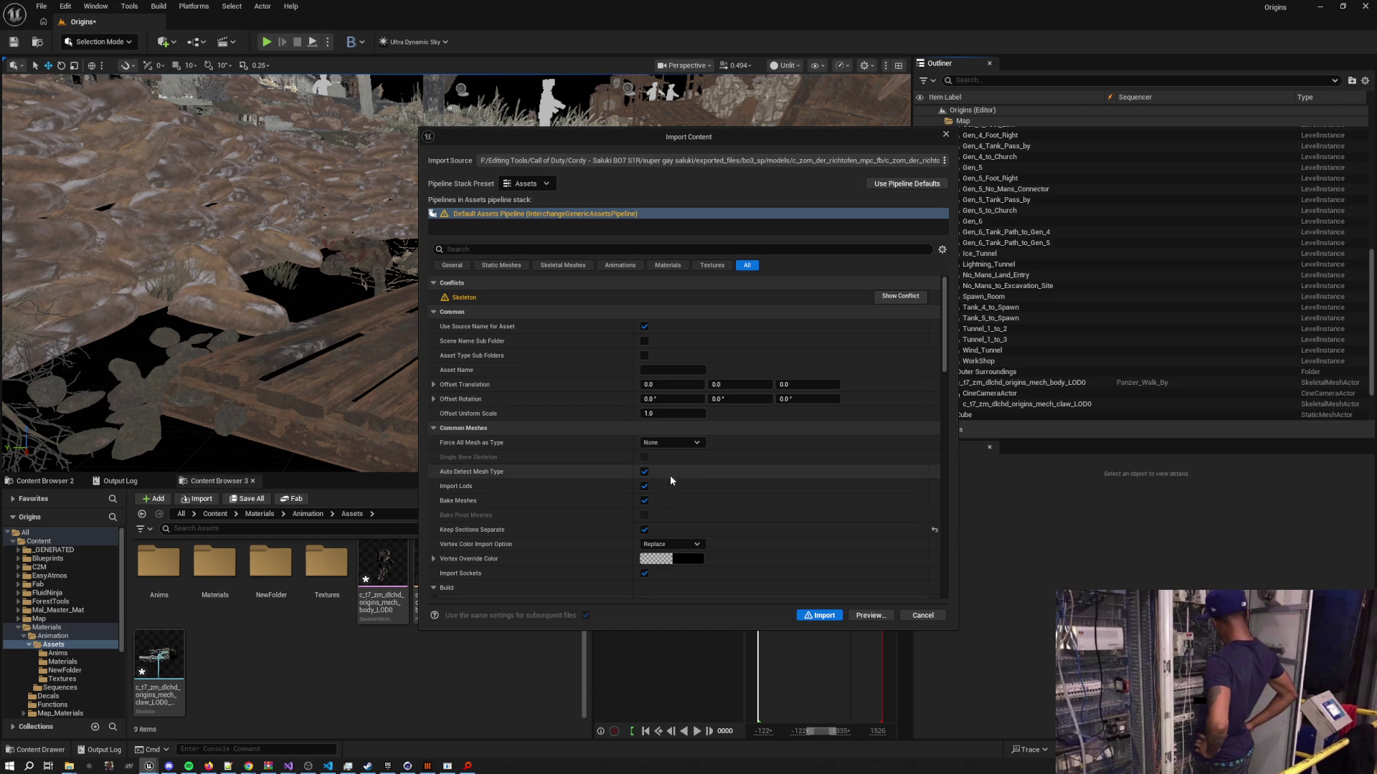
Set the import Skeleton to None so a fresh skeleton is created
{"action": "scroll", "coordinate": [688, 496], "scroll_direction": "down", "scroll_amount": 2}
{"action": "scroll", "coordinate": [687, 493], "scroll_direction": "down", "scroll_amount": 5}
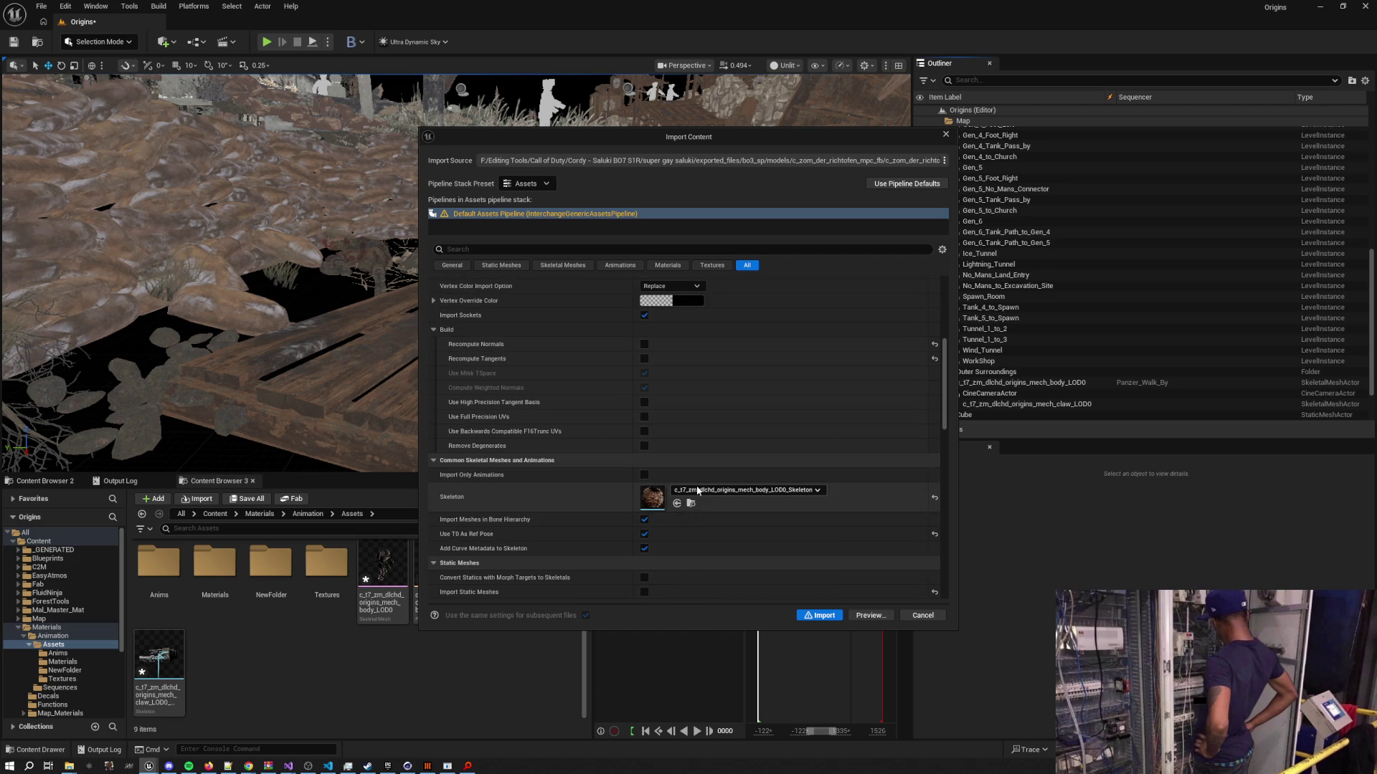
{"action": "left_click", "coordinate": [698, 491]}
{"action": "left_click", "coordinate": [707, 540]}
{"action": "scroll", "coordinate": [707, 540], "scroll_direction": "down", "scroll_amount": 1}
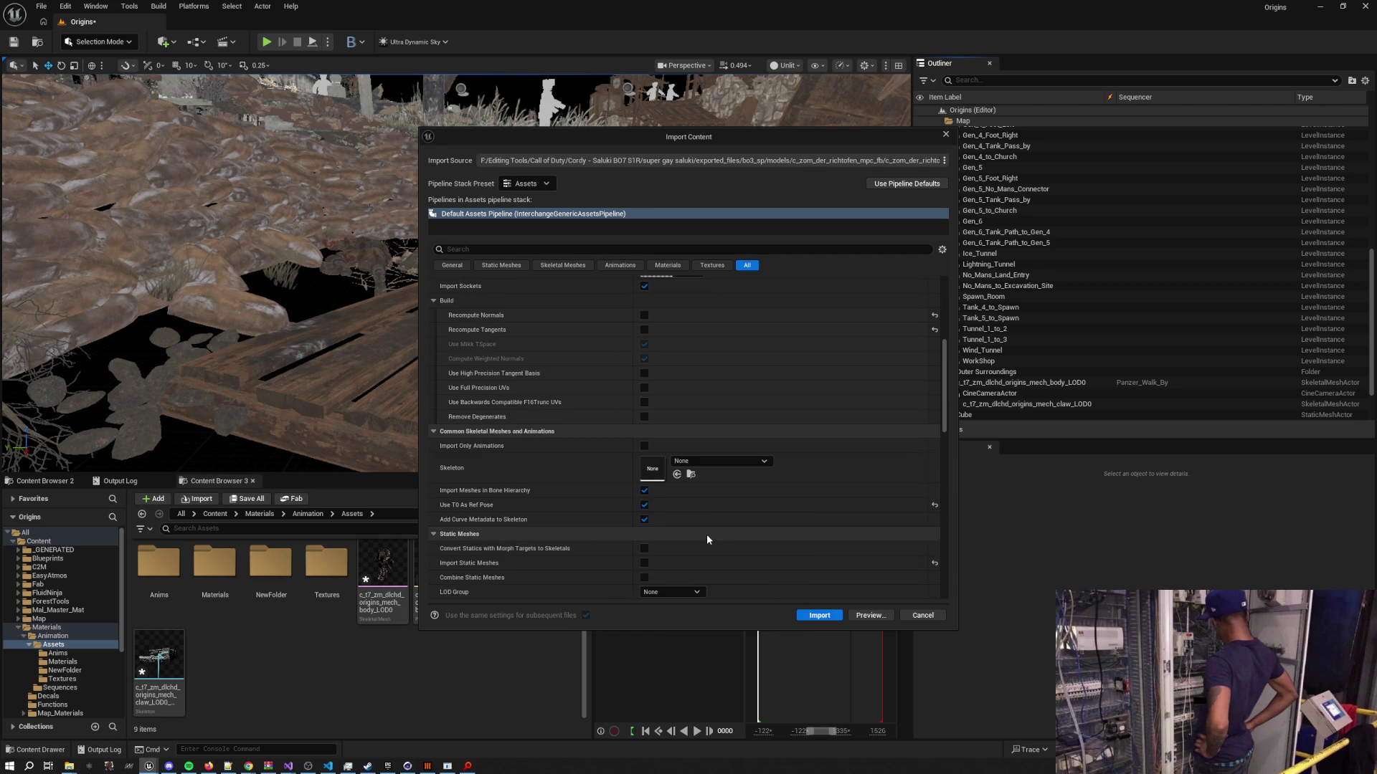
{"action": "scroll", "coordinate": [667, 505], "scroll_direction": "down", "scroll_amount": 4}
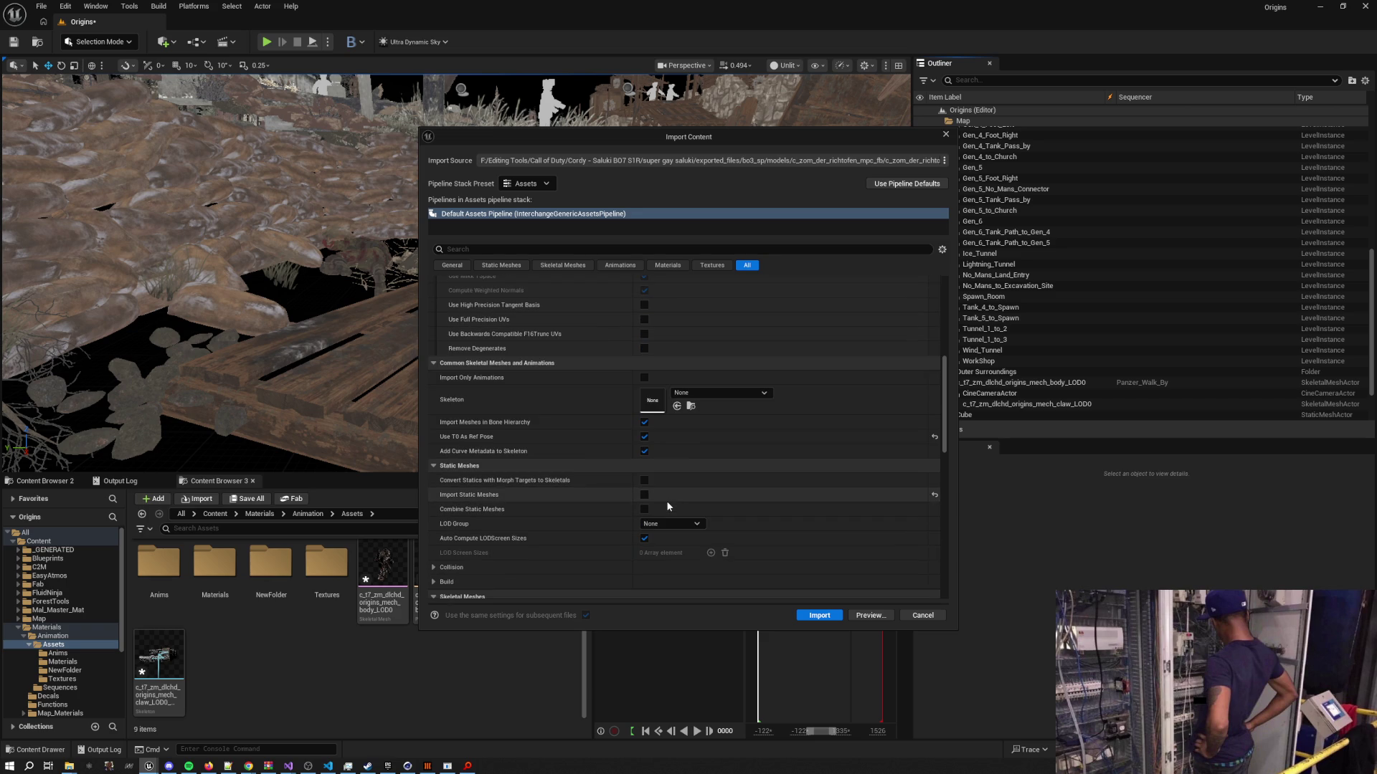
{"action": "scroll", "coordinate": [669, 498], "scroll_direction": "down", "scroll_amount": 1}
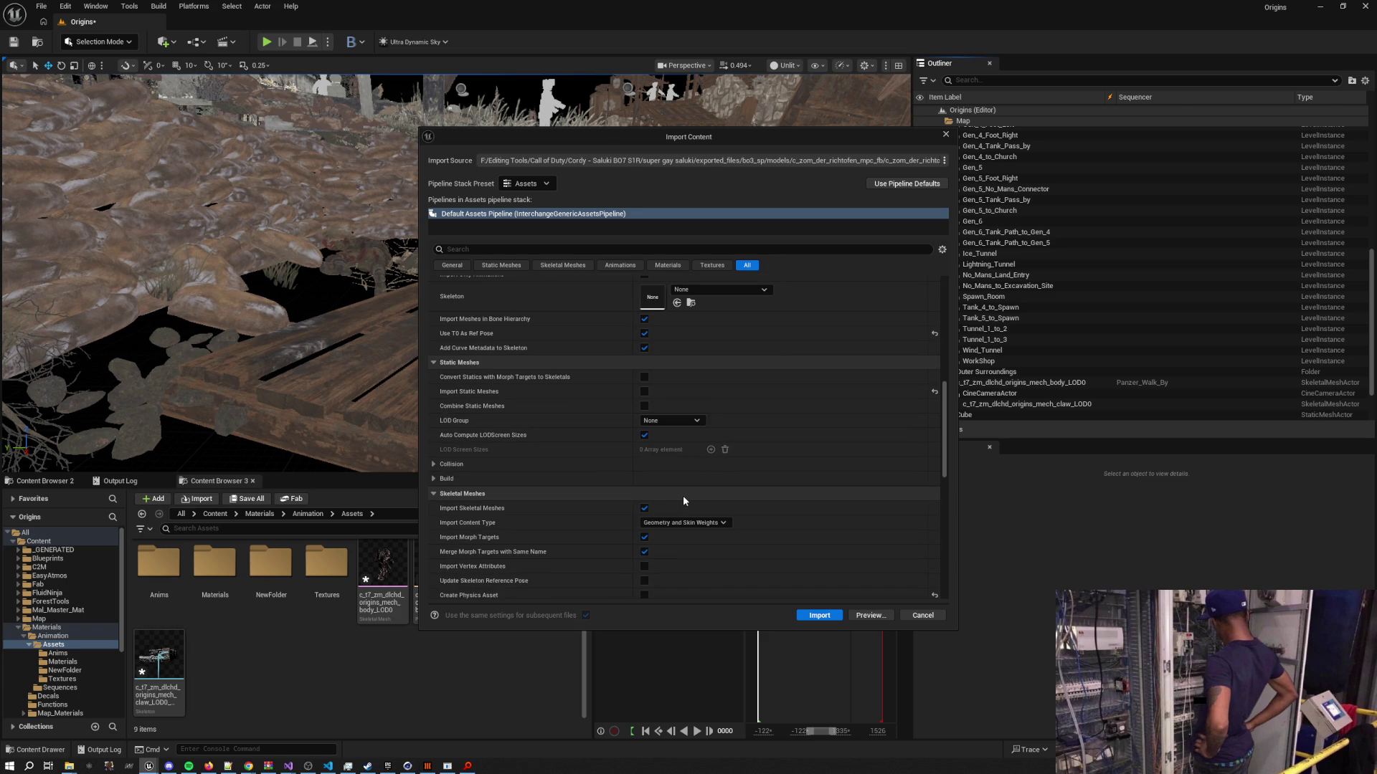
{"action": "scroll", "coordinate": [682, 496], "scroll_direction": "down", "scroll_amount": 1}
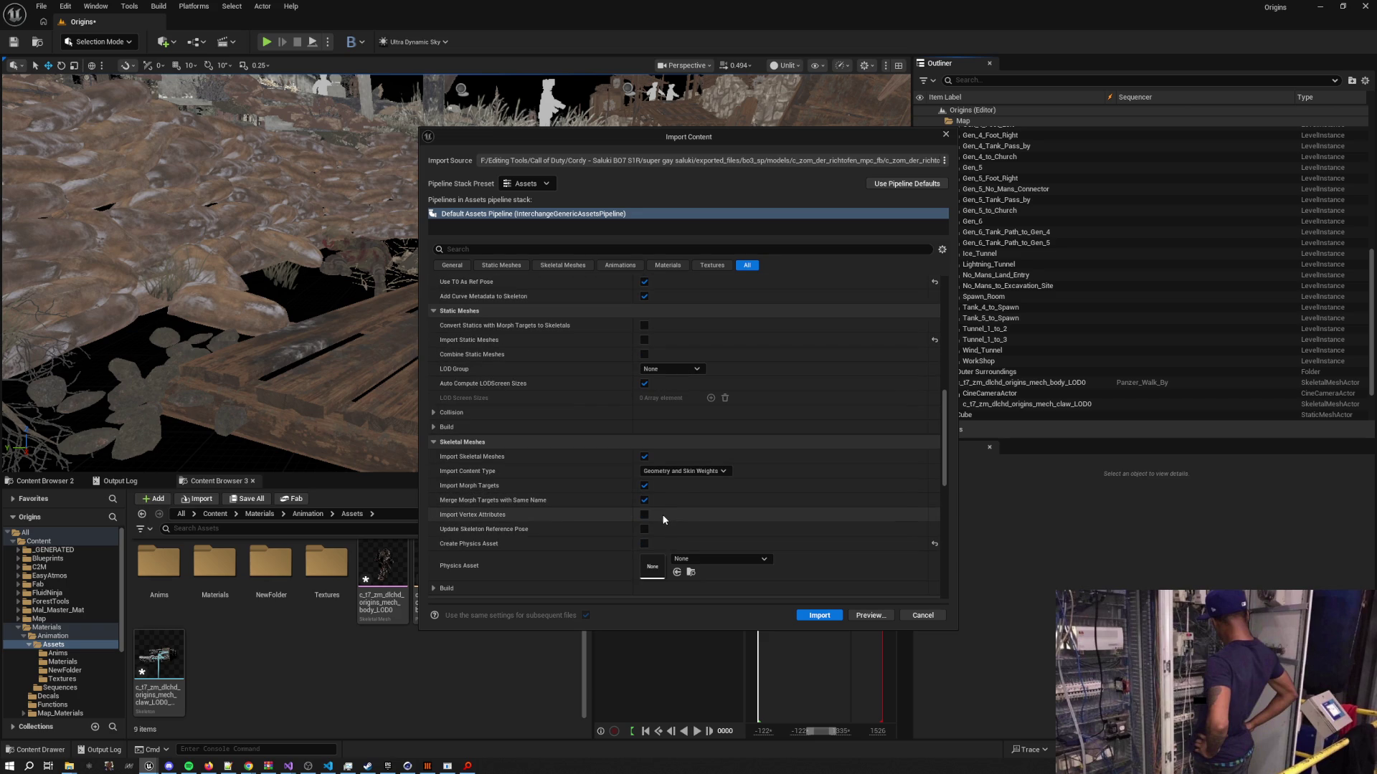
Enable Vertex Attributes and Materials (search All Assets), disable Animations, and import
{"action": "left_click", "coordinate": [643, 516]}
{"action": "scroll", "coordinate": [722, 517], "scroll_direction": "down", "scroll_amount": 2}
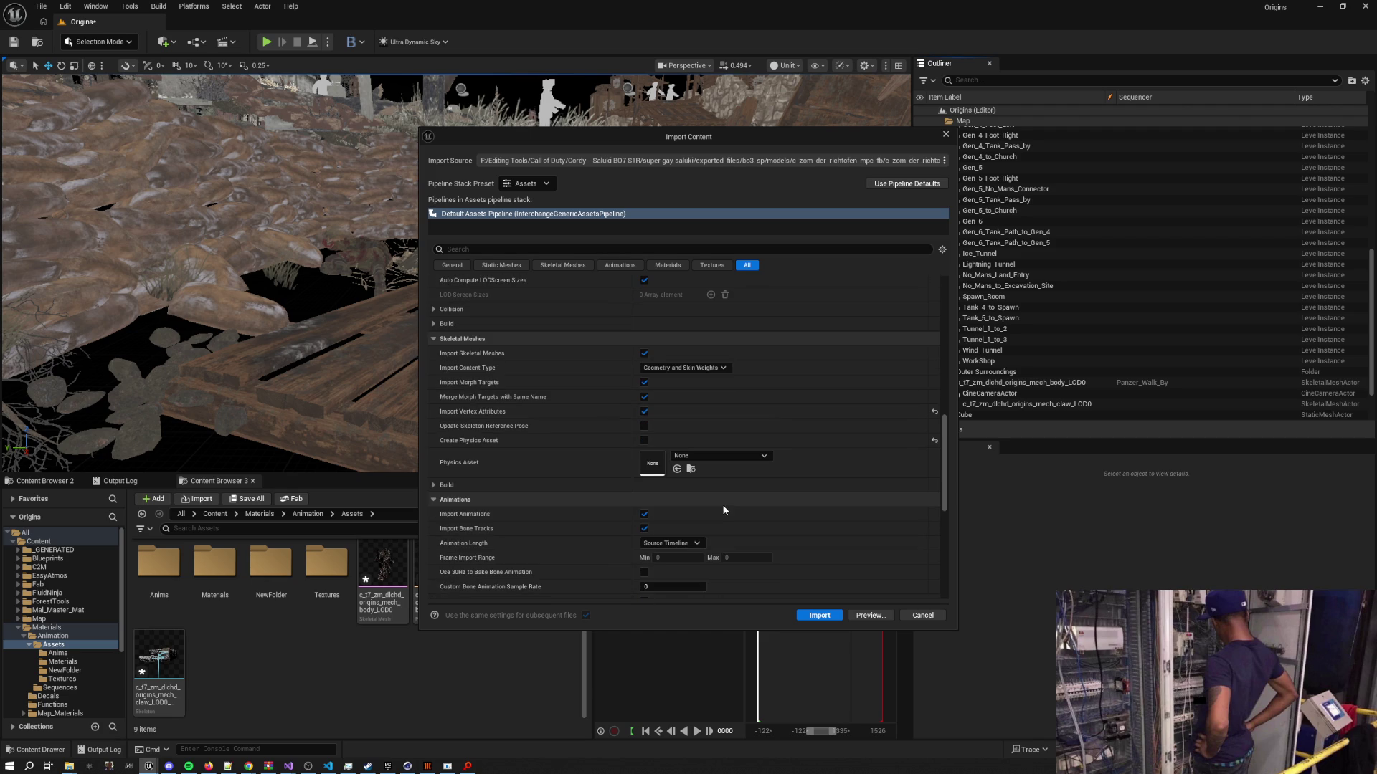
{"action": "scroll", "coordinate": [721, 505], "scroll_direction": "down", "scroll_amount": 3}
{"action": "left_click", "coordinate": [644, 429]}
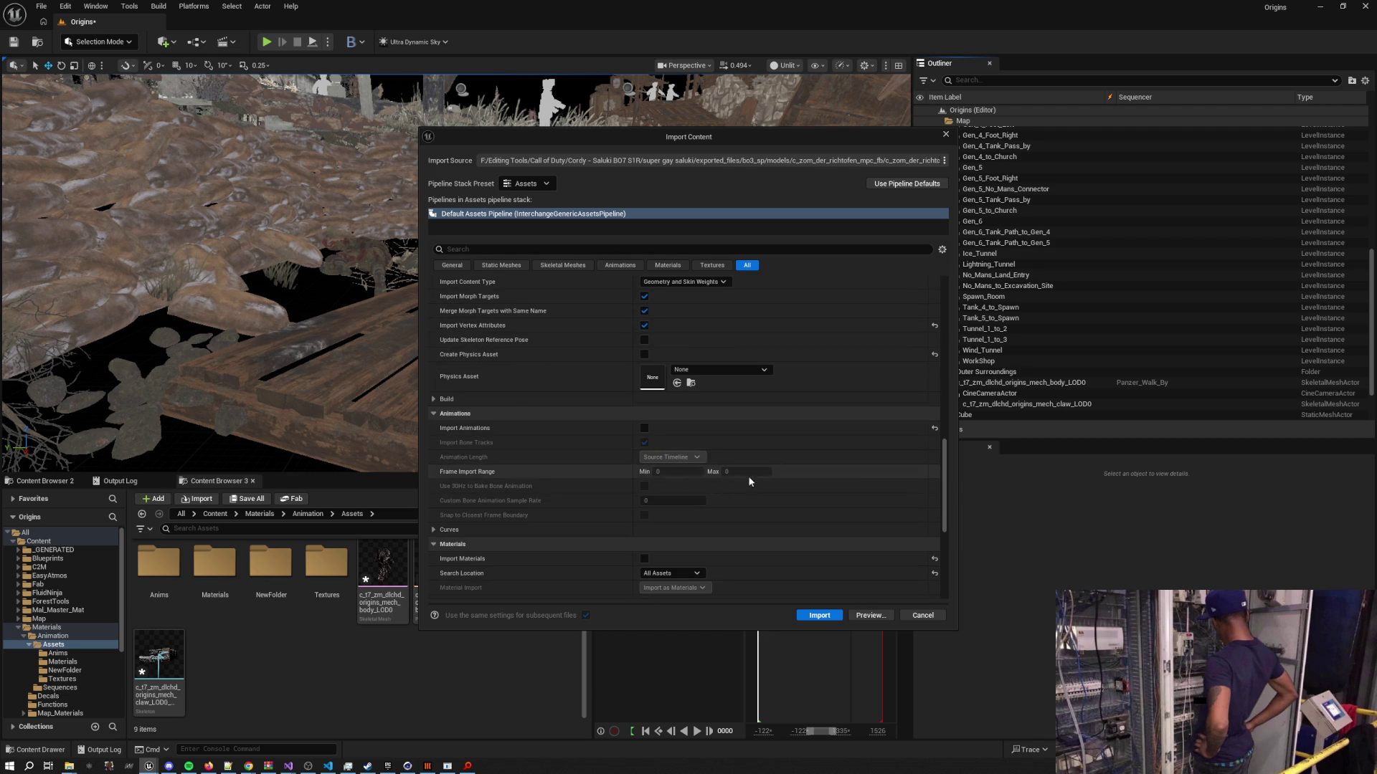
{"action": "scroll", "coordinate": [802, 499], "scroll_direction": "down", "scroll_amount": 6}
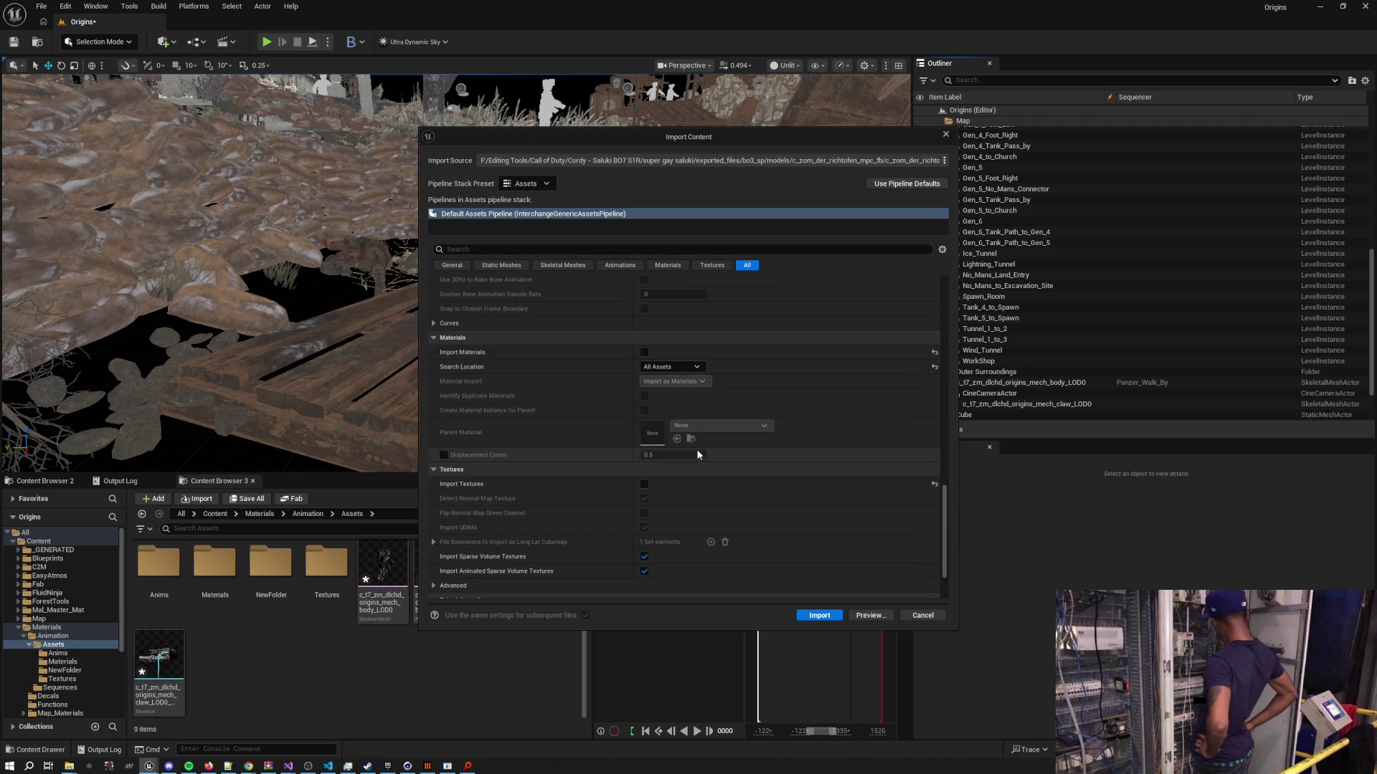
{"action": "left_click", "coordinate": [644, 352]}
{"action": "left_click", "coordinate": [663, 369]}
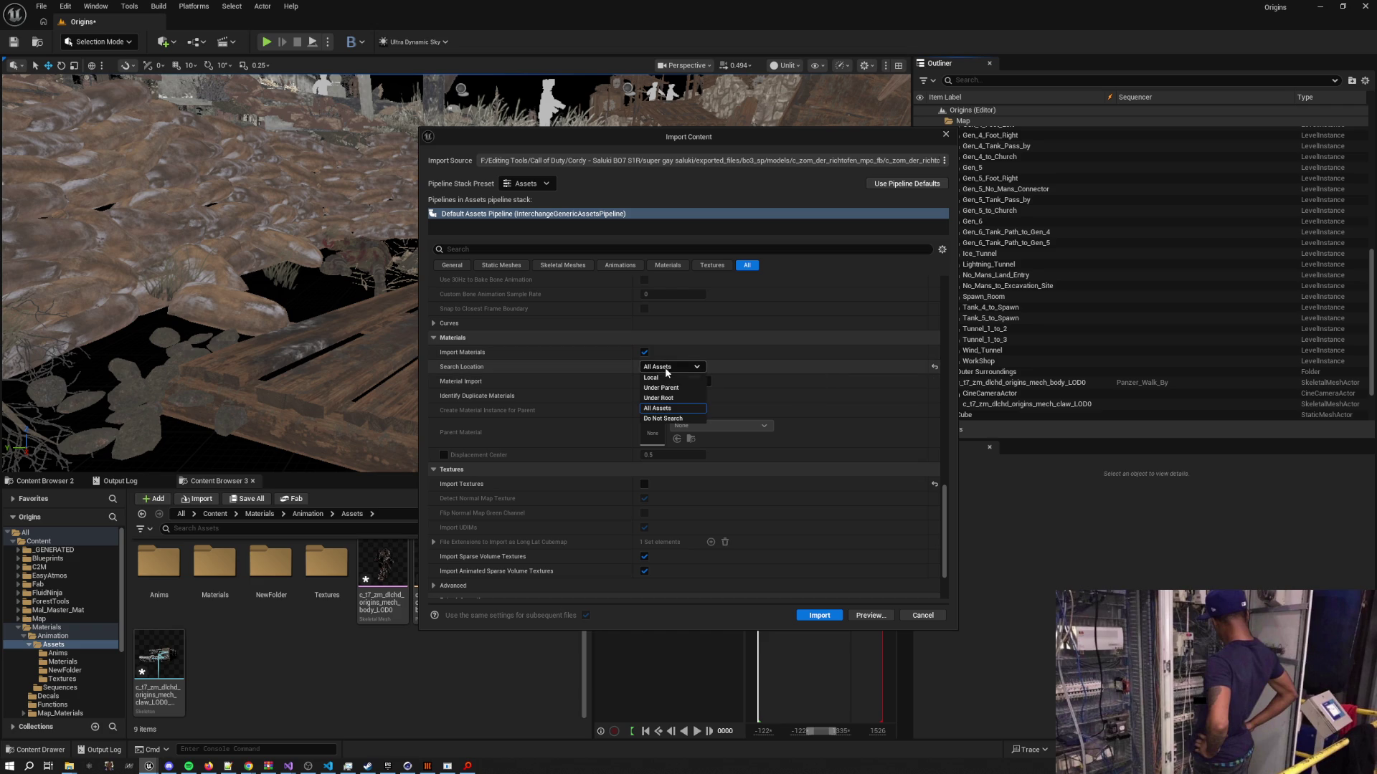
{"action": "left_click", "coordinate": [665, 379]}
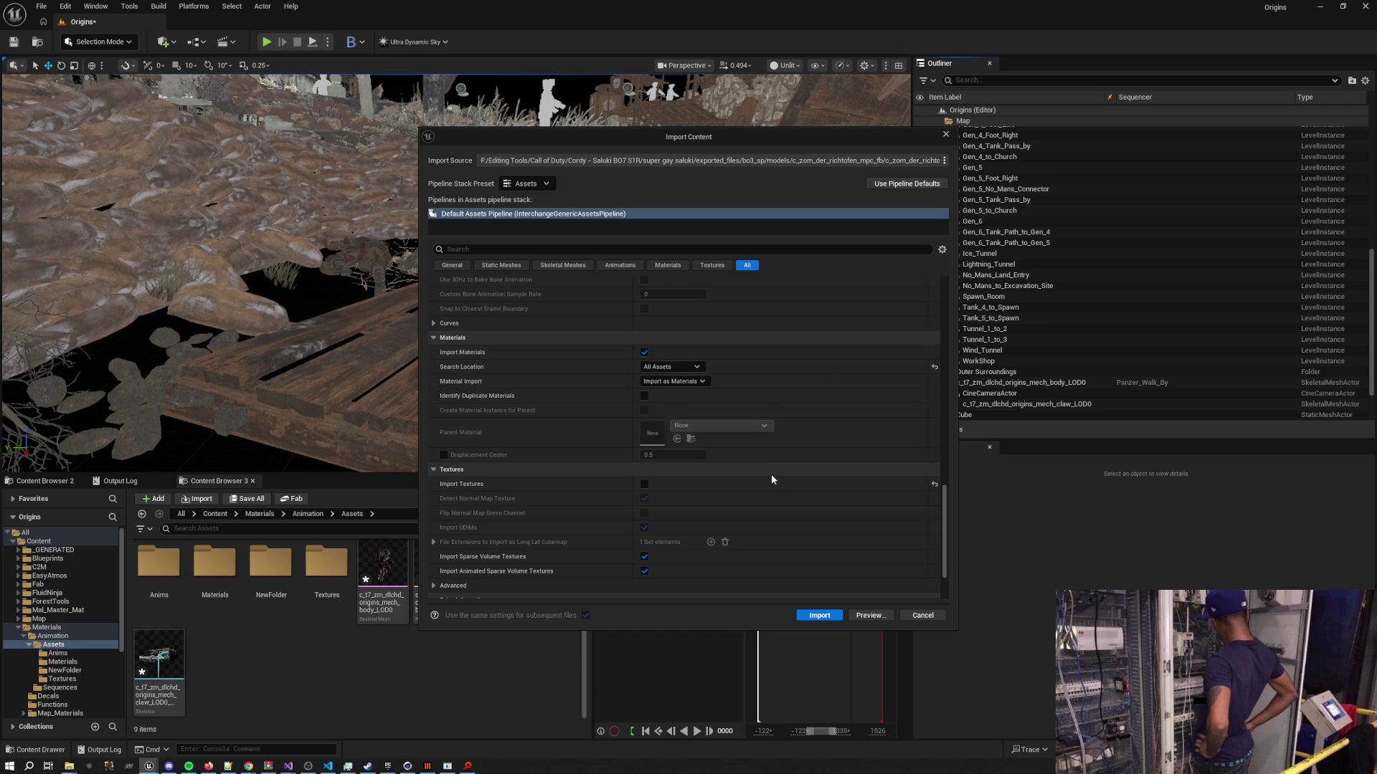
{"action": "scroll", "coordinate": [775, 479], "scroll_direction": "down", "scroll_amount": 3}
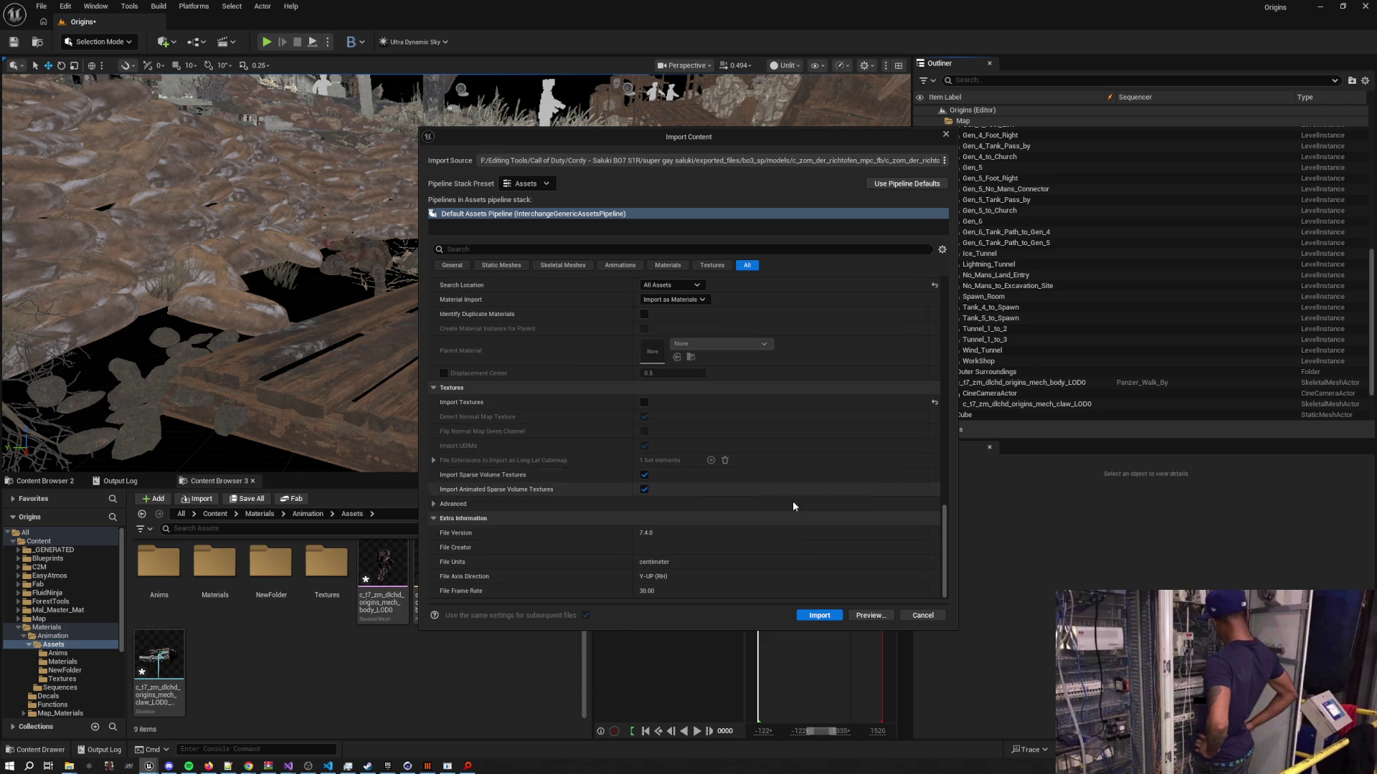
{"action": "left_click", "coordinate": [825, 615]}
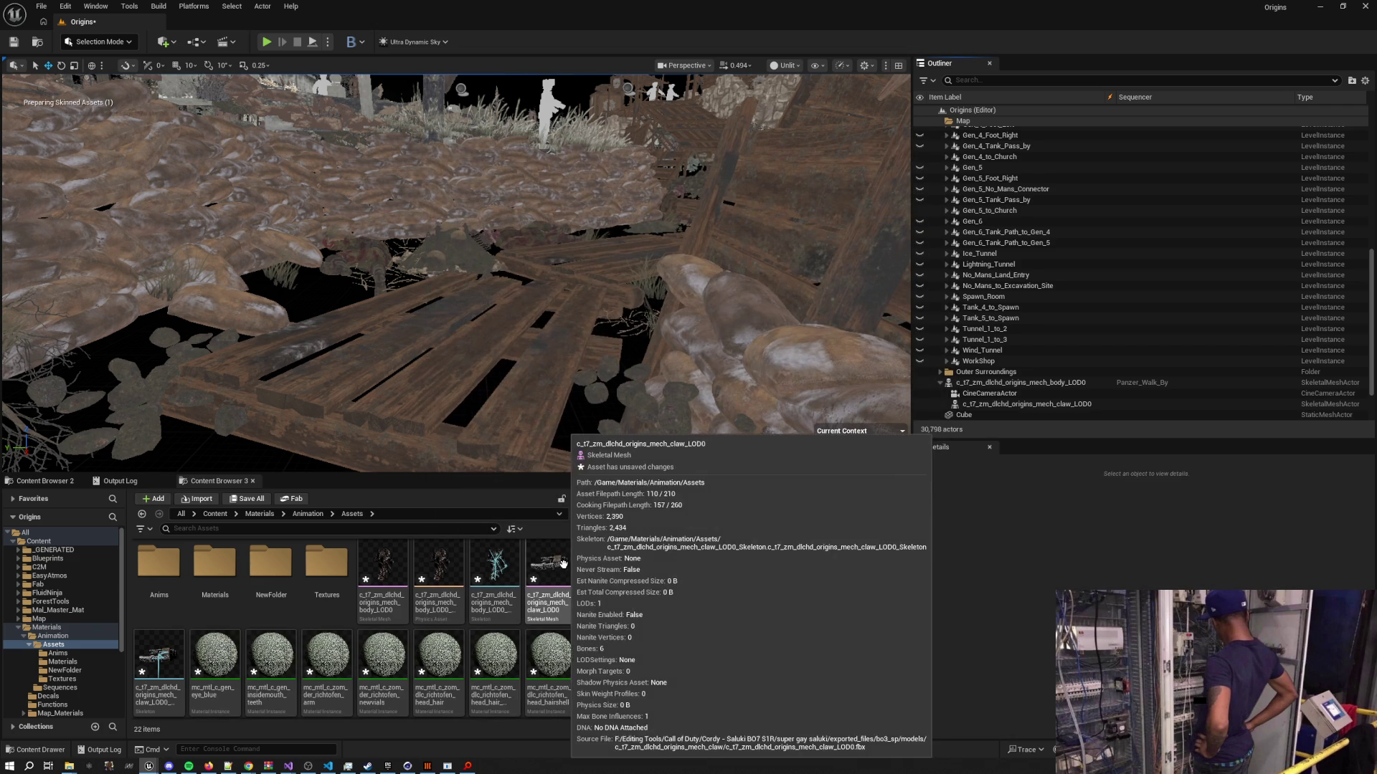
{"action": "mouse_move", "coordinate": [572, 619]}
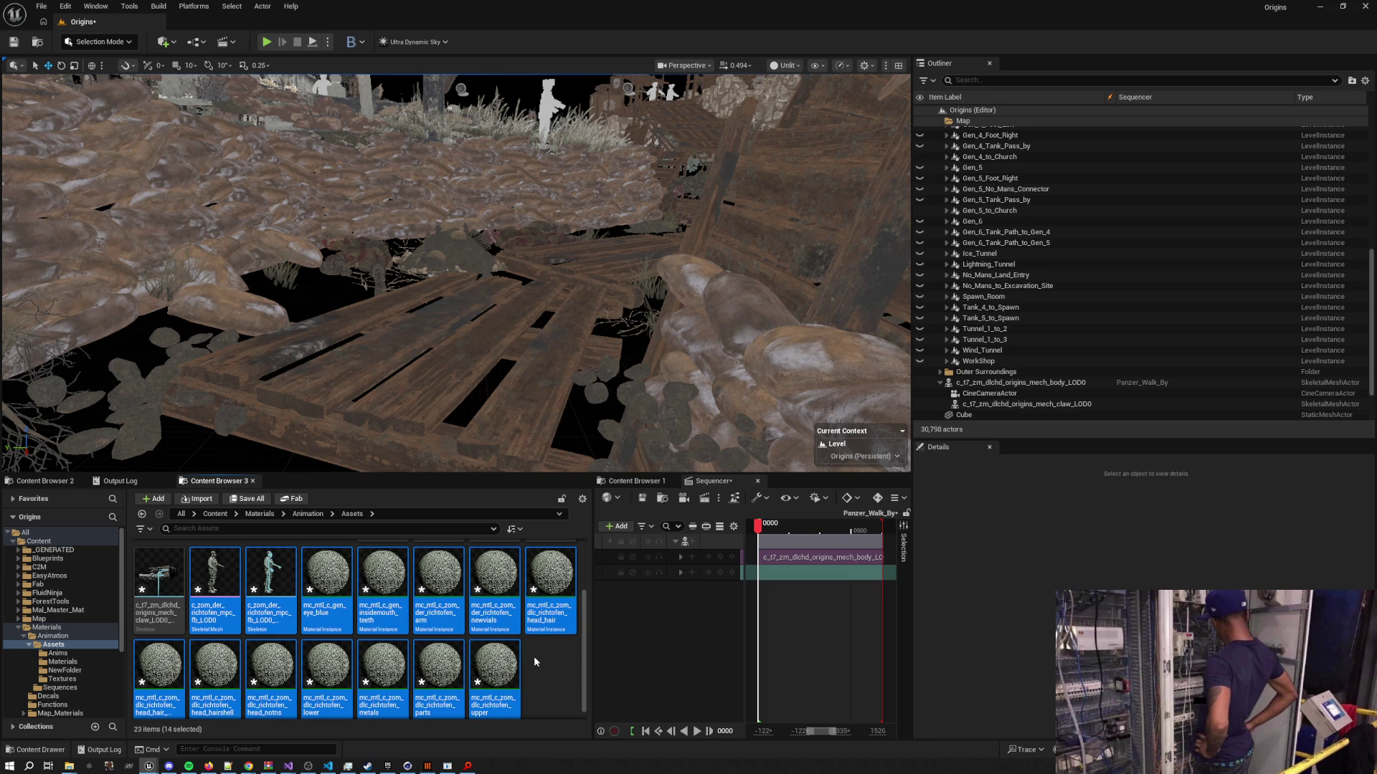
{"action": "left_click", "coordinate": [548, 673]}
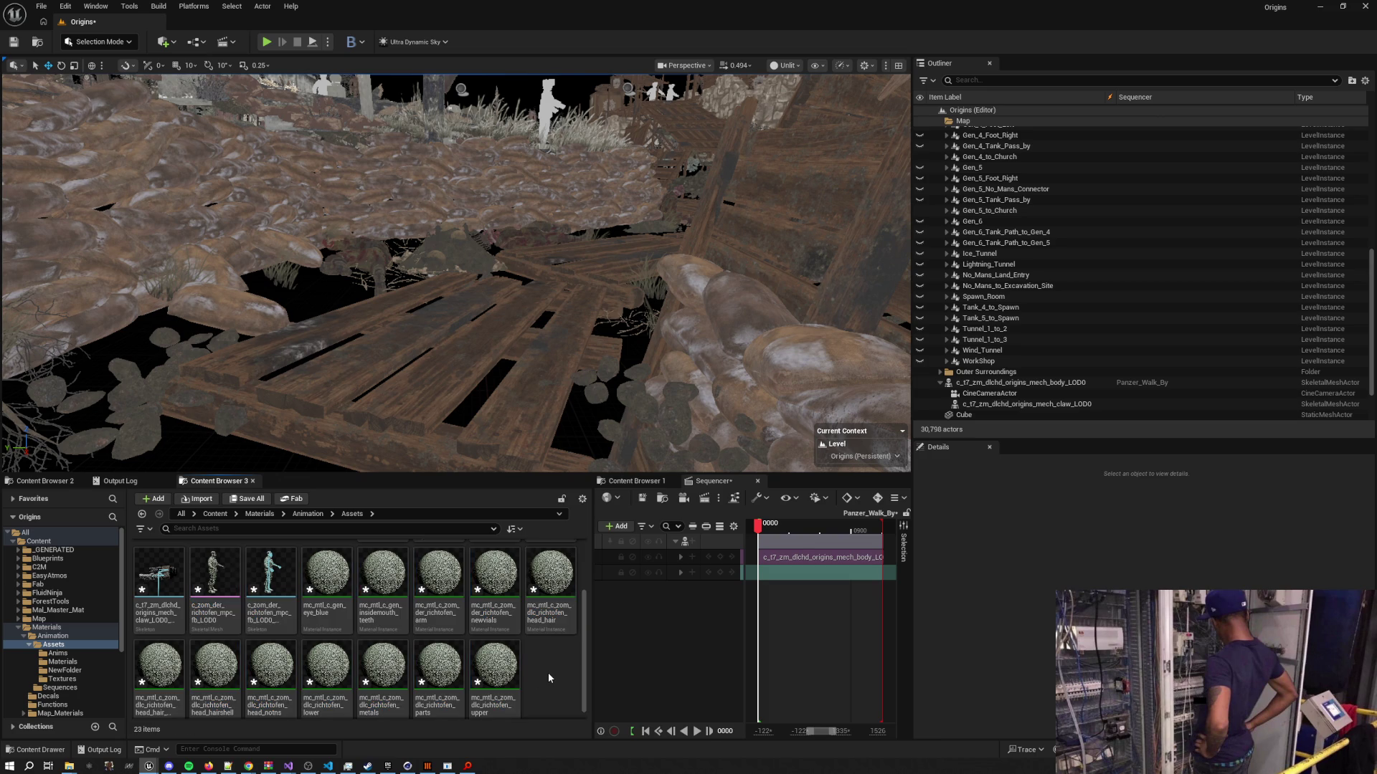
{"action": "scroll", "coordinate": [549, 670], "scroll_direction": "up", "scroll_amount": 2}
{"action": "scroll", "coordinate": [552, 661], "scroll_direction": "down", "scroll_amount": 2}
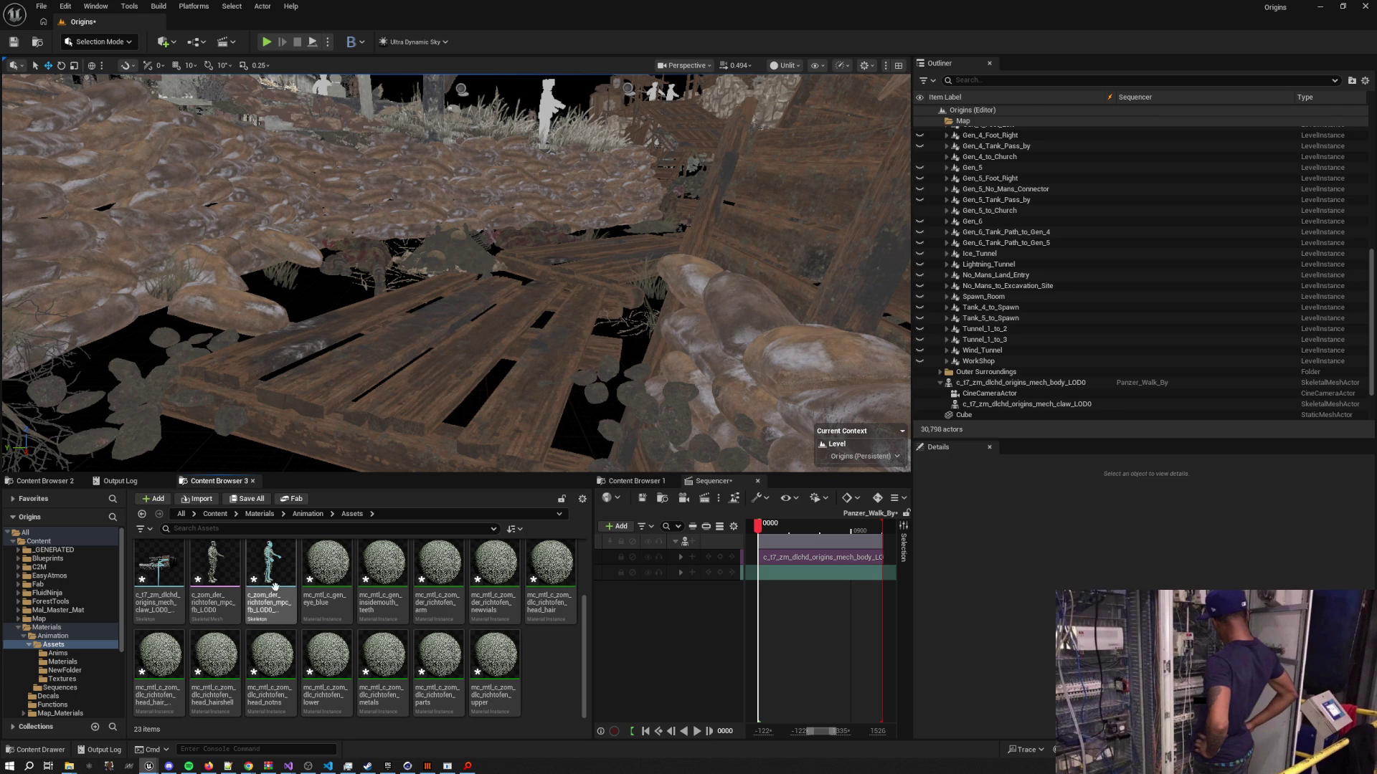
{"action": "scroll", "coordinate": [487, 602], "scroll_direction": "up", "scroll_amount": 2}
{"action": "scroll", "coordinate": [502, 609], "scroll_direction": "down", "scroll_amount": 3}
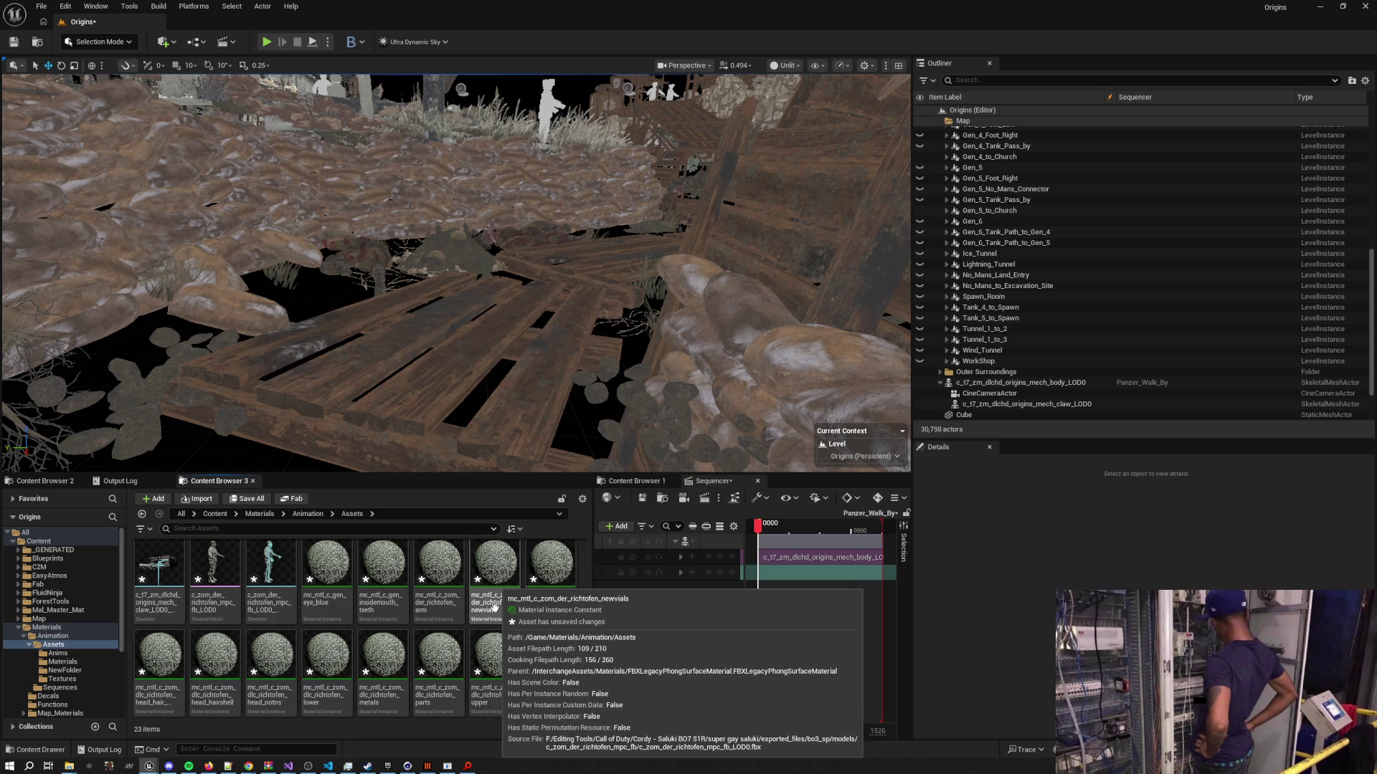
{"action": "scroll", "coordinate": [534, 621], "scroll_direction": "up", "scroll_amount": 2}
{"action": "double_click", "coordinate": [227, 618]}
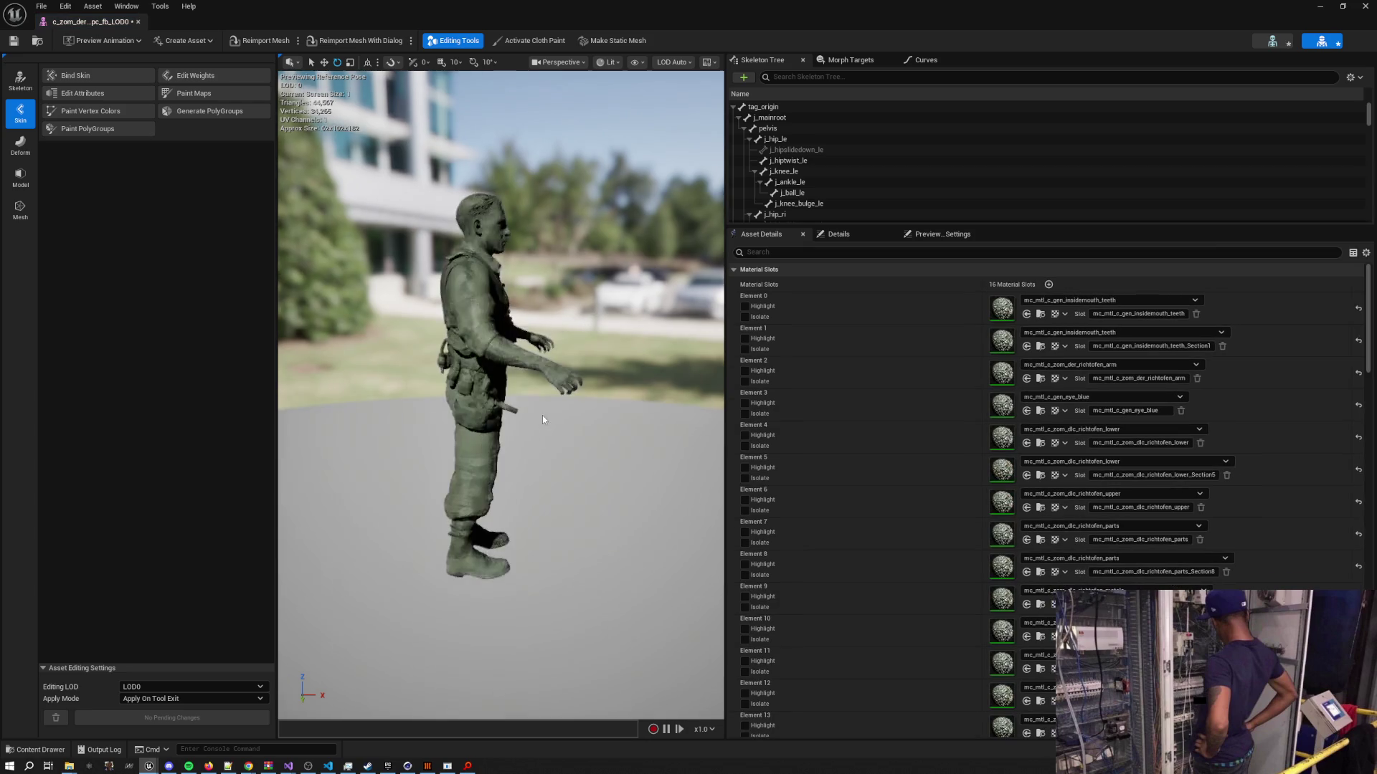
{"action": "mouse_move", "coordinate": [542, 415]}
{"action": "left_mouse_down"}
{"action": "mouse_move", "coordinate": [532, 309]}
{"action": "mouse_move", "coordinate": [714, 443]}
{"action": "mouse_move", "coordinate": [713, 530]}
{"action": "left_mouse_up"}
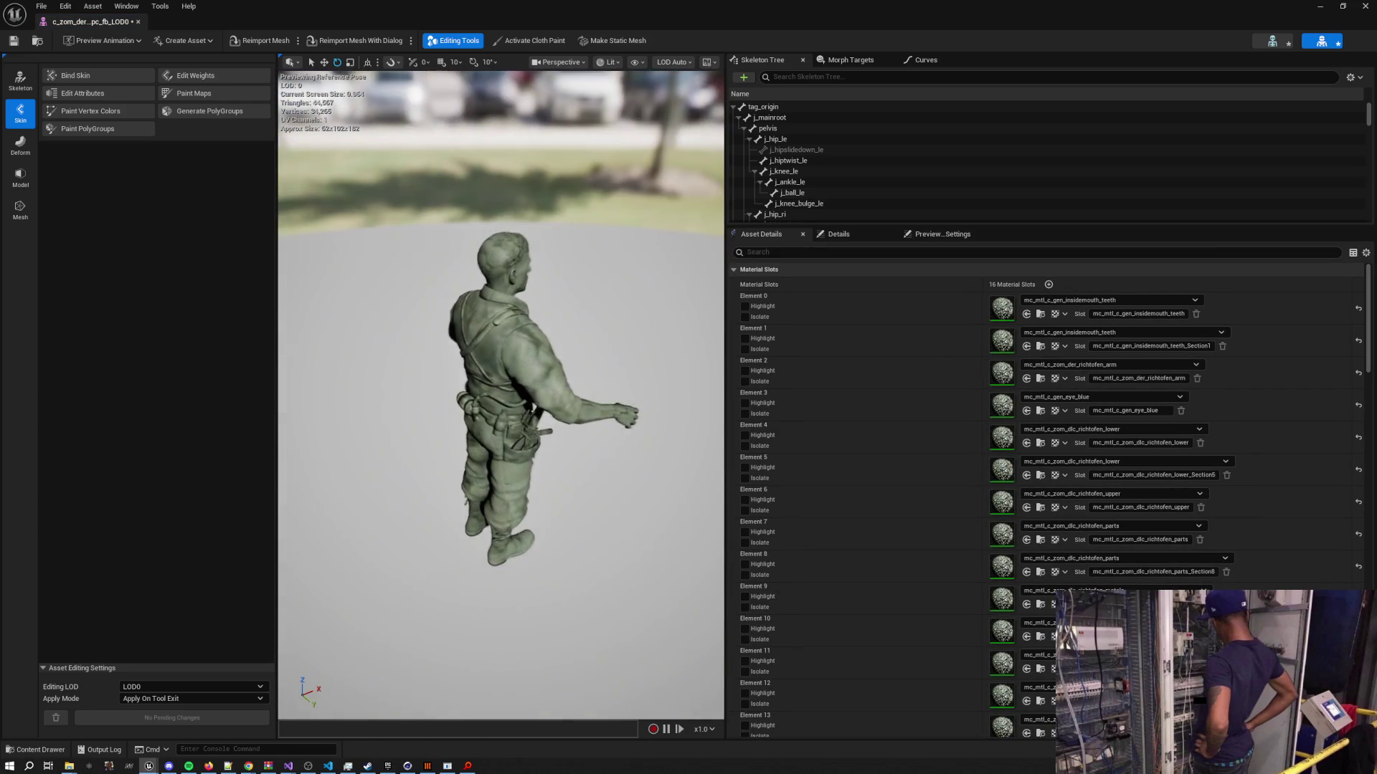
{"action": "left_click", "coordinate": [1371, 10]}
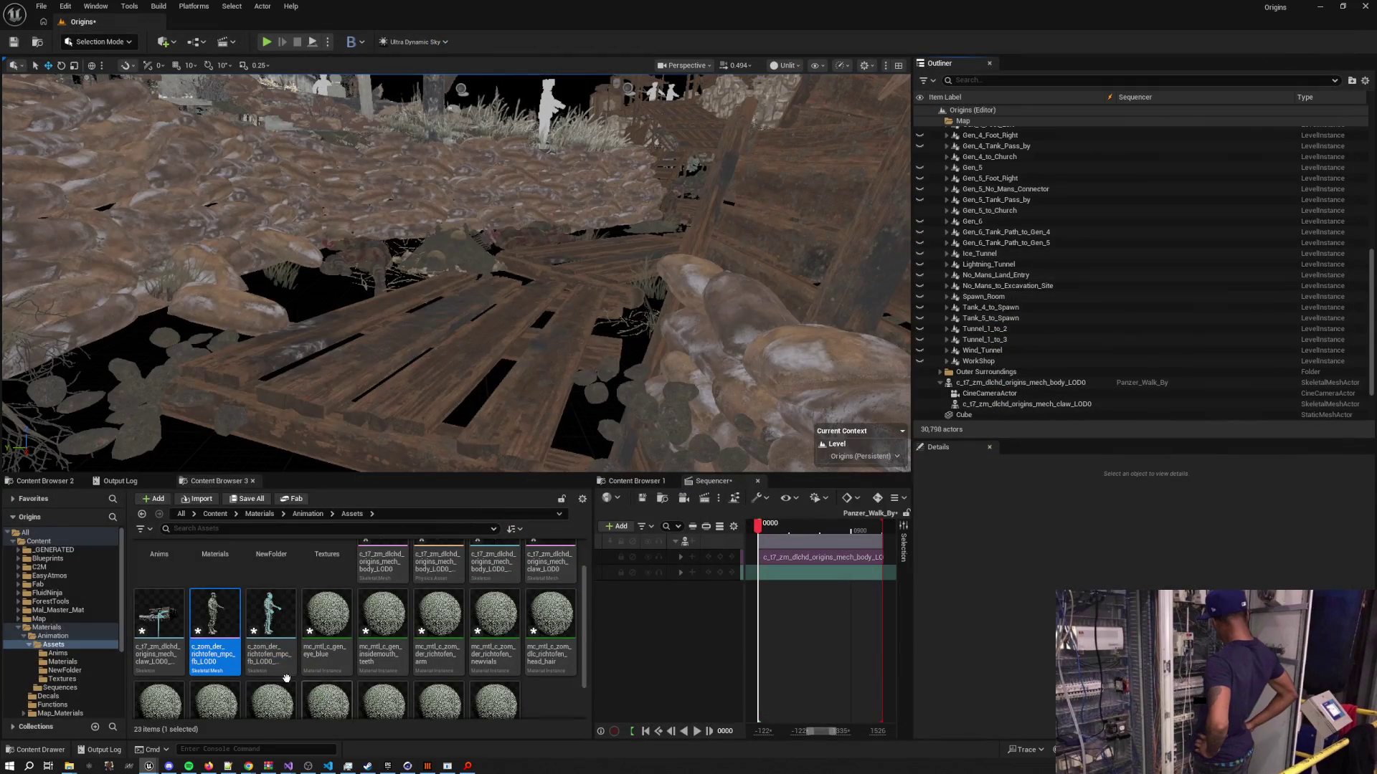
Delete the 14 imported Richtofen assets
{"action": "left_click", "coordinate": [496, 671]}
{"action": "left_click", "coordinate": [215, 574], "text": "shift"}
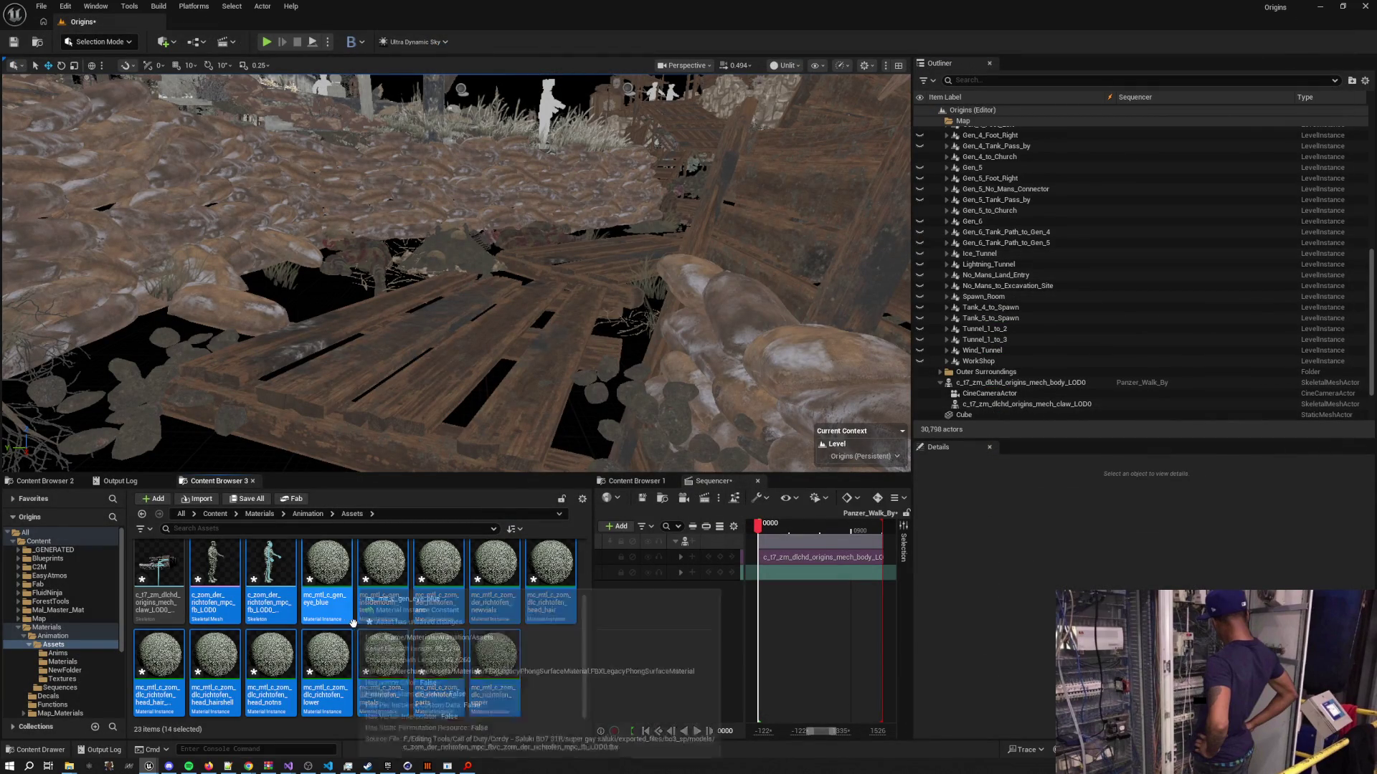
{"action": "key", "text": "Delete"}
{"action": "left_click", "coordinate": [612, 559]}
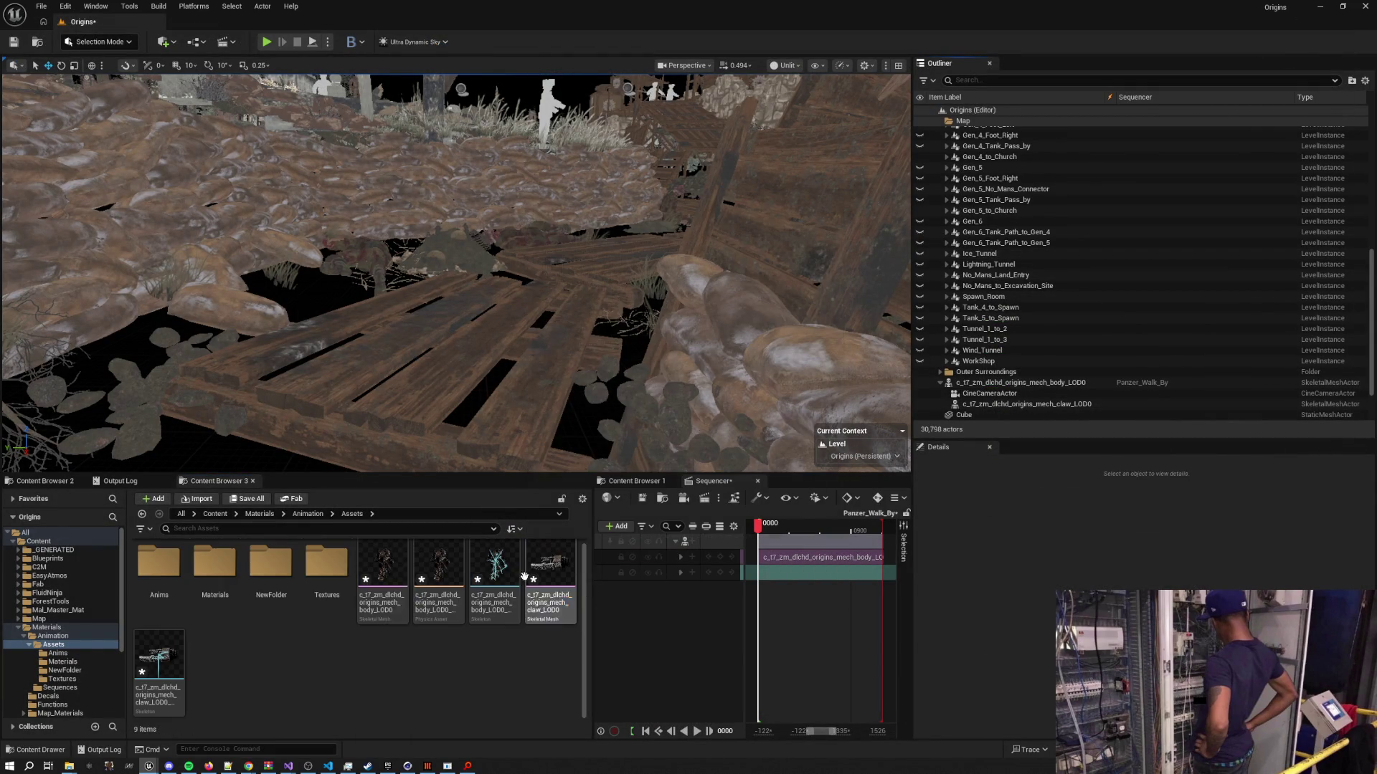
Create a new folder and name it after the mech body skeletal mesh
{"action": "right_click", "coordinate": [333, 683]}
{"action": "left_click", "coordinate": [380, 321]}
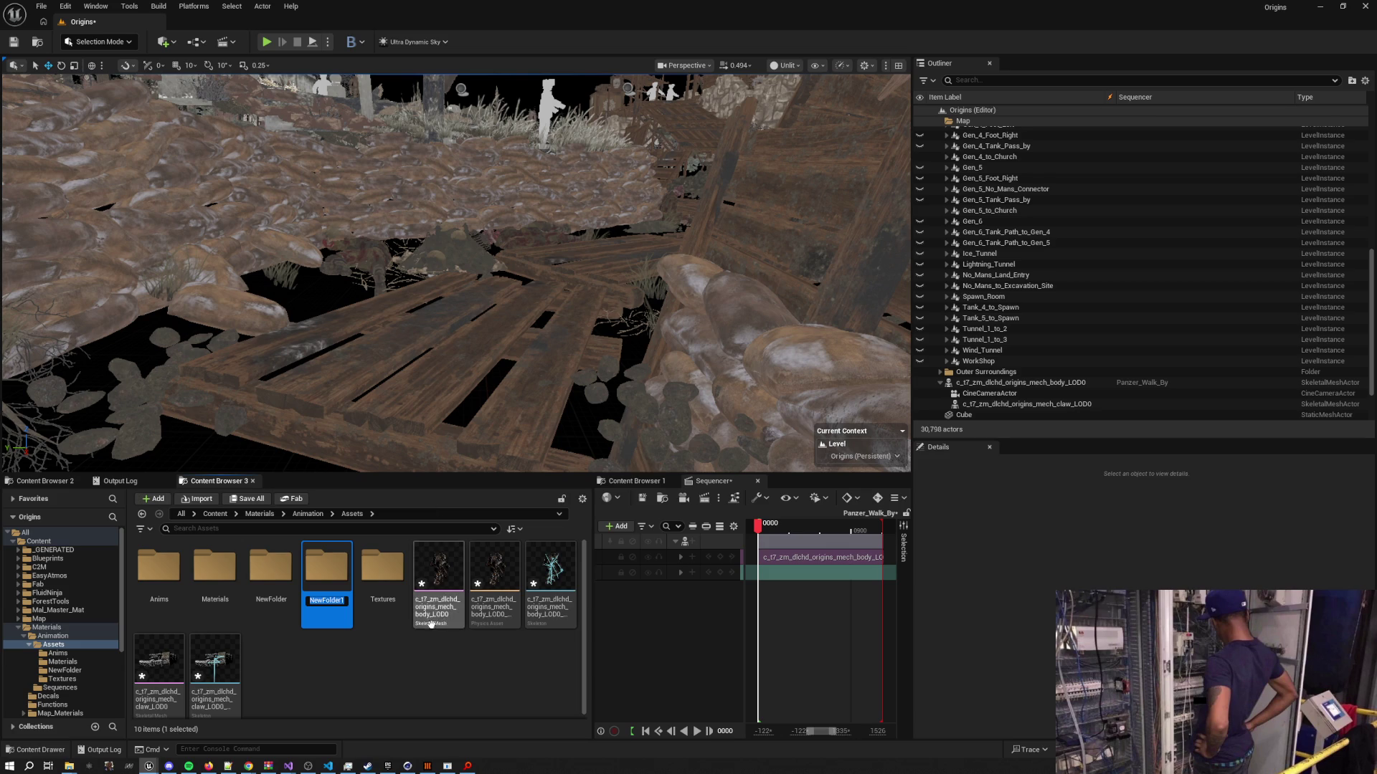
{"action": "type", "text": "Panzer"}
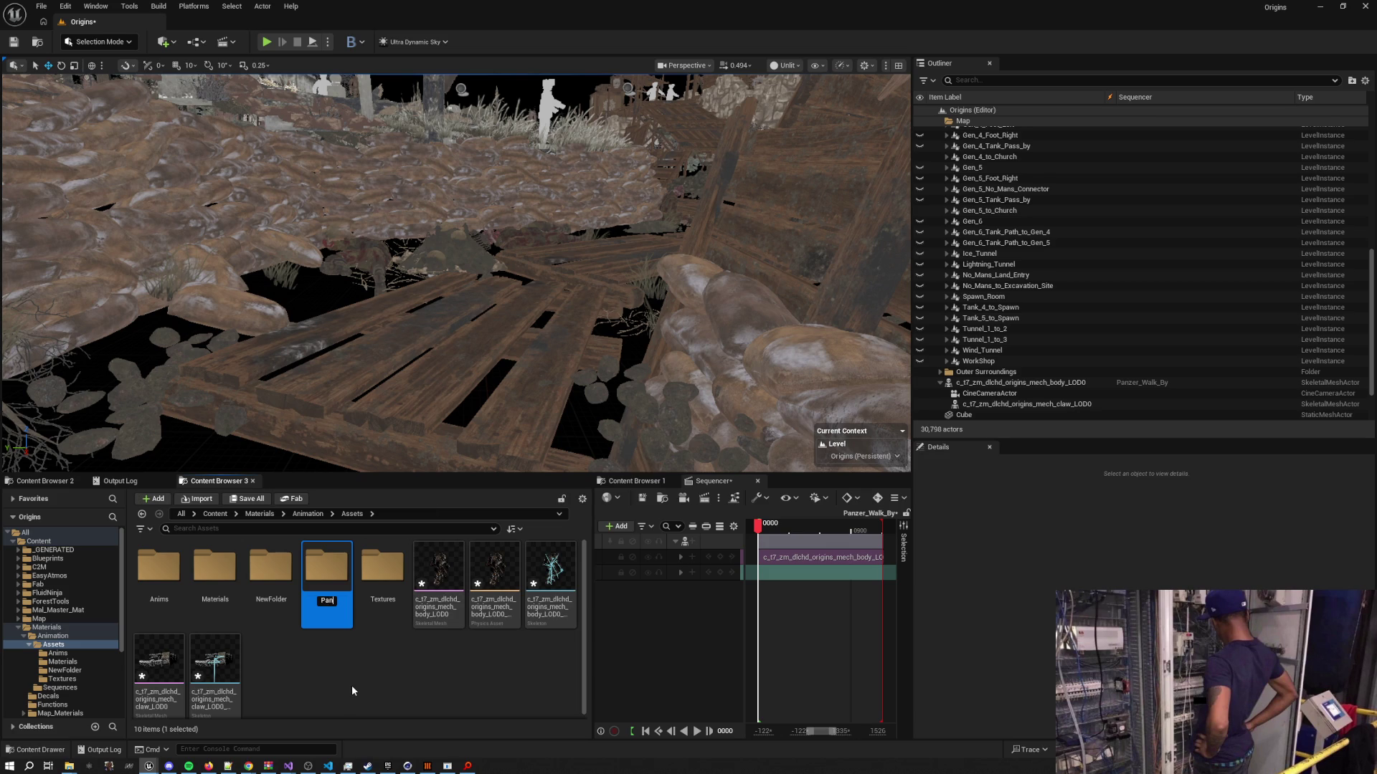
{"action": "key", "text": "Return"}
{"action": "left_click", "coordinate": [452, 617]}
{"action": "key", "text": "F2"}
{"action": "left_click", "coordinate": [324, 594]}
{"action": "key", "text": "F2"}
{"action": "key", "text": "Return"}
Move the five mech assets plus the Textures and Materials folders into the mech folder
{"action": "left_click", "coordinate": [215, 663]}
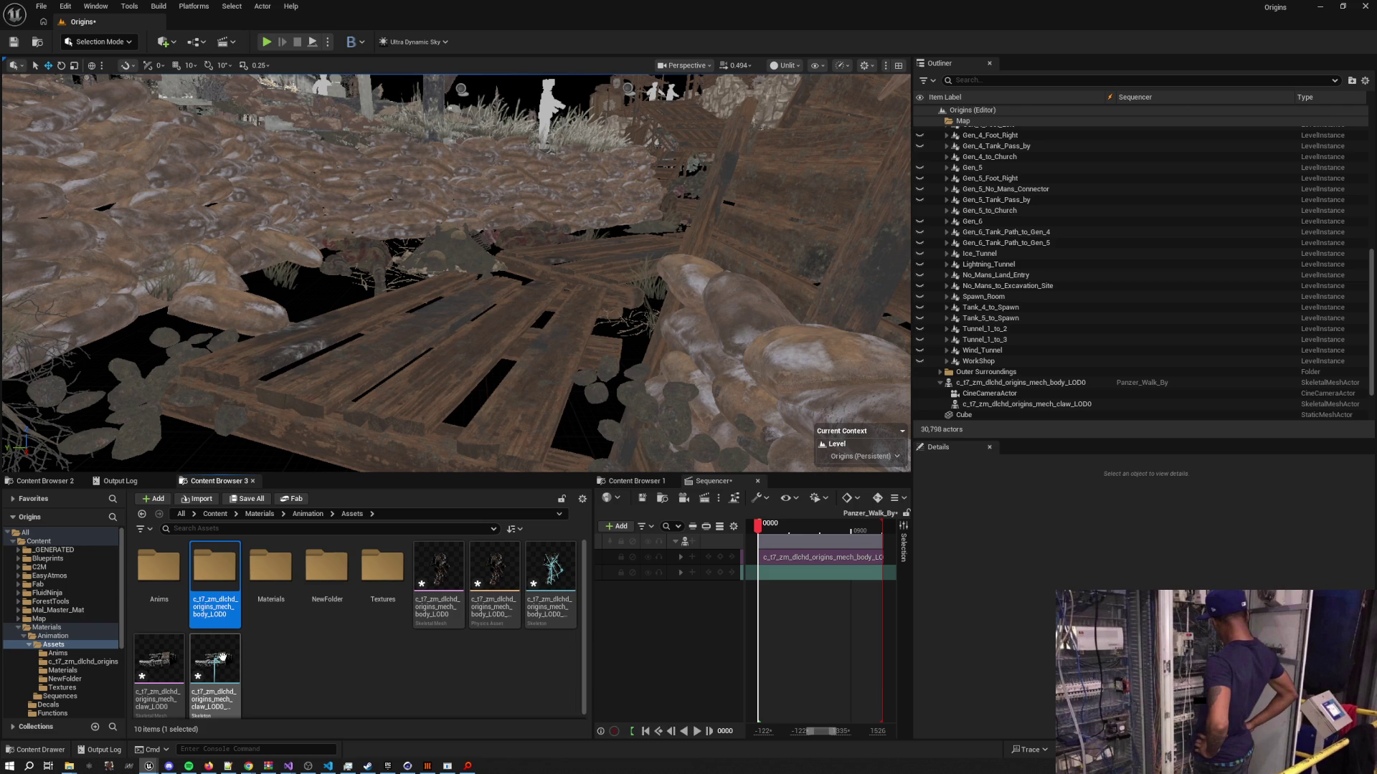
{"action": "left_click", "coordinate": [461, 590], "text": "shift"}
{"action": "left_click_drag", "start_coordinate": [461, 590], "coordinate": [212, 571]}
{"action": "left_click", "coordinate": [241, 593]}
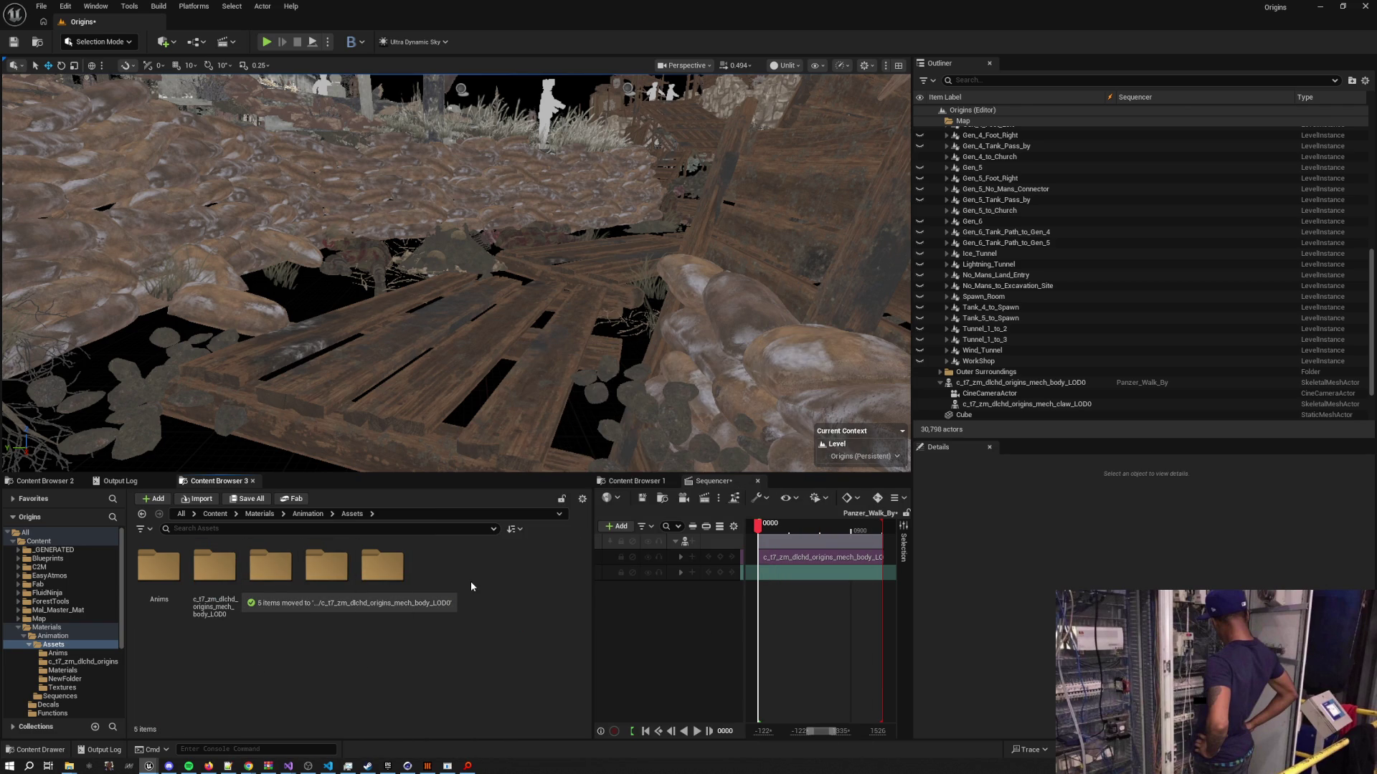
{"action": "left_click_drag", "start_coordinate": [382, 568], "coordinate": [211, 574]}
{"action": "left_click", "coordinate": [235, 597]}
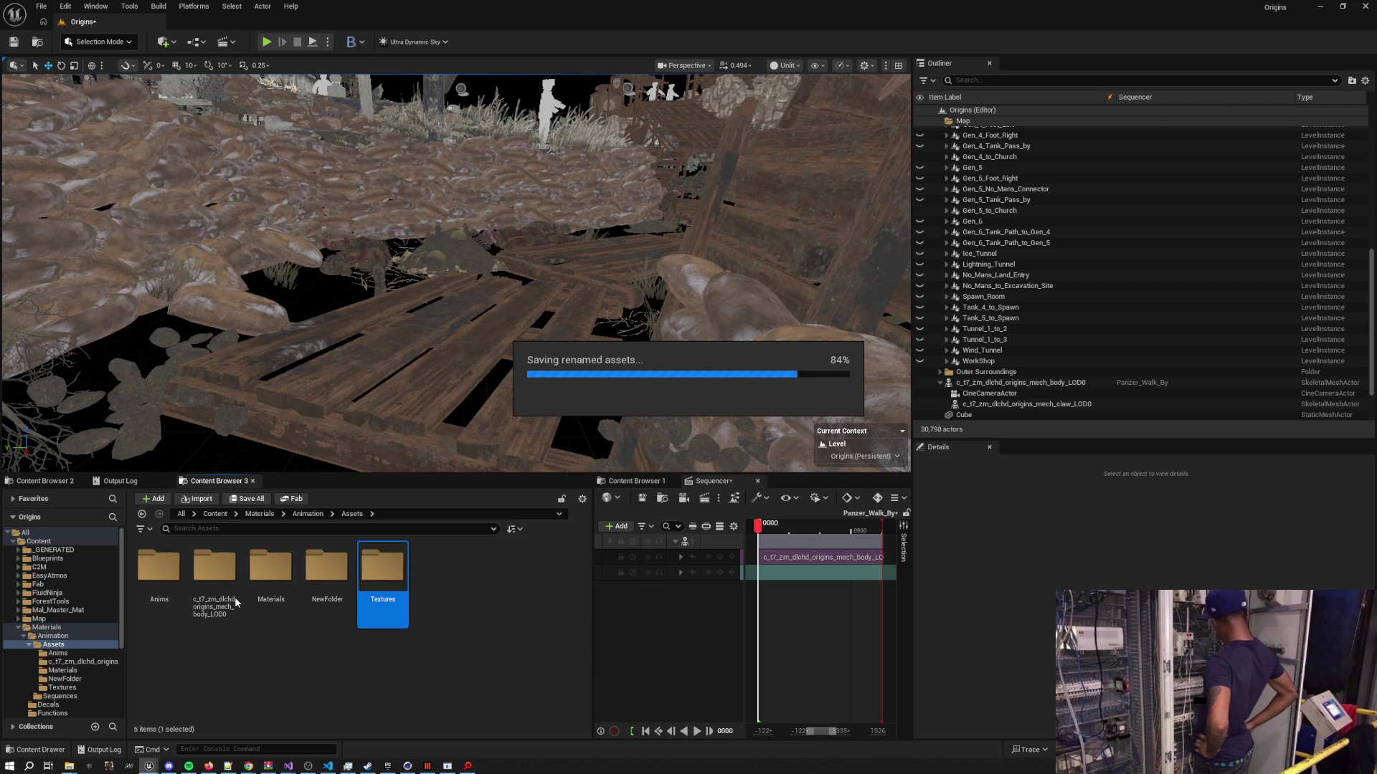
{"action": "left_click_drag", "start_coordinate": [270, 567], "coordinate": [212, 578]}
{"action": "left_click", "coordinate": [234, 595]}
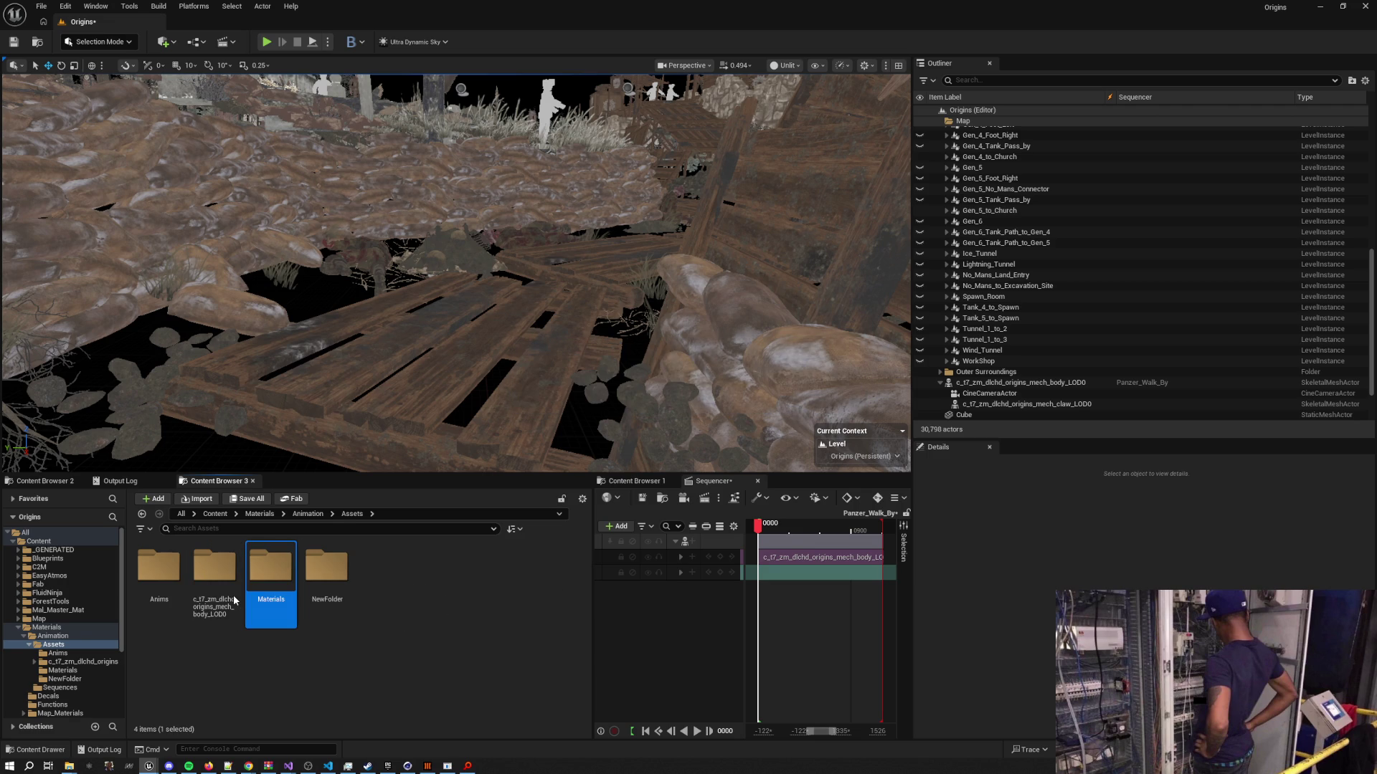
Rename NewFolder to 'Richtofen', open it, and bring back the file search window
{"action": "key", "text": "F2"}
{"action": "type", "text": "Richtofen"}
{"action": "key", "text": "Return"}
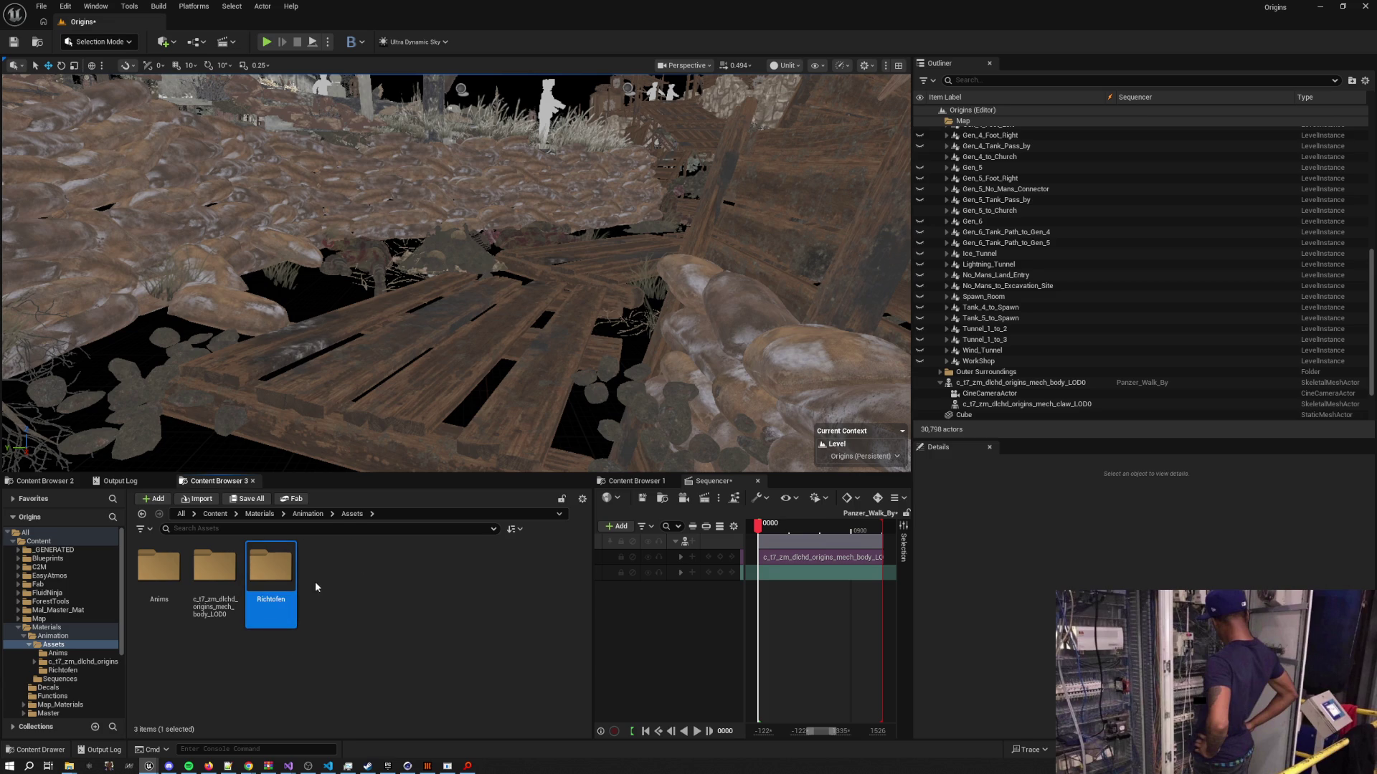
{"action": "double_click", "coordinate": [261, 556]}
{"action": "key", "text": "alt+Tab"}
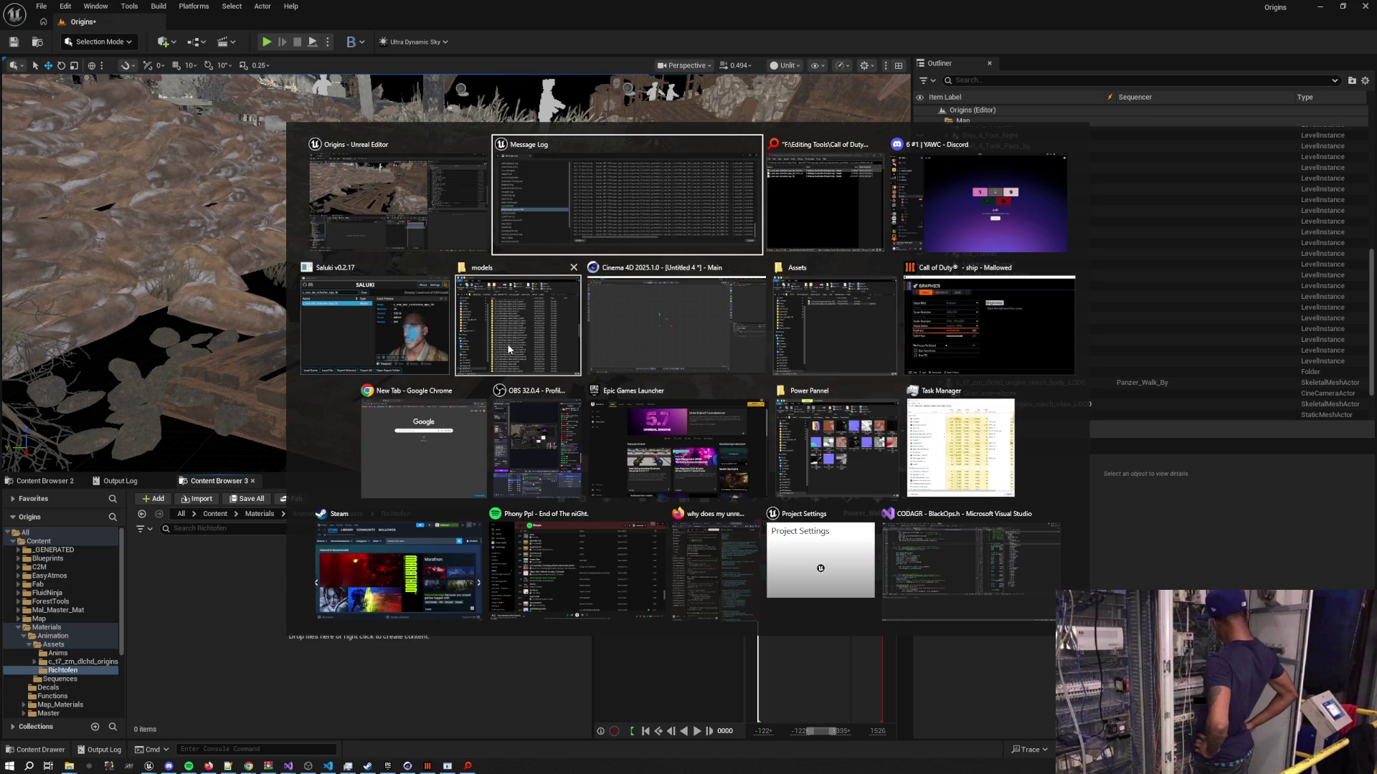
{"action": "left_click", "coordinate": [842, 220]}
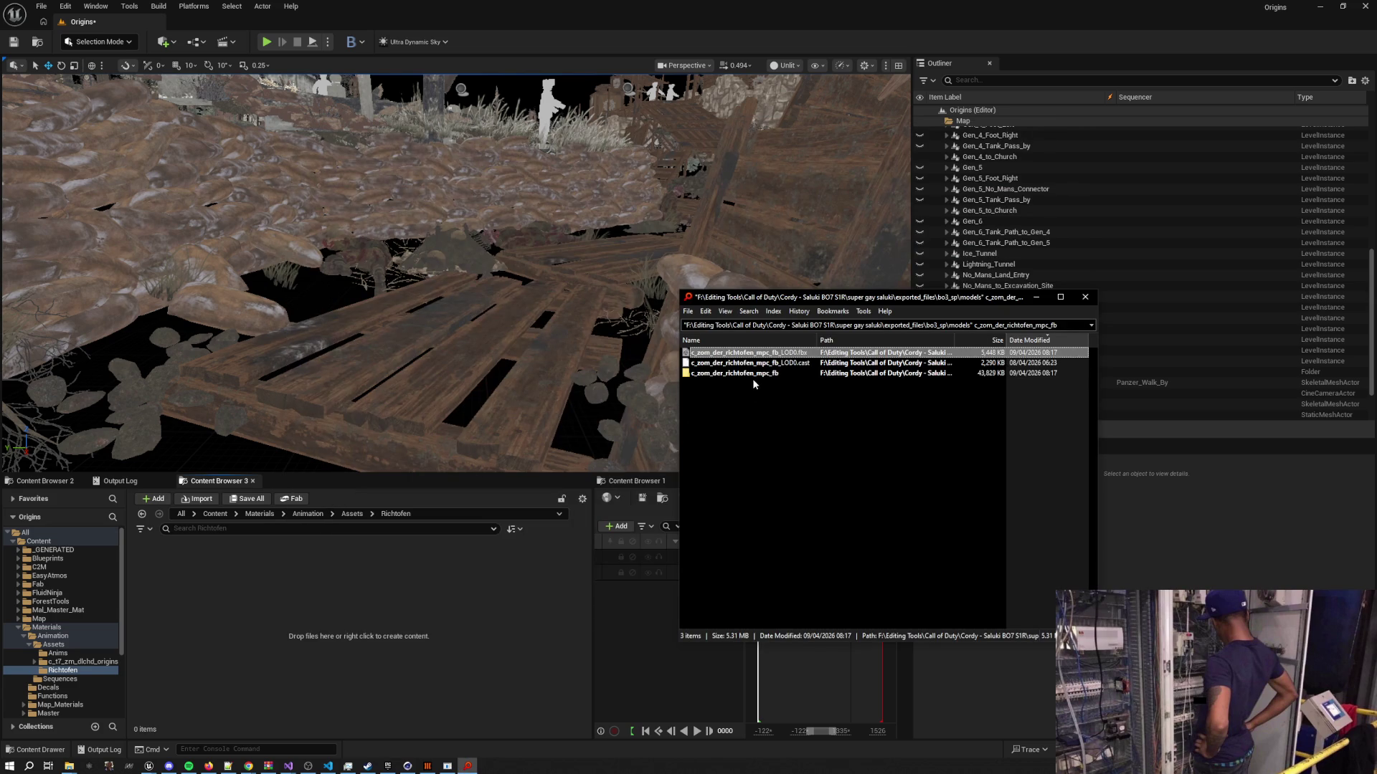
Drag the Richtofen LOD0 FBX from Everything into the empty Richtofen folder
{"action": "mouse_move", "coordinate": [719, 355]}
{"action": "left_mouse_down"}
{"action": "mouse_move", "coordinate": [486, 454]}
{"action": "mouse_move", "coordinate": [290, 616]}
{"action": "left_mouse_up"}
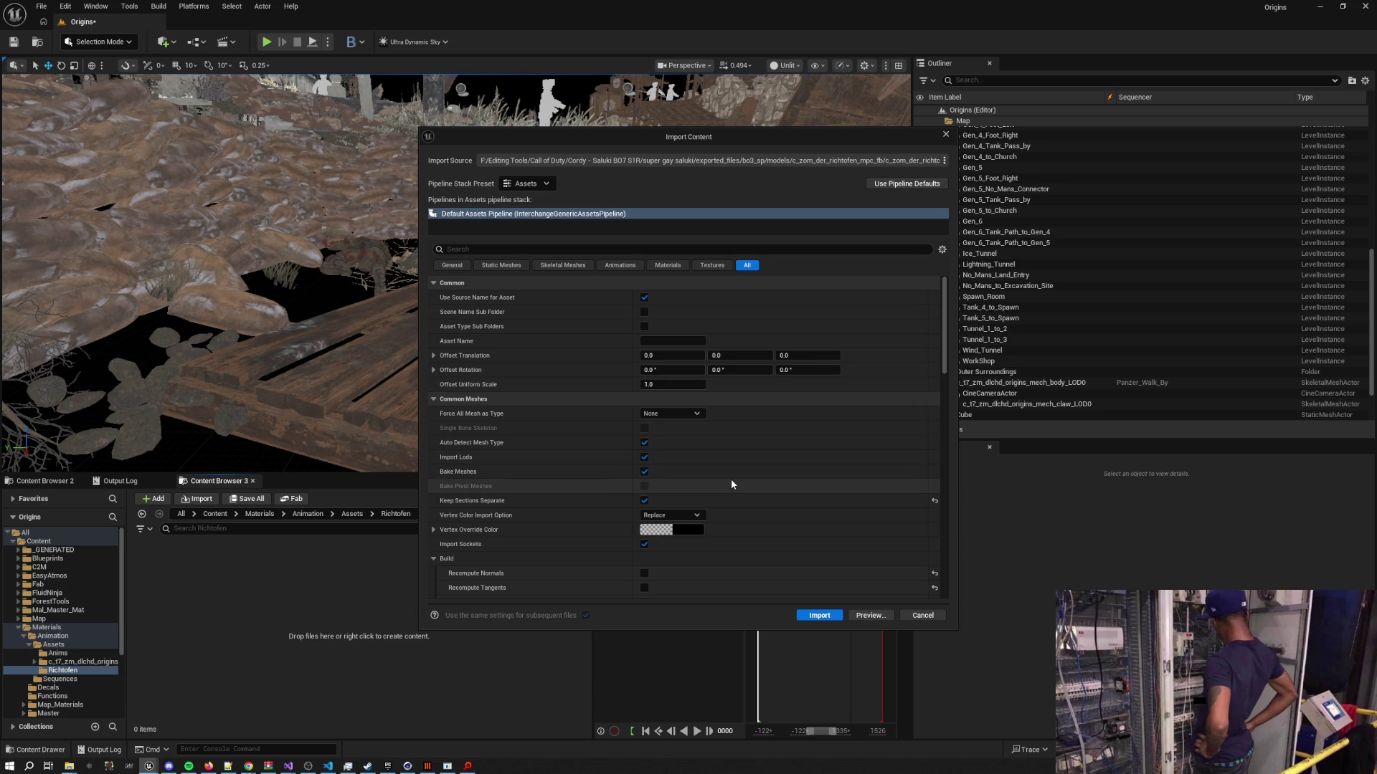
Leave the vertex colour import settings unchanged and enable Create Physics Asset
{"action": "scroll", "coordinate": [731, 482], "scroll_direction": "down", "scroll_amount": 2}
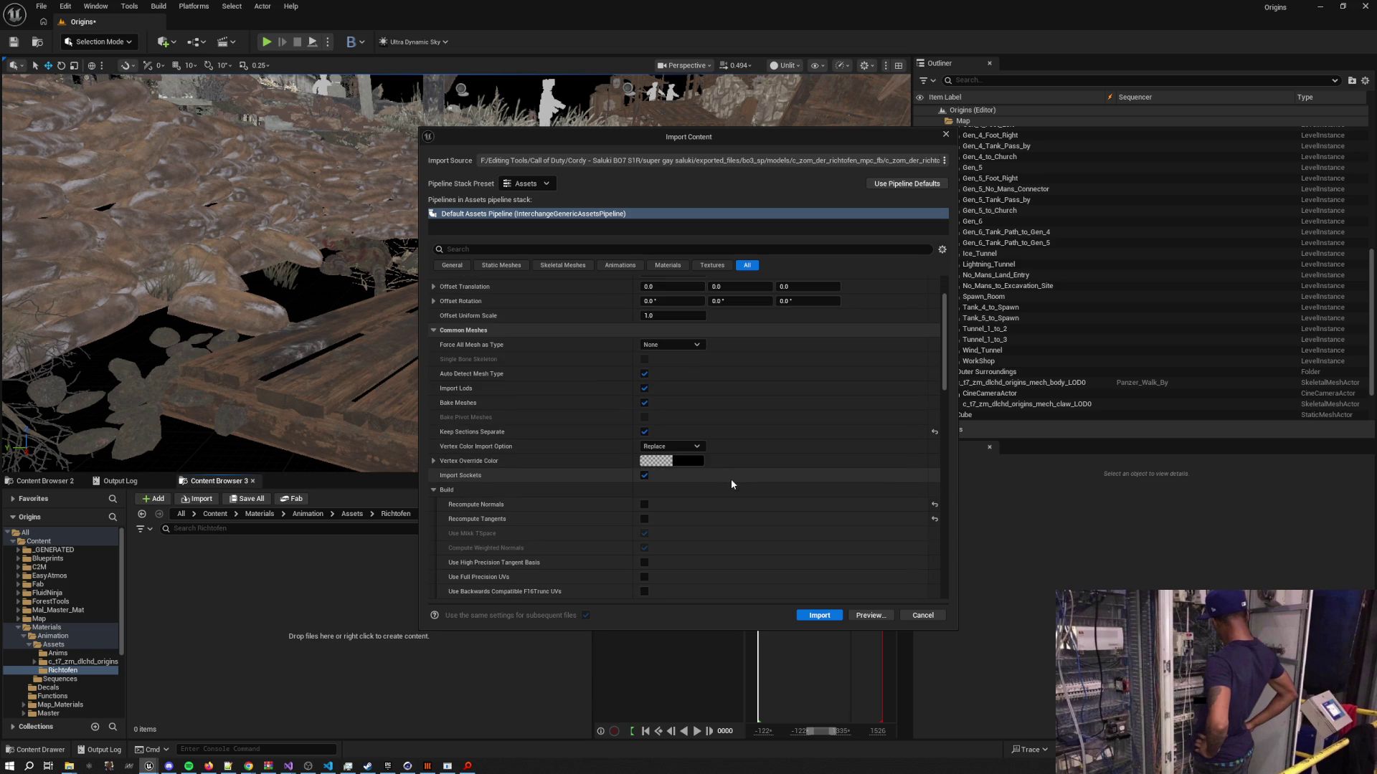
{"action": "left_click", "coordinate": [434, 461]}
{"action": "left_click", "coordinate": [434, 461]}
{"action": "left_click", "coordinate": [678, 446]}
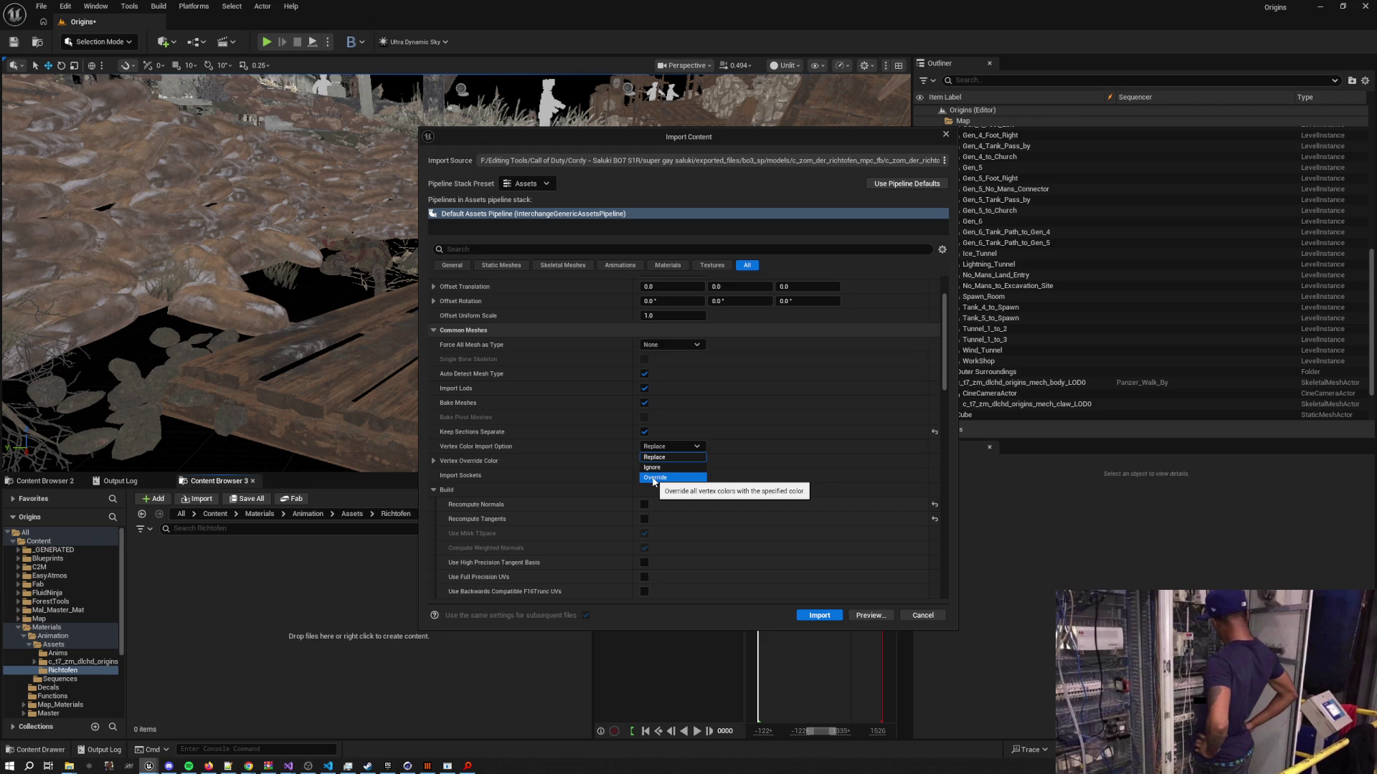
{"action": "scroll", "coordinate": [777, 486], "scroll_direction": "down", "scroll_amount": 3}
{"action": "left_click", "coordinate": [778, 483]}
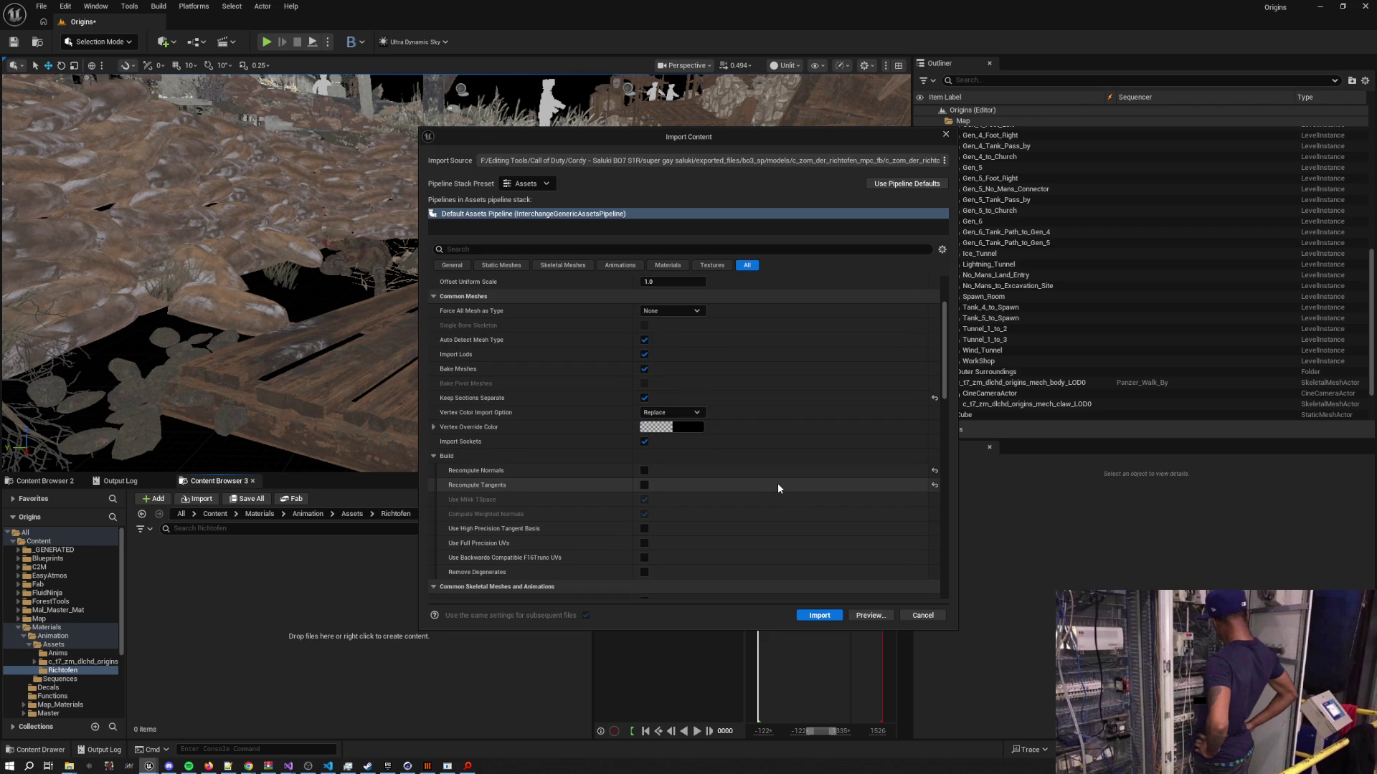
{"action": "scroll", "coordinate": [753, 477], "scroll_direction": "down", "scroll_amount": 3}
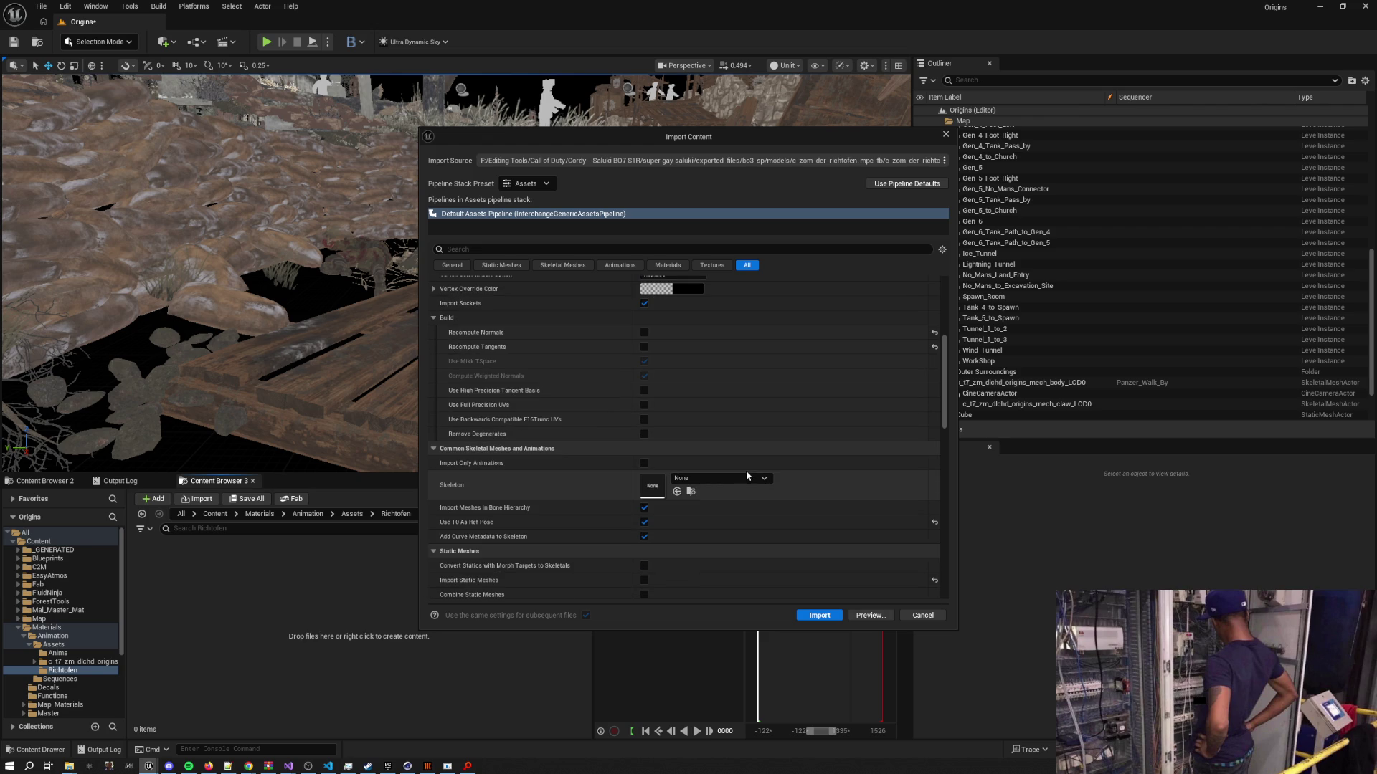
{"action": "scroll", "coordinate": [746, 474], "scroll_direction": "down", "scroll_amount": 3}
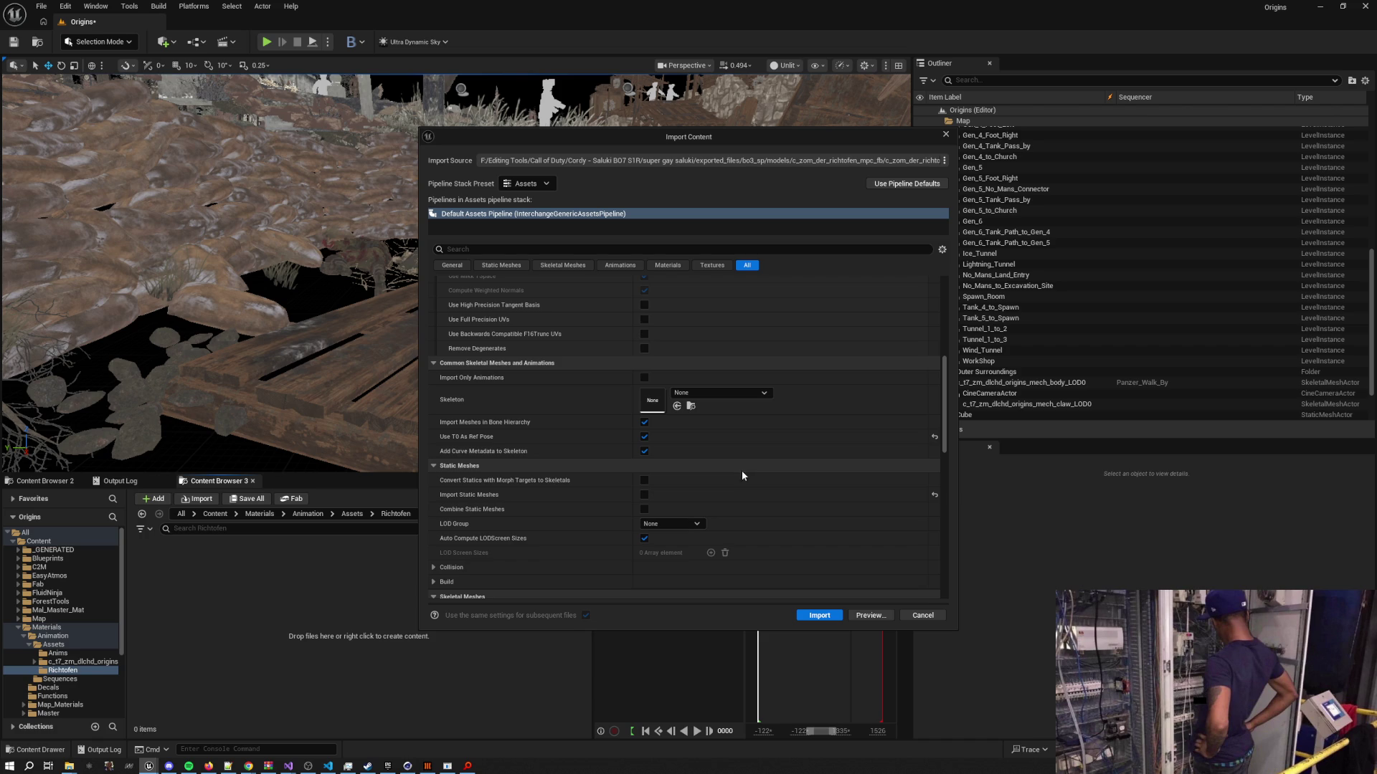
{"action": "scroll", "coordinate": [737, 471], "scroll_direction": "down", "scroll_amount": 6}
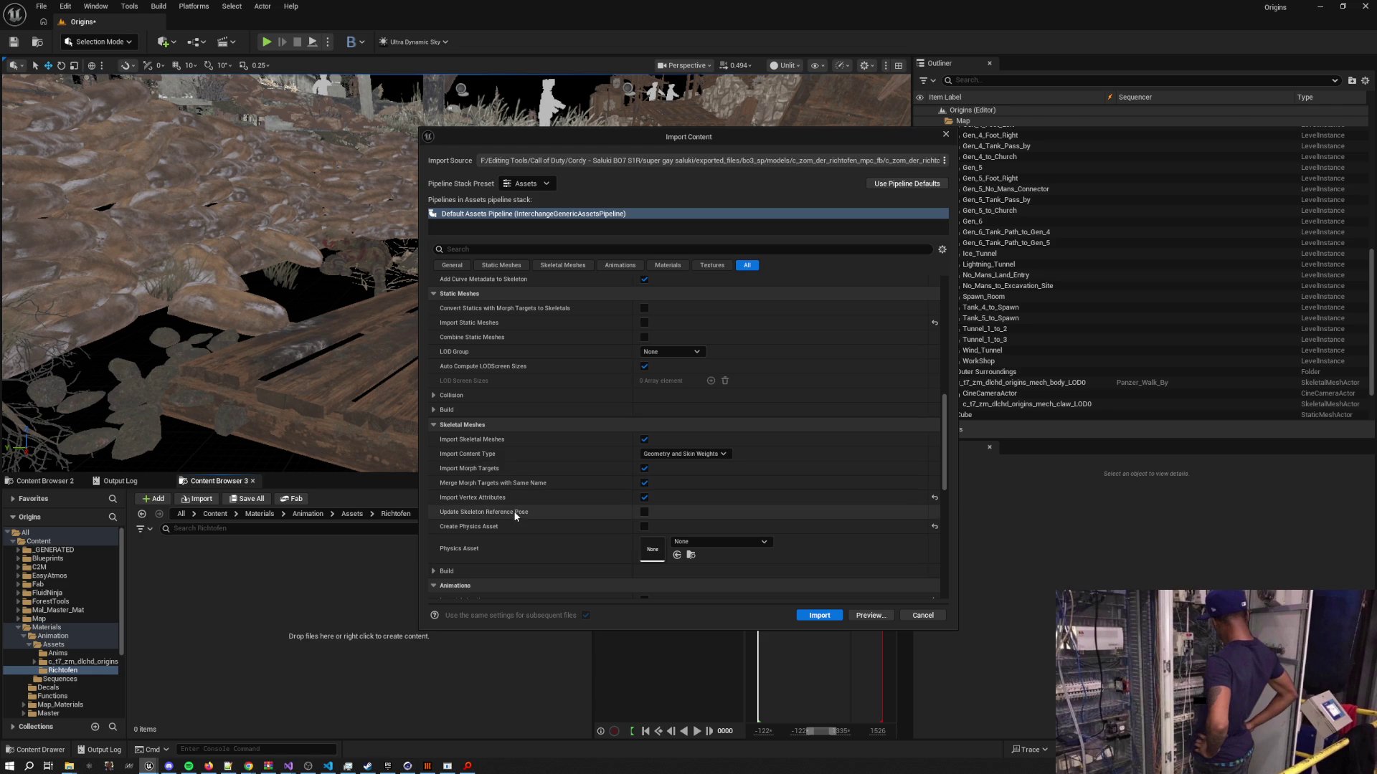
{"action": "left_click", "coordinate": [643, 528]}
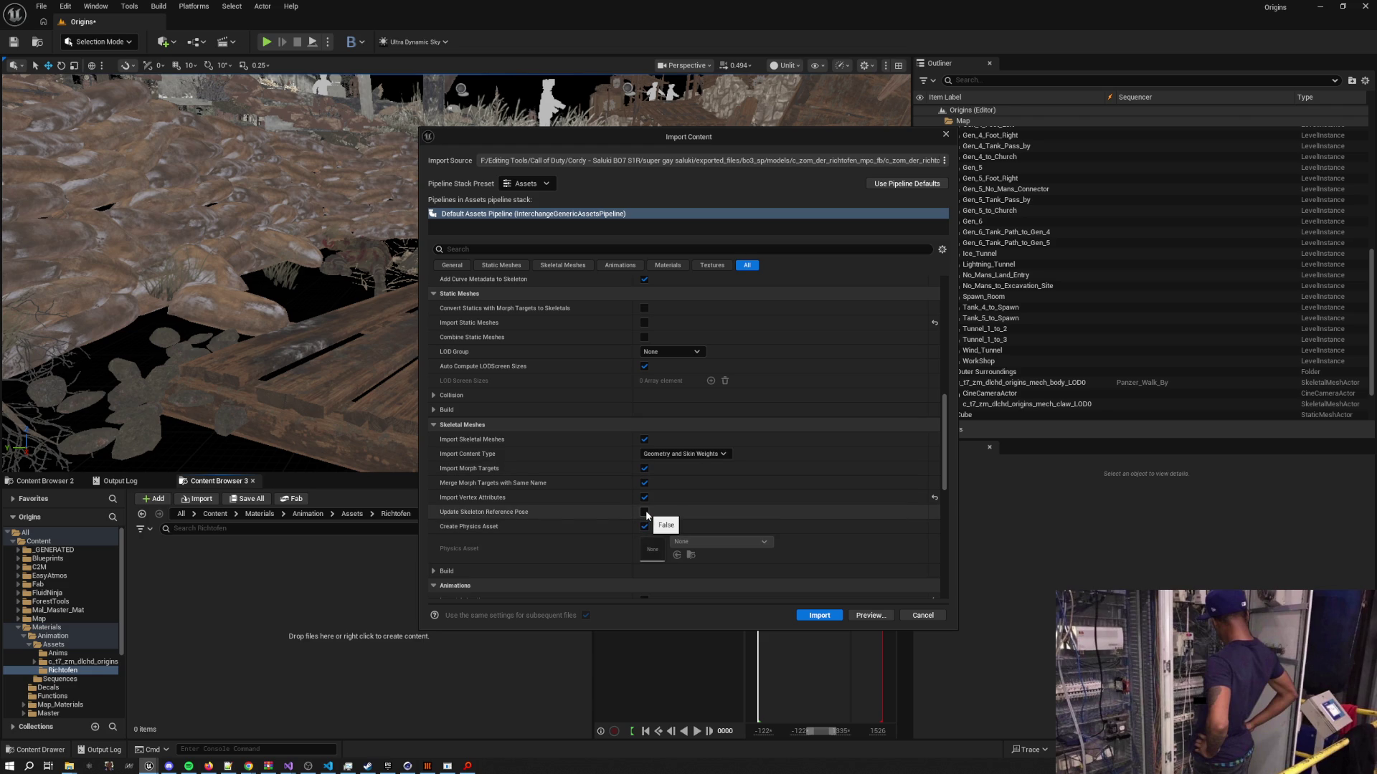
Keep the import content type, enable Import Textures, and run the Richtofen FBX import
{"action": "left_click", "coordinate": [697, 456]}
{"action": "left_click", "coordinate": [707, 456]}
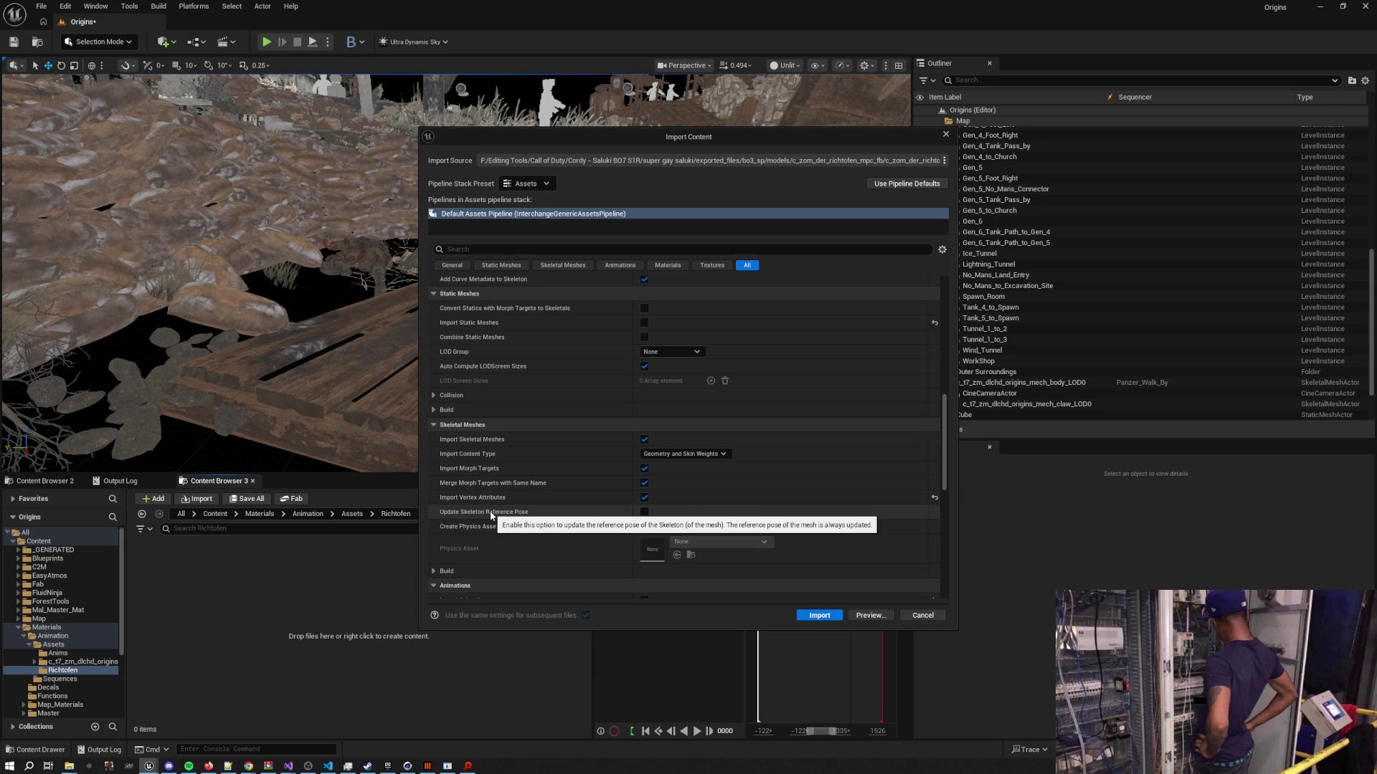
{"action": "scroll", "coordinate": [725, 468], "scroll_direction": "down", "scroll_amount": 3}
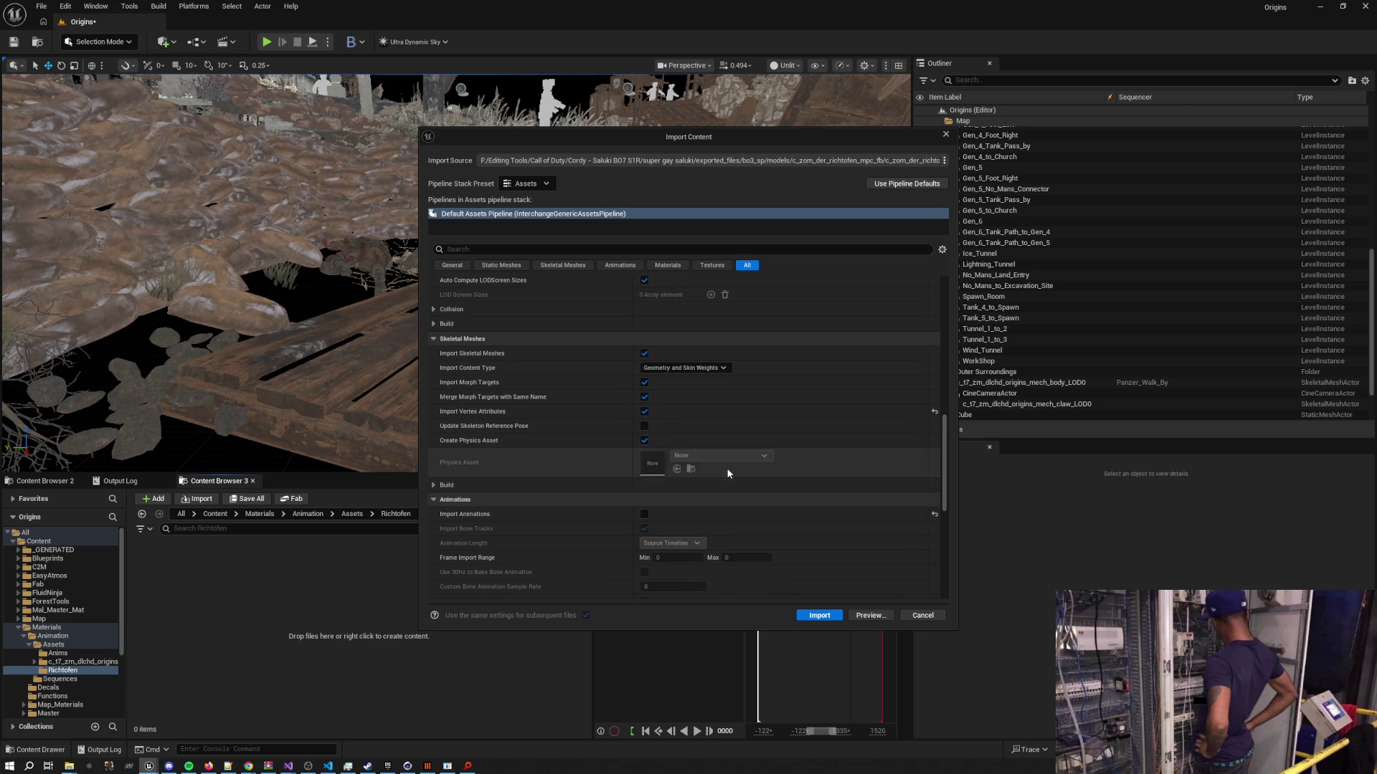
{"action": "scroll", "coordinate": [725, 469], "scroll_direction": "down", "scroll_amount": 5}
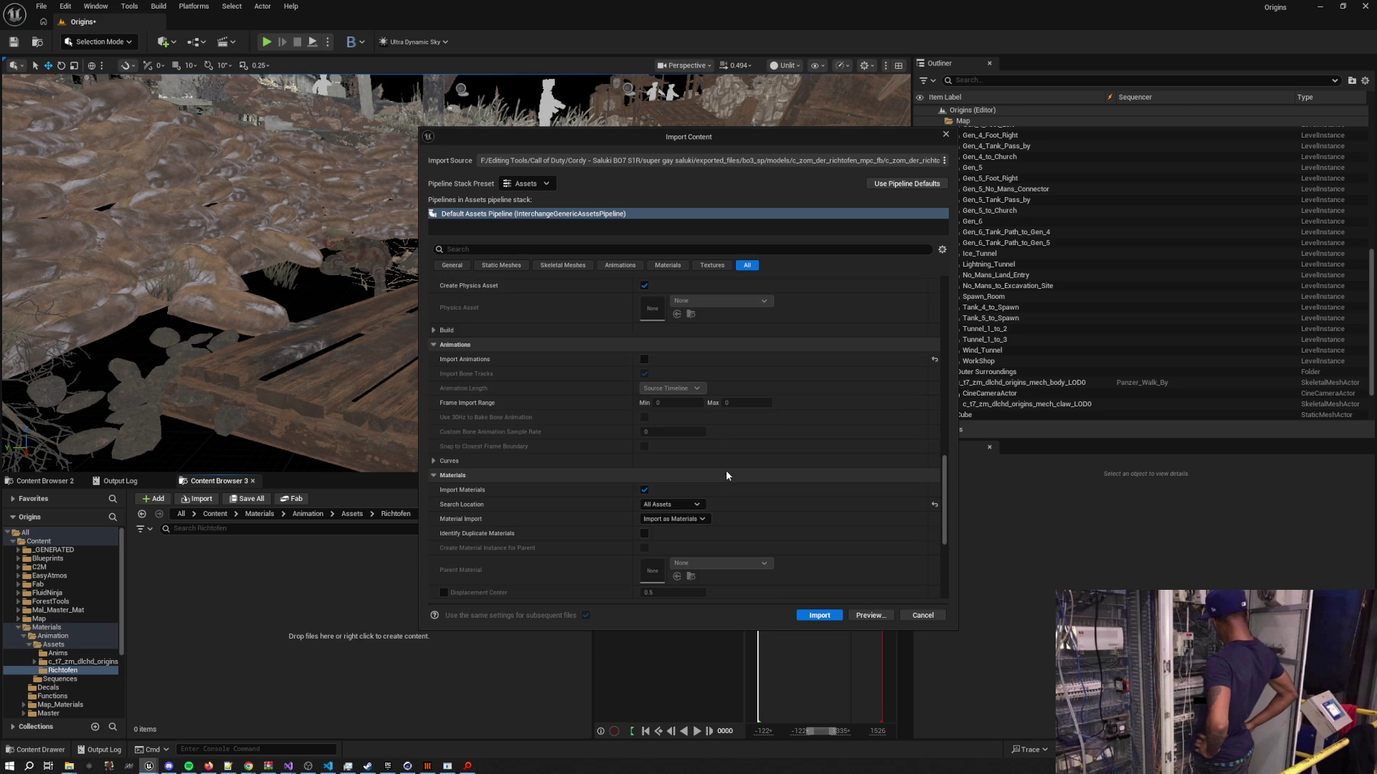
{"action": "scroll", "coordinate": [725, 474], "scroll_direction": "down", "scroll_amount": 3}
{"action": "scroll", "coordinate": [723, 471], "scroll_direction": "down", "scroll_amount": 2}
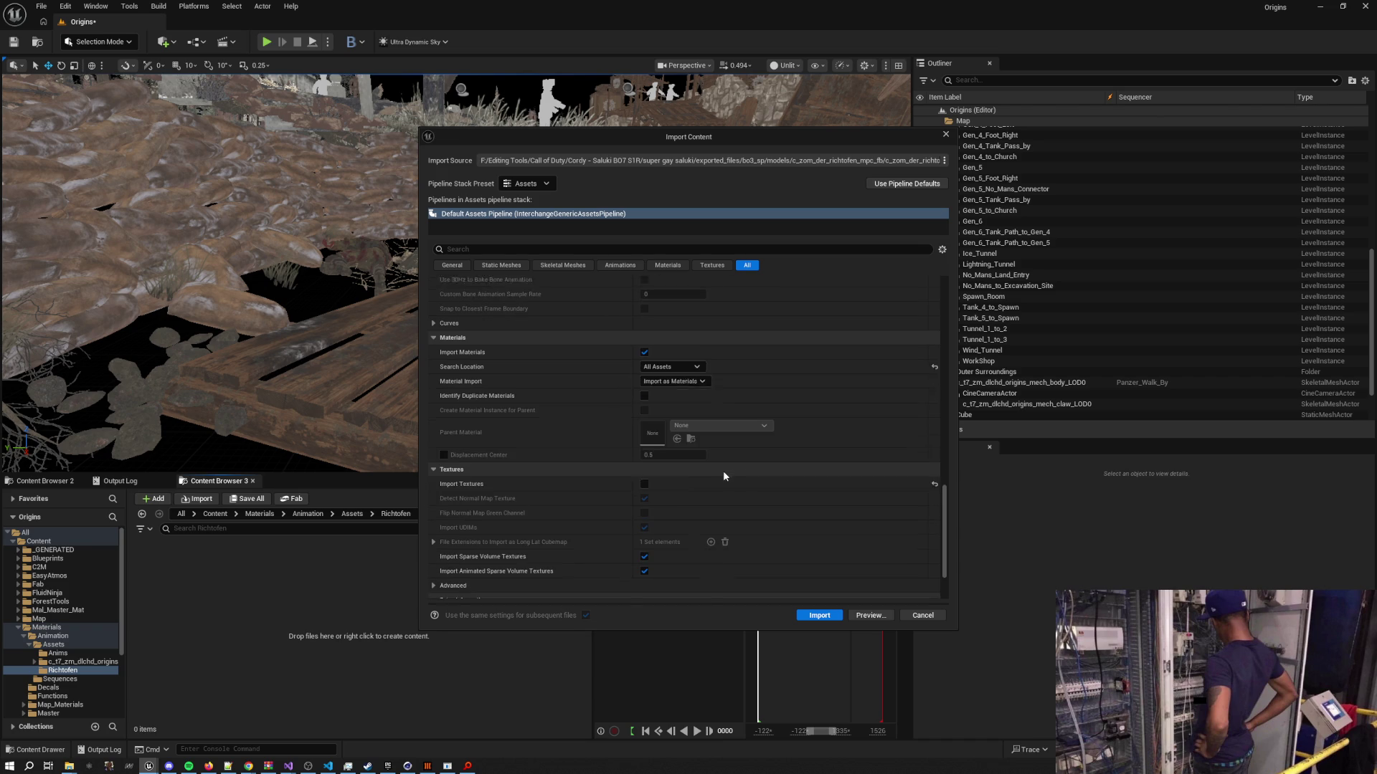
{"action": "left_click", "coordinate": [644, 466]}
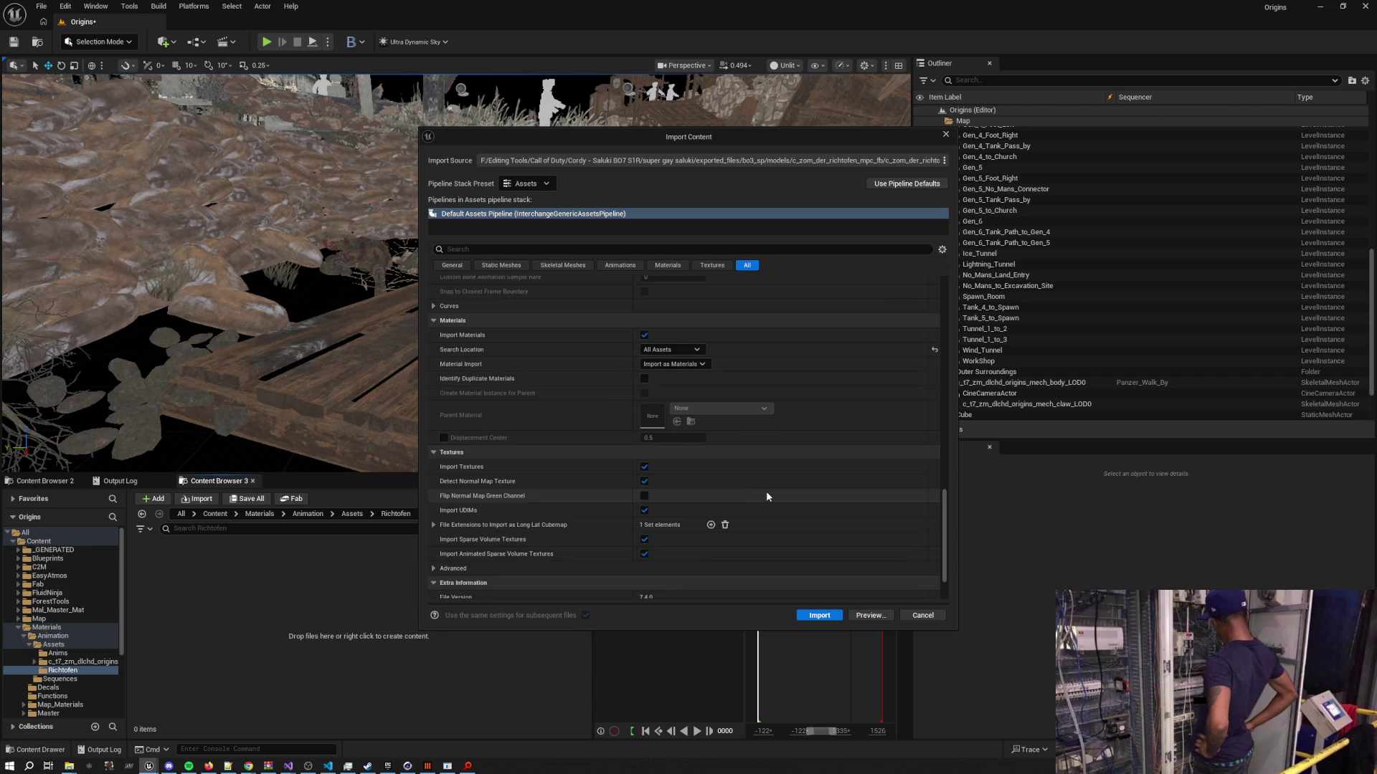
{"action": "scroll", "coordinate": [767, 494], "scroll_direction": "down", "scroll_amount": 2}
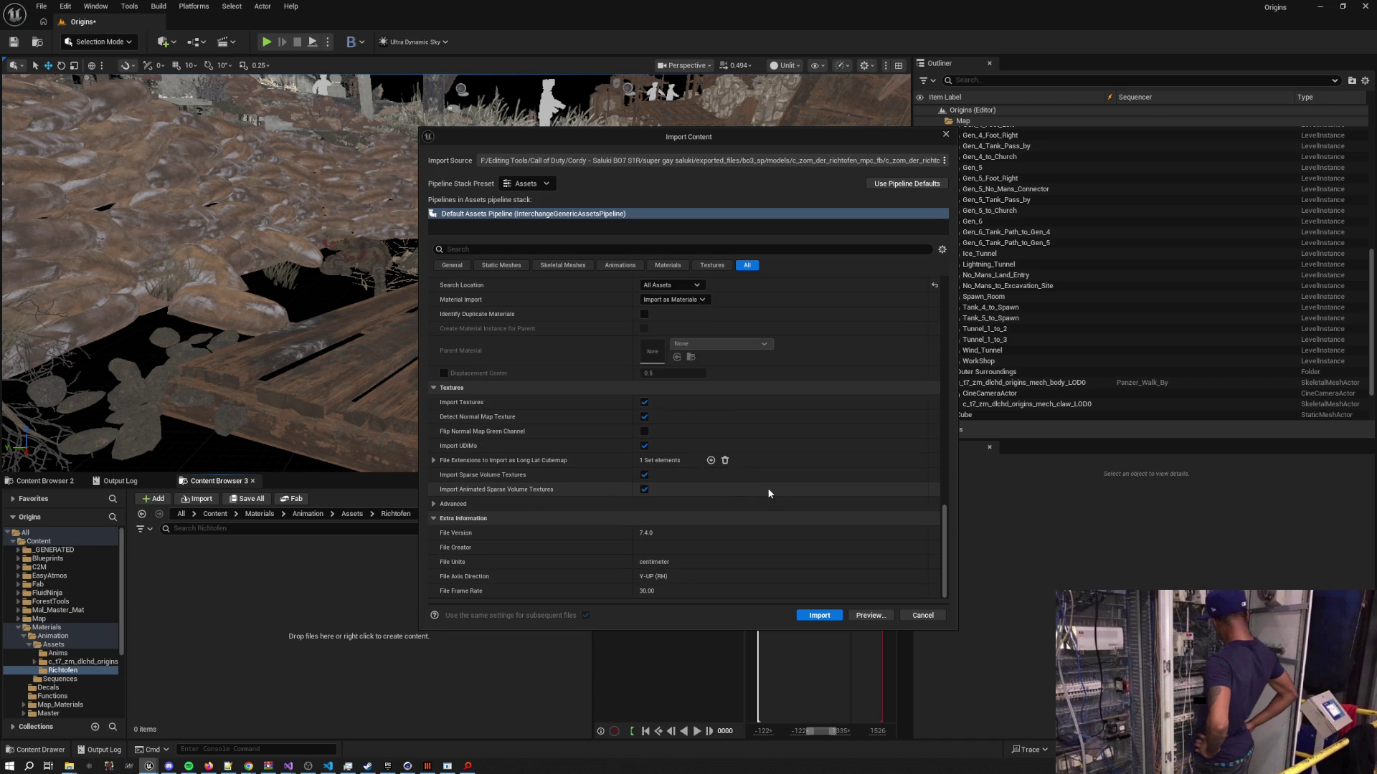
{"action": "left_click", "coordinate": [819, 615]}
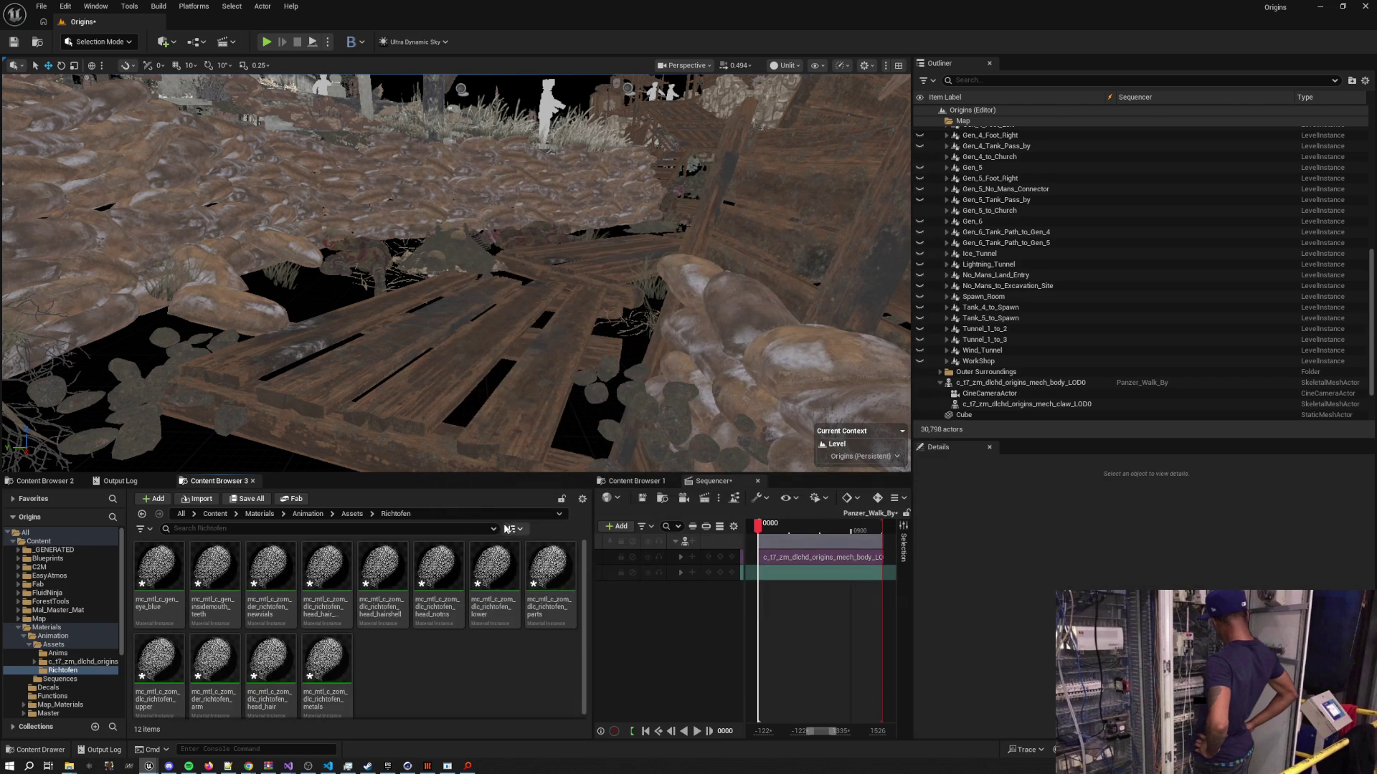
Create a new folder named Mats inside the Richtofen folder
{"action": "scroll", "coordinate": [544, 581], "scroll_direction": "down", "scroll_amount": 4}
{"action": "scroll", "coordinate": [539, 588], "scroll_direction": "down", "scroll_amount": 1}
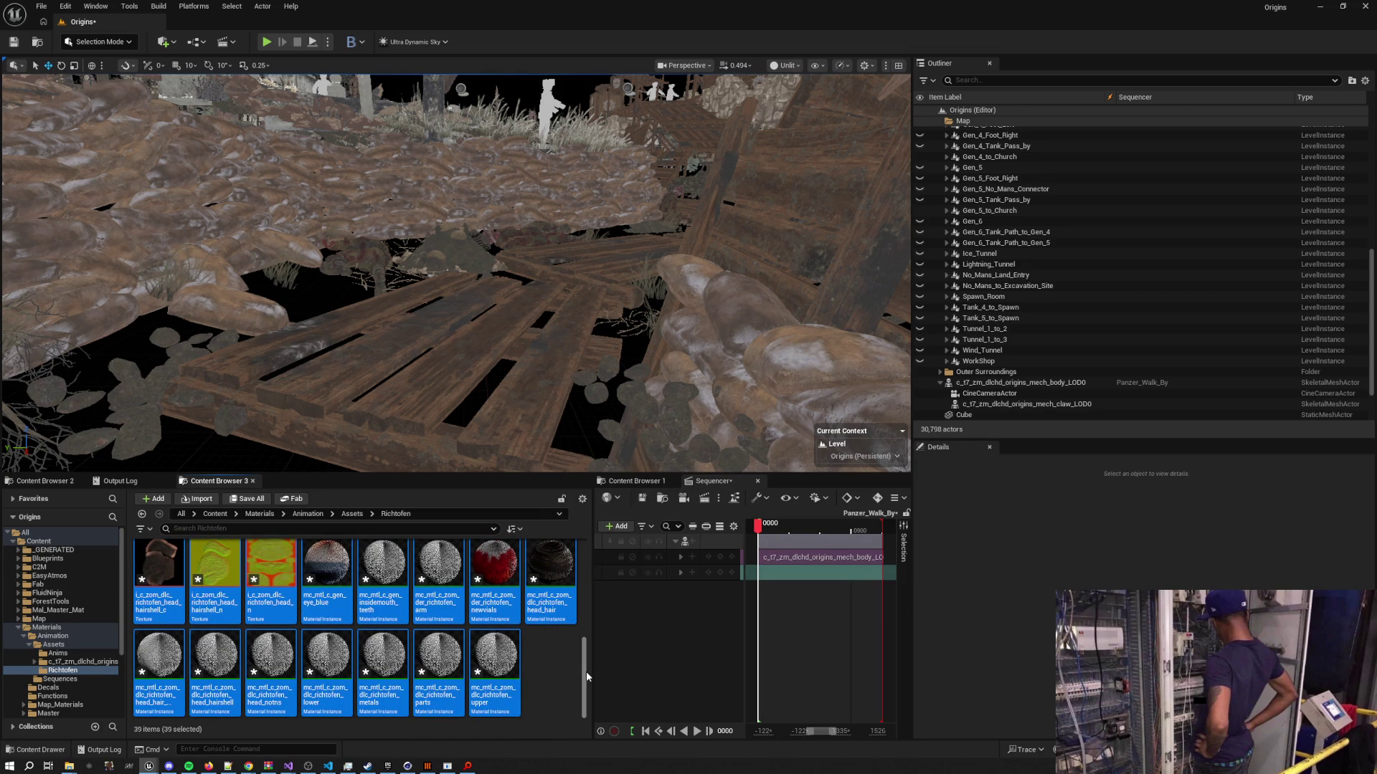
{"action": "left_click", "coordinate": [551, 672]}
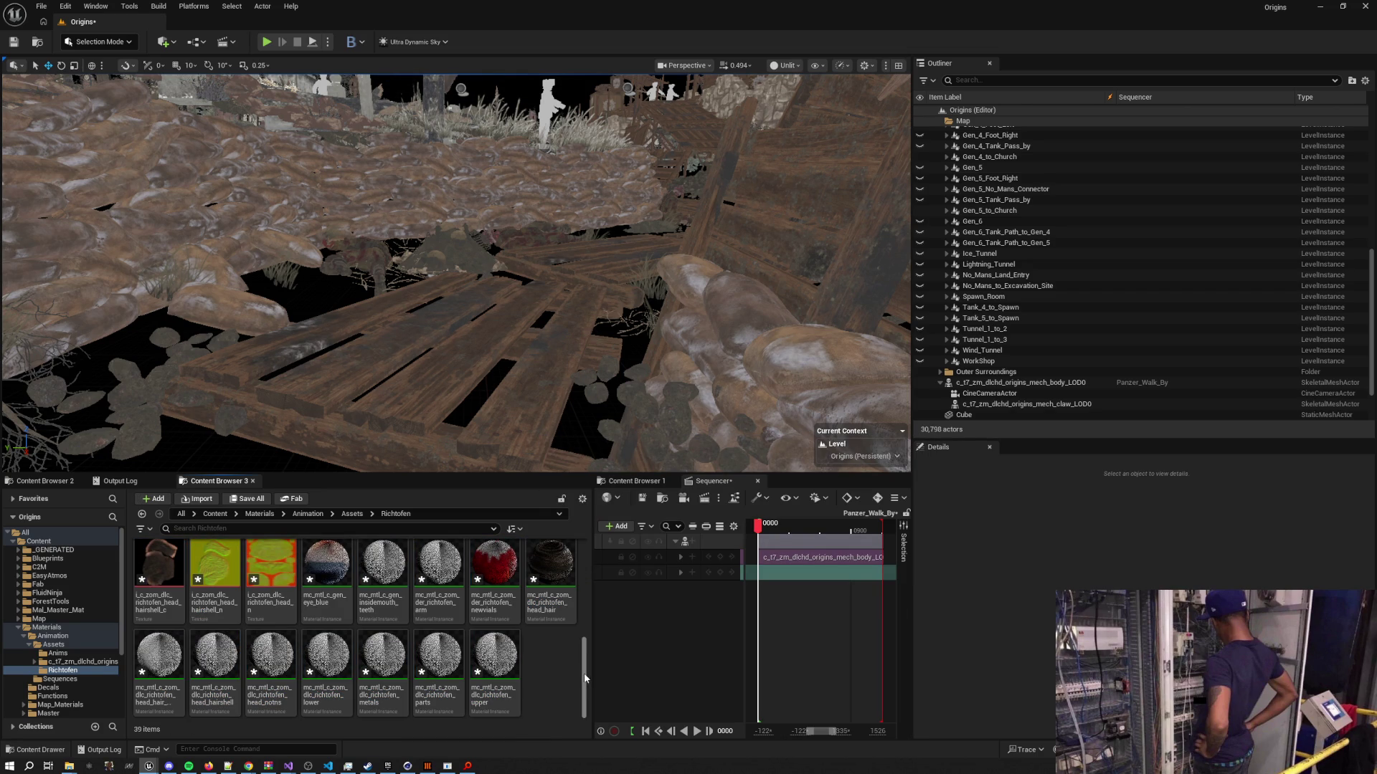
{"action": "scroll", "coordinate": [341, 597], "scroll_direction": "up", "scroll_amount": 5}
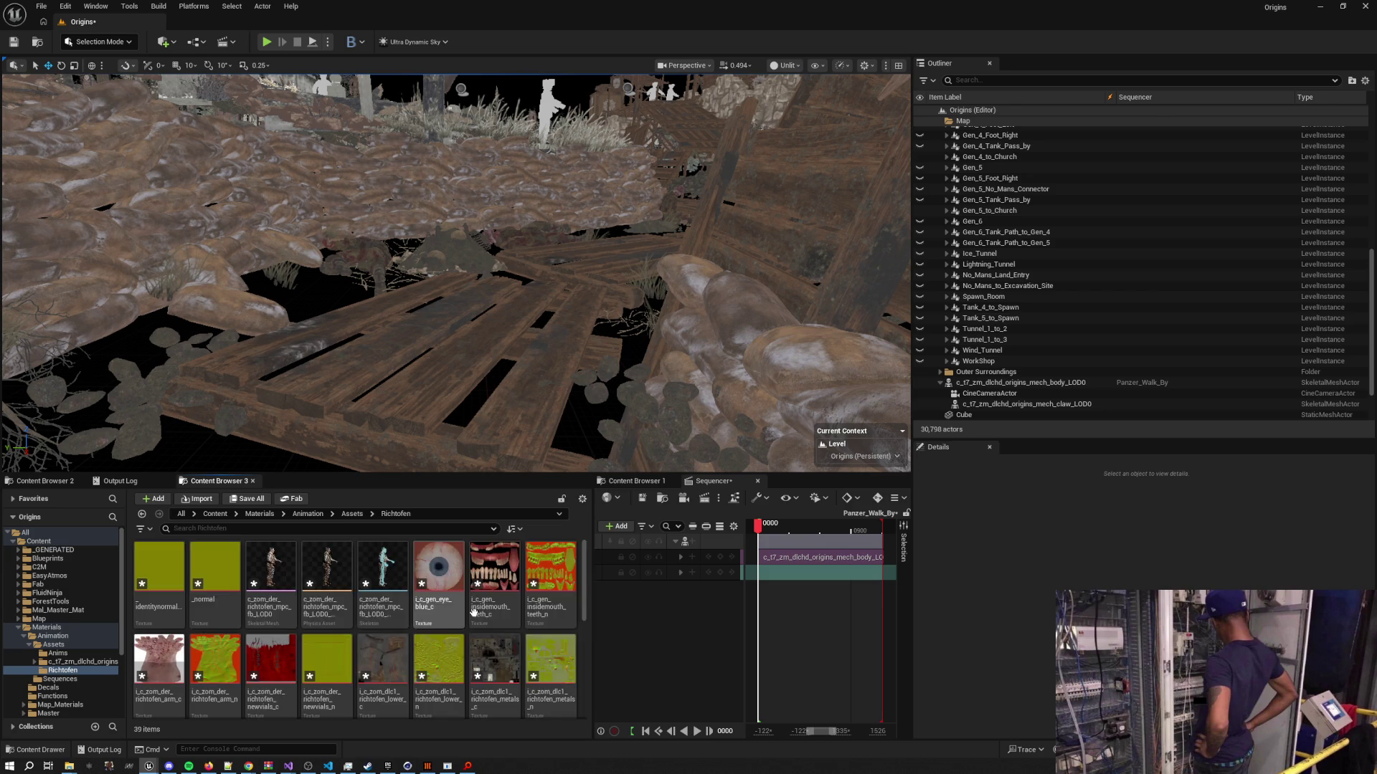
{"action": "scroll", "coordinate": [550, 667], "scroll_direction": "down", "scroll_amount": 5}
{"action": "right_click", "coordinate": [550, 667]}
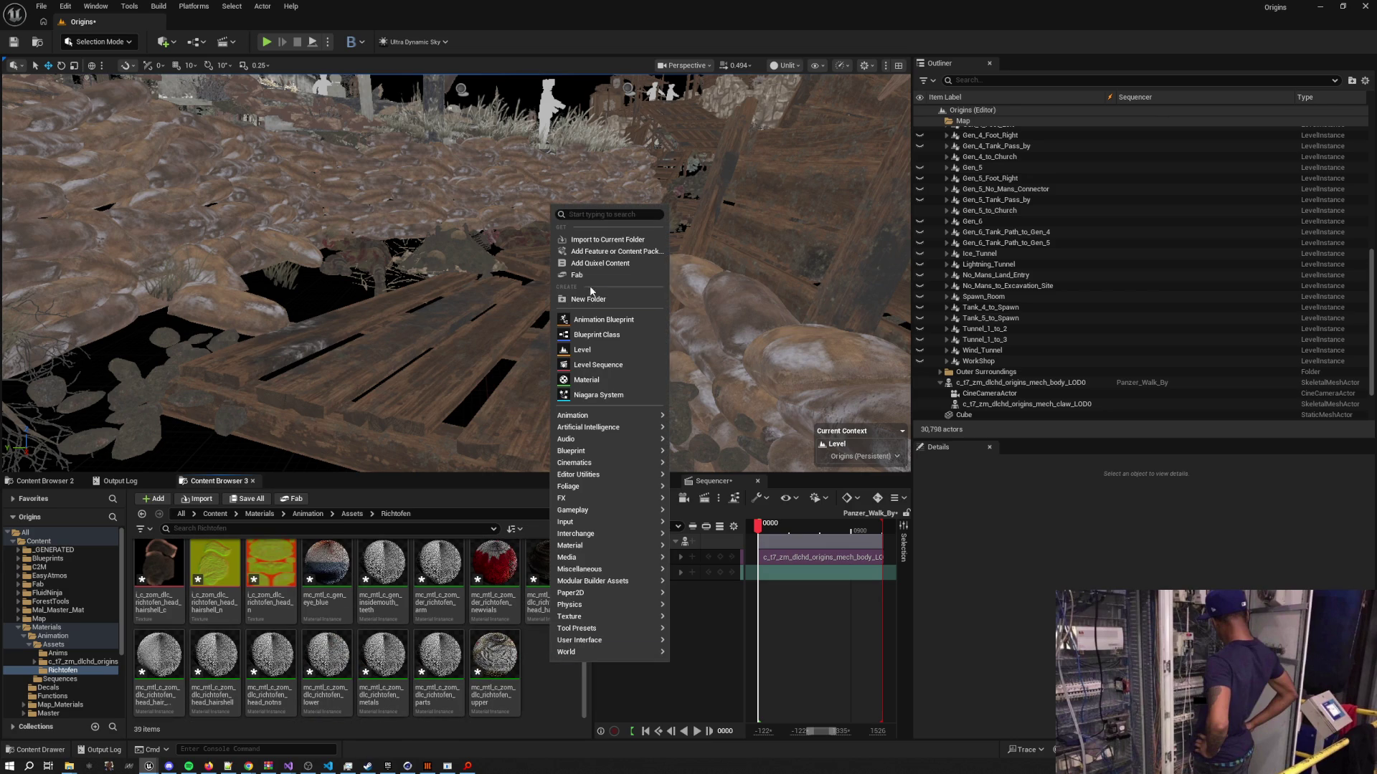
{"action": "left_click", "coordinate": [582, 302]}
{"action": "type", "text": "Mats"}
{"action": "key", "text": "Return"}
Create a second folder named Tex inside the Richtofen folder
{"action": "scroll", "coordinate": [515, 586], "scroll_direction": "down", "scroll_amount": 1}
{"action": "scroll", "coordinate": [515, 587], "scroll_direction": "down", "scroll_amount": 2}
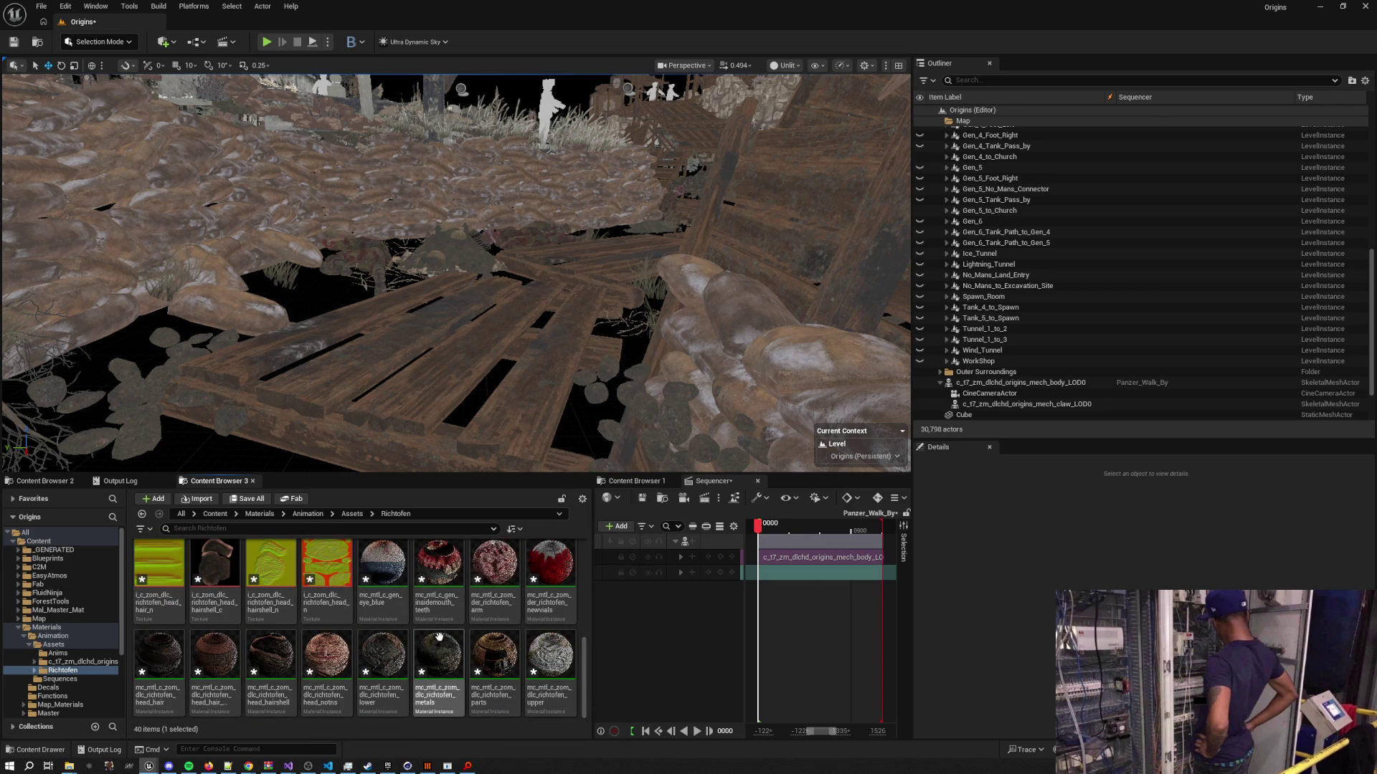
{"action": "right_click", "coordinate": [580, 627]}
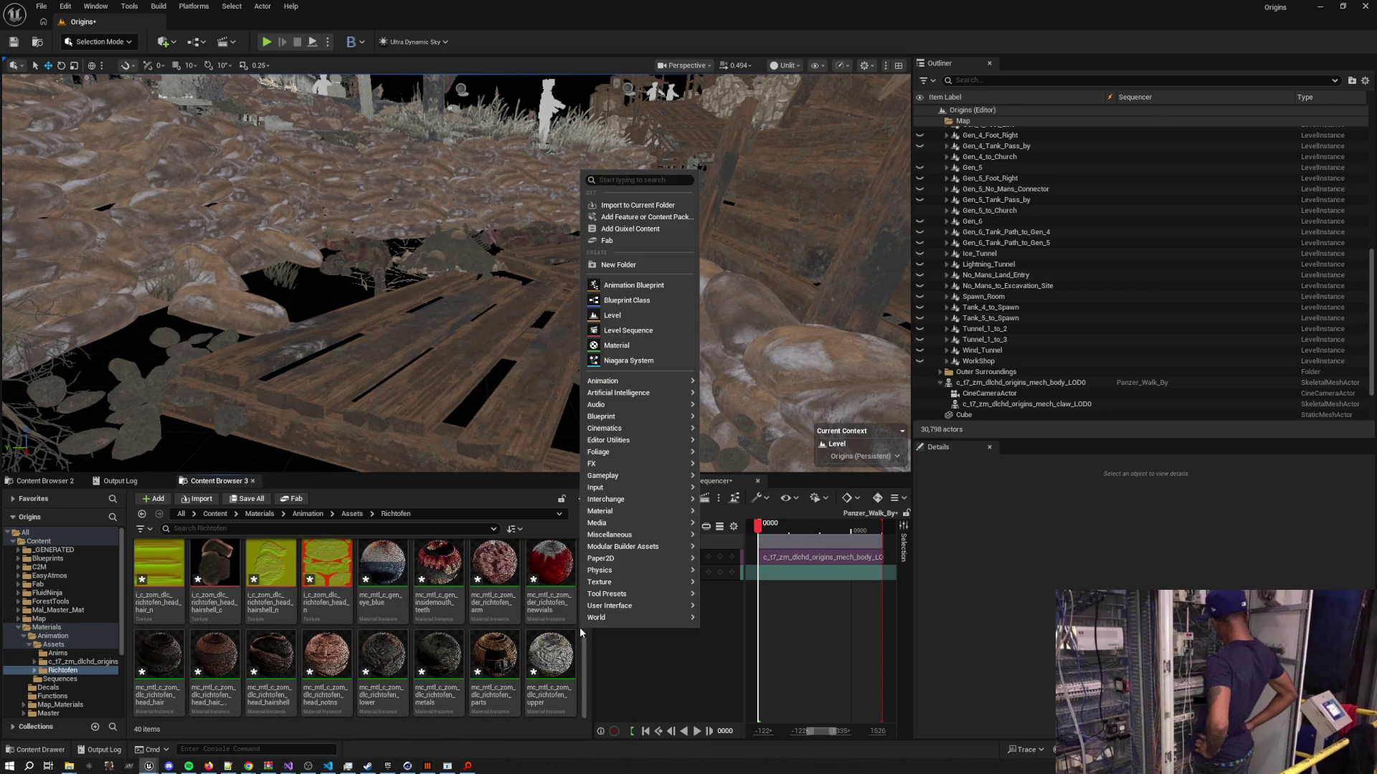
{"action": "left_click", "coordinate": [633, 260]}
{"action": "type", "text": "Tex"}
{"action": "key", "text": "Return"}
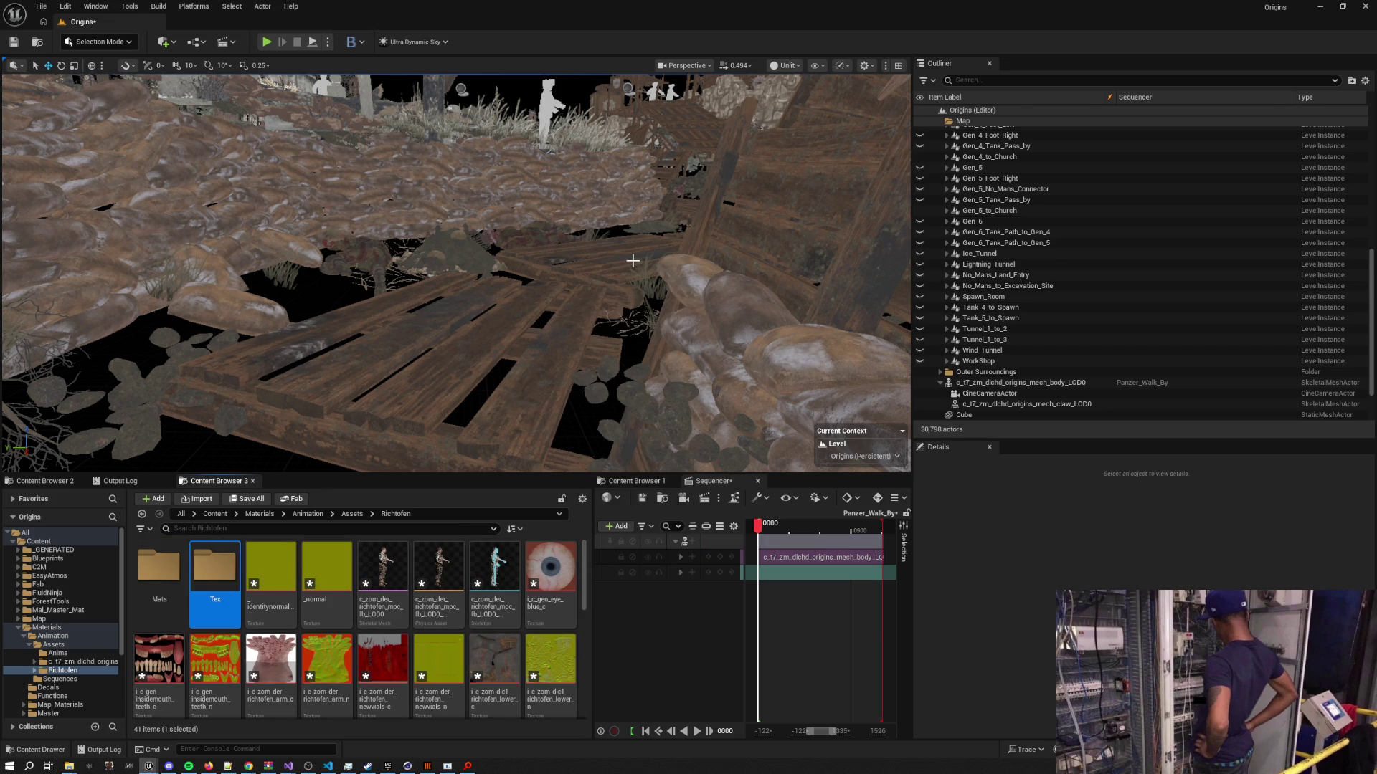
Move the 24 textures into Tex, leaving the mesh, physics asset and skeleton
{"action": "scroll", "coordinate": [276, 572], "scroll_direction": "down", "scroll_amount": 2}
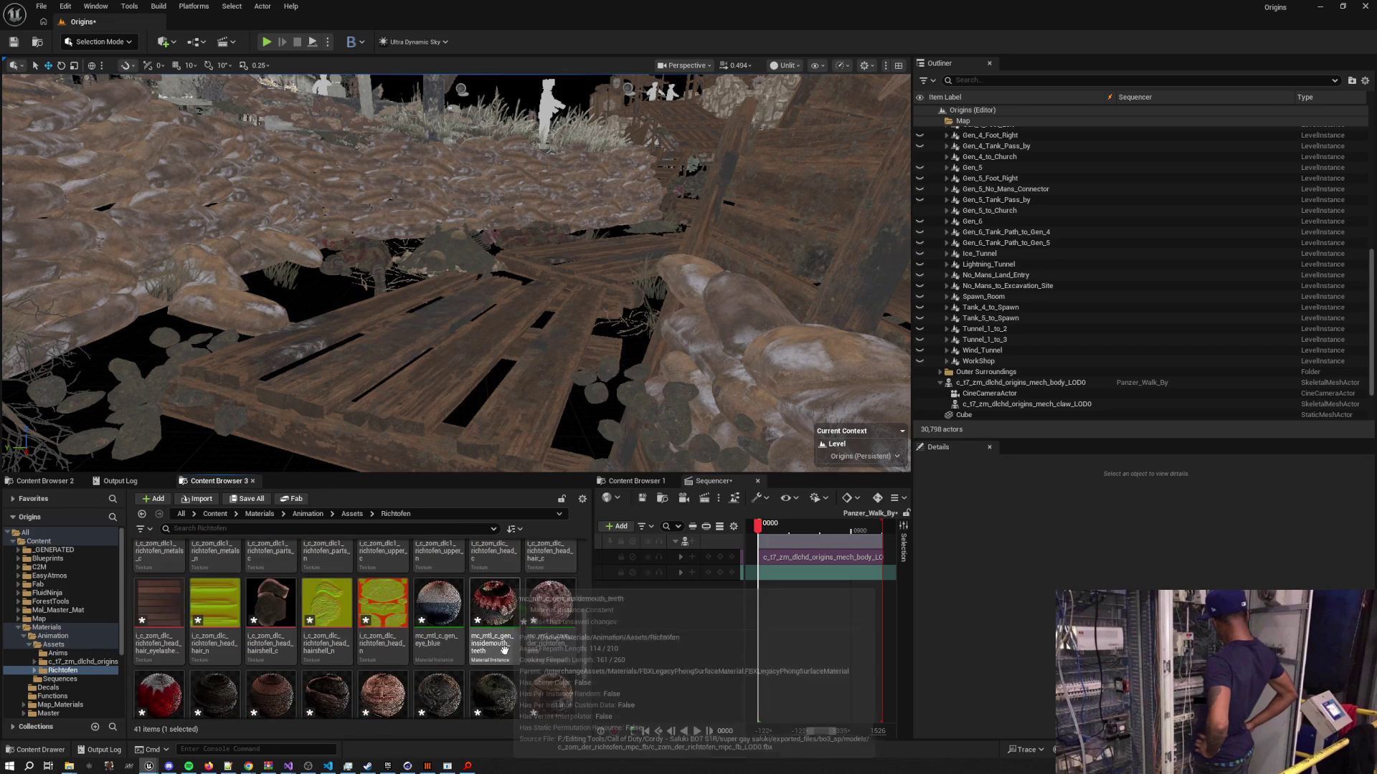
{"action": "left_click", "coordinate": [458, 638], "text": "shift"}
{"action": "scroll", "coordinate": [458, 638], "scroll_direction": "up", "scroll_amount": 2}
{"action": "left_click", "coordinate": [438, 581], "text": "ctrl"}
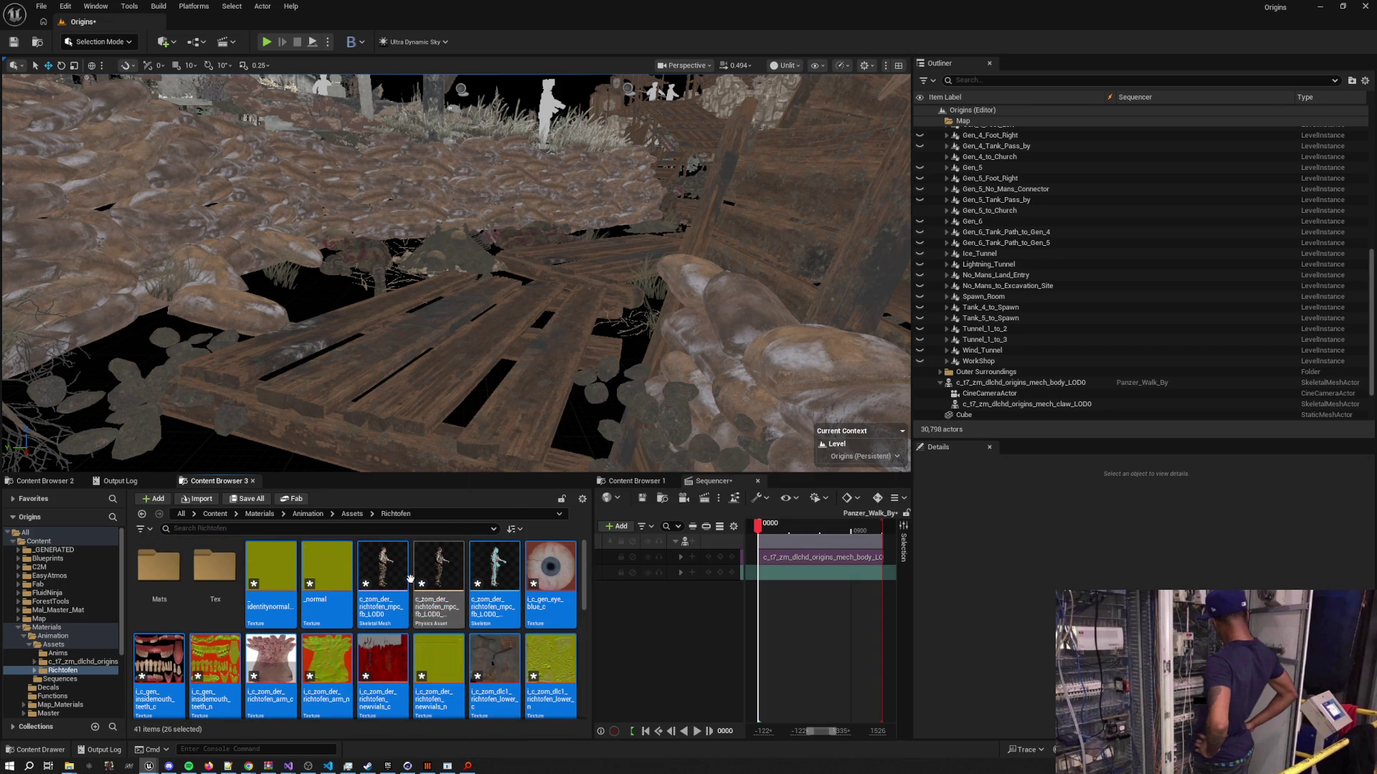
{"action": "left_click", "coordinate": [383, 581], "text": "ctrl"}
{"action": "left_click", "coordinate": [495, 581], "text": "ctrl"}
{"action": "mouse_move", "coordinate": [286, 574]}
{"action": "left_mouse_down"}
{"action": "mouse_move", "coordinate": [212, 572]}
{"action": "mouse_move", "coordinate": [235, 599]}
{"action": "left_mouse_up"}
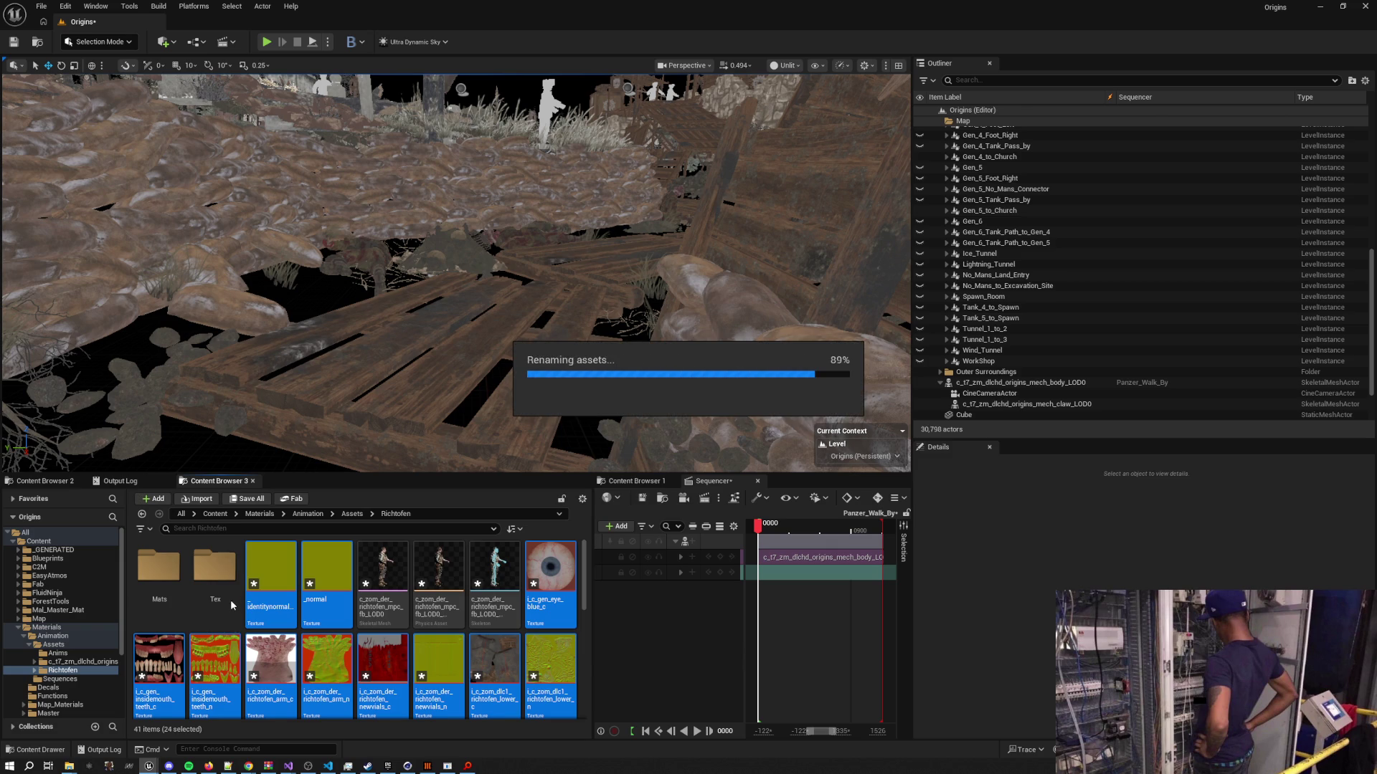
Move the 12 mc_mtl material instances into the Mats folder
{"action": "left_click", "coordinate": [439, 581]}
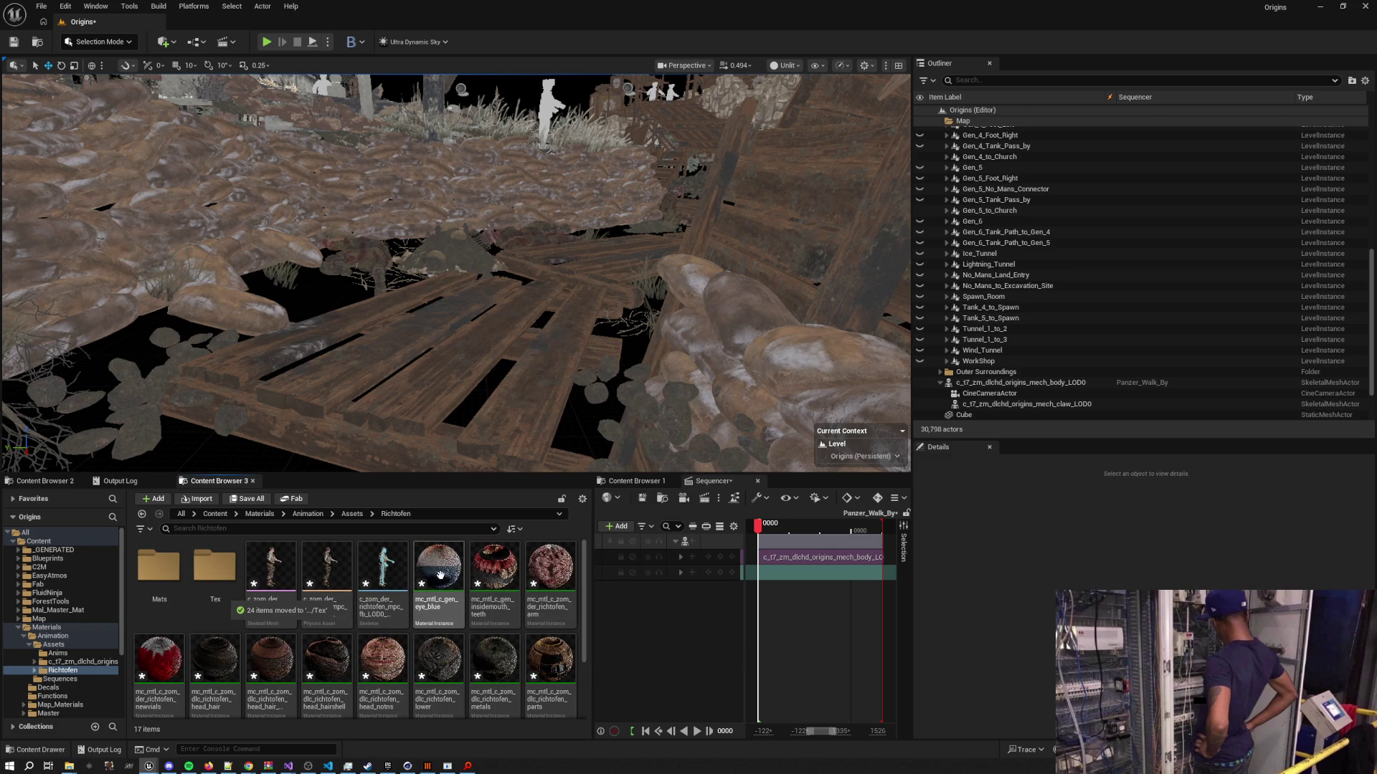
{"action": "scroll", "coordinate": [586, 618], "scroll_direction": "down", "scroll_amount": 2}
{"action": "left_click", "coordinate": [158, 678]}
{"action": "scroll", "coordinate": [393, 676], "scroll_direction": "up", "scroll_amount": 2}
{"action": "left_click", "coordinate": [439, 580], "text": "shift"}
{"action": "mouse_move", "coordinate": [439, 581]}
{"action": "left_mouse_down"}
{"action": "mouse_move", "coordinate": [172, 594]}
{"action": "mouse_move", "coordinate": [158, 572]}
{"action": "left_mouse_up"}
{"action": "left_click", "coordinate": [178, 596]}
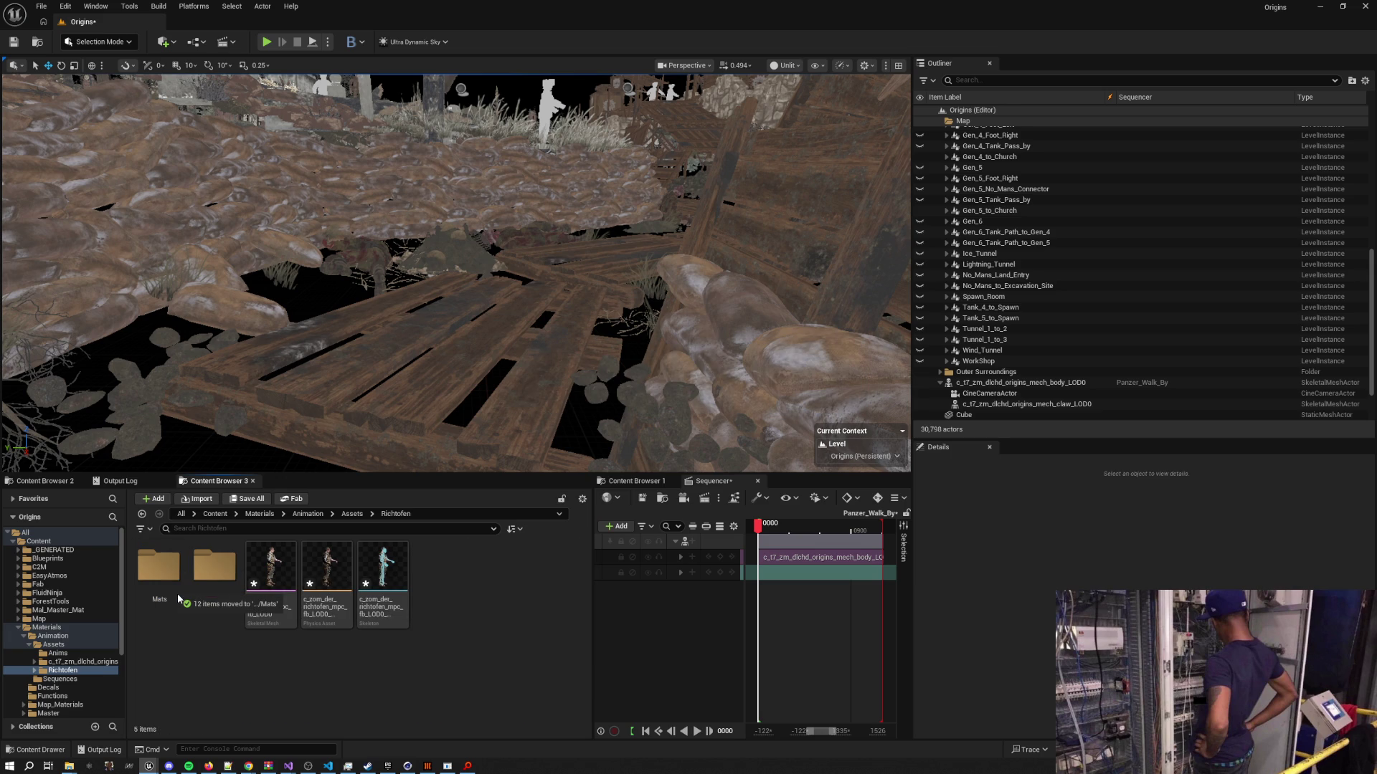
{"action": "left_click_drag", "start_coordinate": [540, 347], "coordinate": [540, 347]}
{"action": "scroll", "coordinate": [540, 347], "scroll_direction": "up", "scroll_amount": 2}
Place the Richtofen skeletal mesh in the level, add it to Sequencer, reset location to 0,0,0
{"action": "left_click_drag", "start_coordinate": [268, 558], "coordinate": [487, 416]}
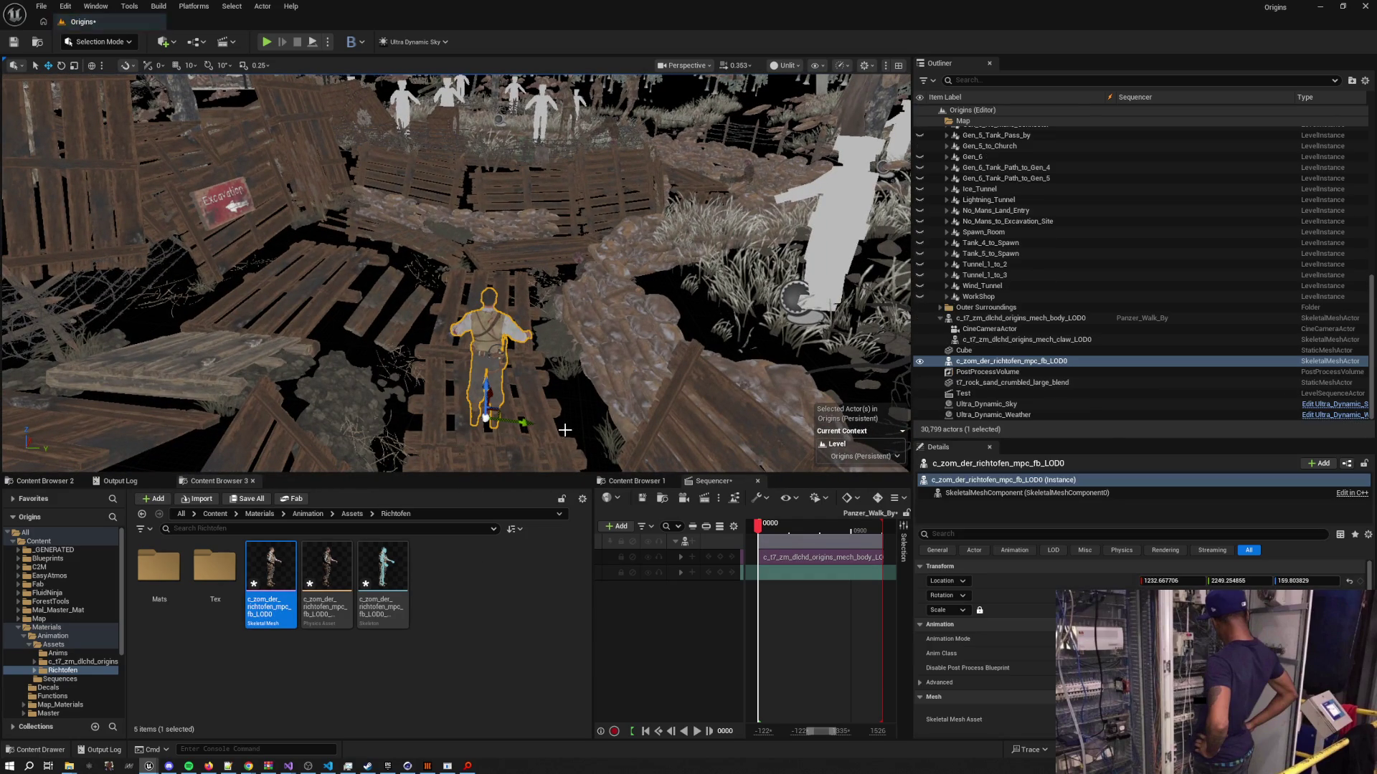
{"action": "left_click_drag", "start_coordinate": [1018, 361], "coordinate": [676, 610]}
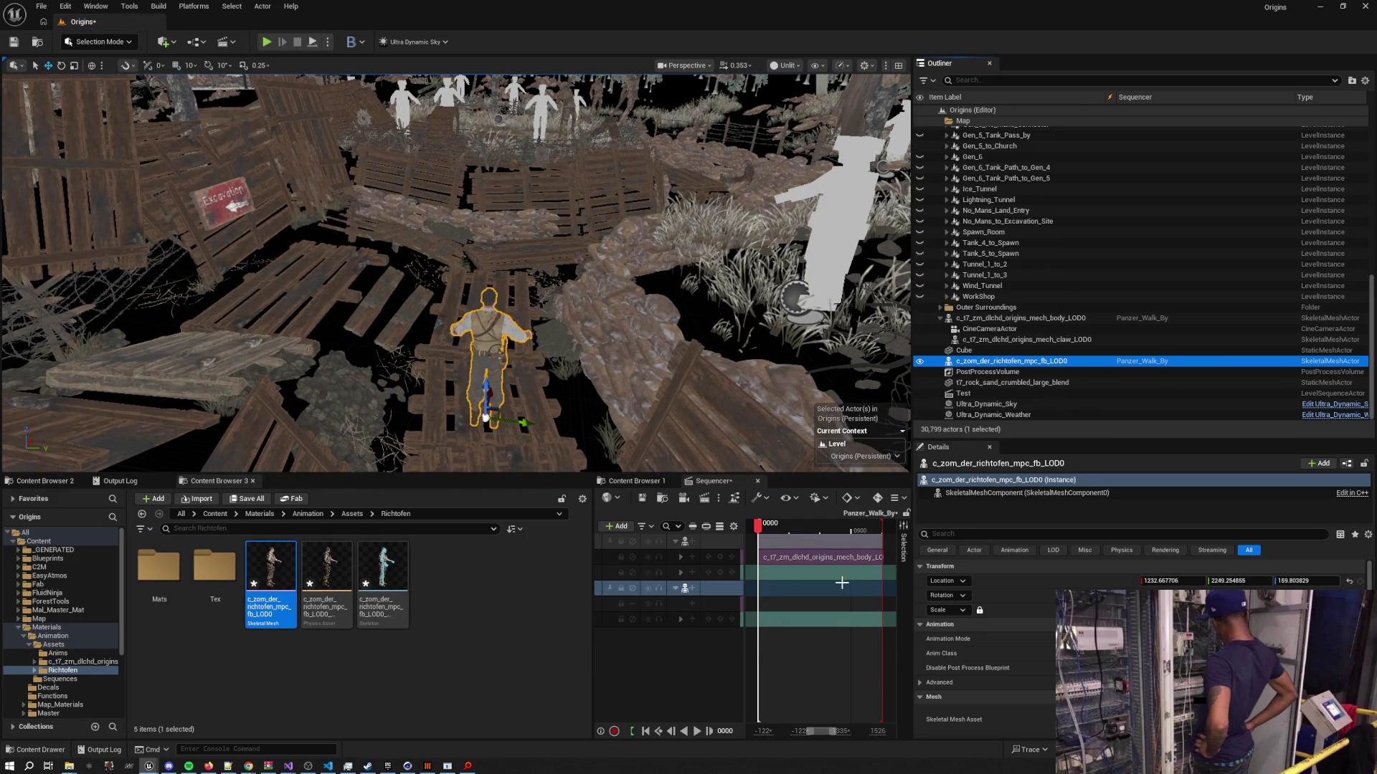
{"action": "left_click", "coordinate": [1350, 583]}
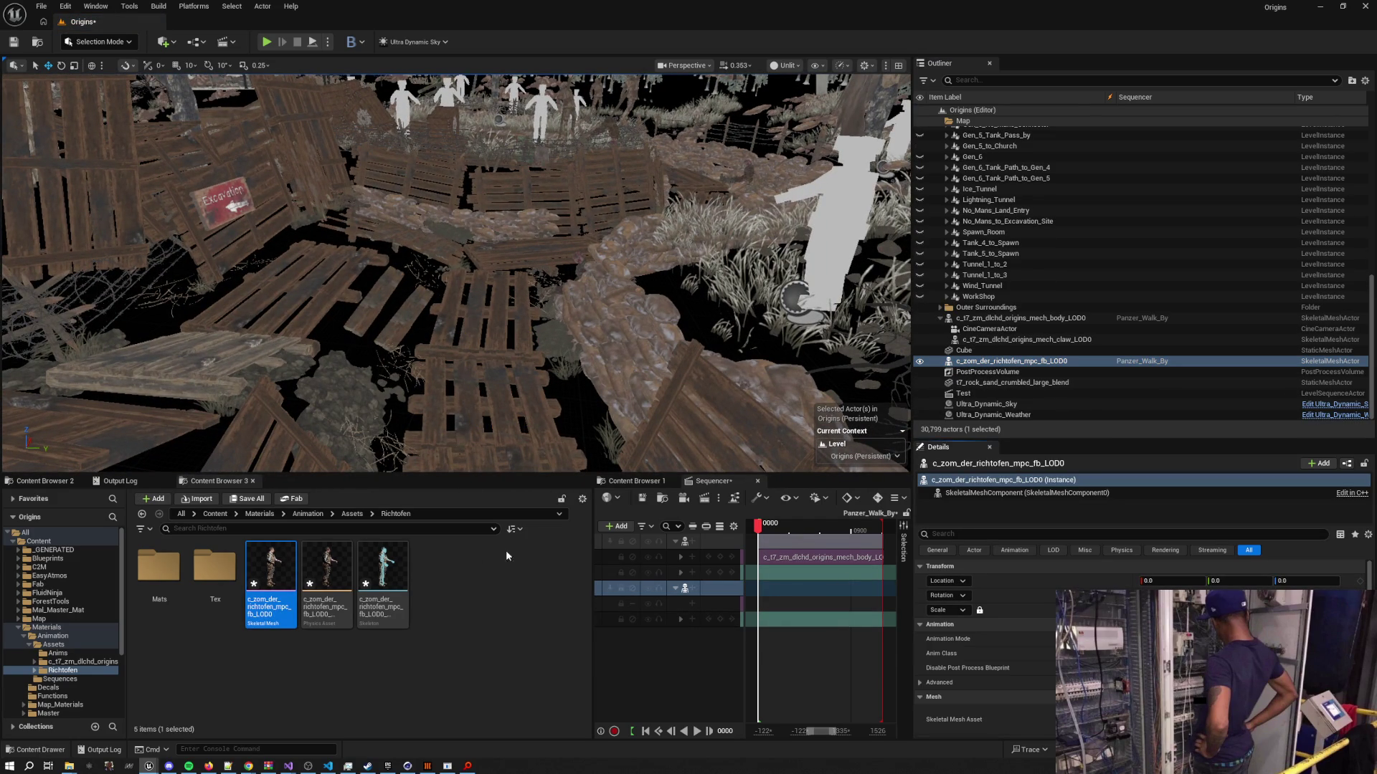
Navigate the Content Browser to Assets > Anims and switch to another program
{"action": "left_click", "coordinate": [456, 566]}
{"action": "left_click", "coordinate": [351, 514]}
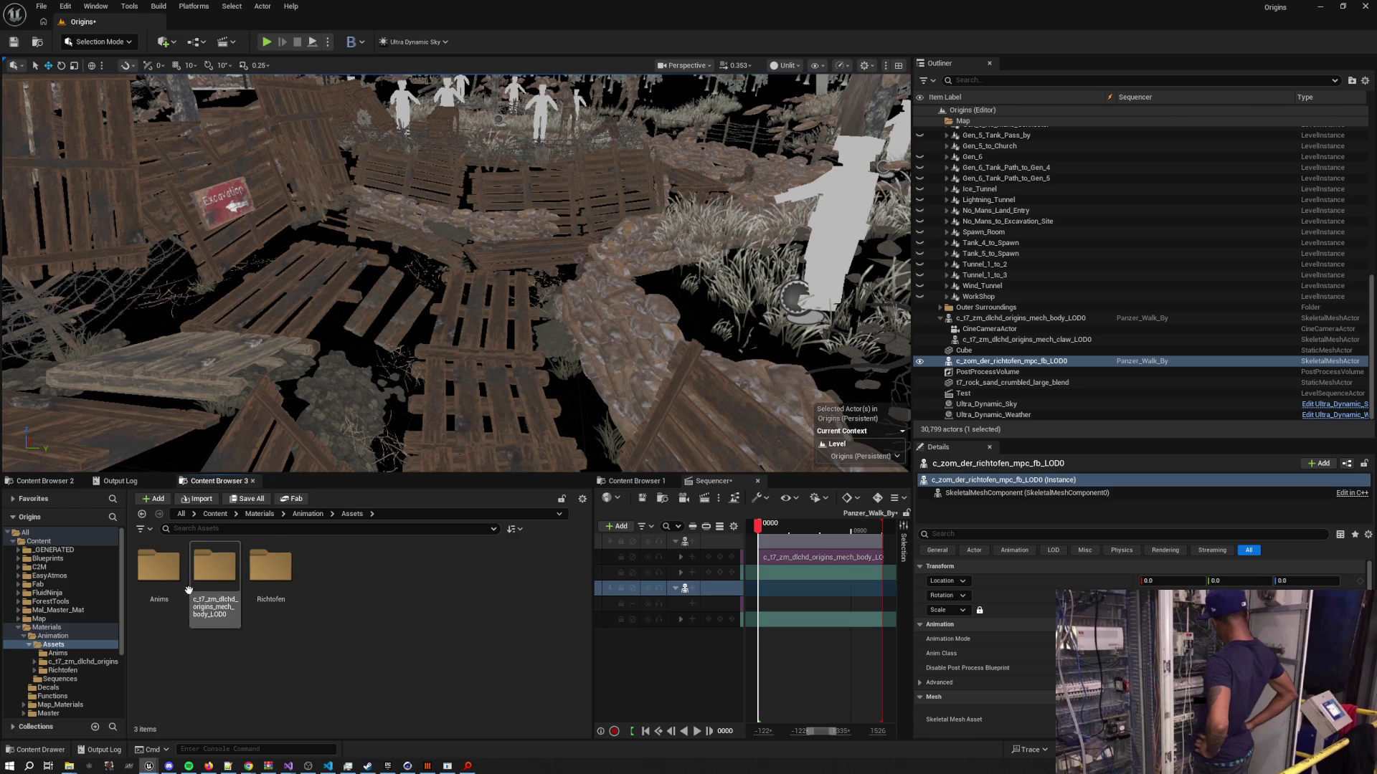
{"action": "double_click", "coordinate": [158, 567]}
{"action": "key", "text": "alt+Tab"}
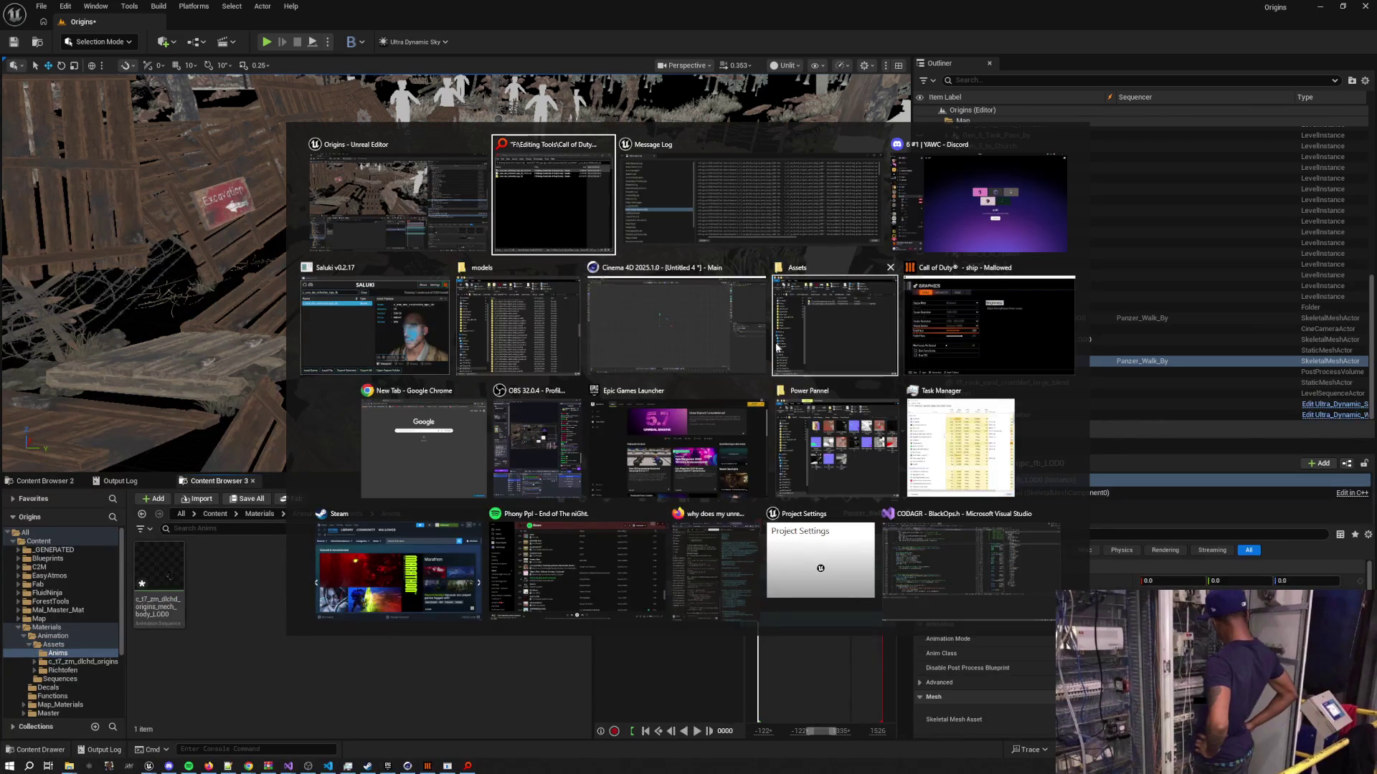
Export the Cinema 4D scene as c_zom_der_richtofen_mpc_fb_LOD0.fbx, then minimize Cinema 4D
{"action": "left_click", "coordinate": [716, 343]}
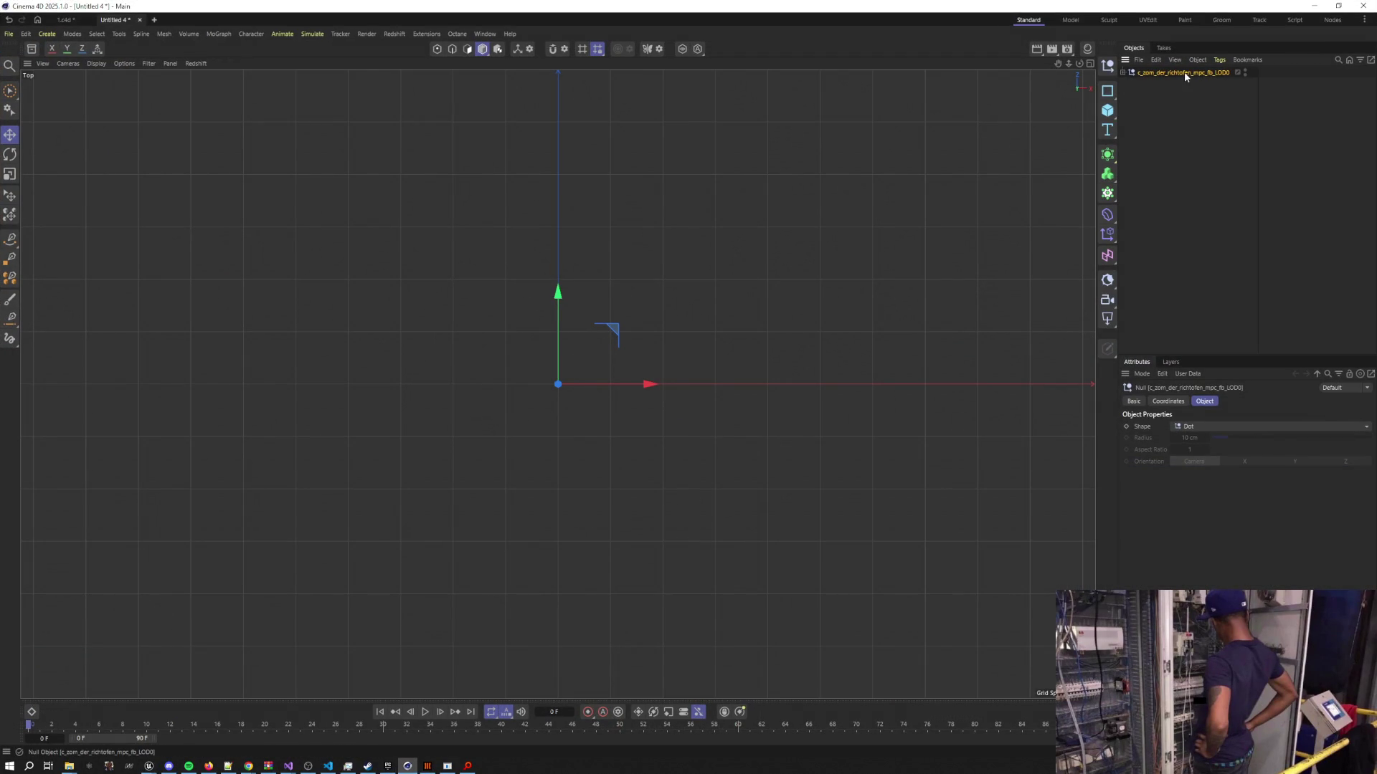
{"action": "left_click", "coordinate": [1136, 153]}
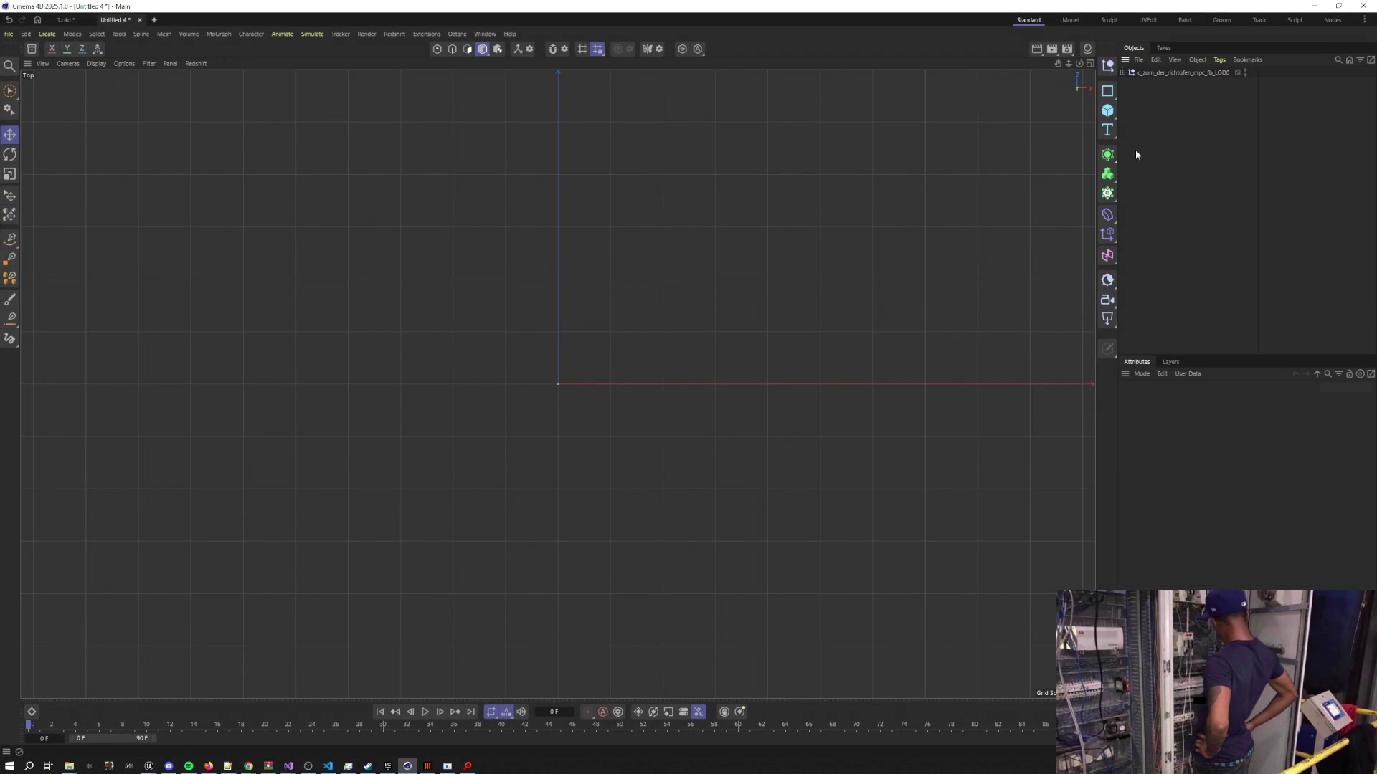
{"action": "left_click", "coordinate": [9, 34]}
{"action": "mouse_move", "coordinate": [78, 292]}
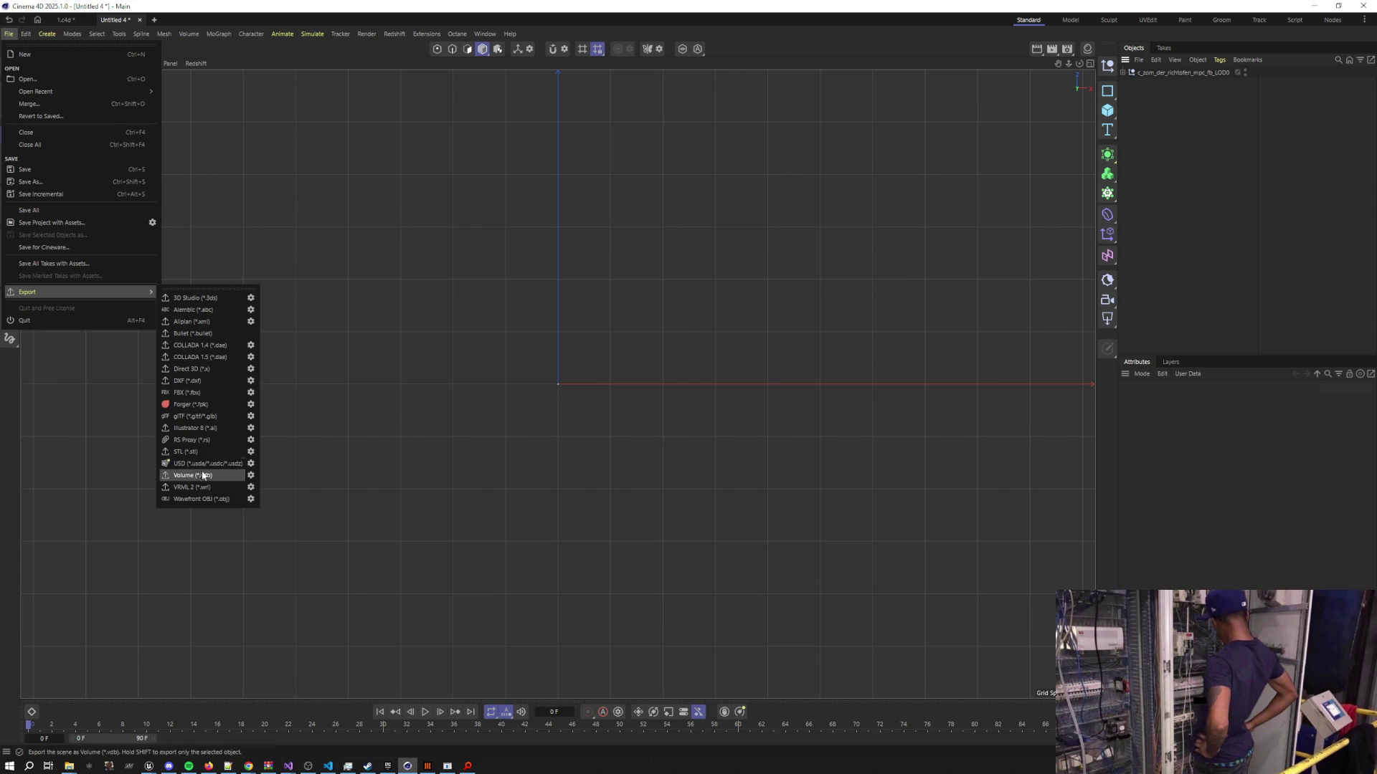
{"action": "left_click", "coordinate": [205, 394]}
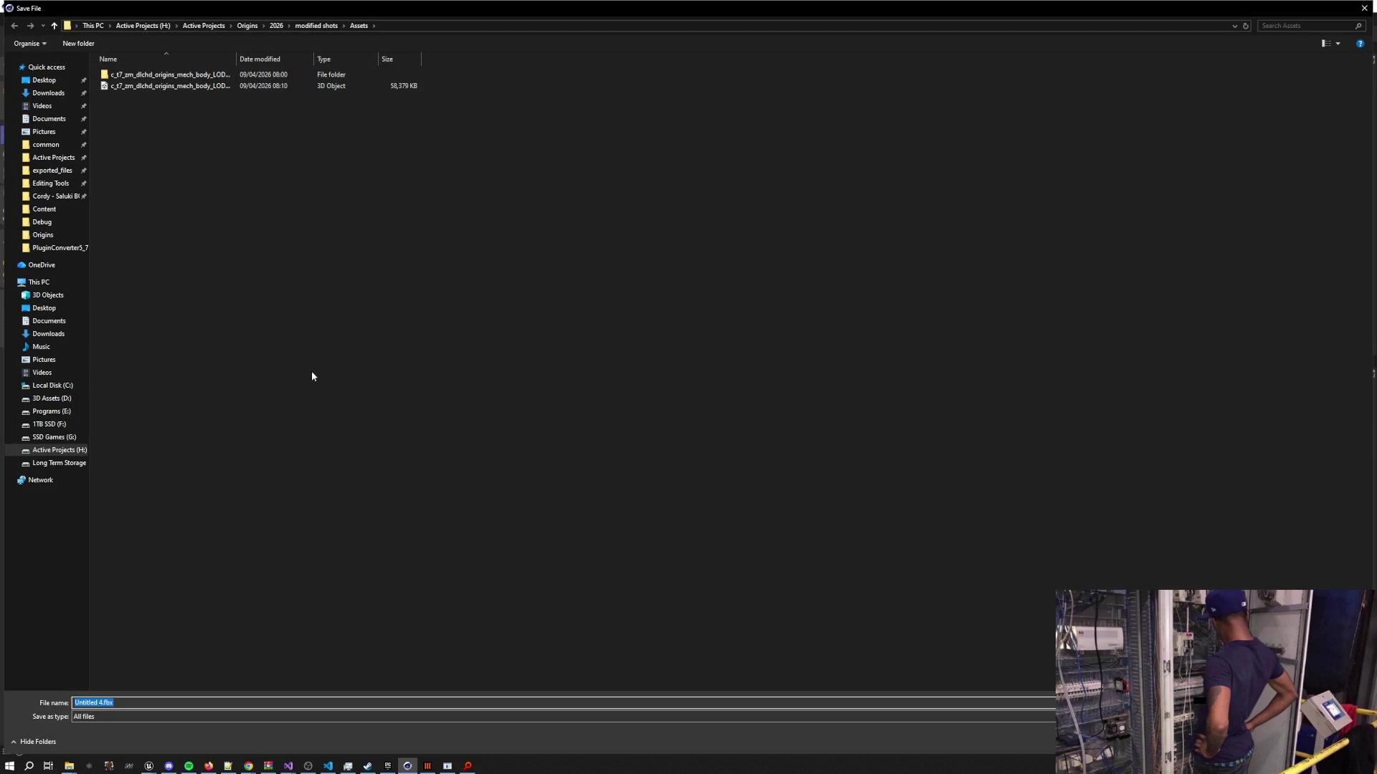
{"action": "type", "text": "c_zom_der_richtofen_mpc_fb_LOD0"}
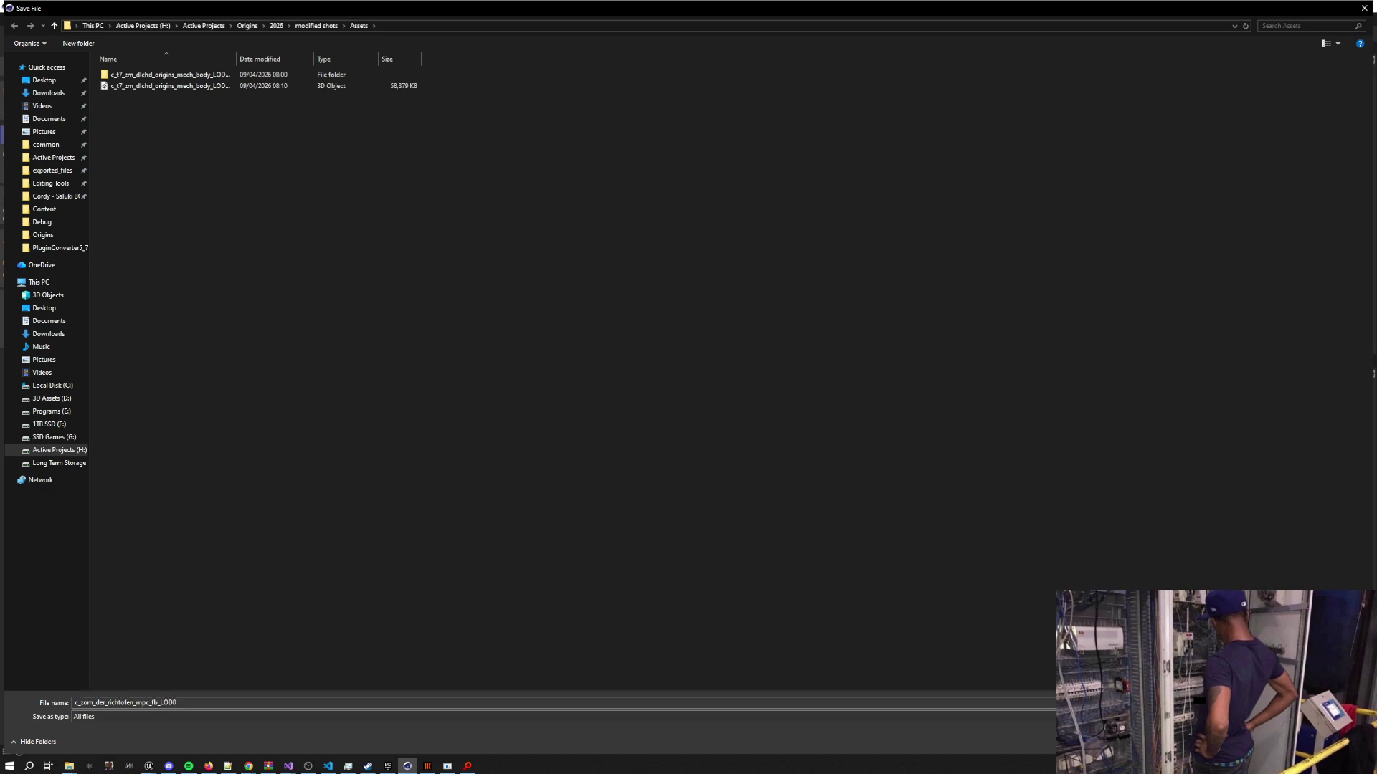
{"action": "key", "text": "Return"}
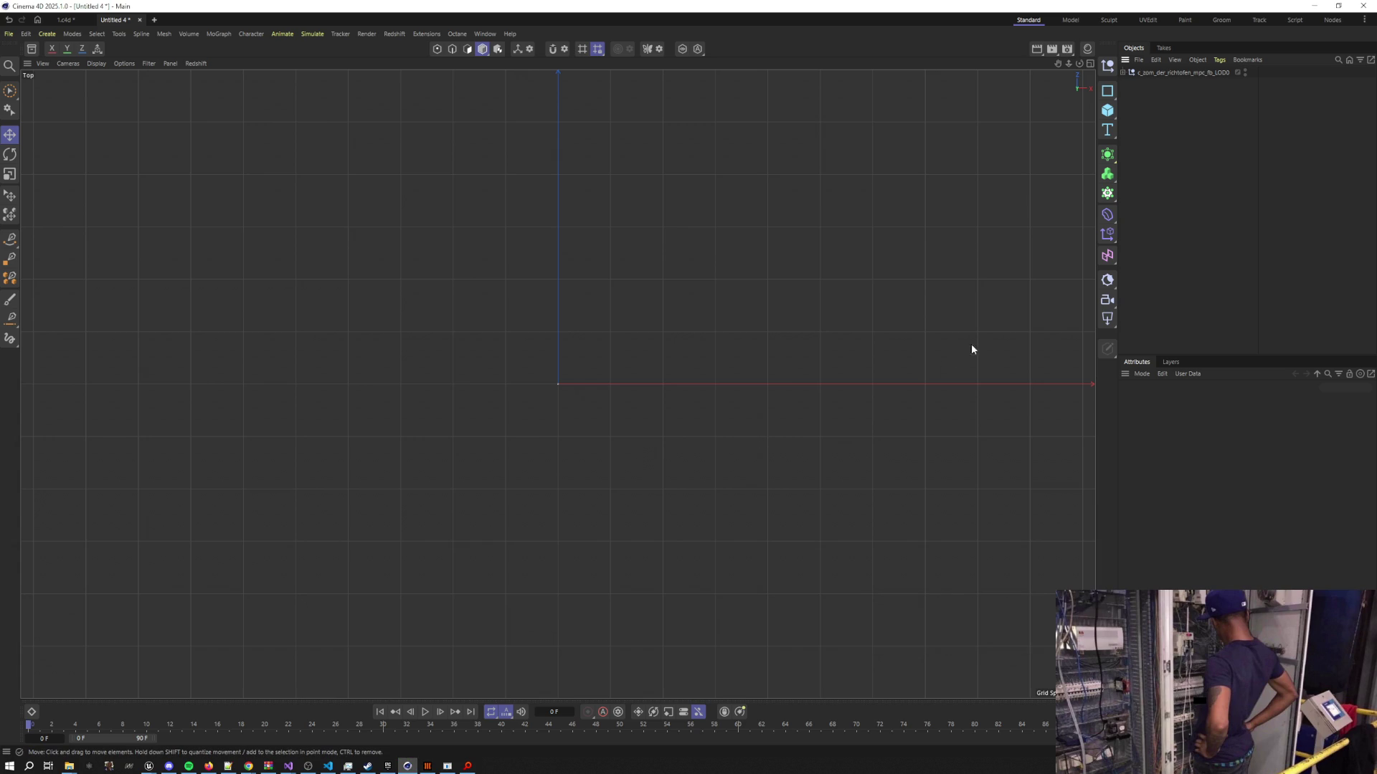
{"action": "left_click", "coordinate": [1315, 7]}
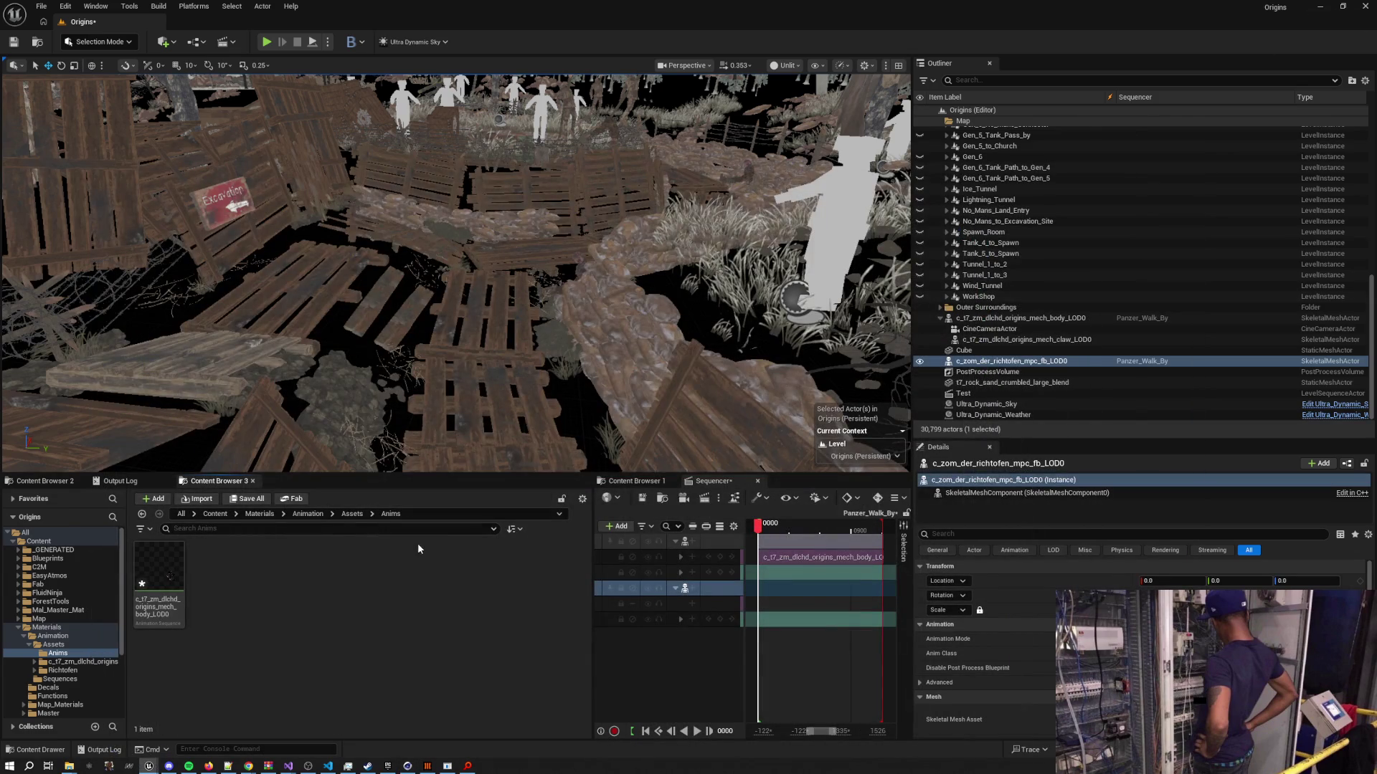
Bring up the Explorer Assets folder and drag the new Richtofen LOD0 FBX toward the Content Browser
{"action": "key", "text": "alt+Tab"}
{"action": "left_click", "coordinate": [993, 343]}
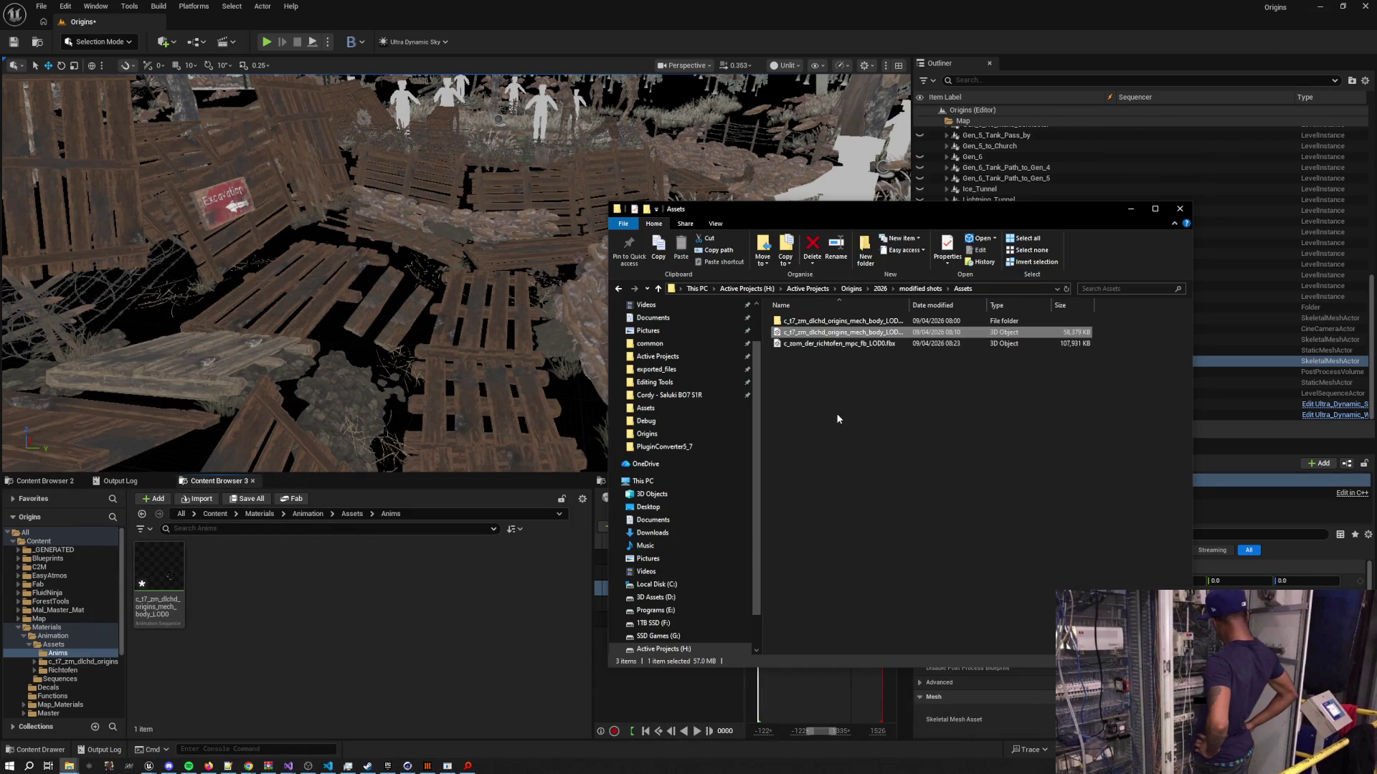
{"action": "left_click_drag", "start_coordinate": [822, 345], "coordinate": [370, 588]}
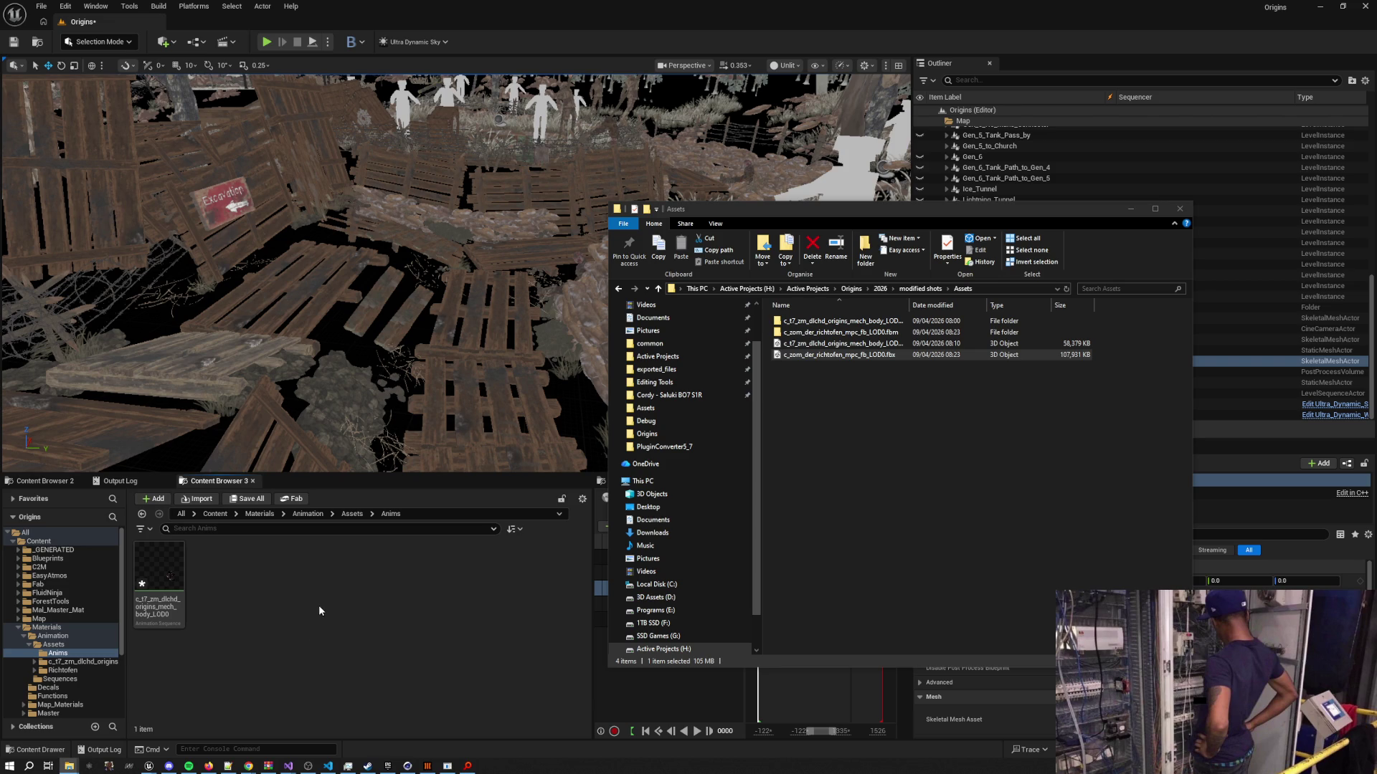
{"action": "left_click", "coordinate": [214, 765]}
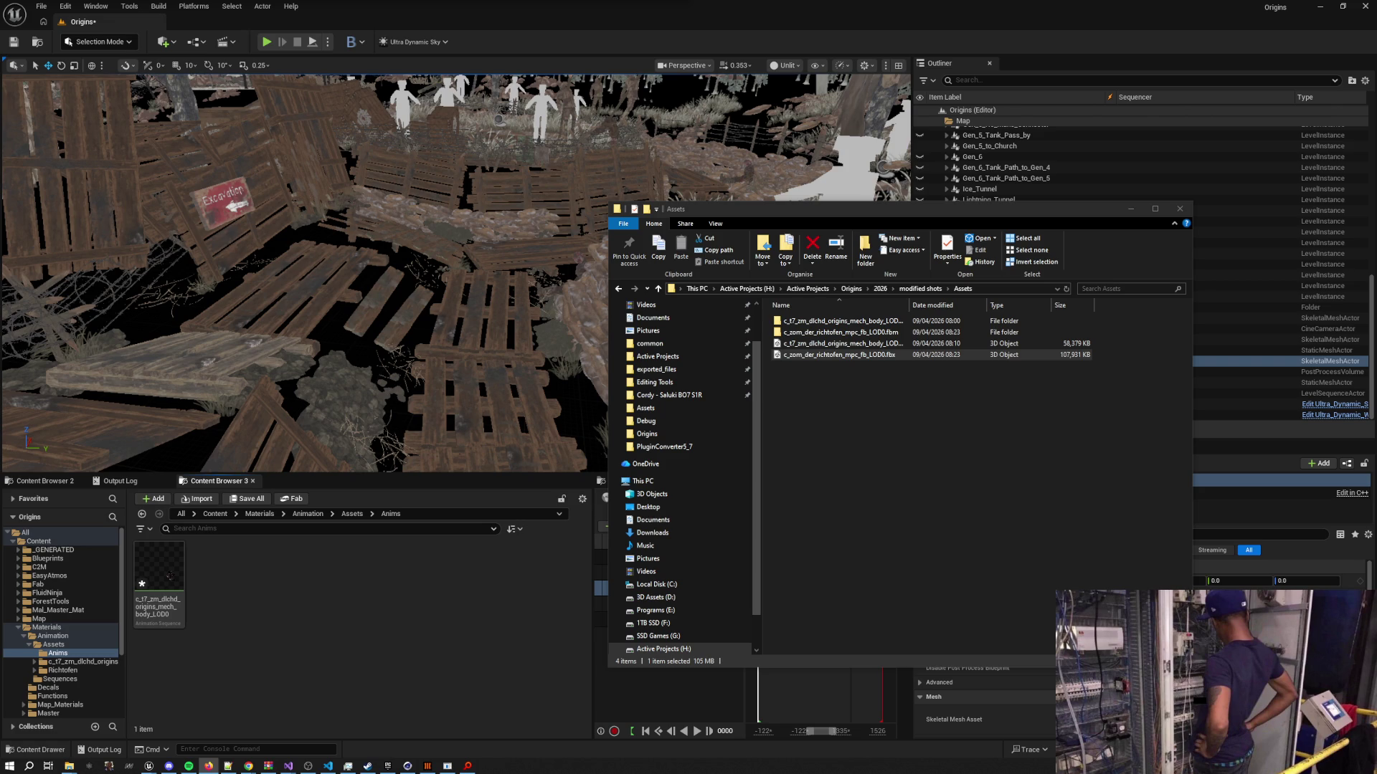
Drag c_zom_der_richtofen_mpc_fb_LOD0.fbx into the Anims folder and review the pipeline presets
{"action": "left_click_drag", "start_coordinate": [838, 354], "coordinate": [359, 631]}
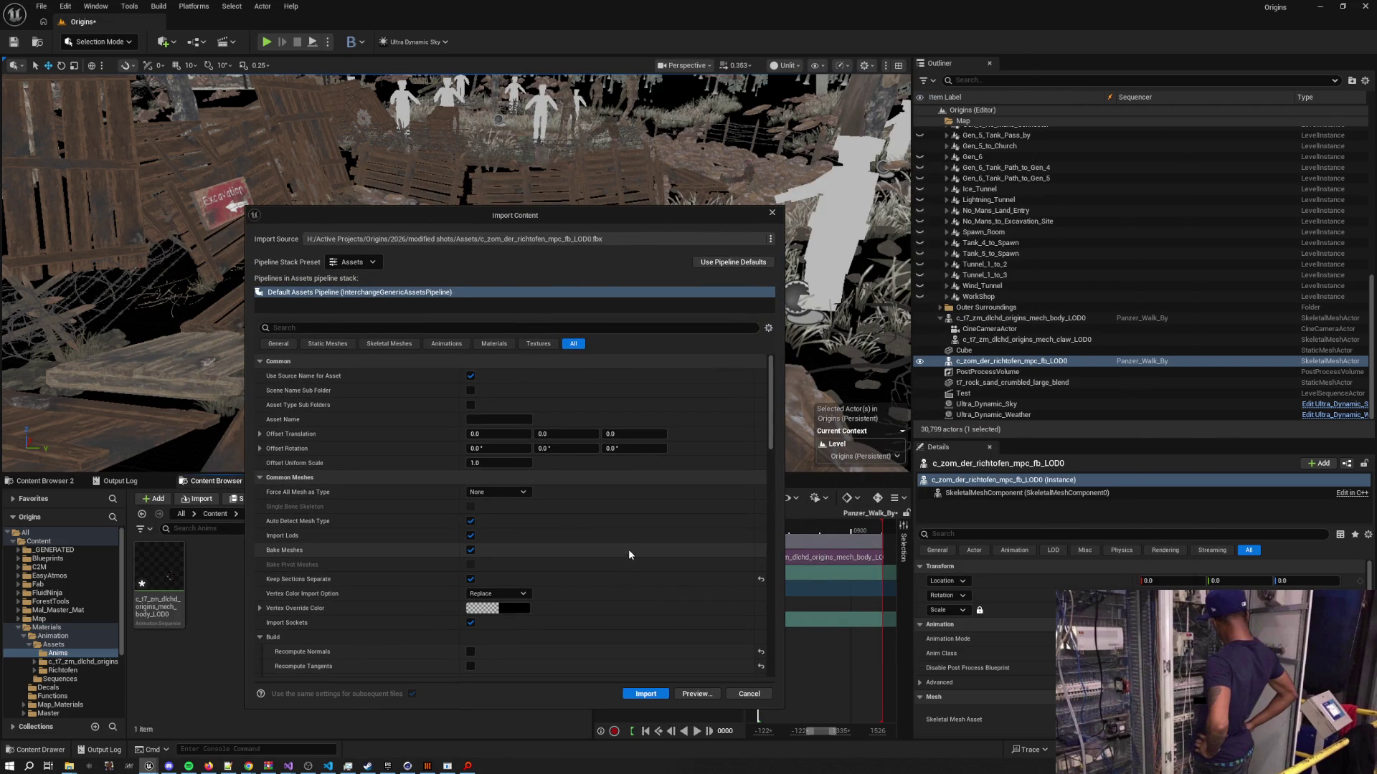
{"action": "scroll", "coordinate": [626, 550], "scroll_direction": "down", "scroll_amount": 10}
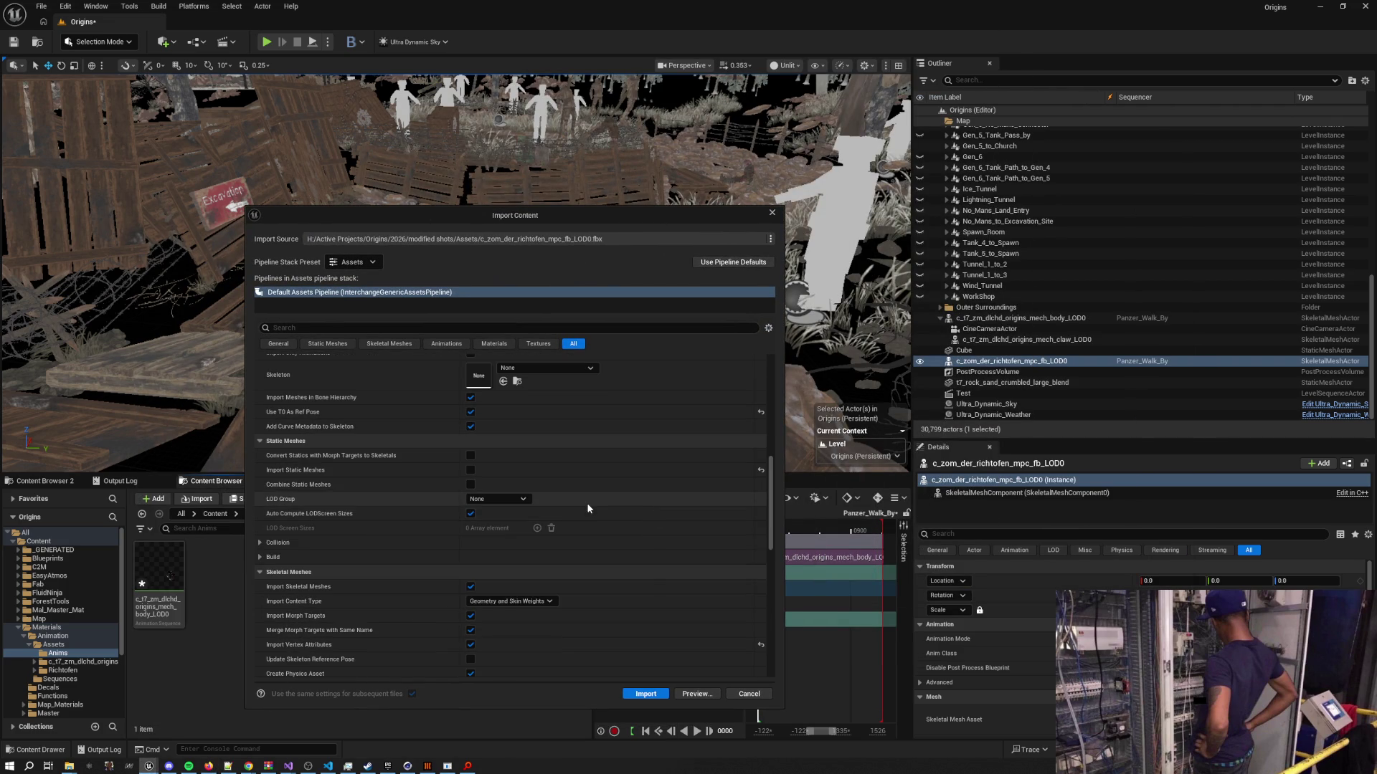
{"action": "scroll", "coordinate": [595, 504], "scroll_direction": "down", "scroll_amount": 1}
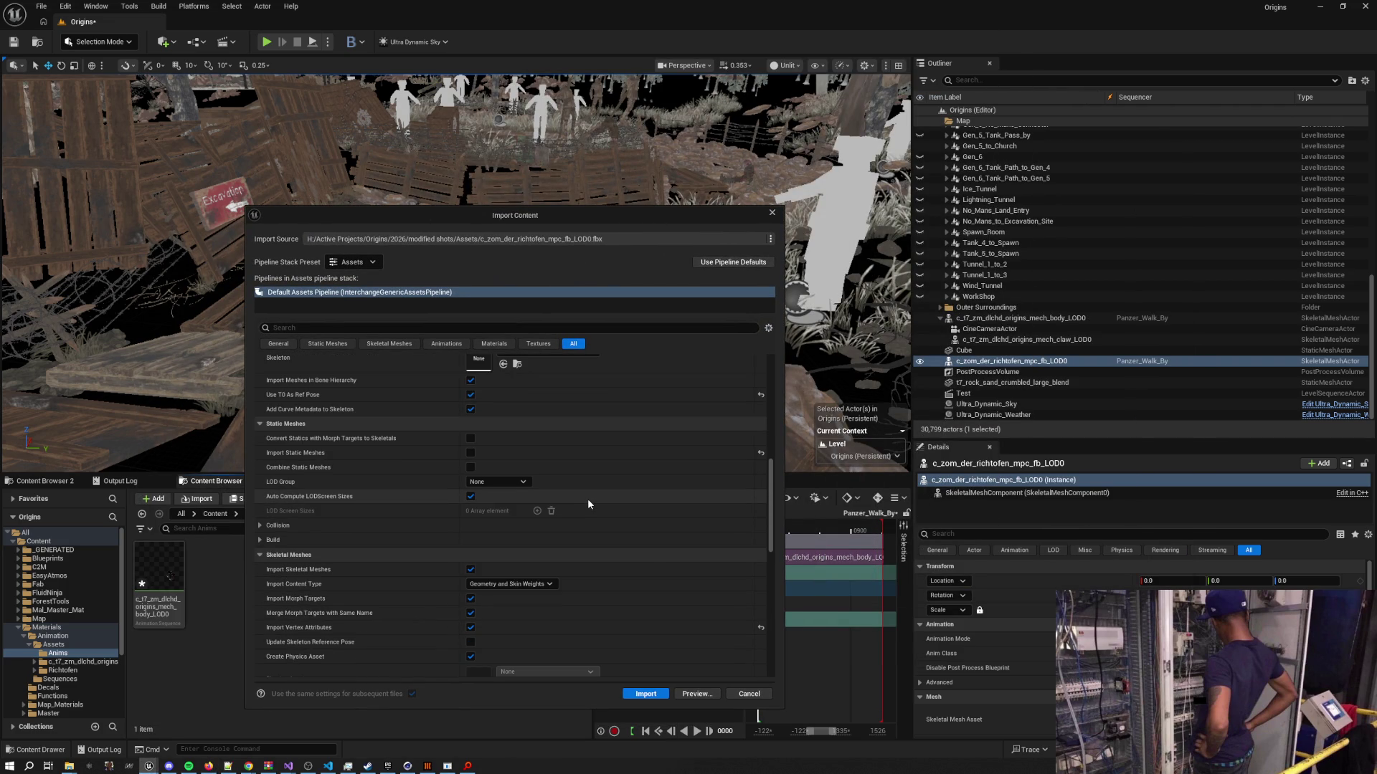
{"action": "left_click", "coordinate": [358, 264]}
{"action": "left_click", "coordinate": [360, 266]}
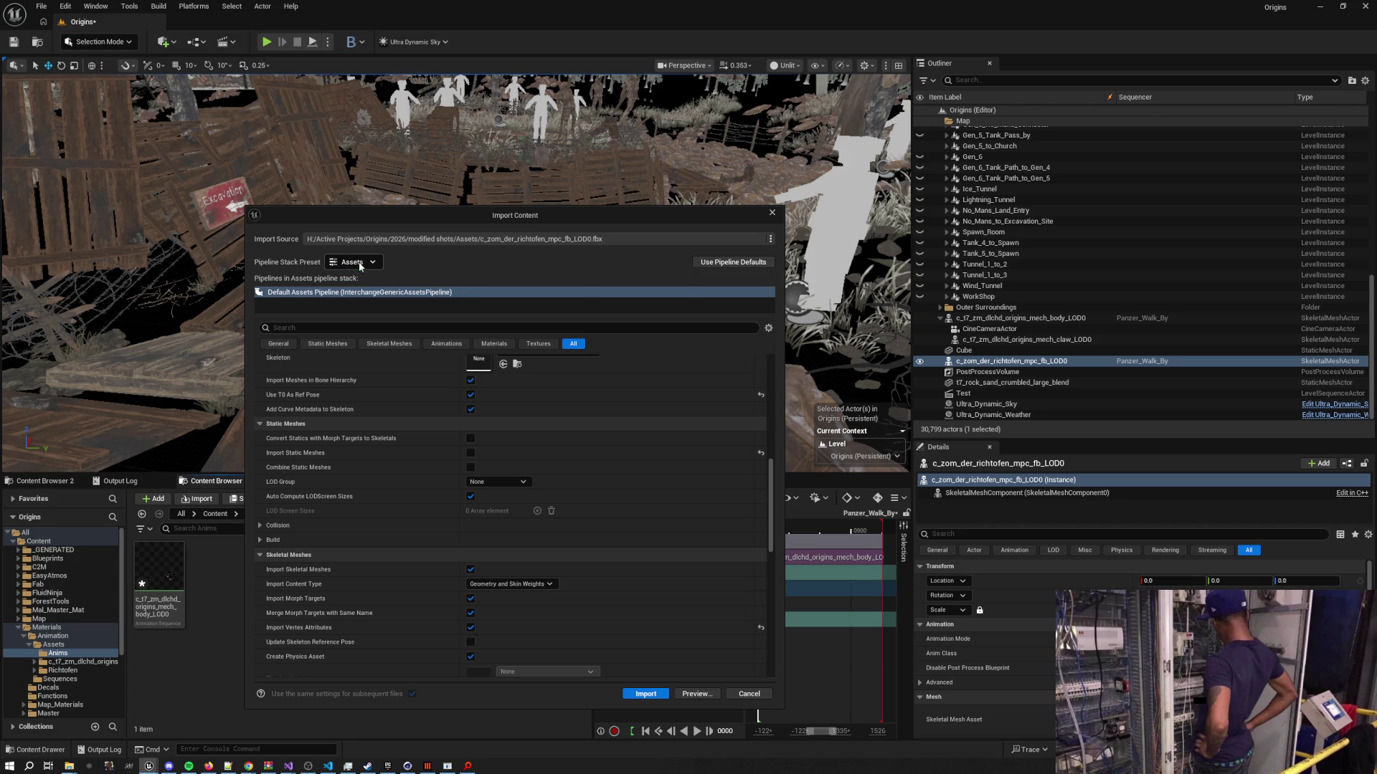
Check and close the FBX translator settings, leaving the Default Assets Pipeline selected
{"action": "left_click", "coordinate": [771, 239]}
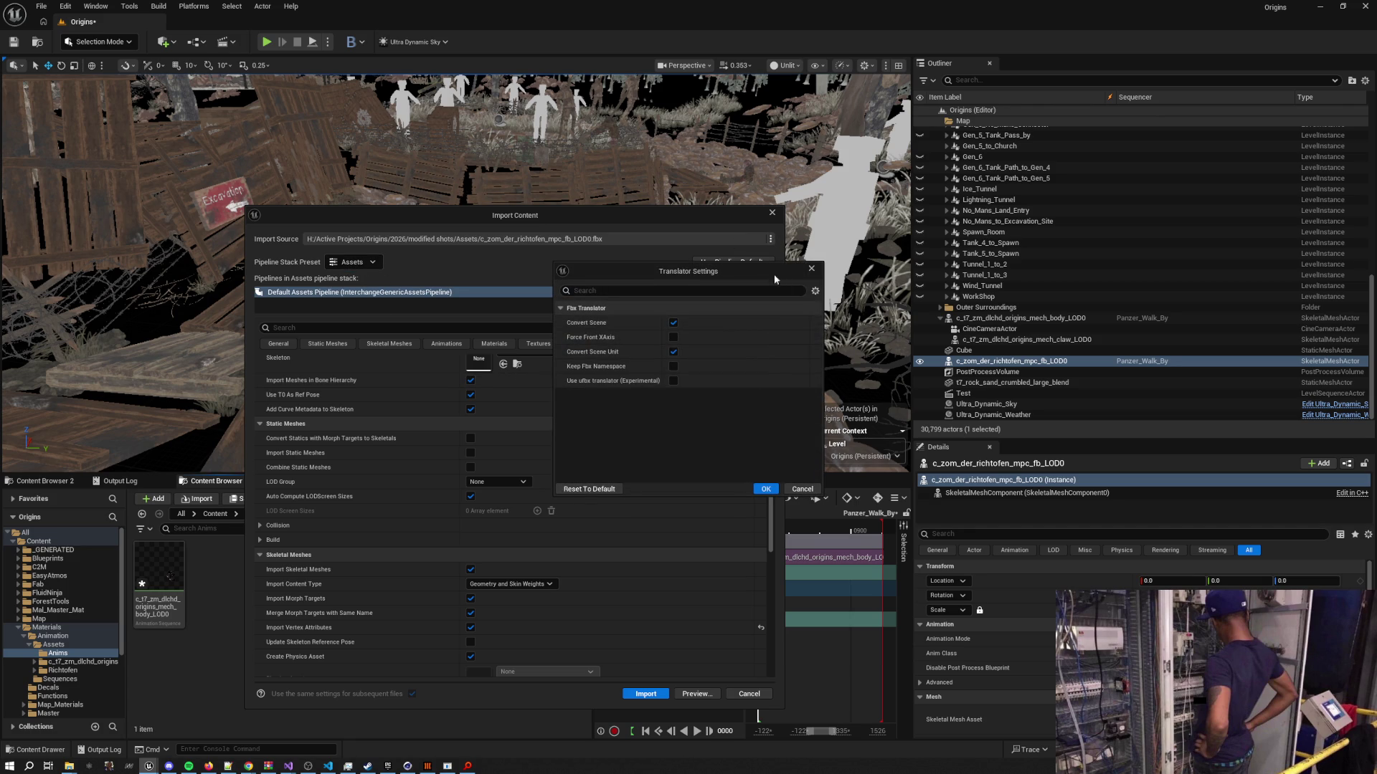
{"action": "left_click", "coordinate": [816, 291]}
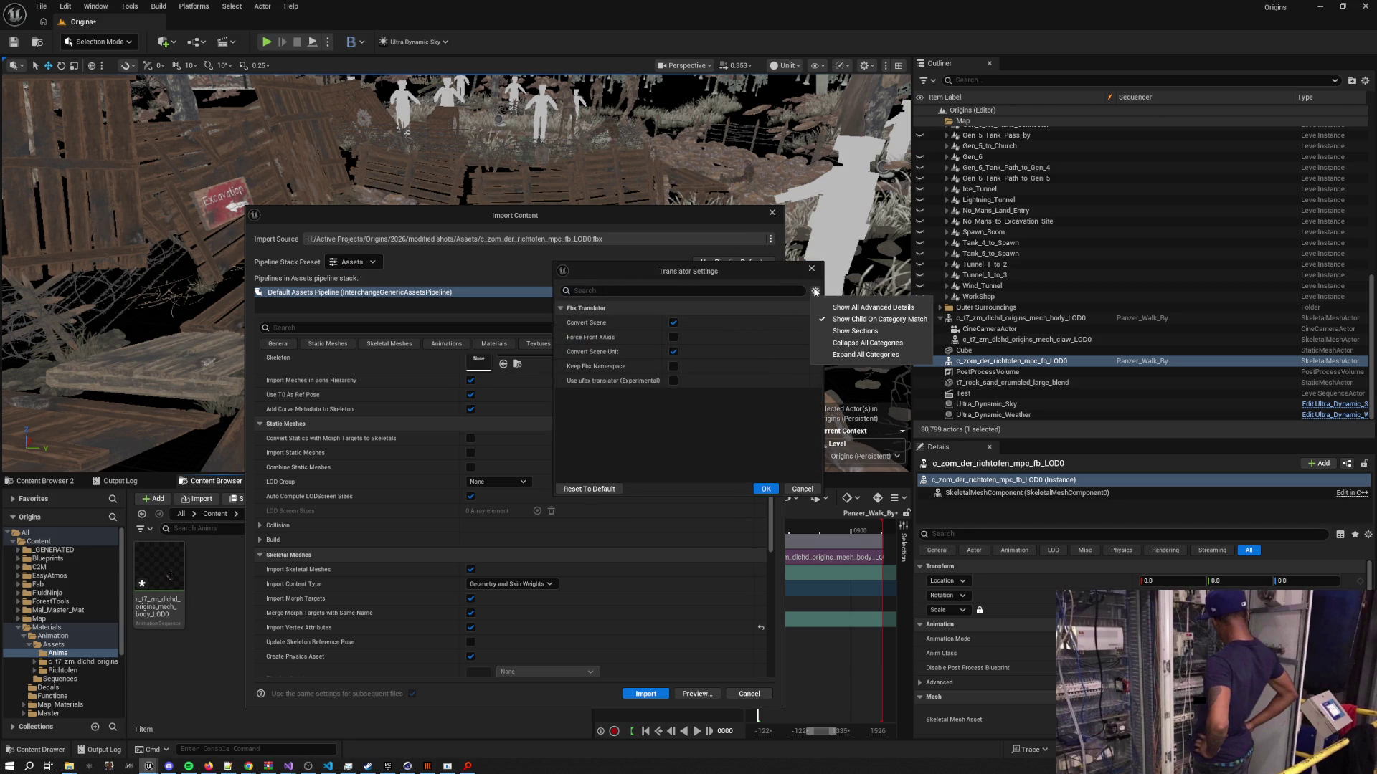
{"action": "left_click", "coordinate": [815, 291]}
{"action": "left_click", "coordinate": [811, 269]}
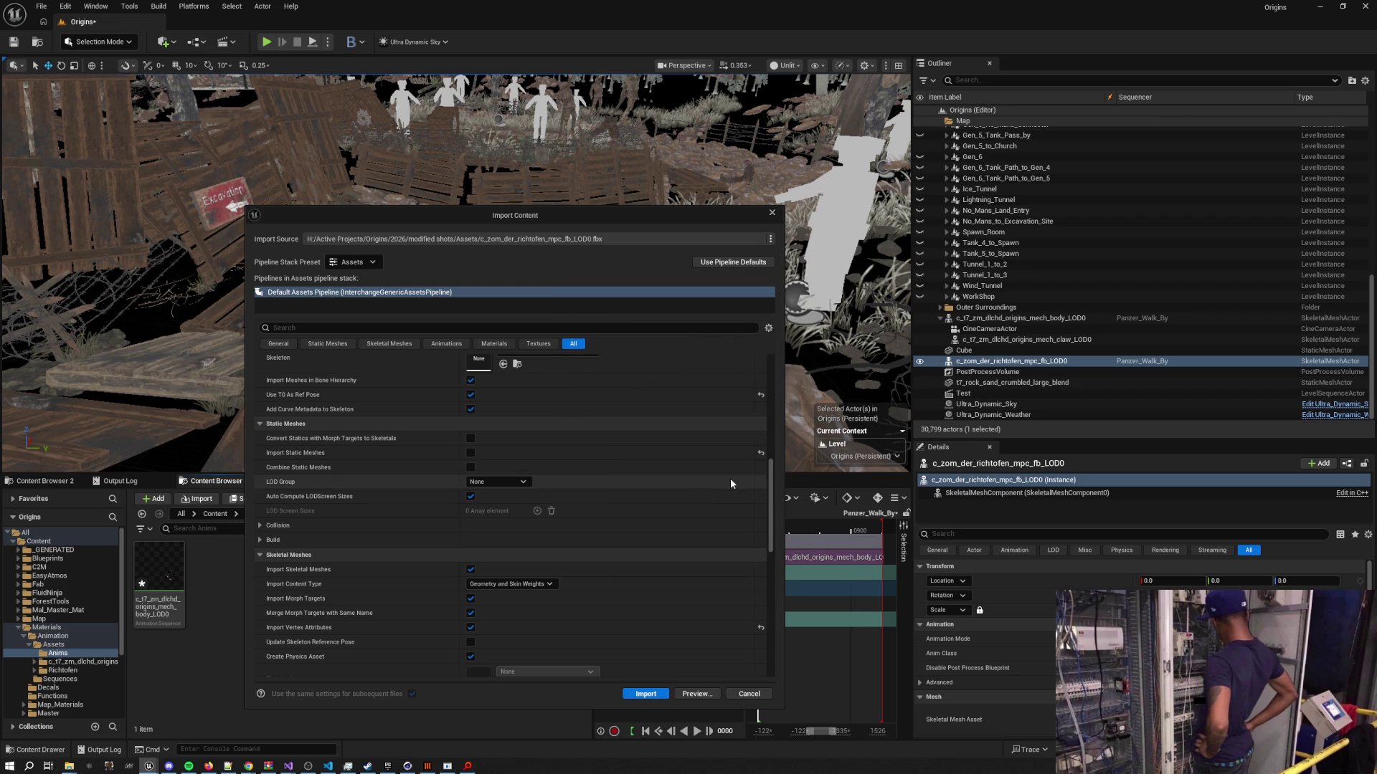
{"action": "left_click", "coordinate": [369, 293]}
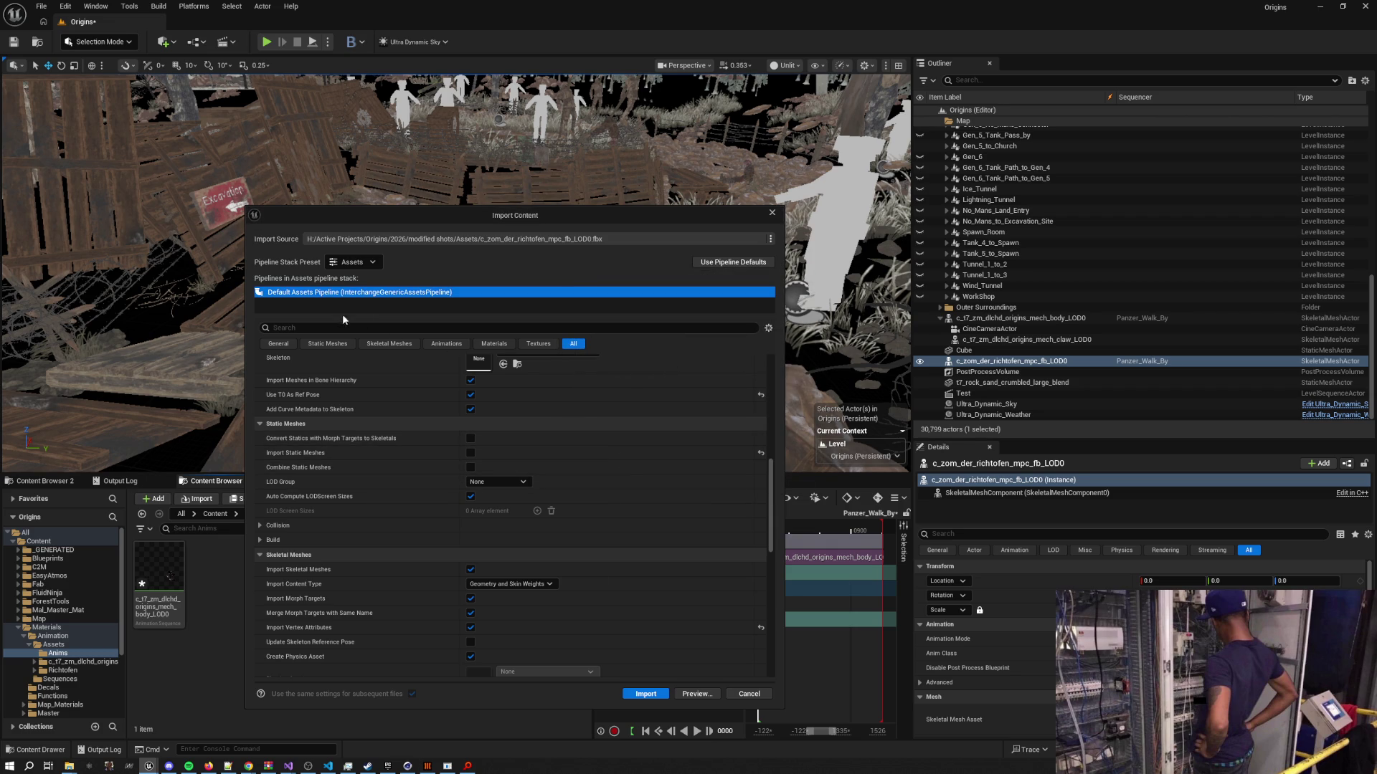
{"action": "left_click_drag", "start_coordinate": [543, 216], "coordinate": [544, 73]}
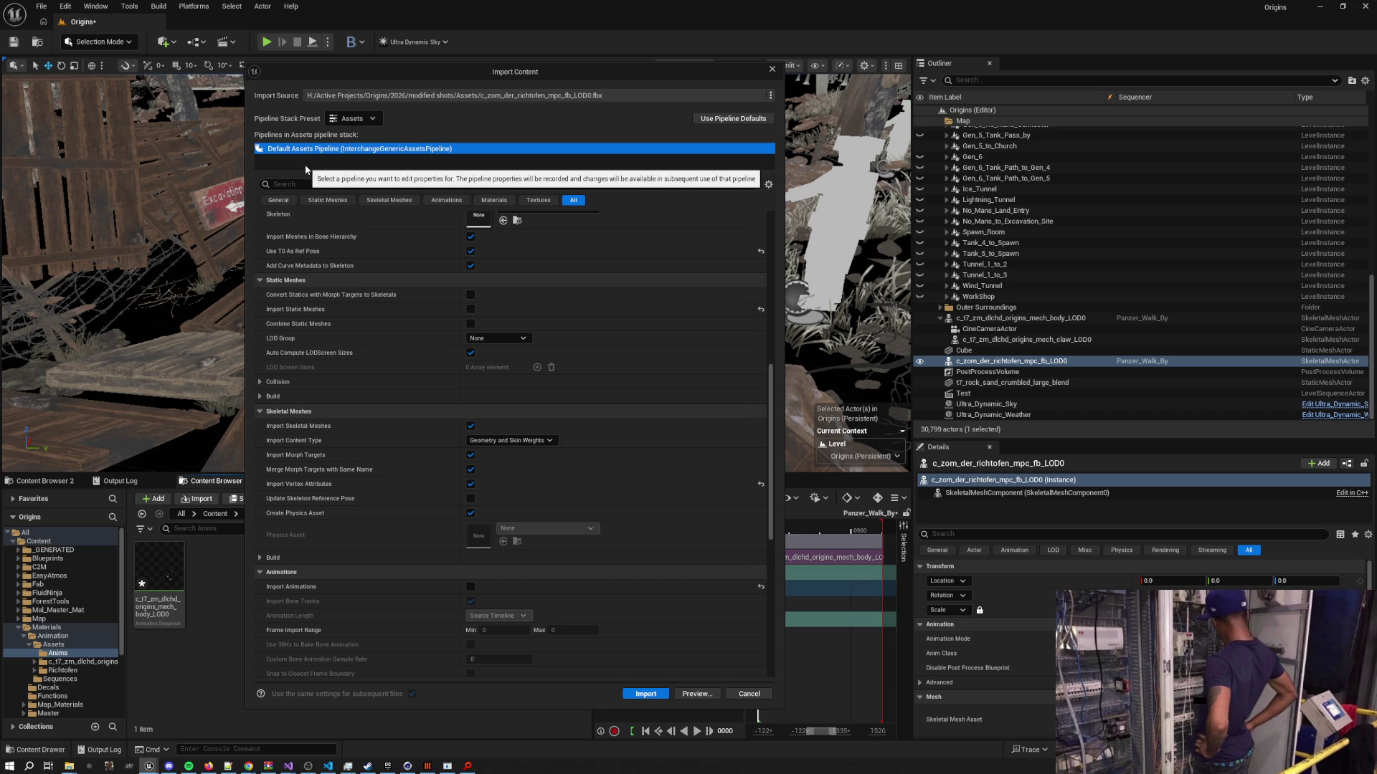
Enable Import Only Animations, target c_zom_der_richtofen_mpc_fb_LOD0_Skeleton, and import
{"action": "left_click", "coordinate": [769, 185]}
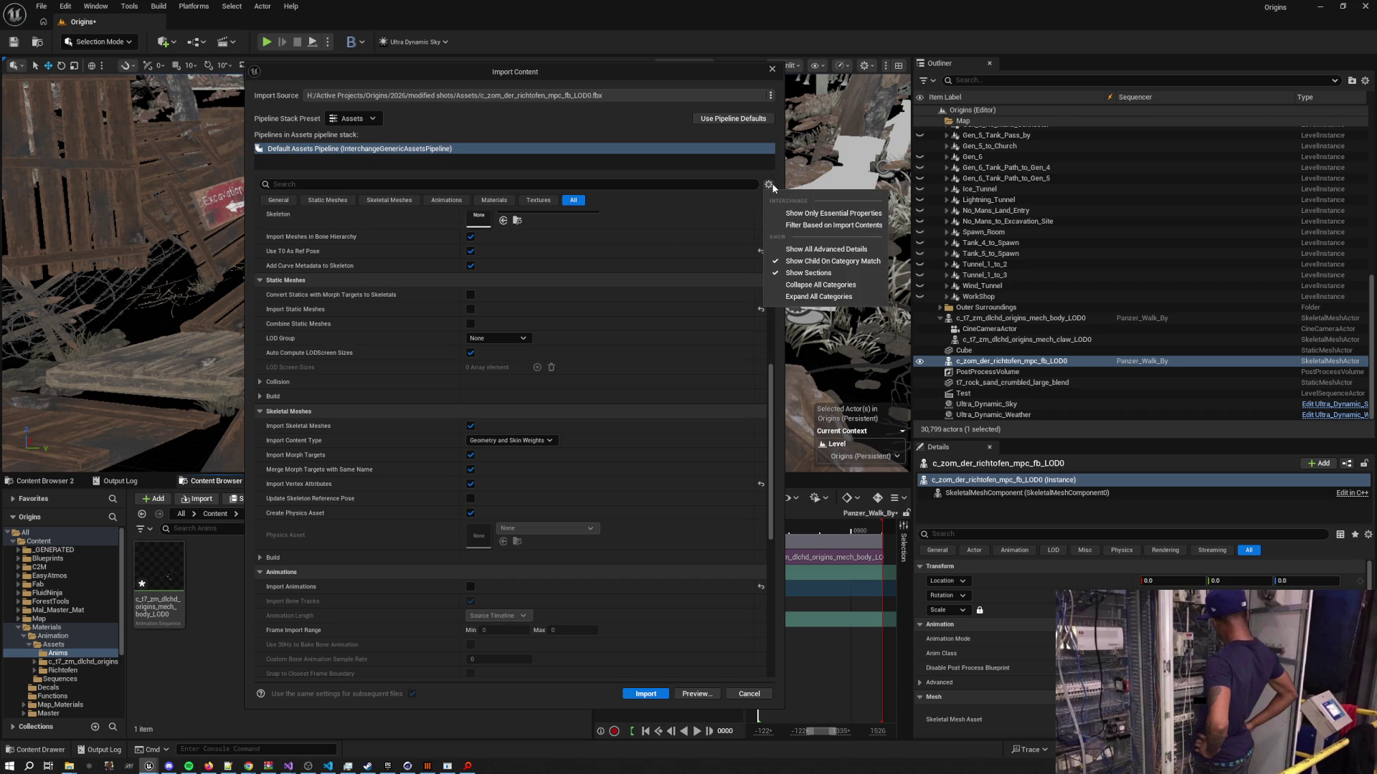
{"action": "left_click", "coordinate": [405, 174]}
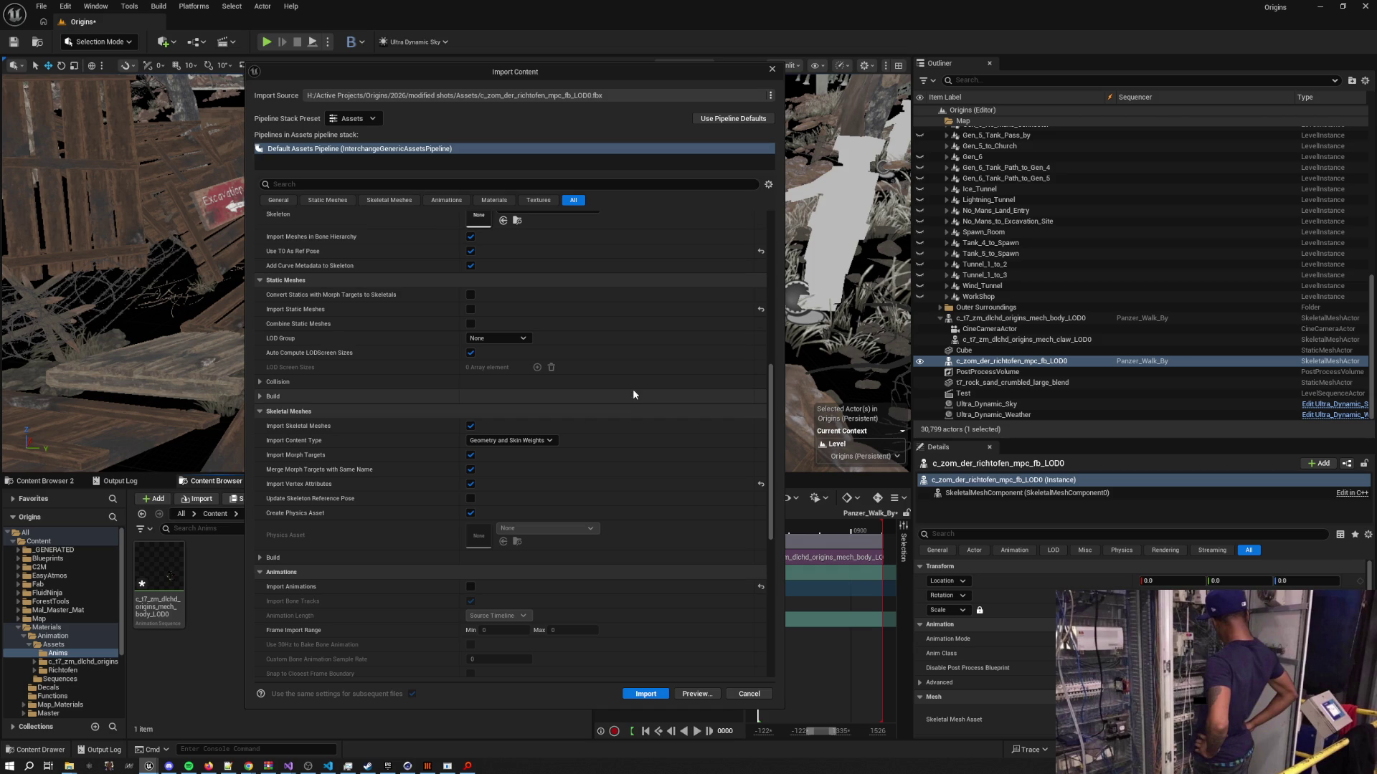
{"action": "scroll", "coordinate": [632, 394], "scroll_direction": "down", "scroll_amount": 10}
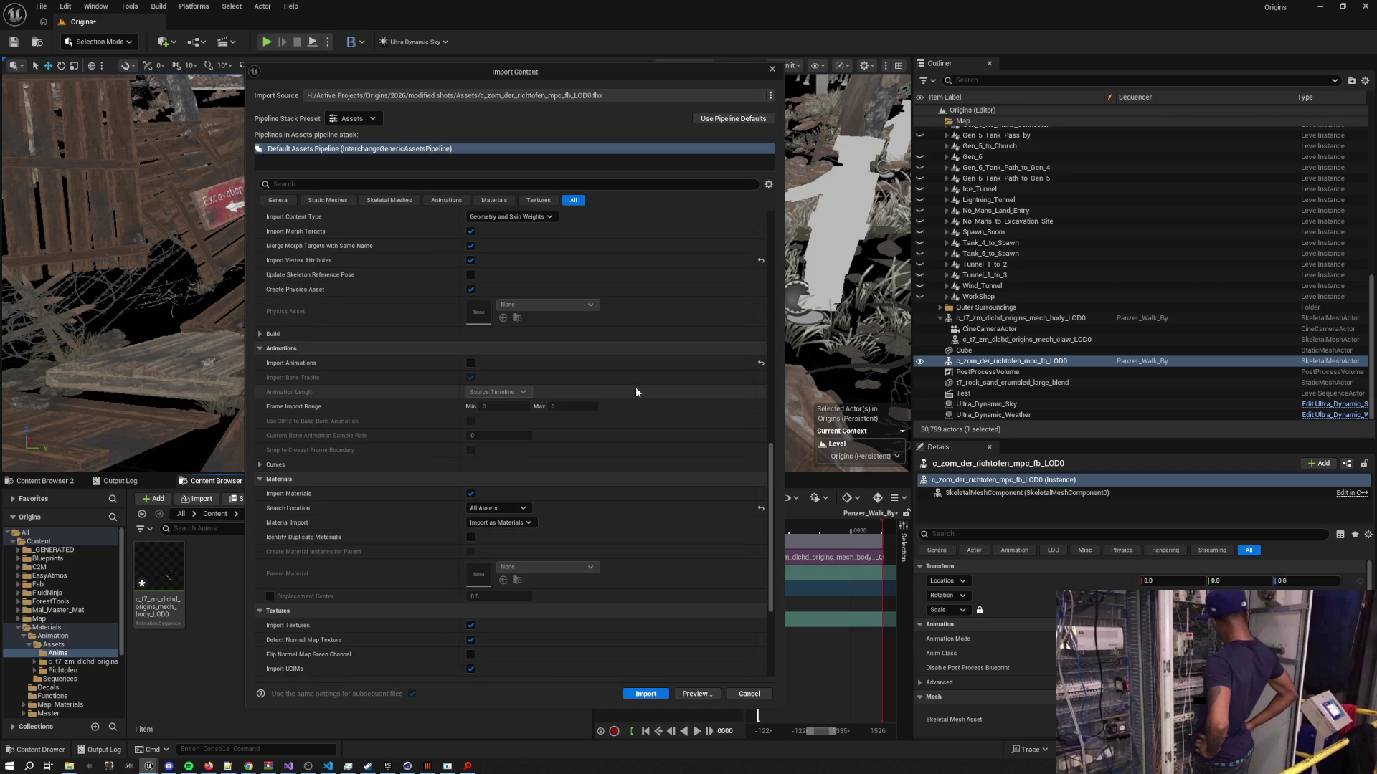
{"action": "scroll", "coordinate": [636, 392], "scroll_direction": "up", "scroll_amount": 10}
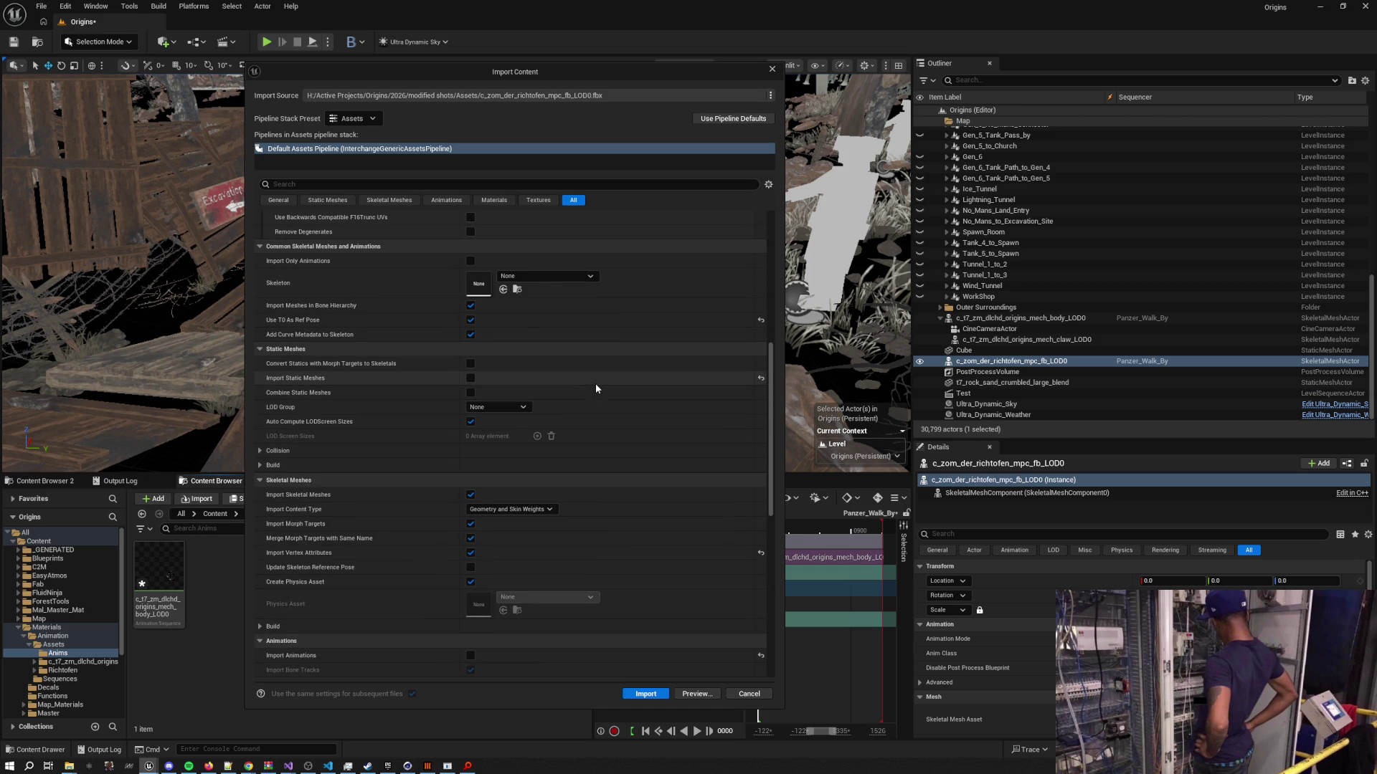
{"action": "left_click", "coordinate": [470, 260]}
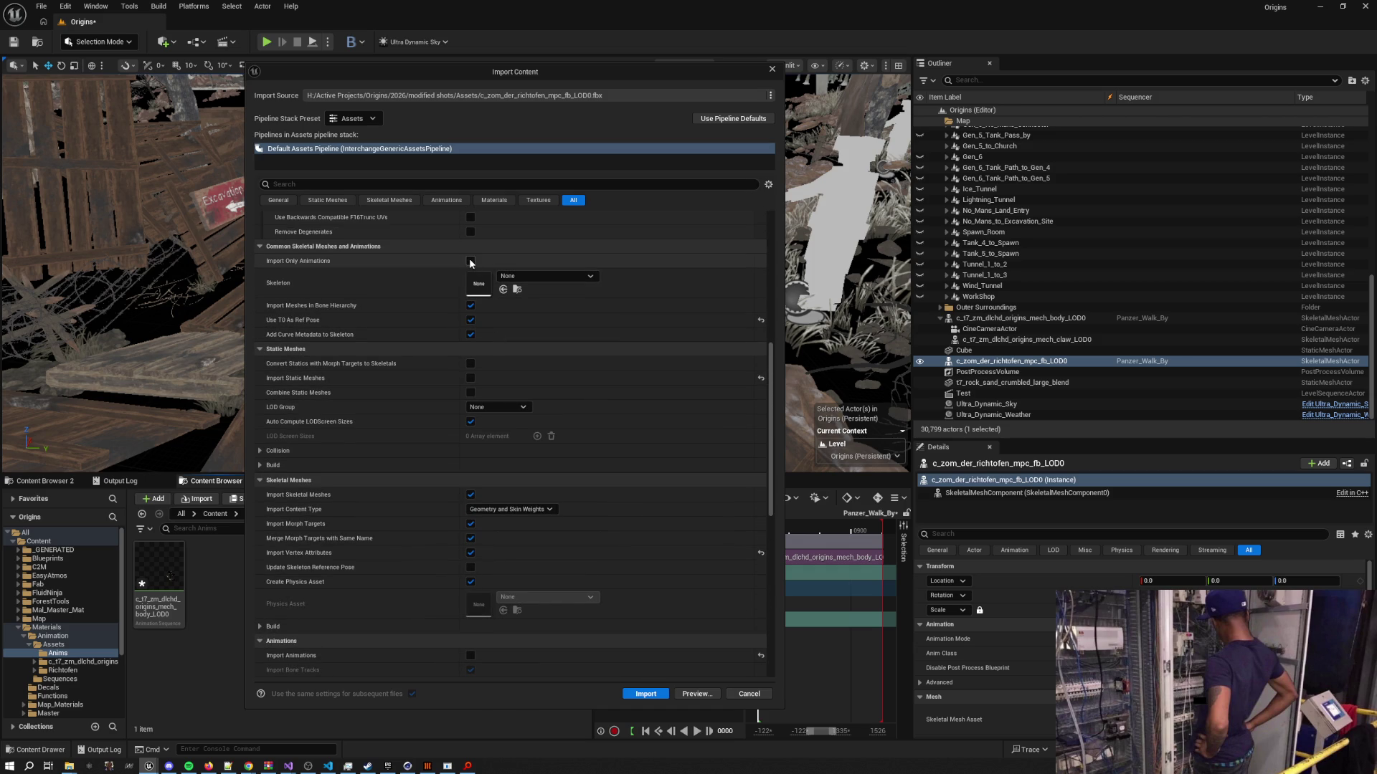
{"action": "left_click", "coordinate": [534, 277]}
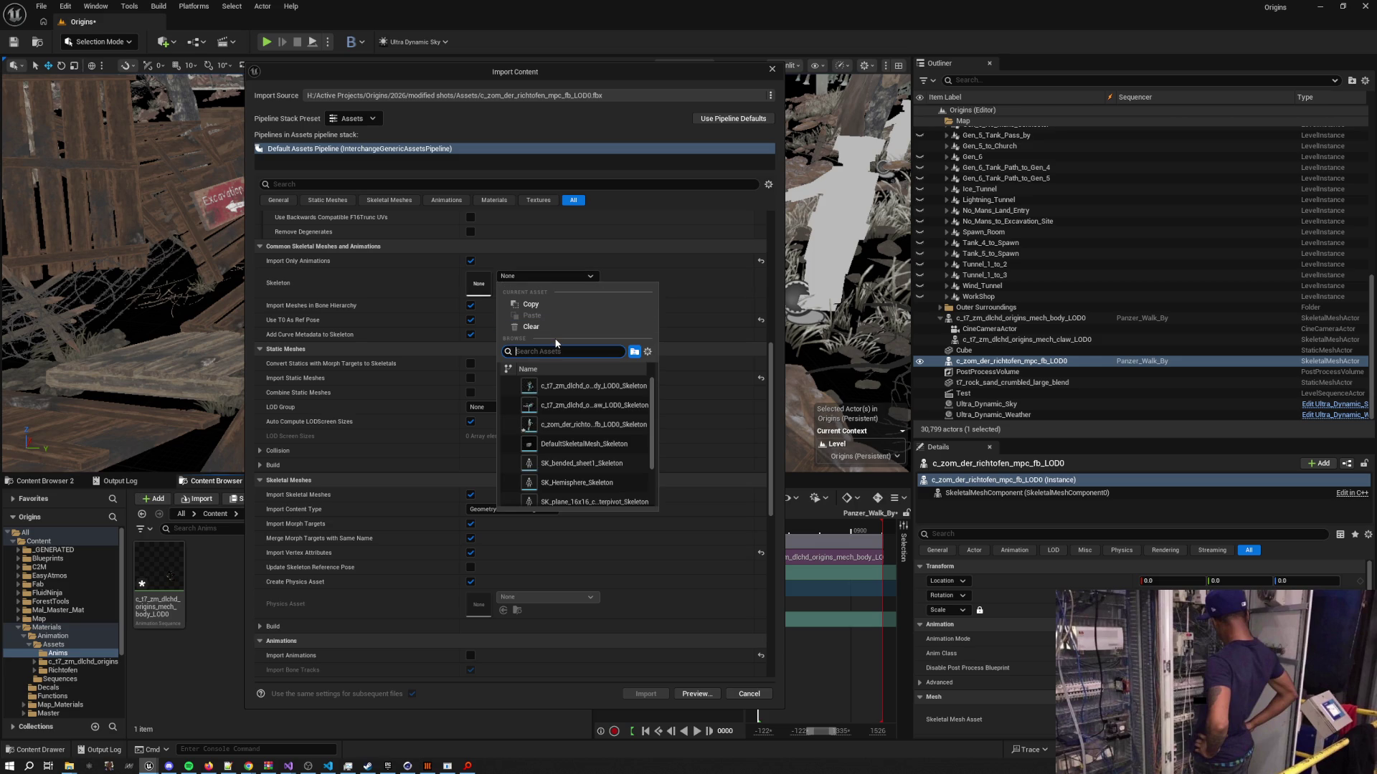
{"action": "left_click", "coordinate": [574, 424]}
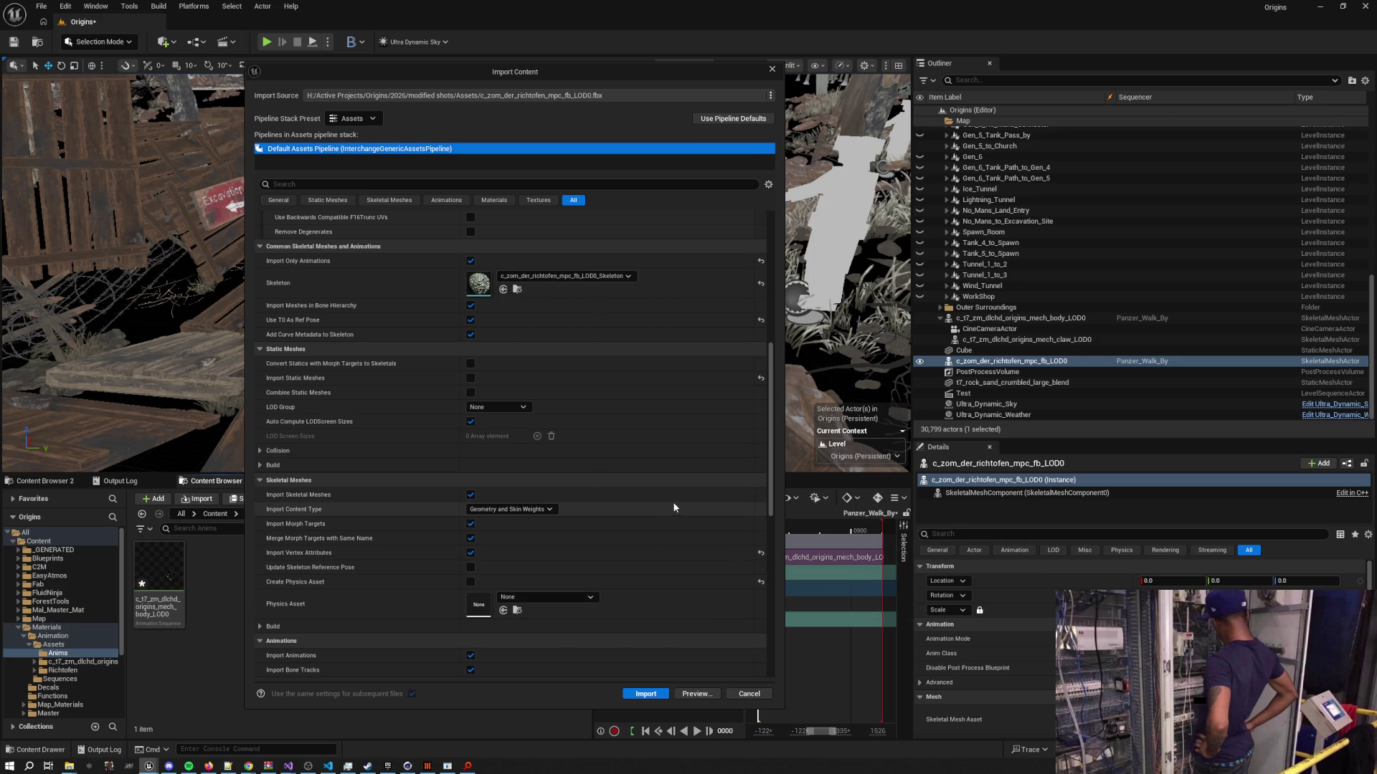
{"action": "left_click", "coordinate": [645, 694]}
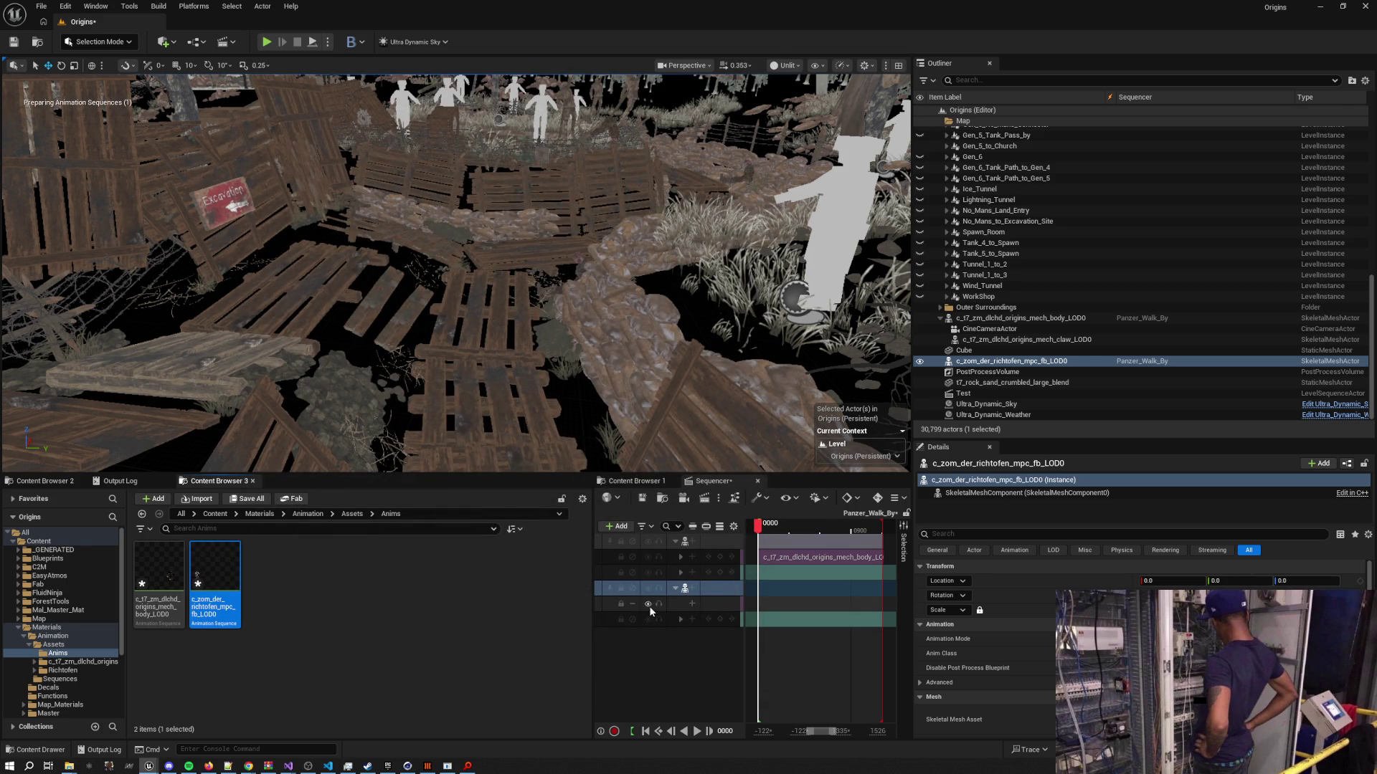
Add the c_zom_der_richtofen_mpc_fb_LOD0 animation to Richtofen's track, scrub to preview, then switch to Cinema 4D
{"action": "left_click", "coordinate": [693, 603]}
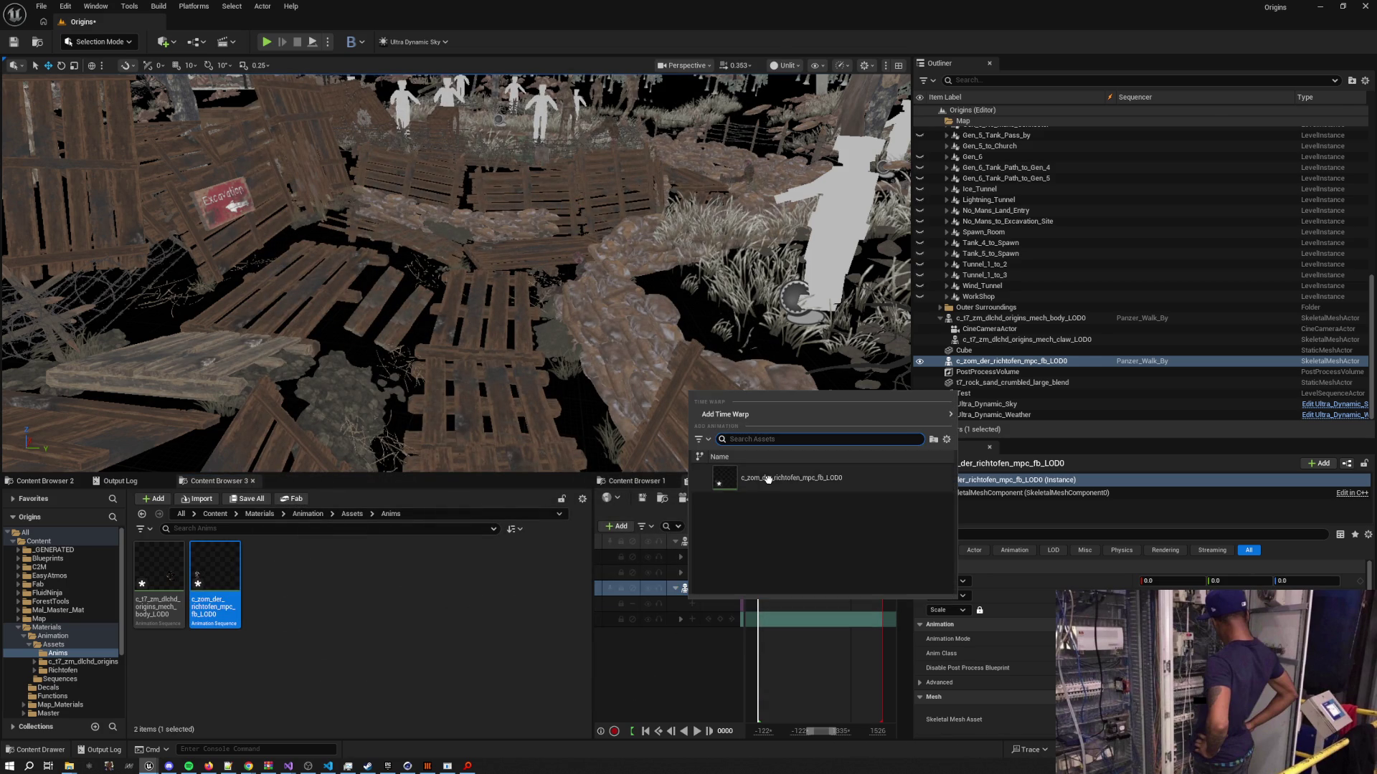
{"action": "left_click", "coordinate": [768, 479]}
{"action": "left_click_drag", "start_coordinate": [759, 530], "coordinate": [820, 538]}
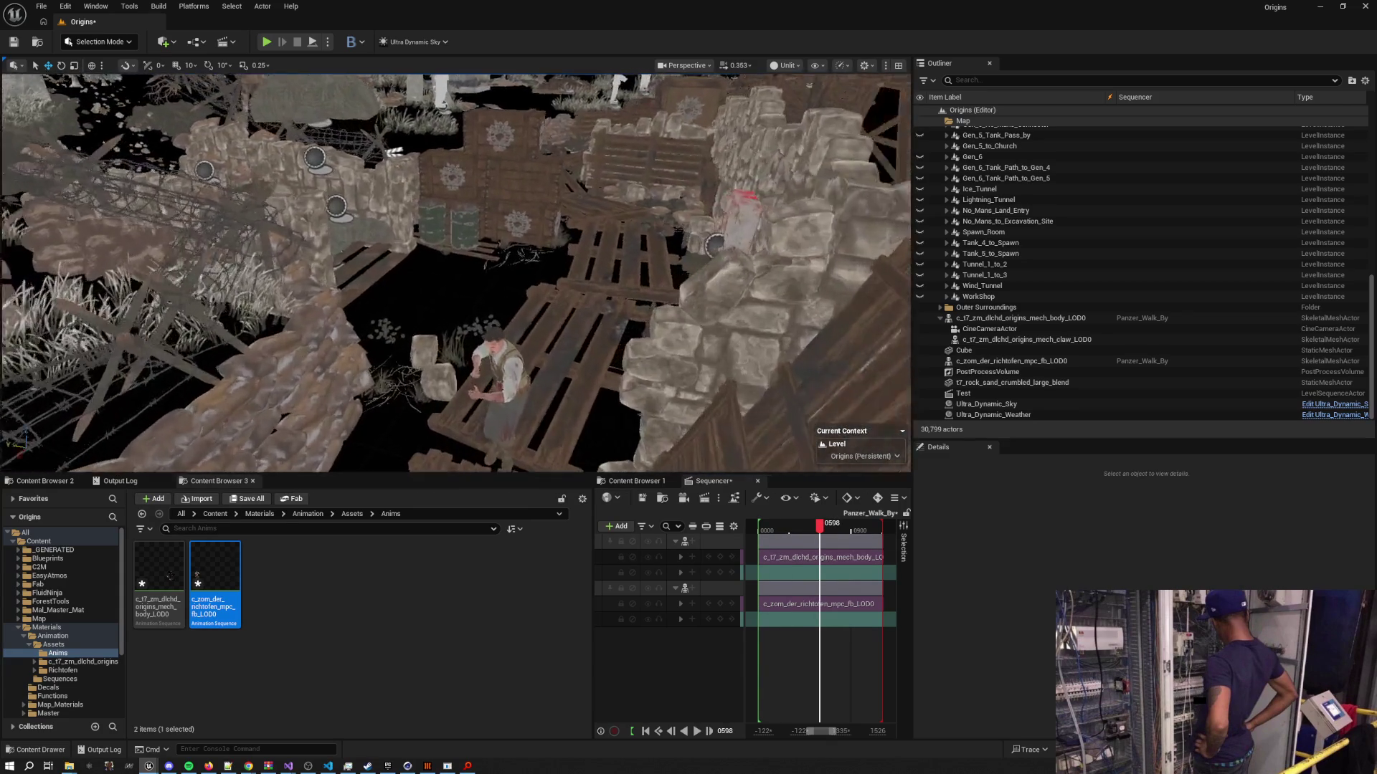
{"action": "scroll", "coordinate": [456, 272], "scroll_direction": "down", "scroll_amount": 2}
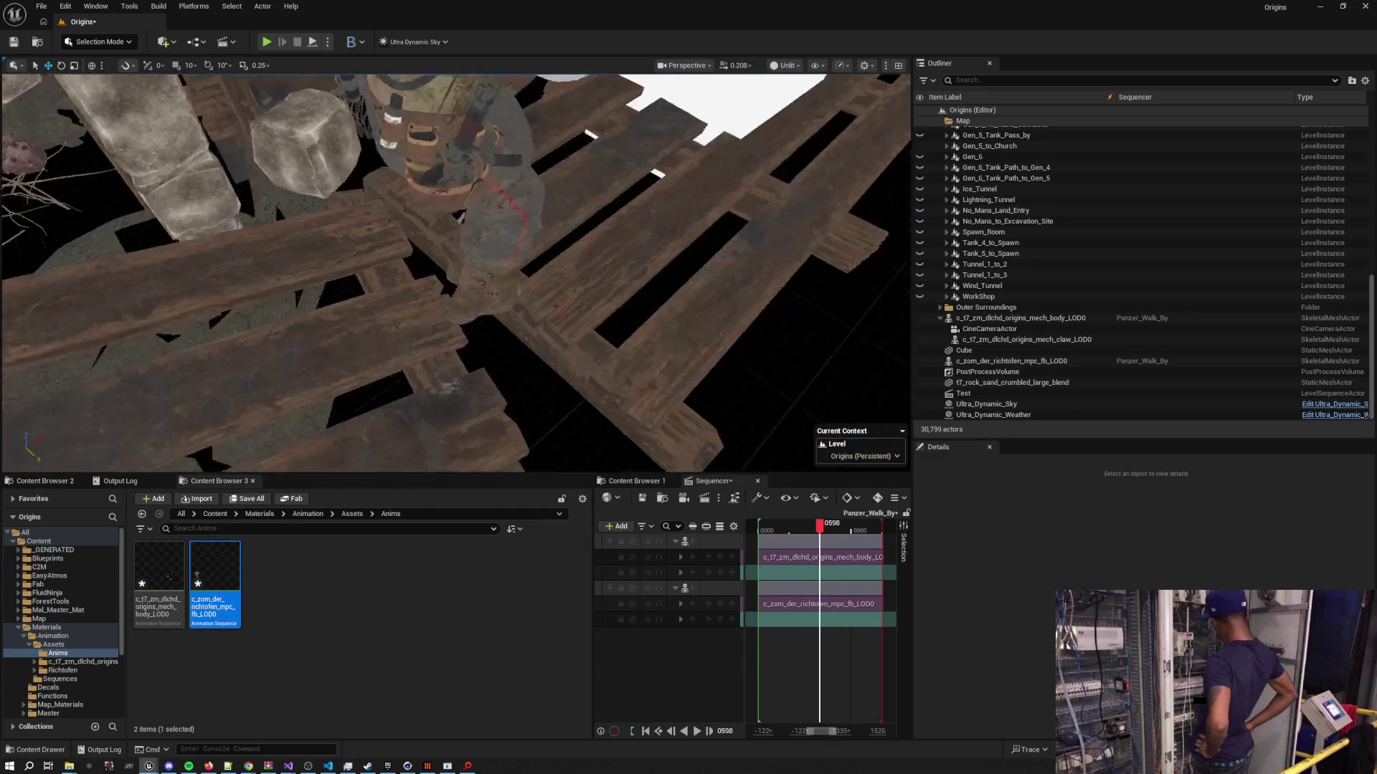
{"action": "key", "text": "alt+Tab"}
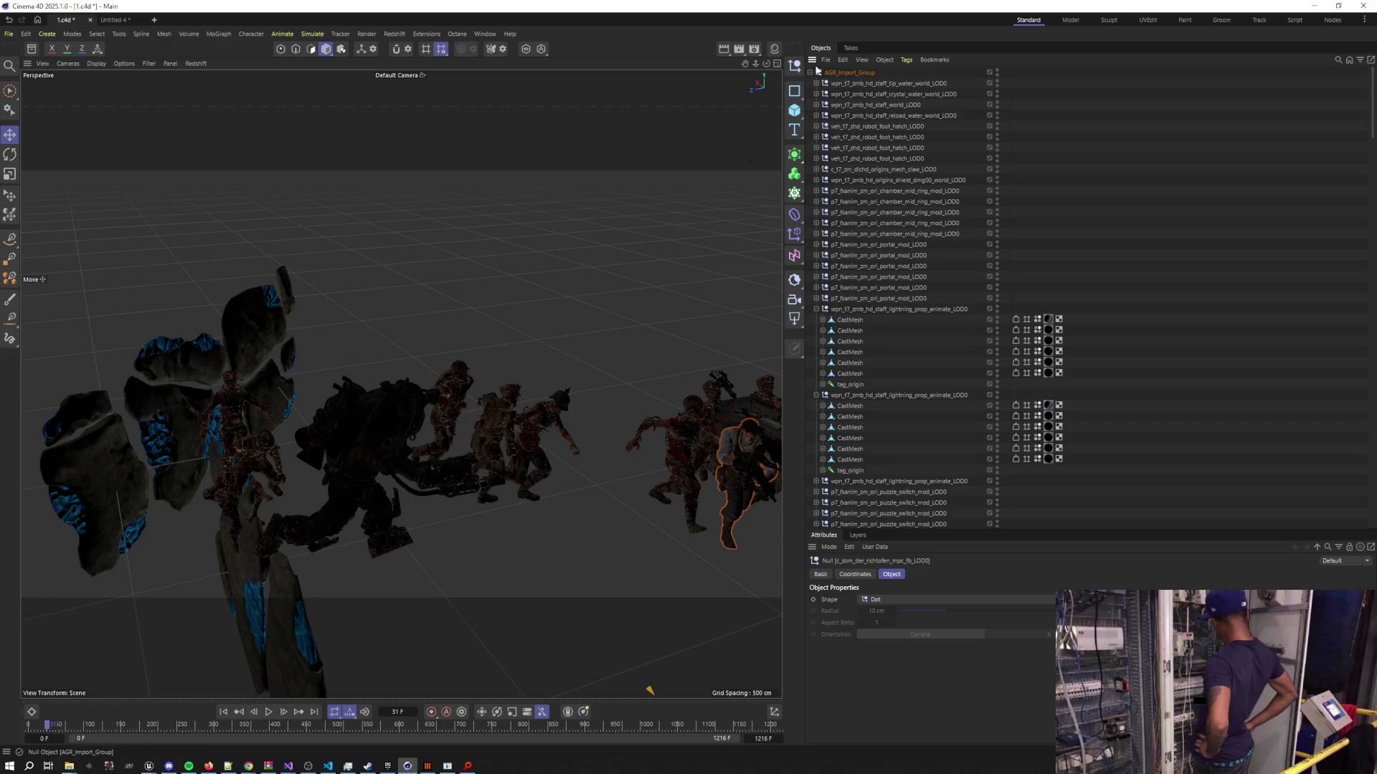
{"action": "key", "text": "super+shift+s"}
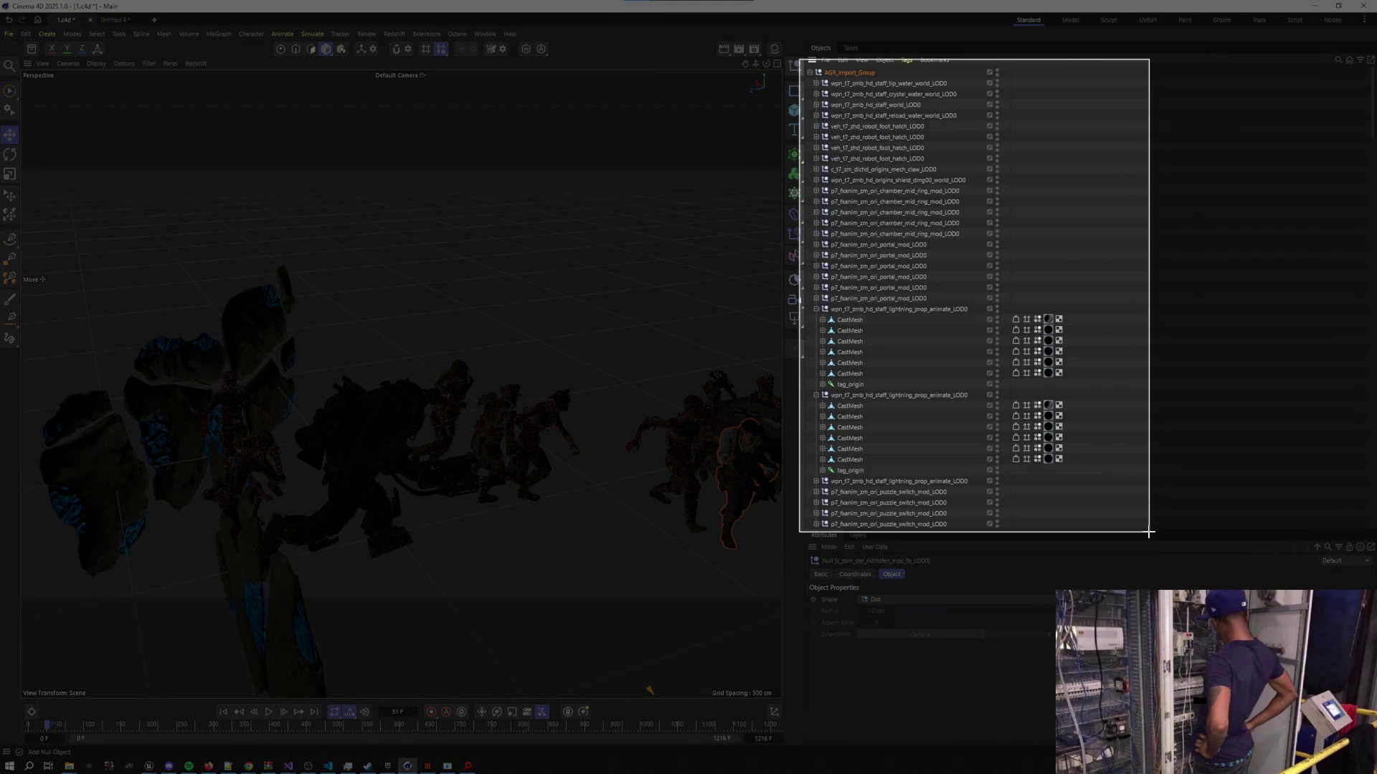
{"action": "left_click", "coordinate": [1001, 345]}
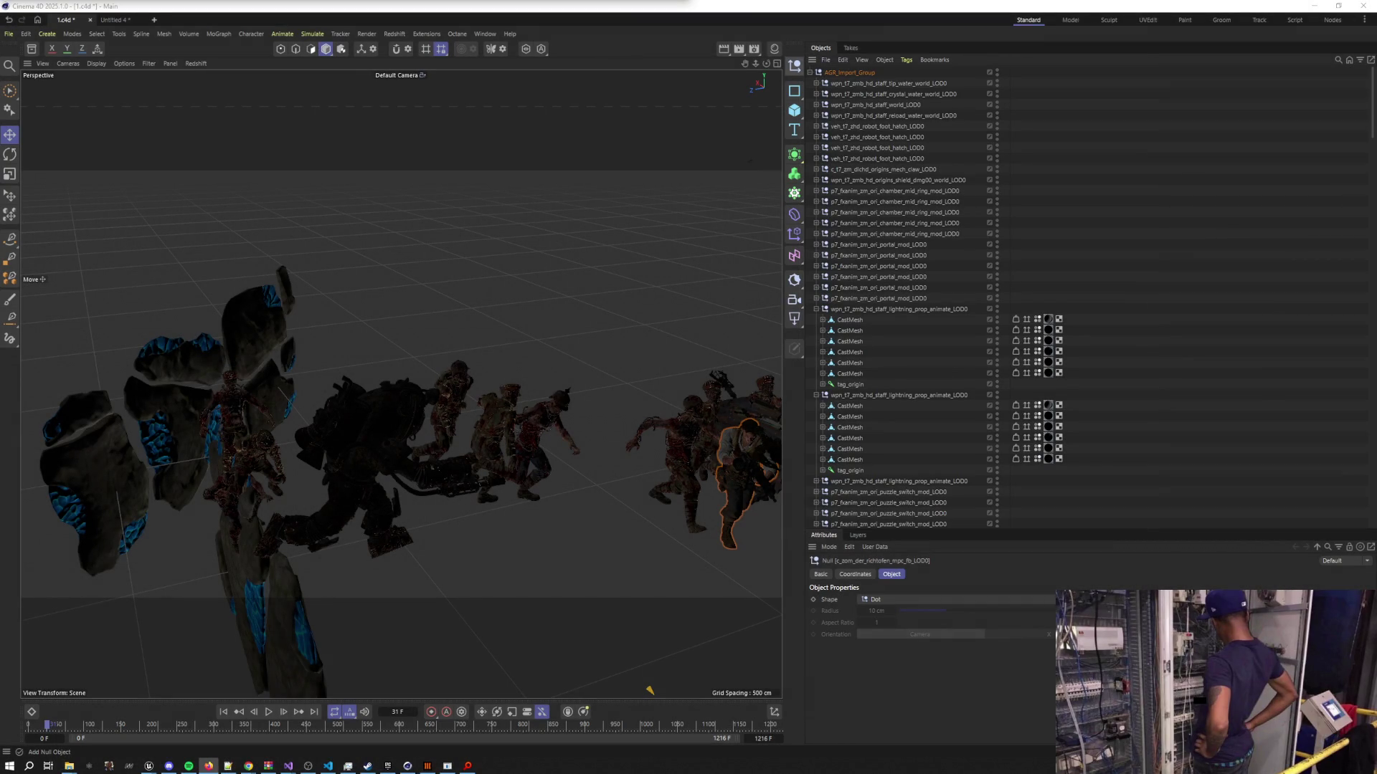